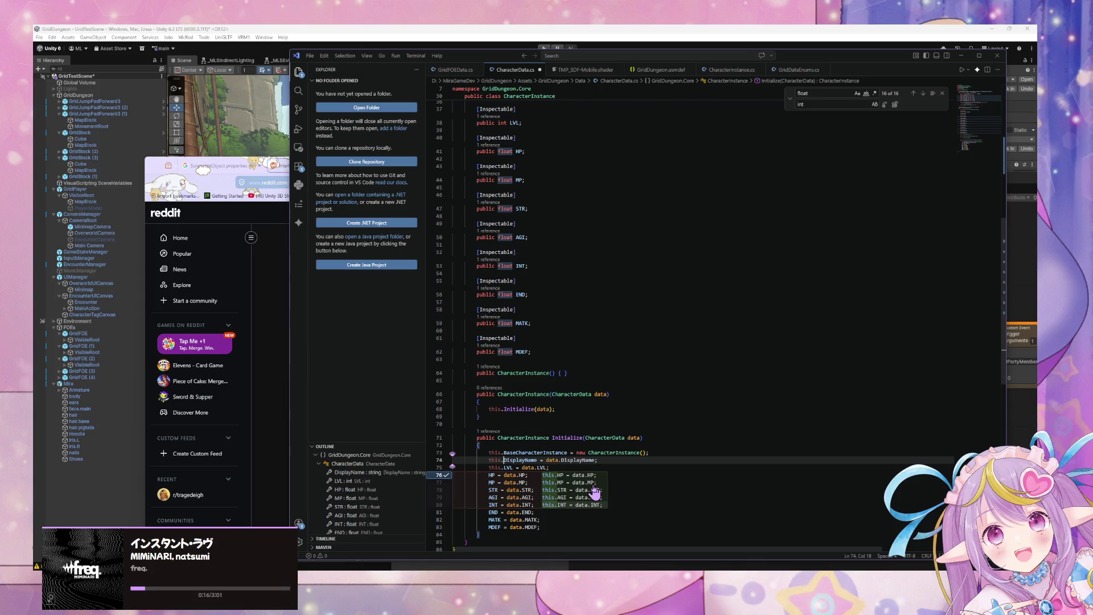
# Step: Undo the earlier edits to the DisplayName assignment in Initialize
pyautogui.hotkey('ctrl', 'z')
pyautogui.hotkey('ctrl', 'z')
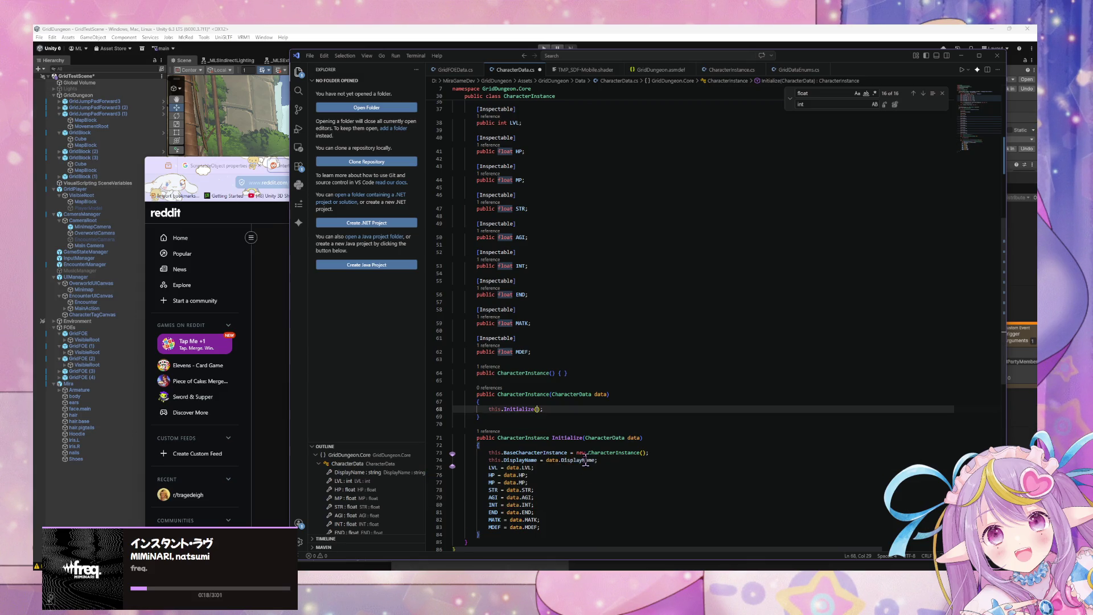
pyautogui.hotkey('ctrl', 'z')
pyautogui.hotkey('ctrl', 'z')
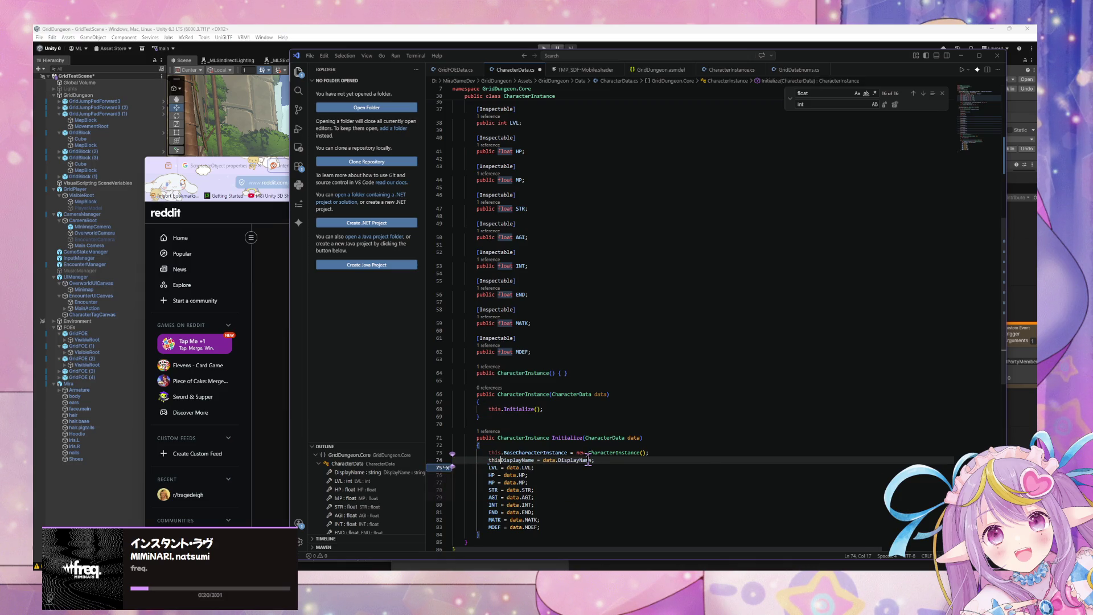
pyautogui.hotkey('ctrl', 'z')
pyautogui.hotkey('ctrl', 'z')
pyautogui.hotkey('ctrl', 'z')
pyautogui.hotkey('ctrl', 'z')
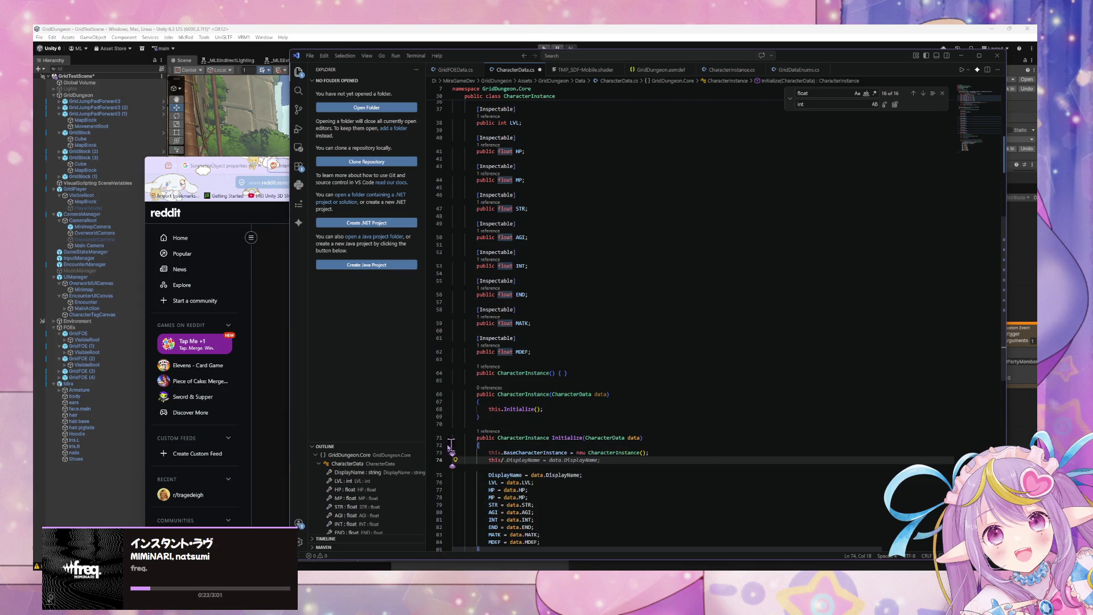
pyautogui.hotkey('ctrl', 'z')
# Step: Assign DisplayName, LVL and HP from data to BaseCharacterInstance
pyautogui.press('Tab')
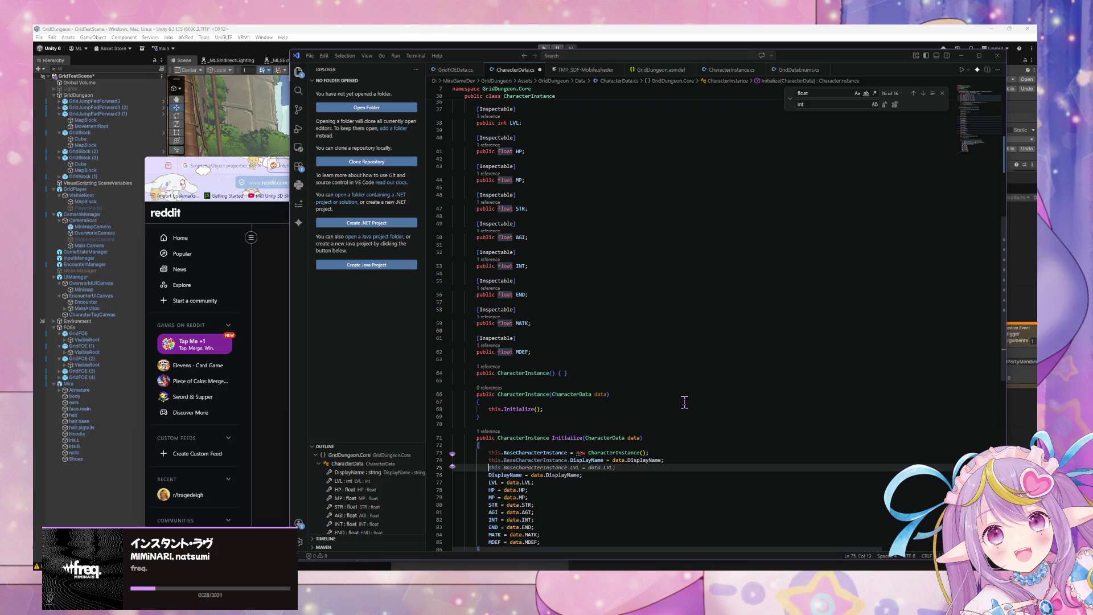
pyautogui.press('Tab')
pyautogui.press('Tab')
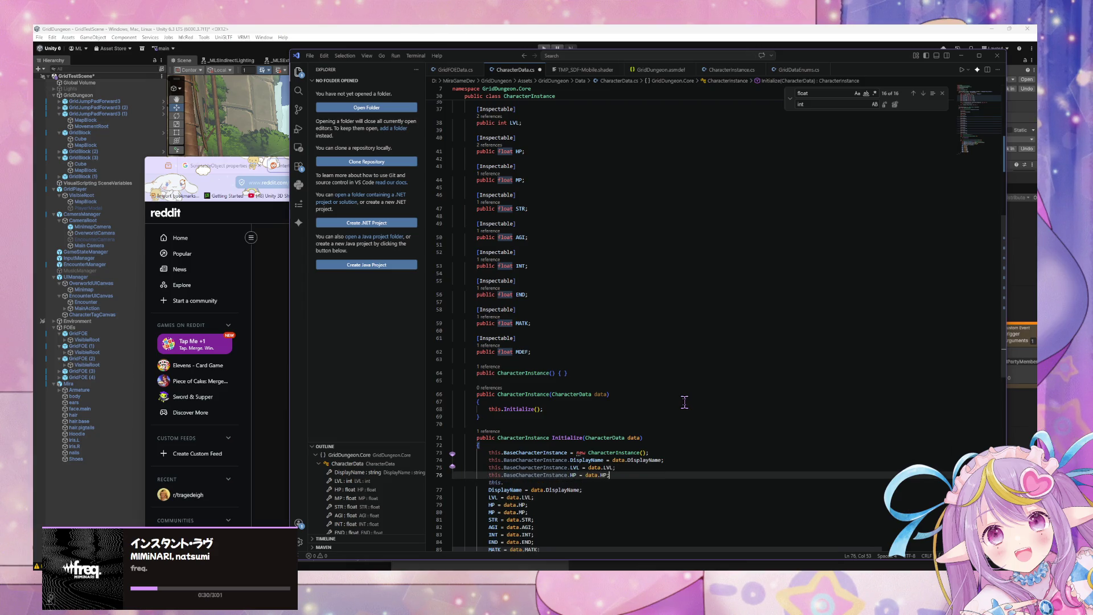
pyautogui.press('Down')
pyautogui.press('Up')
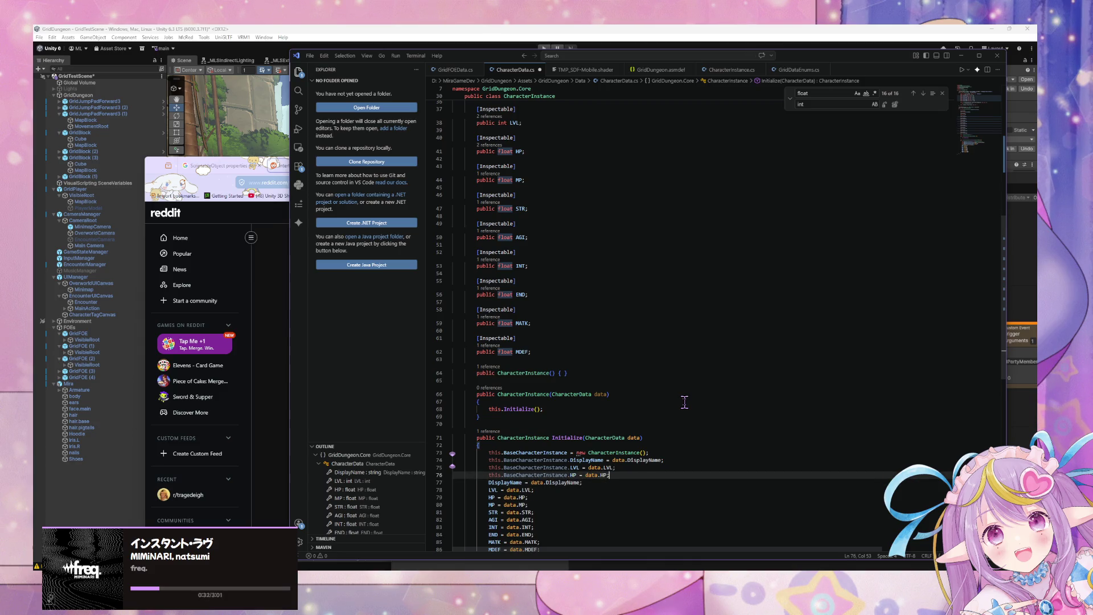
pyautogui.press('Return')
# Step: Add BaseCharacterInstance assignments for MP, STR, AGI, INT, END, MATK and MDEF
pyautogui.press('Return')
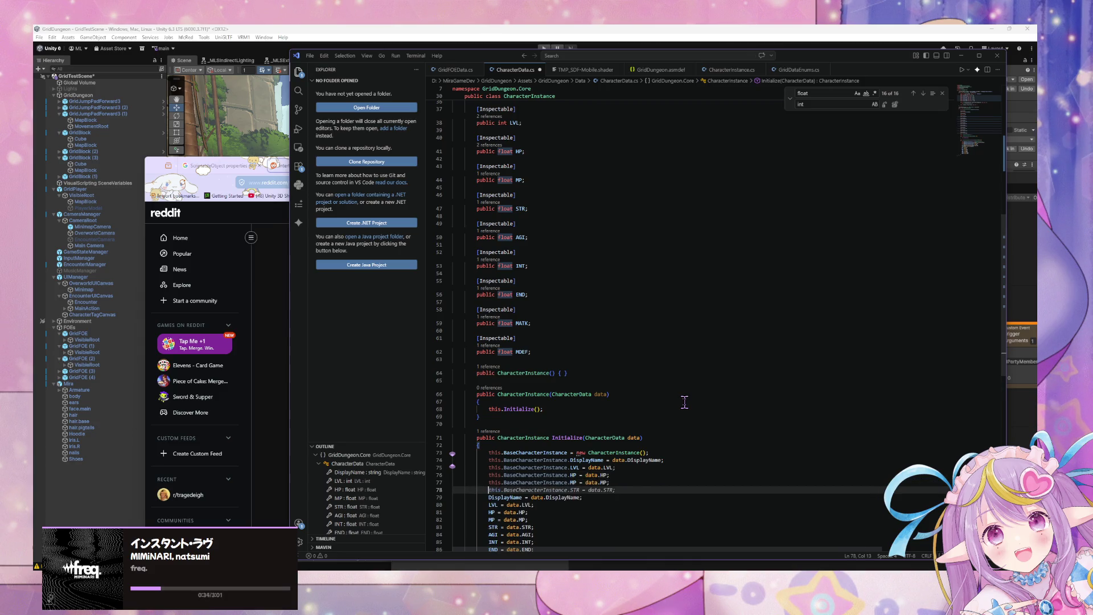
pyautogui.press('Tab')
pyautogui.press('Return')
pyautogui.press('Tab')
pyautogui.press('Return')
pyautogui.press('Tab')
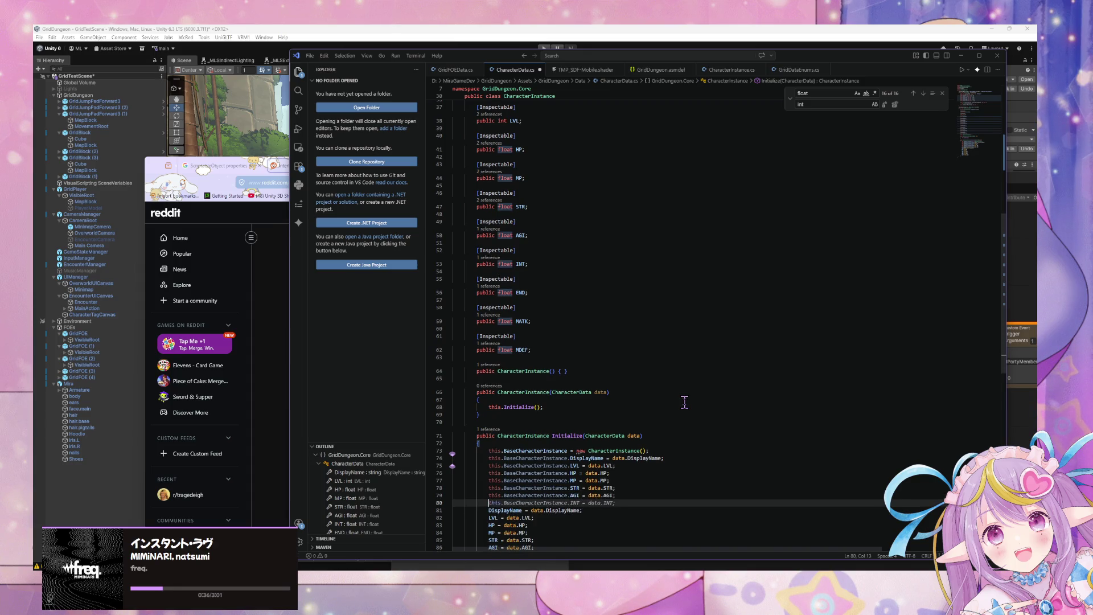
pyautogui.press('Return')
pyautogui.press('Tab')
pyautogui.press('Return')
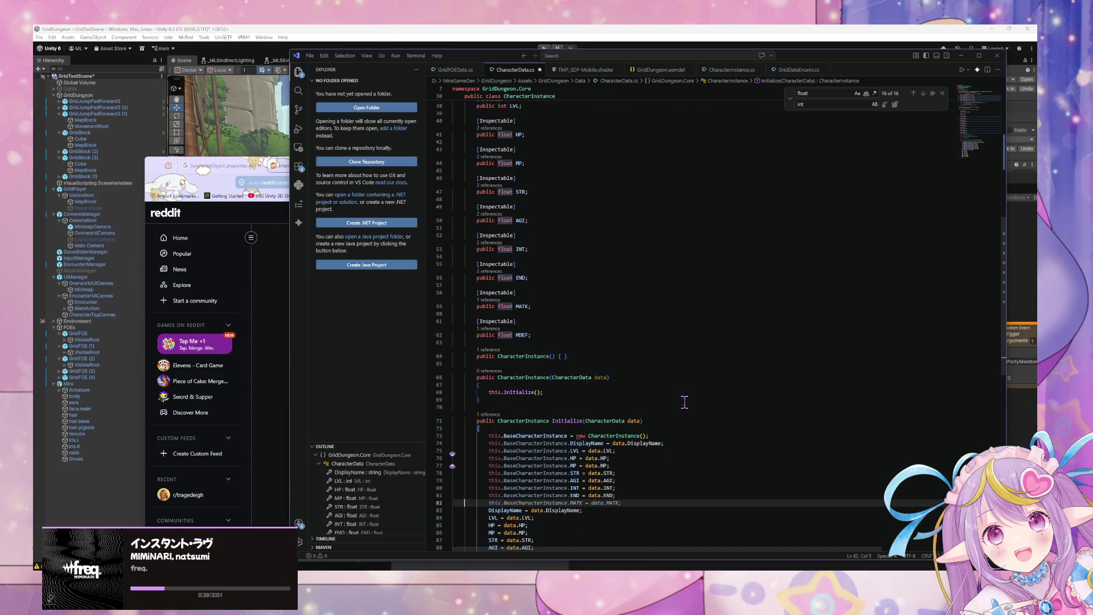
pyautogui.press('Tab')
pyautogui.press('Return')
pyautogui.press('Tab')
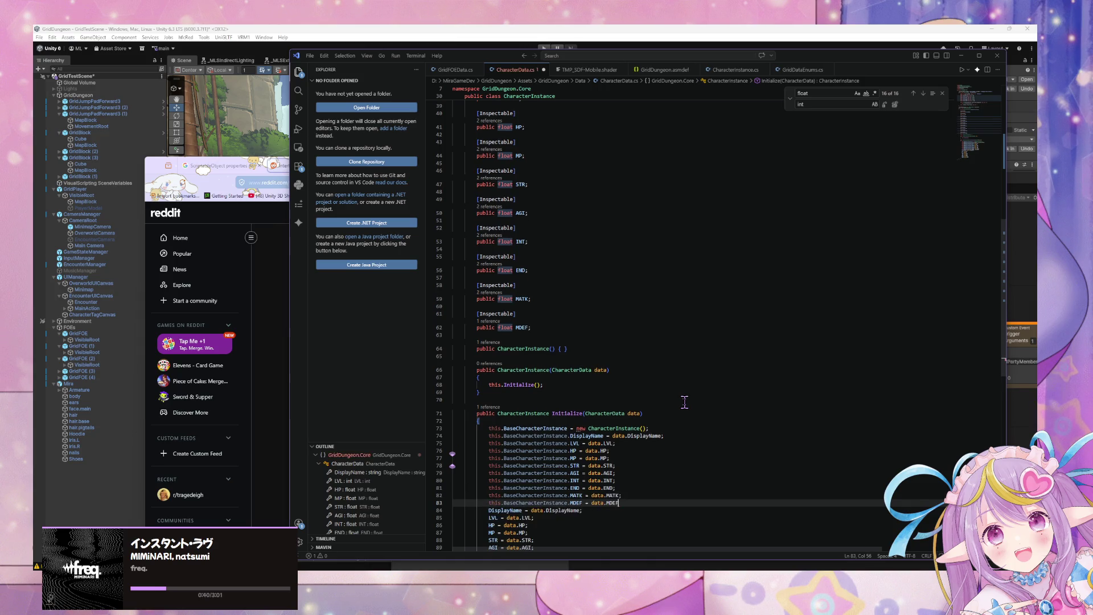
pyautogui.press('Return')
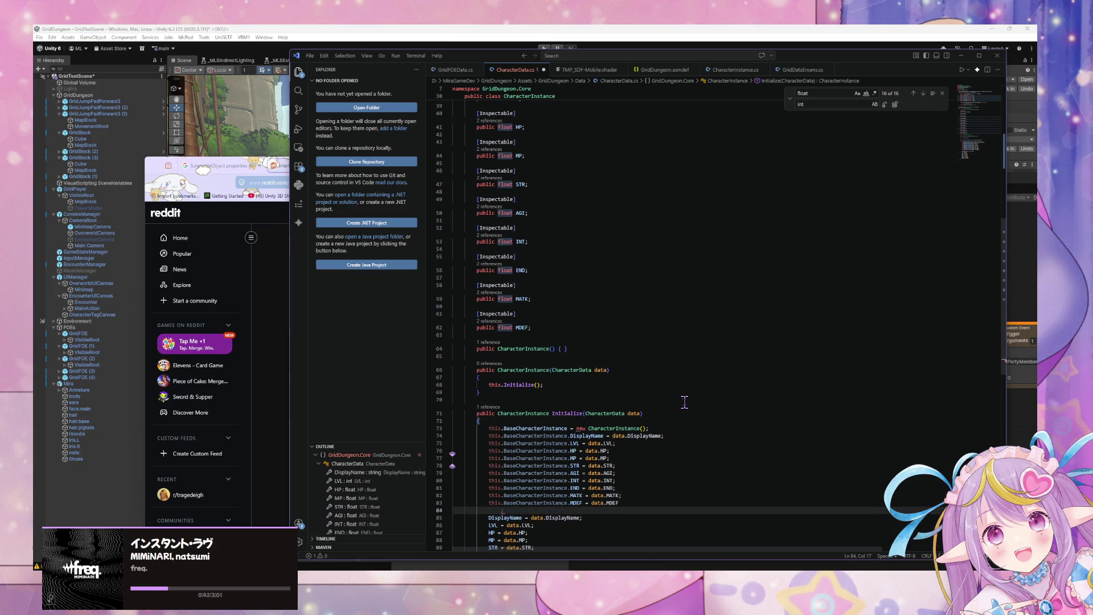
# Step: End the MDEF line with a semicolon and finish Initialize with return this
pyautogui.press('BackSpace')
pyautogui.press('BackSpace')
pyautogui.press('BackSpace')
pyautogui.write(';')
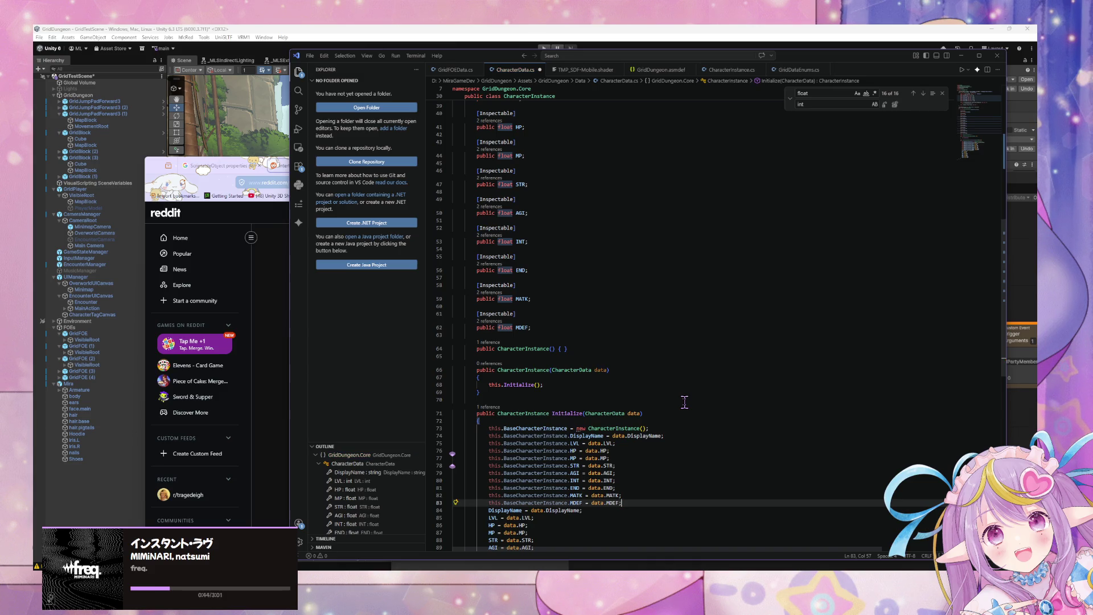
pyautogui.press('Return')
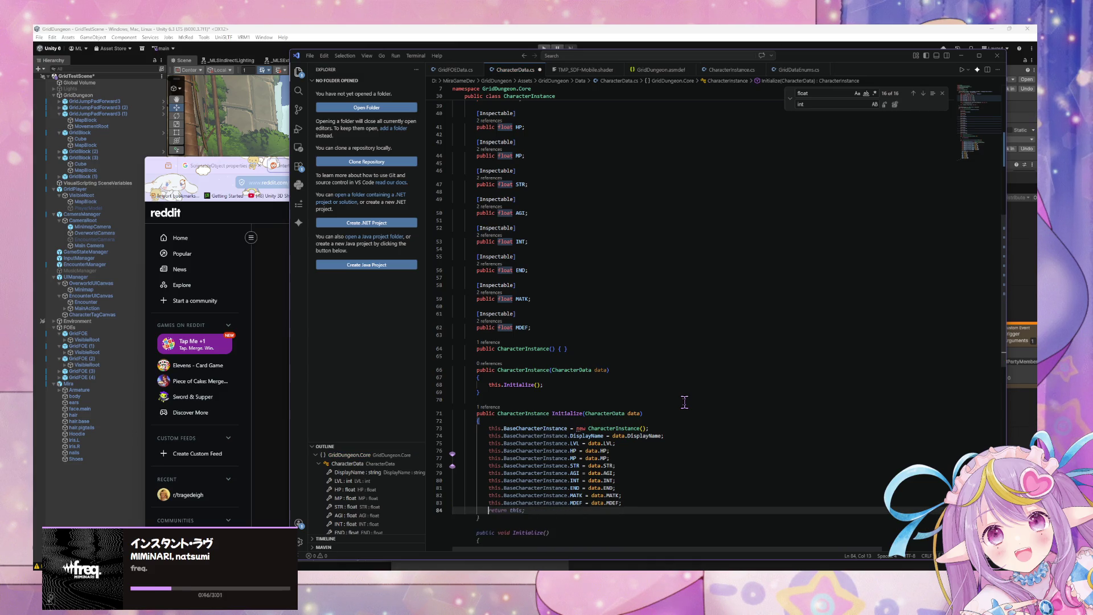
pyautogui.press('Tab')
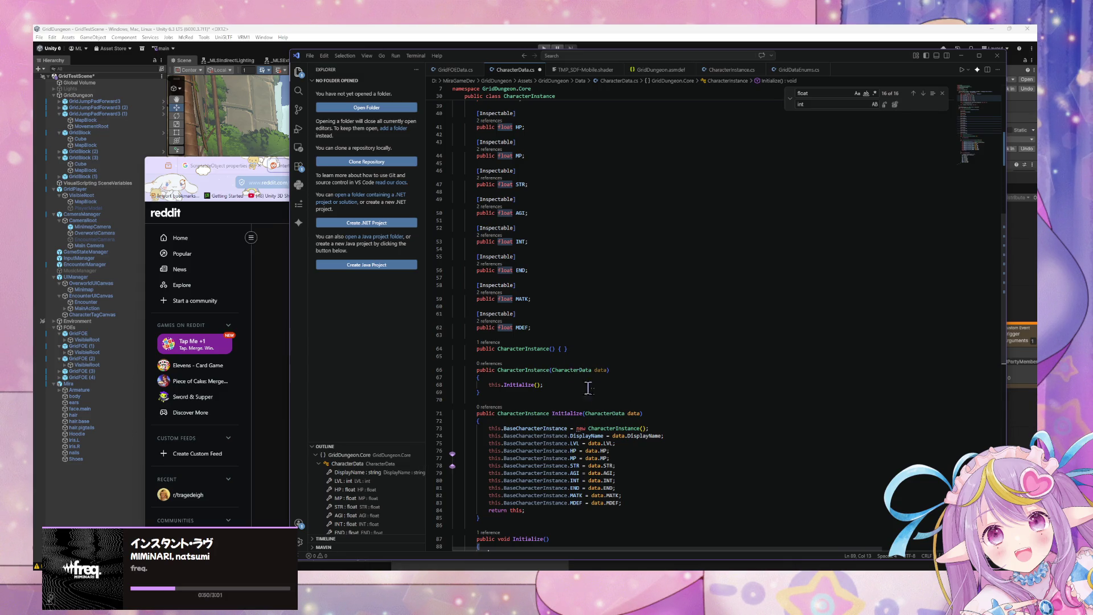
pyautogui.scroll(5, 598, 394)
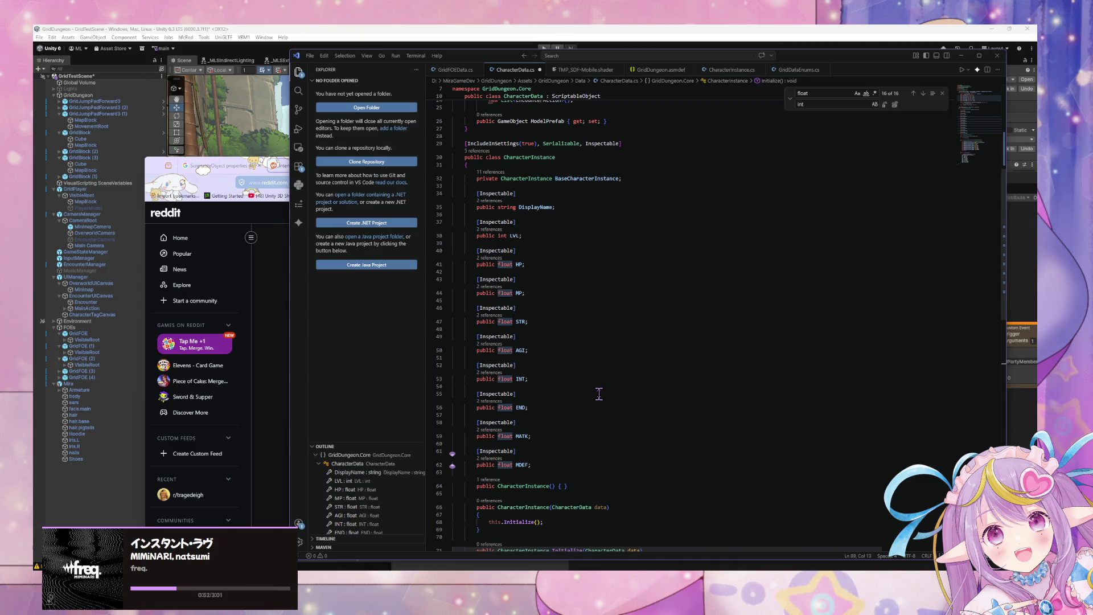
pyautogui.scroll(-1, 600, 394)
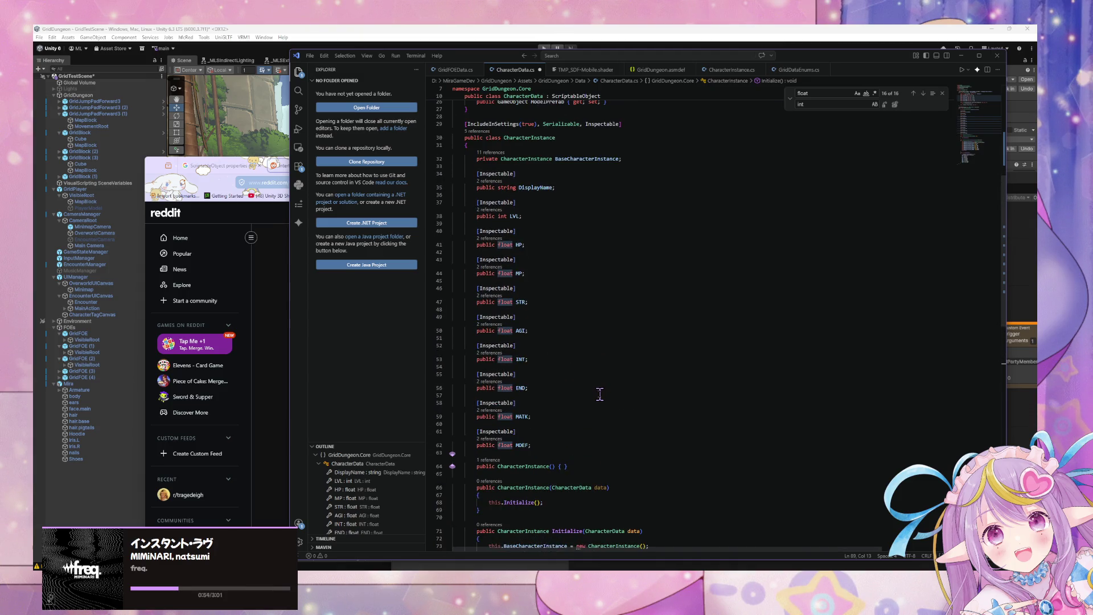
pyautogui.scroll(-2, 599, 394)
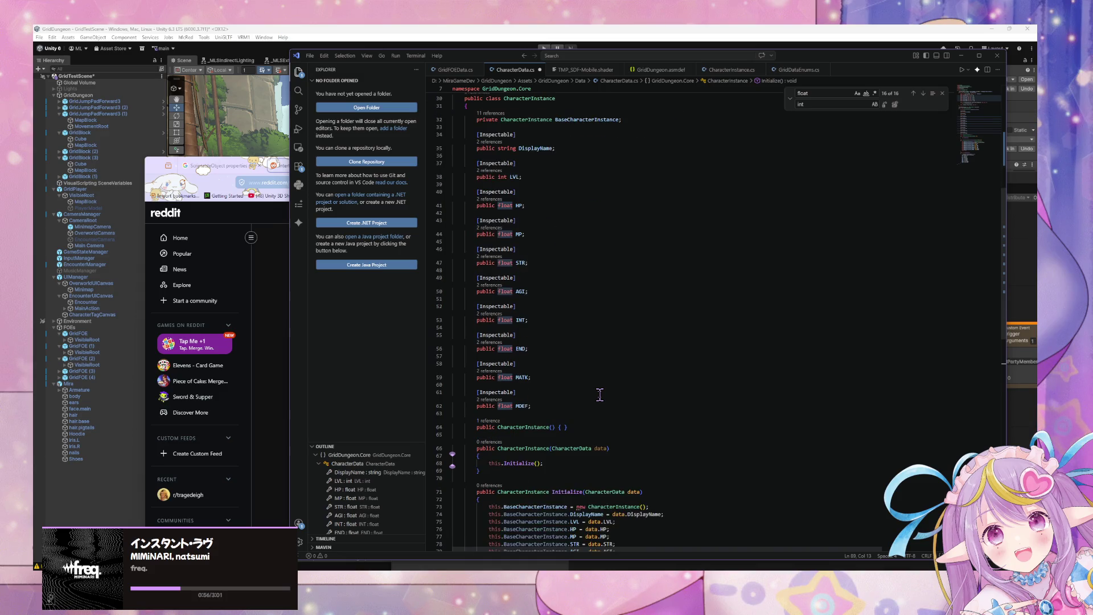
pyautogui.scroll(-6, 600, 394)
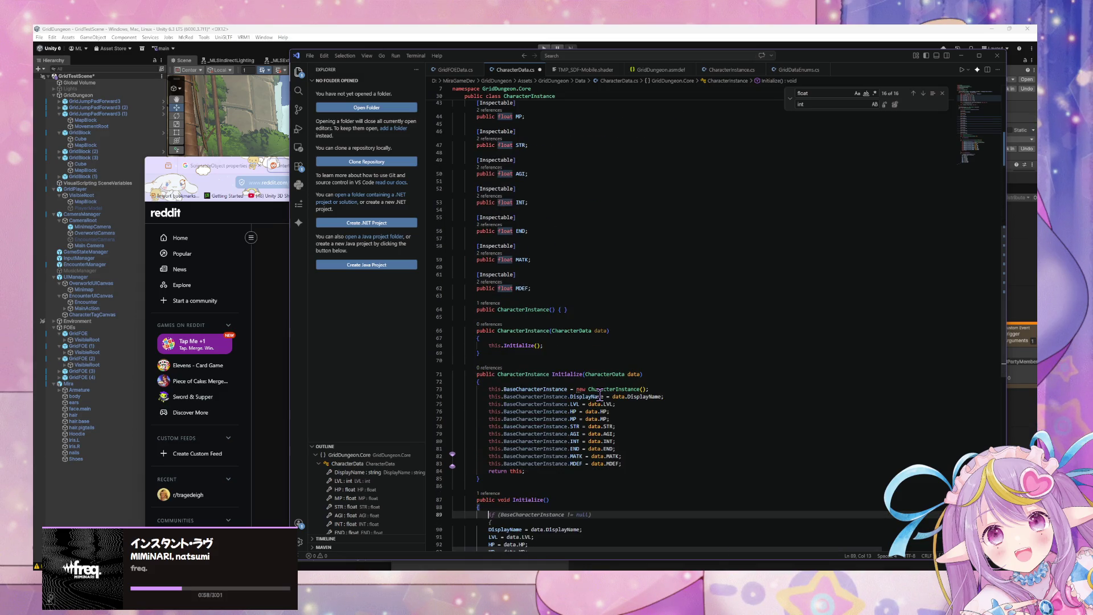
pyautogui.scroll(-4, 599, 394)
pyautogui.click(538, 428)
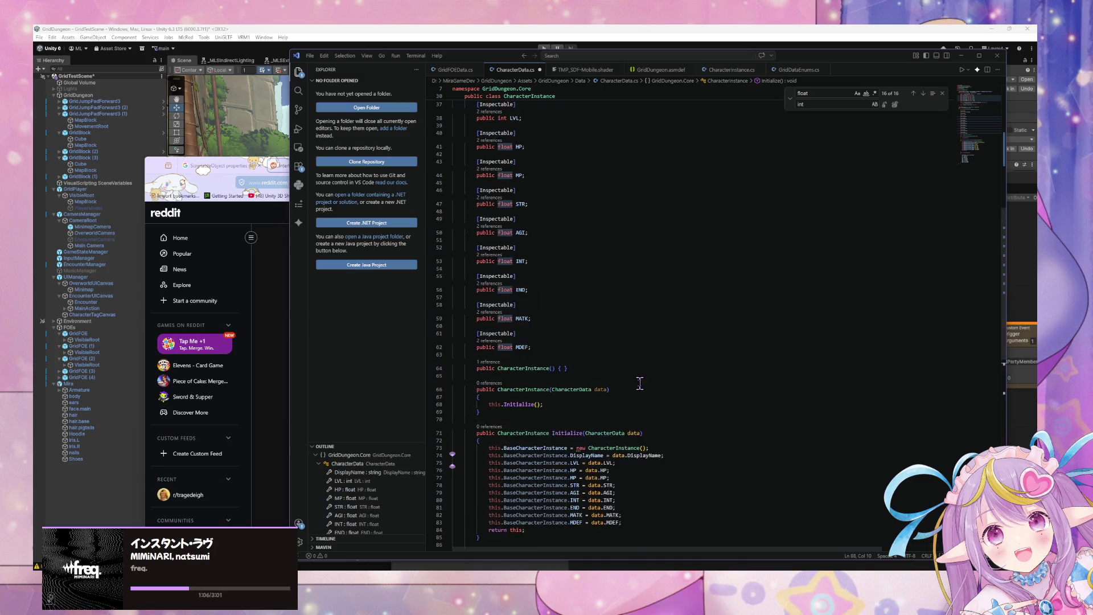
pyautogui.scroll(10, 639, 383)
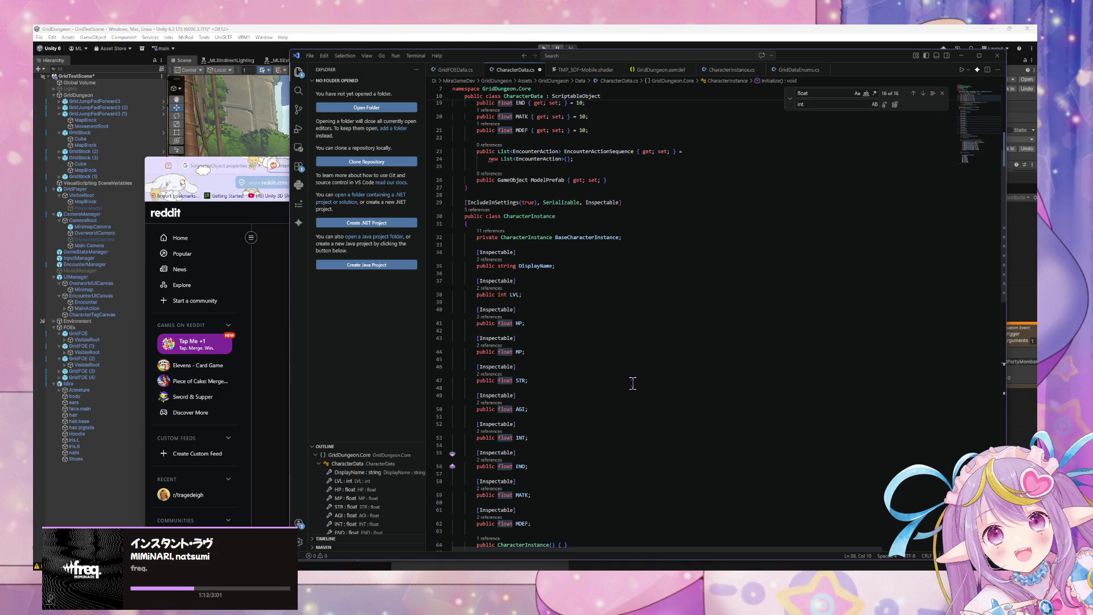
pyautogui.scroll(-5, 632, 383)
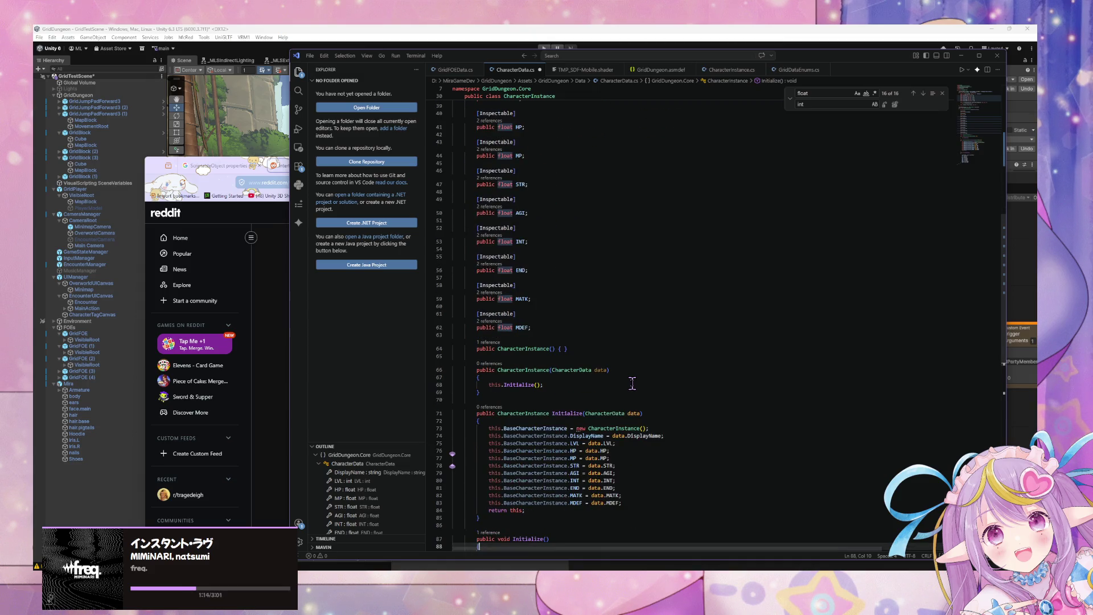
pyautogui.scroll(-3, 632, 383)
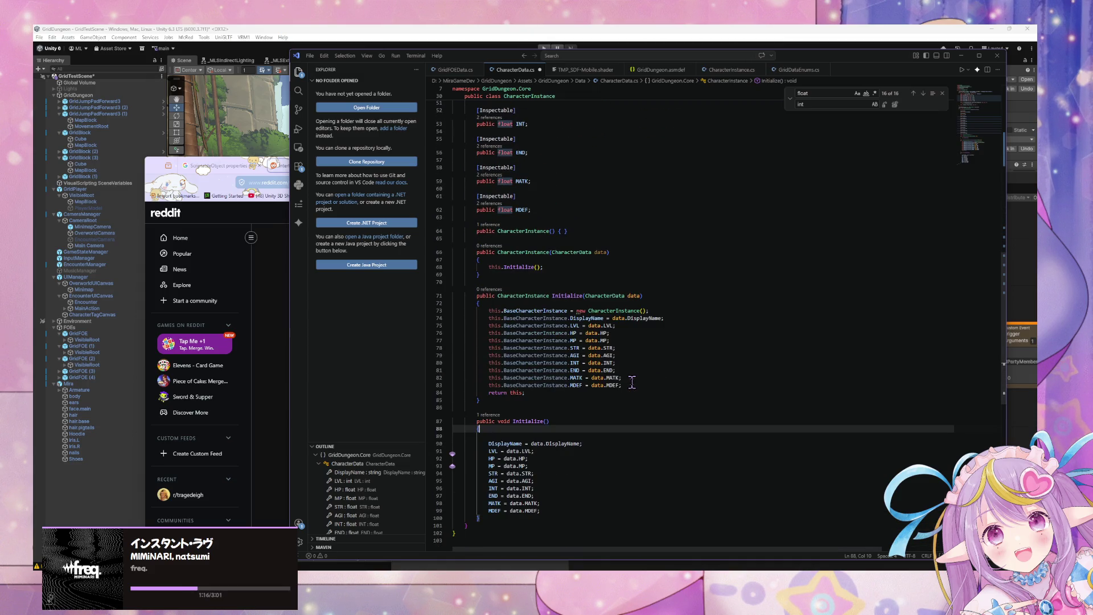
pyautogui.scroll(6, 632, 382)
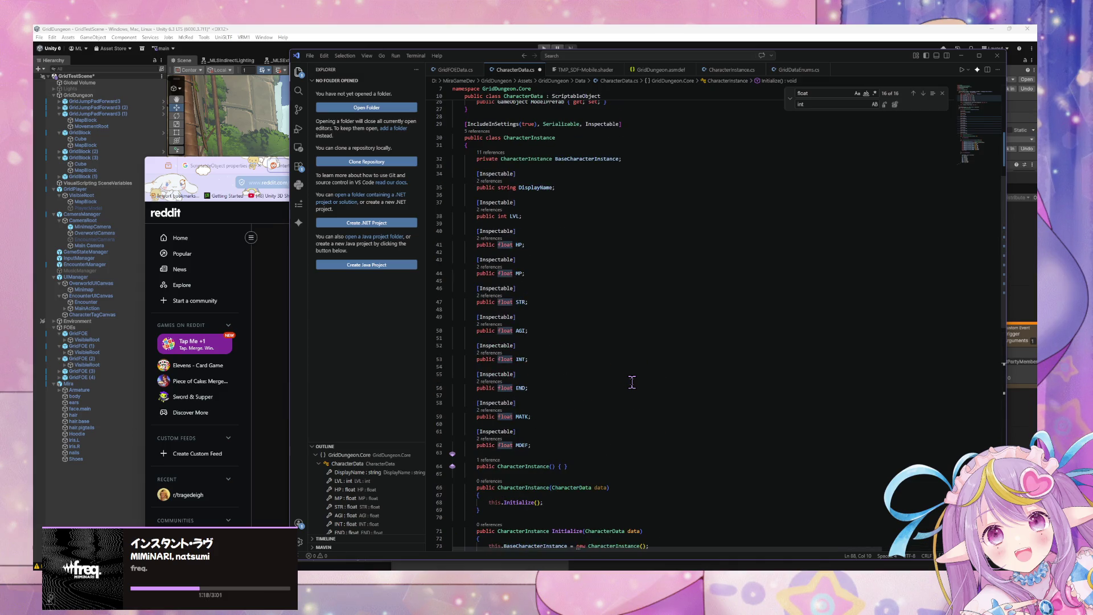
pyautogui.scroll(2, 632, 382)
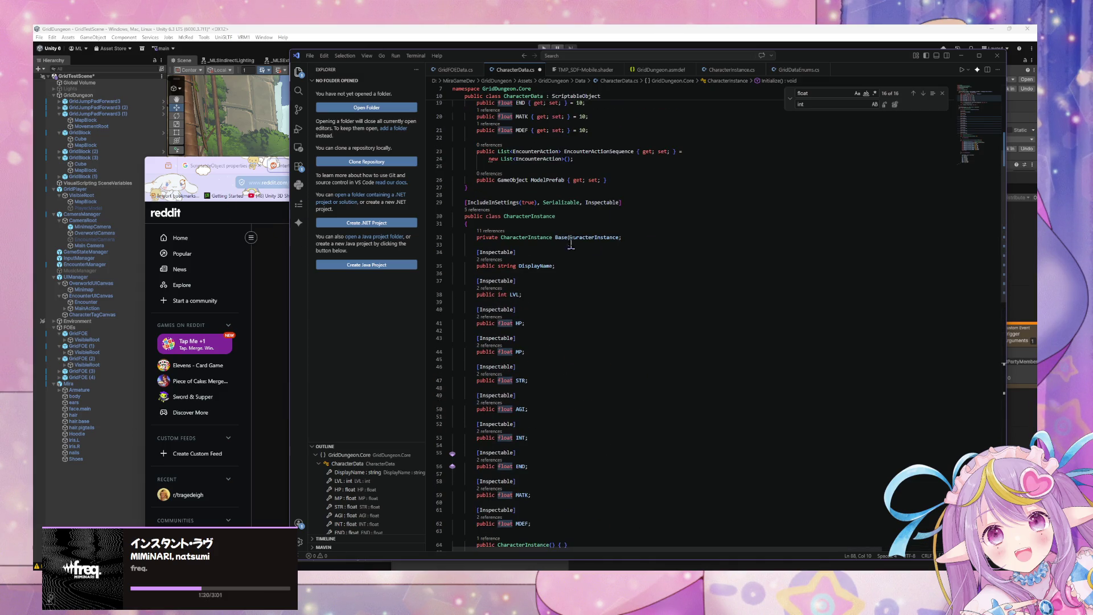
pyautogui.doubleClick(542, 238)
pyautogui.scroll(5, 646, 317)
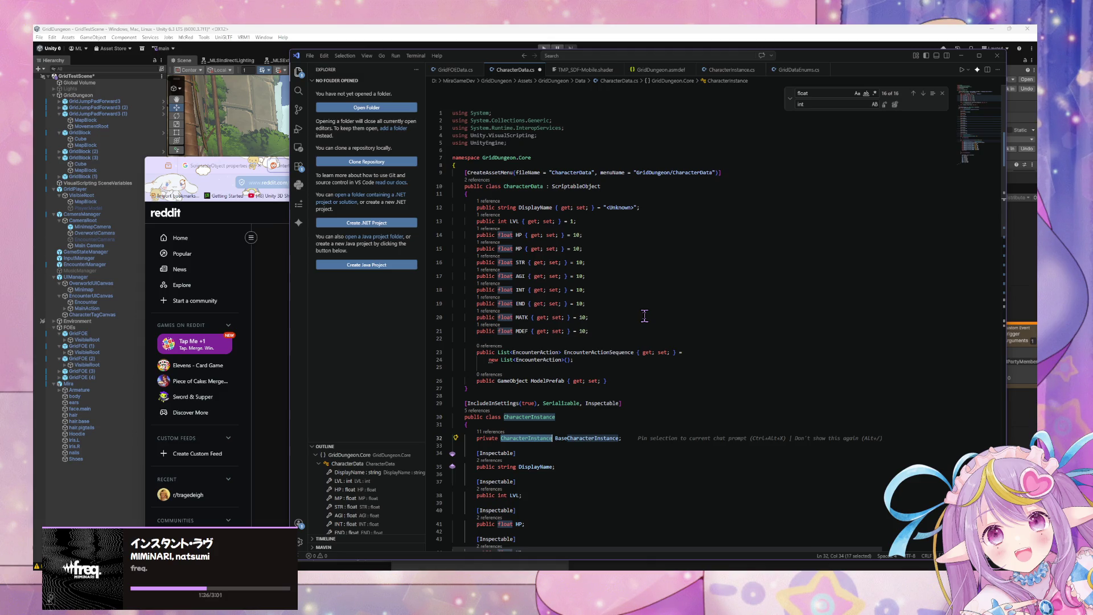
pyautogui.write('Base')
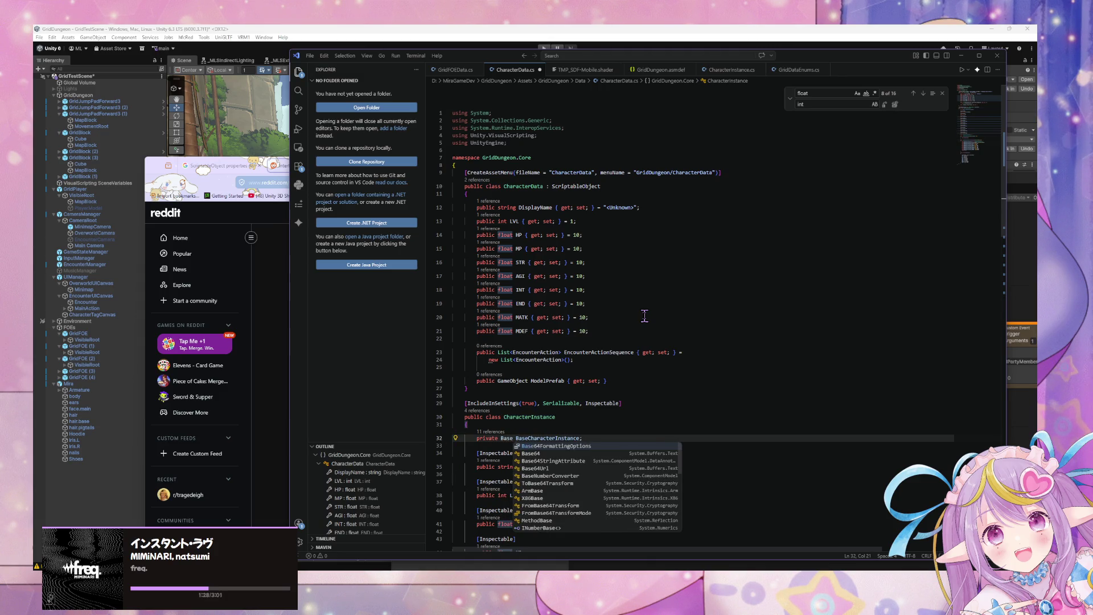
pyautogui.press('Escape')
pyautogui.hotkey('ctrl', 'z')
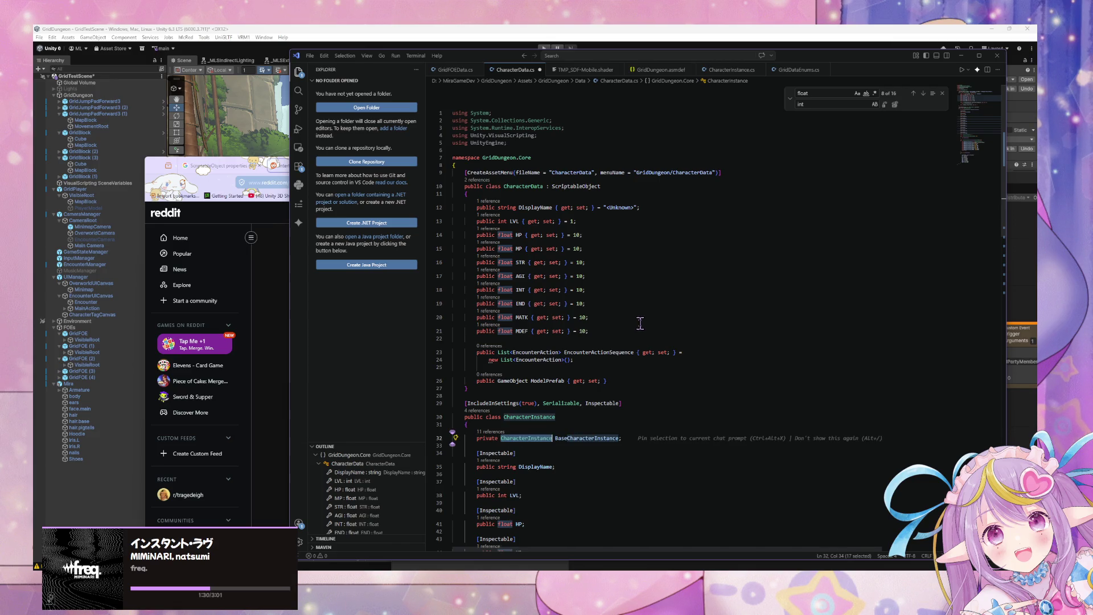
pyautogui.click(503, 389)
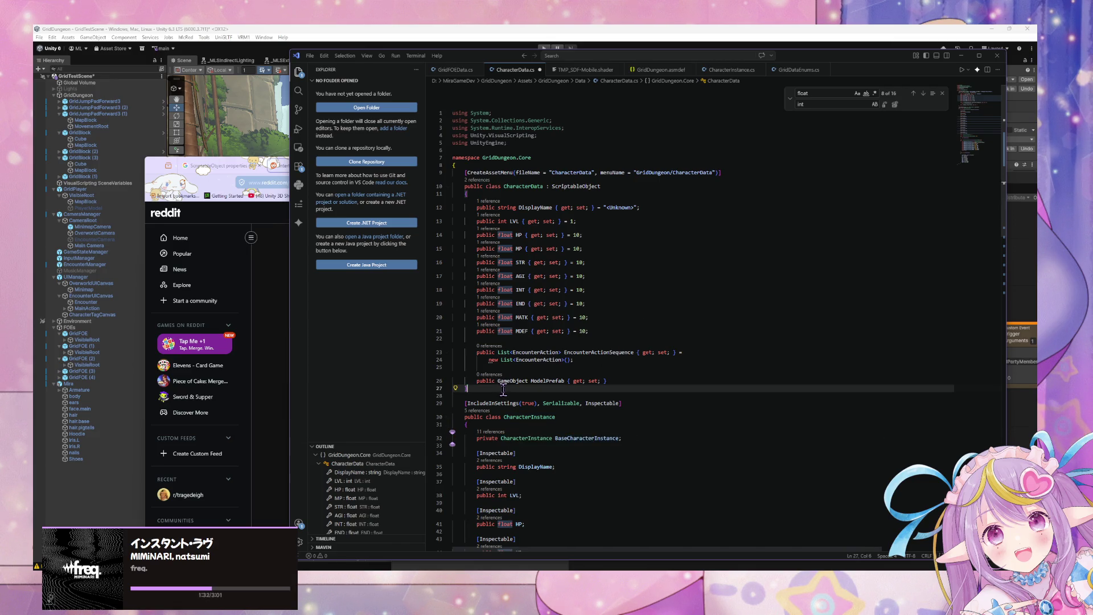
pyautogui.press('Return')
pyautogui.press('Return')
pyautogui.write('public class')
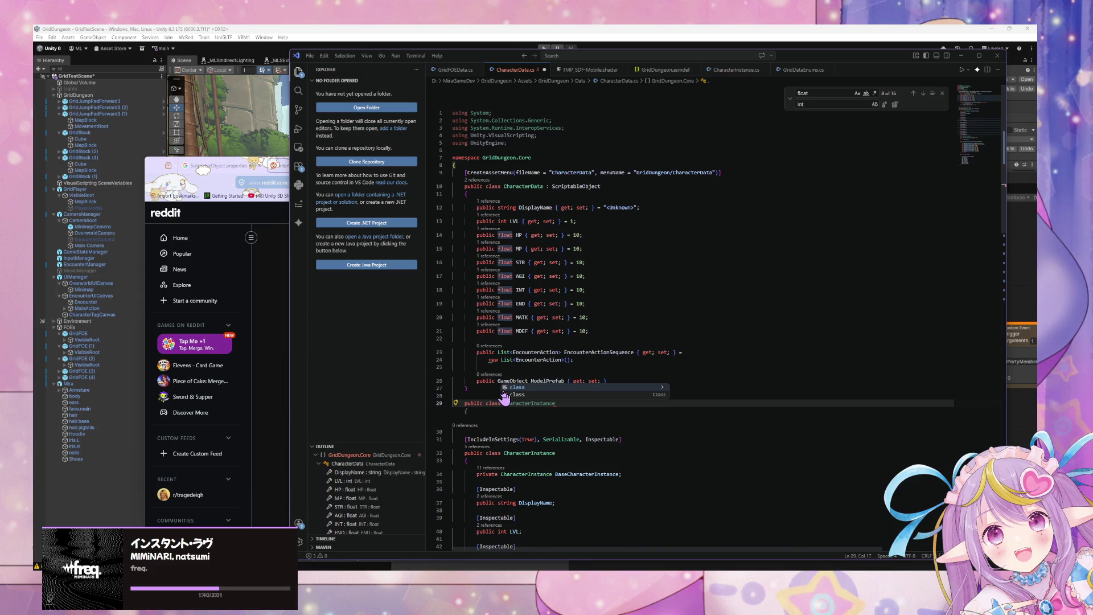
pyautogui.press('BackSpace')
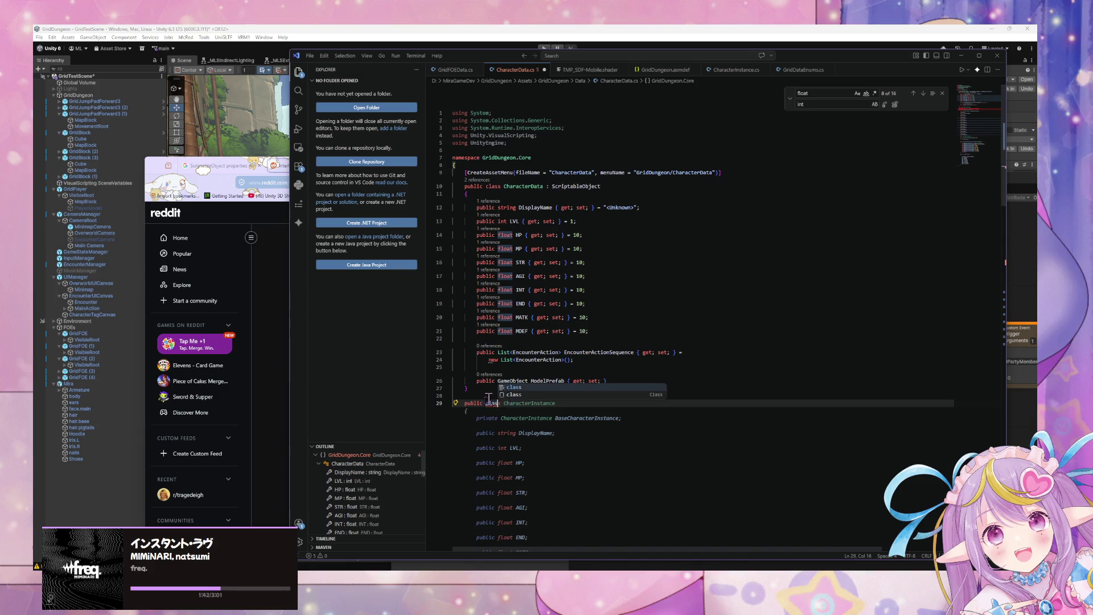
pyautogui.moveTo(499, 403); pyautogui.dragTo(418, 400)
pyautogui.press('BackSpace')
pyautogui.press('BackSpace')
pyautogui.press('BackSpace')
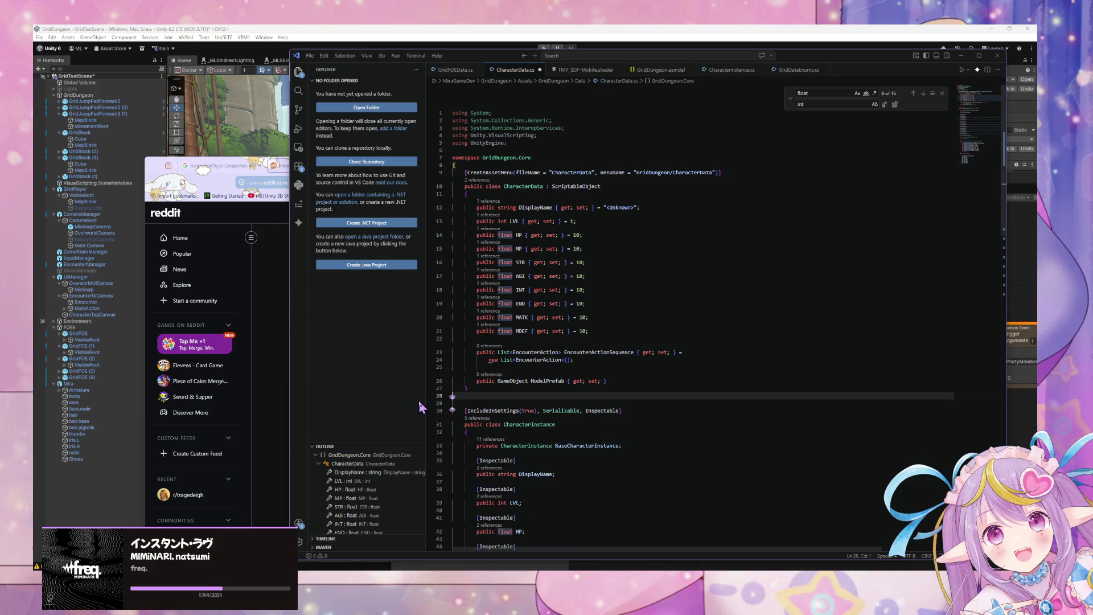
pyautogui.scroll(-3, 454, 392)
pyautogui.scroll(-8, 454, 391)
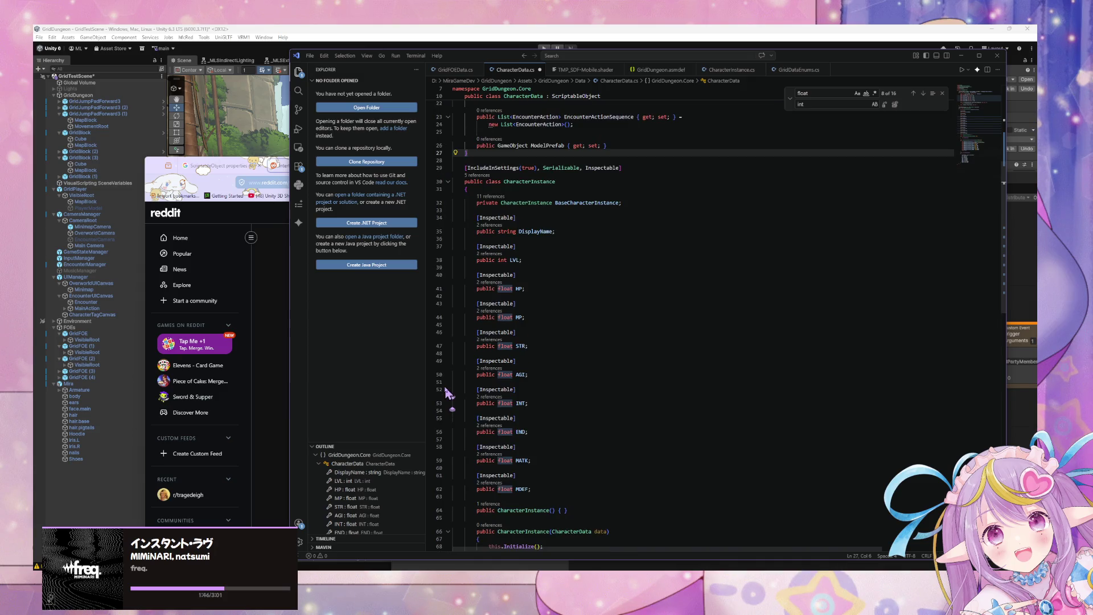
# Step: Delete the old parameterless void Initialize() method entirely
pyautogui.scroll(-2, 825, 456)
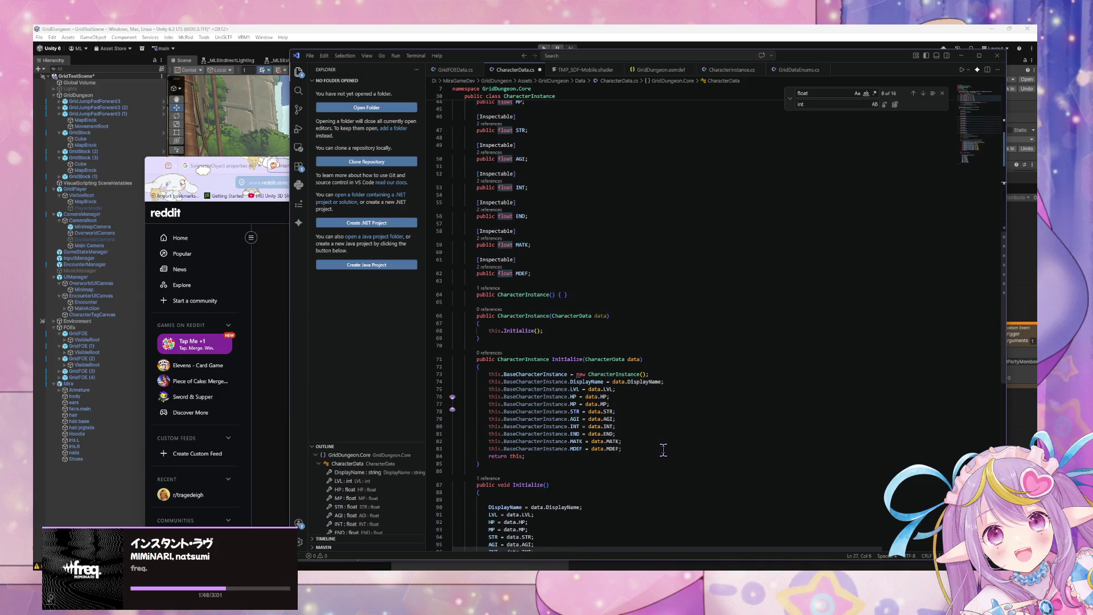
pyautogui.scroll(-2, 660, 449)
pyautogui.moveTo(556, 512)
pyautogui.mouseDown()
pyautogui.moveTo(532, 514)
pyautogui.moveTo(455, 449)
pyautogui.moveTo(419, 451)
pyautogui.mouseUp()
pyautogui.press('BackSpace')
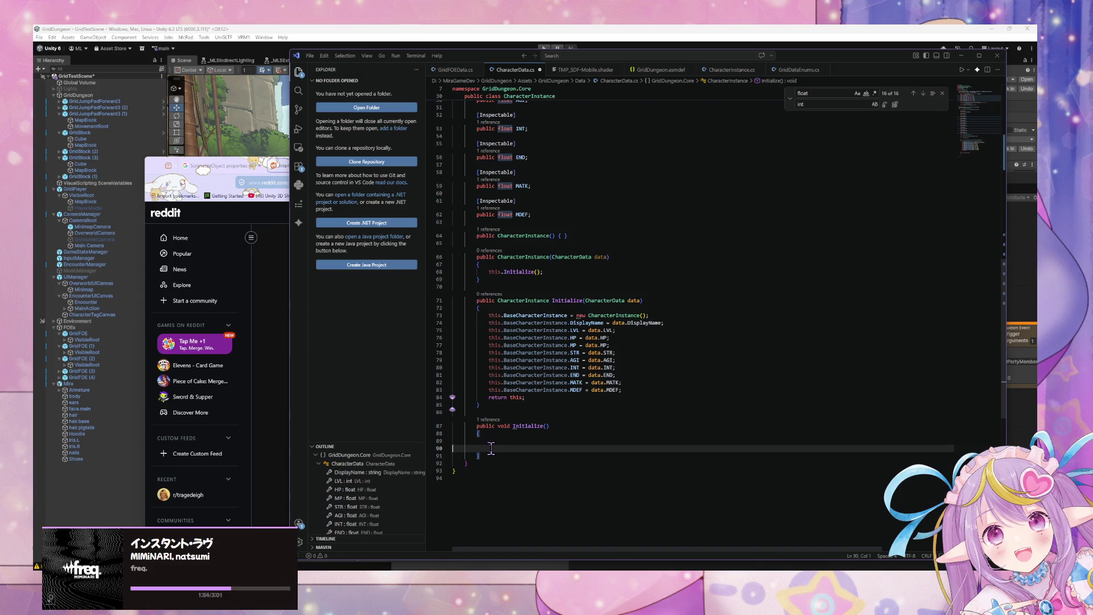
pyautogui.moveTo(481, 456); pyautogui.dragTo(466, 442)
pyautogui.press('BackSpace')
pyautogui.press('BackSpace')
pyautogui.press('BackSpace')
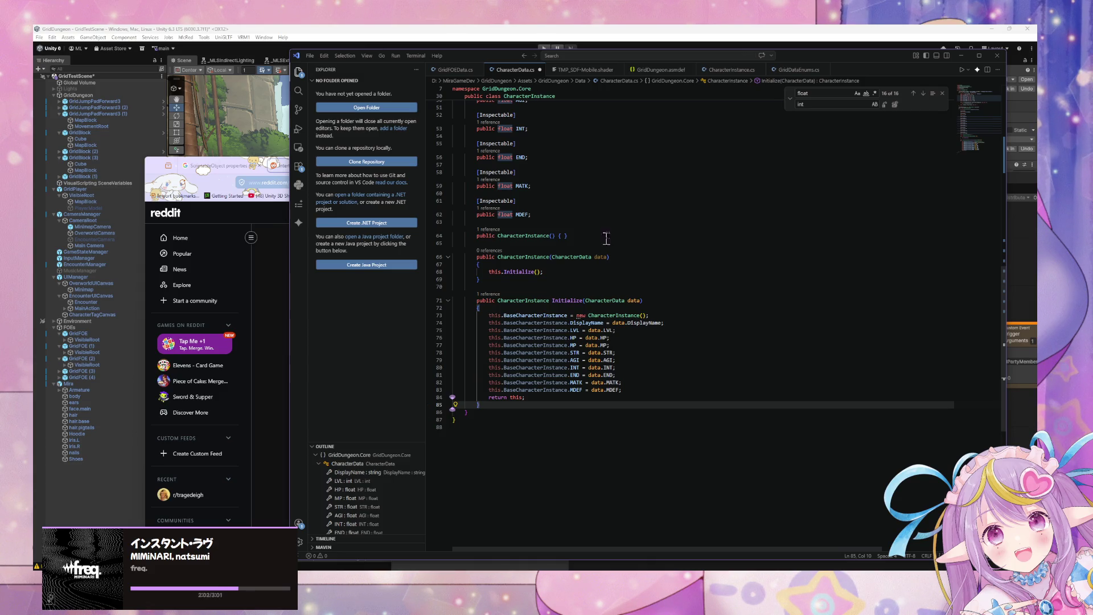
# Step: Make the constructor call this.Initialize(data) instead of this.Initialize()
pyautogui.click(537, 272)
pyautogui.write('data')
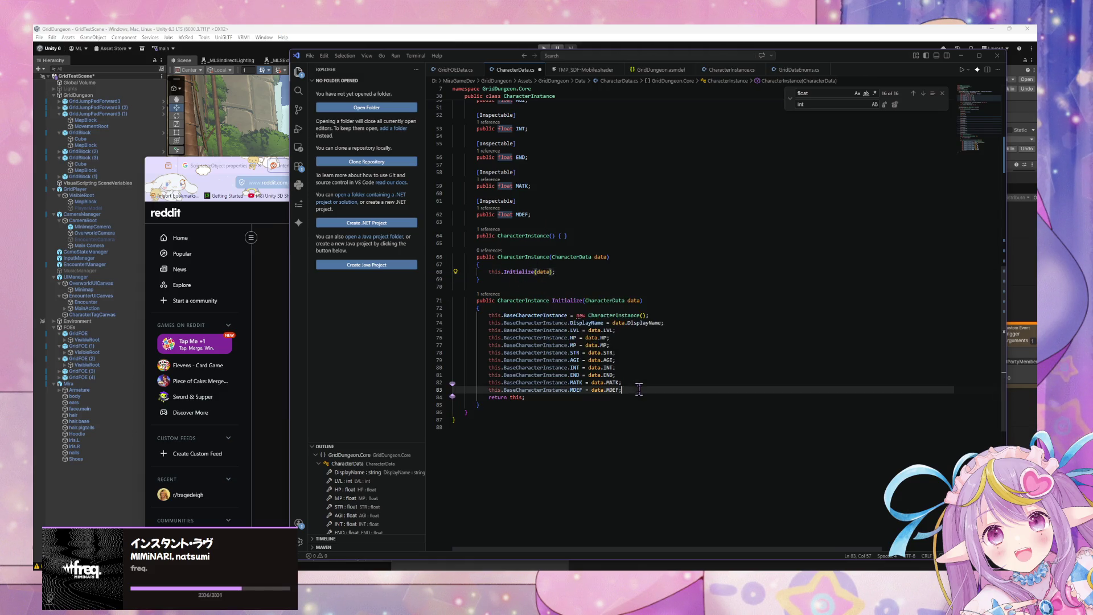
pyautogui.click(675, 397)
pyautogui.click(675, 405)
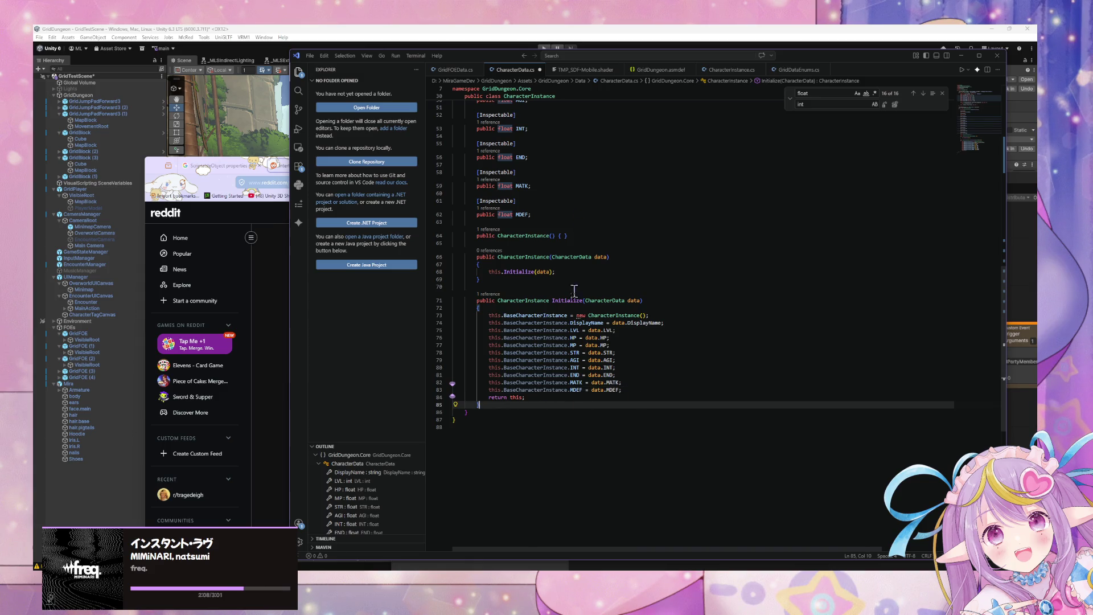
pyautogui.moveTo(547, 330)
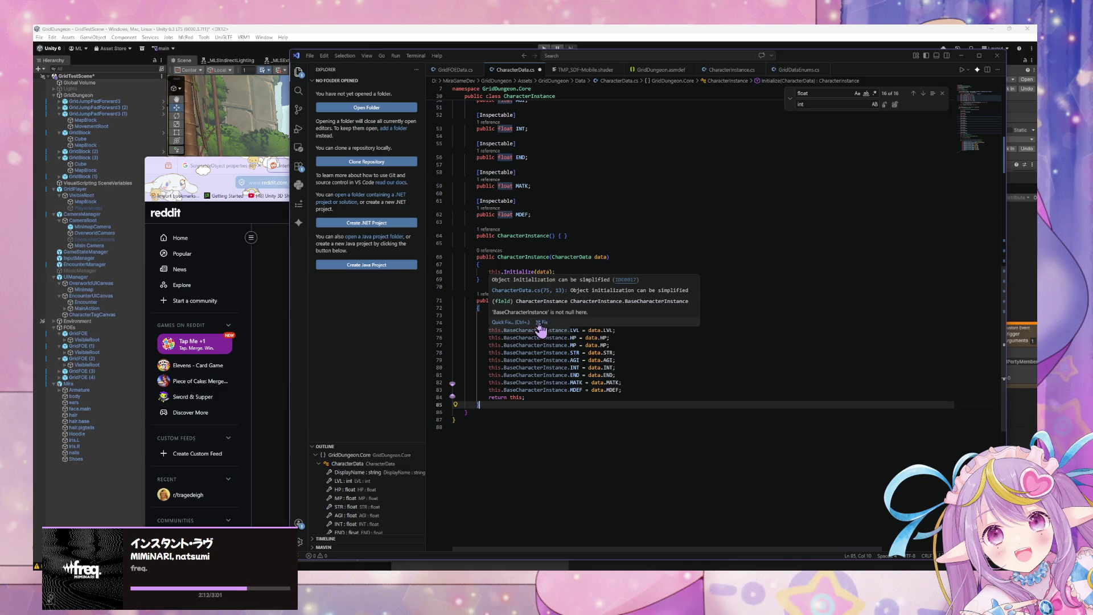
# Step: Apply the object-initializer quick fix to BaseCharacterInstance and save CharacterData.cs
pyautogui.click(544, 323)
pyautogui.click(568, 351)
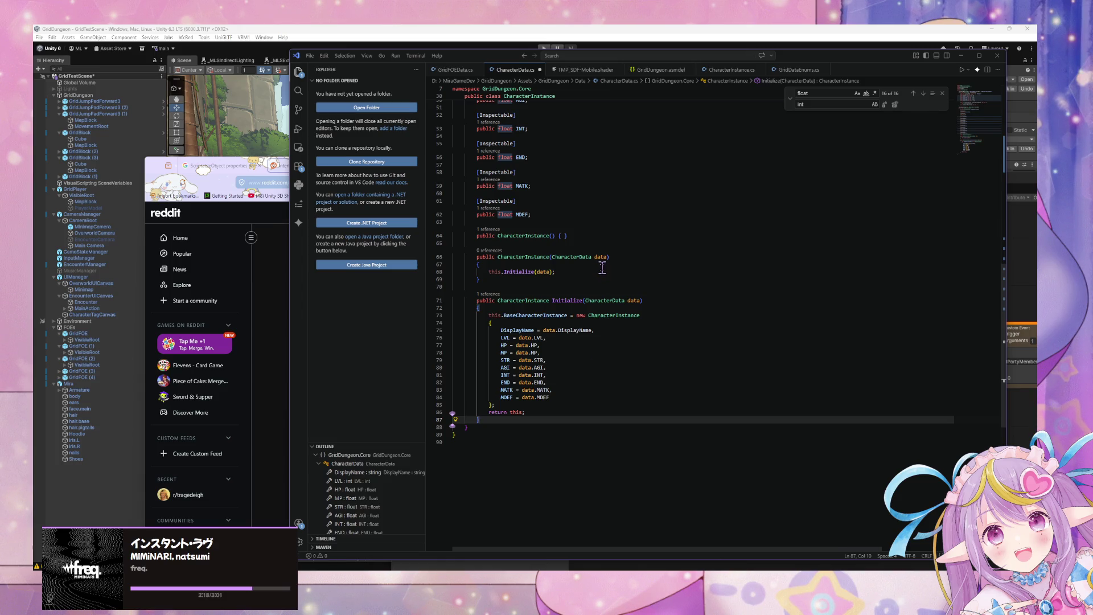
pyautogui.hotkey('ctrl', 's')
# Step: Close Initialize after return this and start a new public member line
pyautogui.click(590, 347)
pyautogui.click(525, 411)
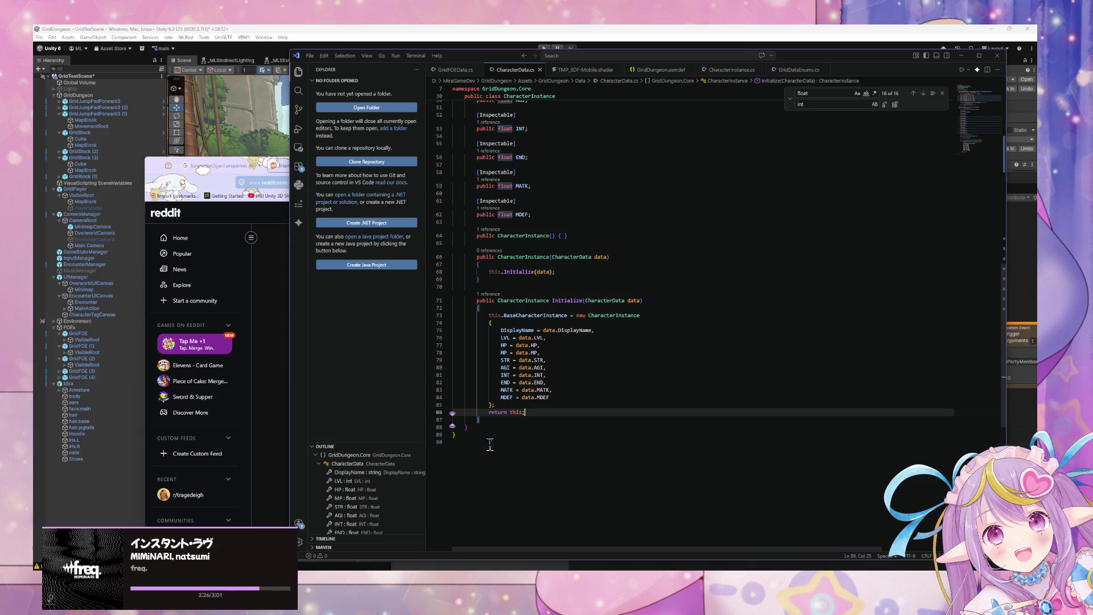
pyautogui.scroll(2, 515, 294)
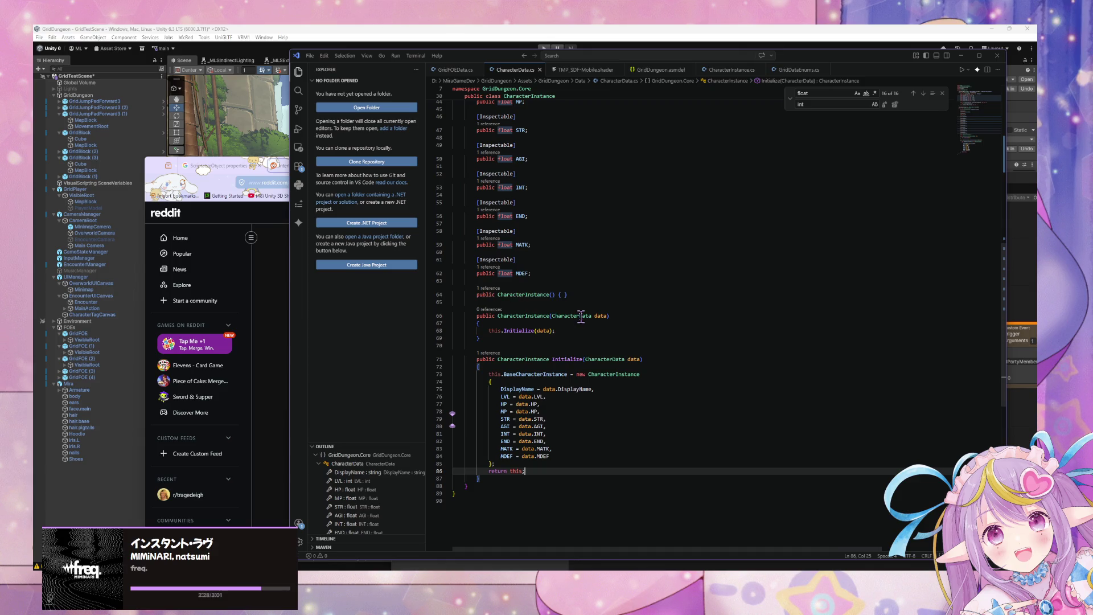
pyautogui.press('Down')
pyautogui.write('}')
pyautogui.press('Return')
pyautogui.press('Return')
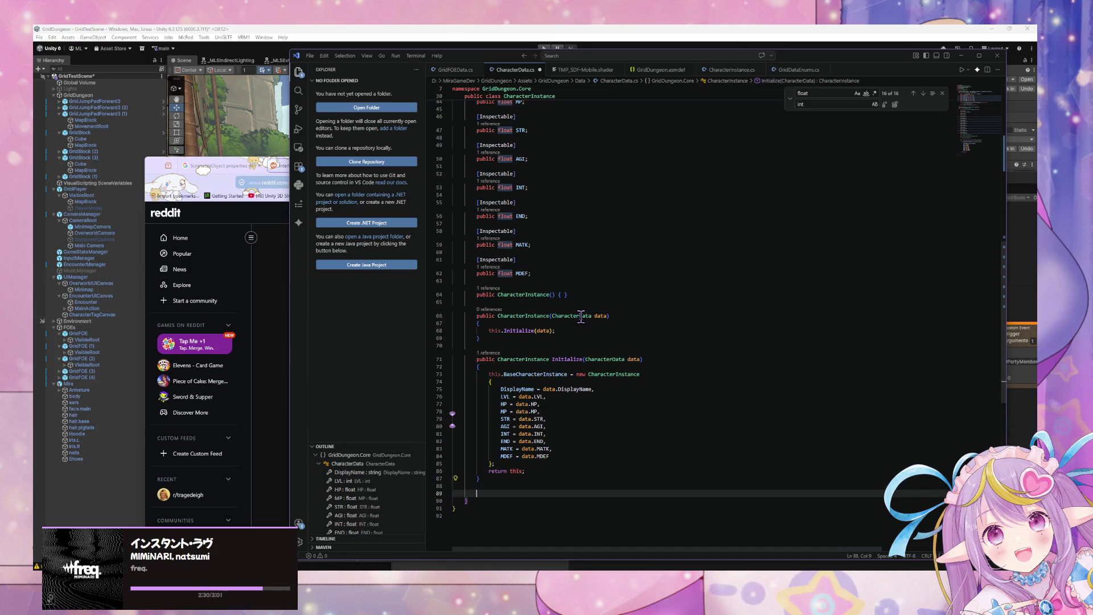
pyautogui.write('public;')
pyautogui.press('BackSpace')
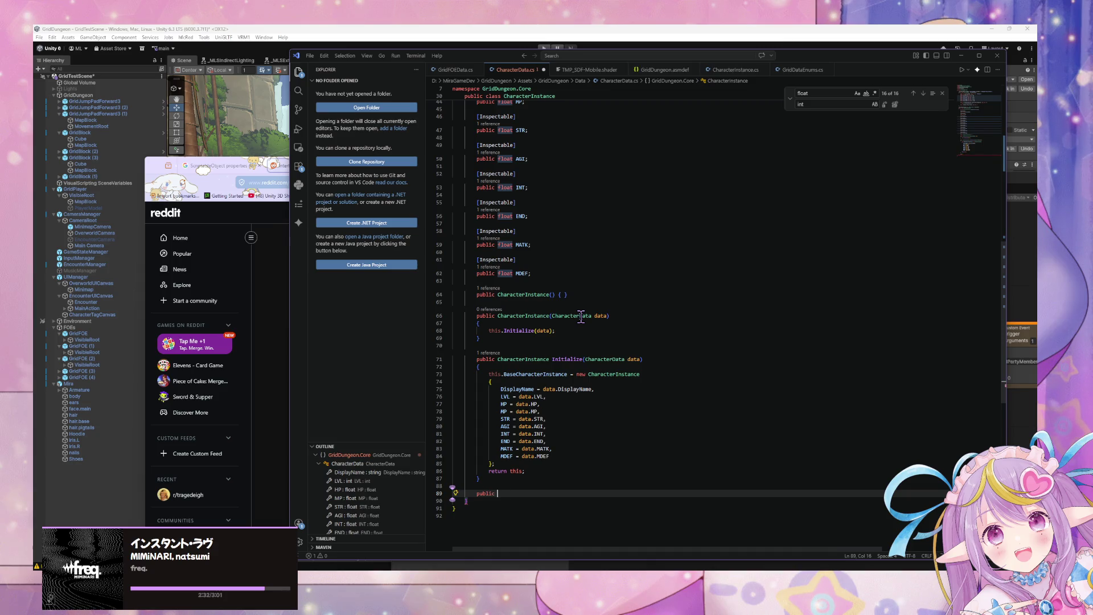
# Step: Change Initialize(CharacterData data)'s return type from CharacterInstance to void
pyautogui.write('C')
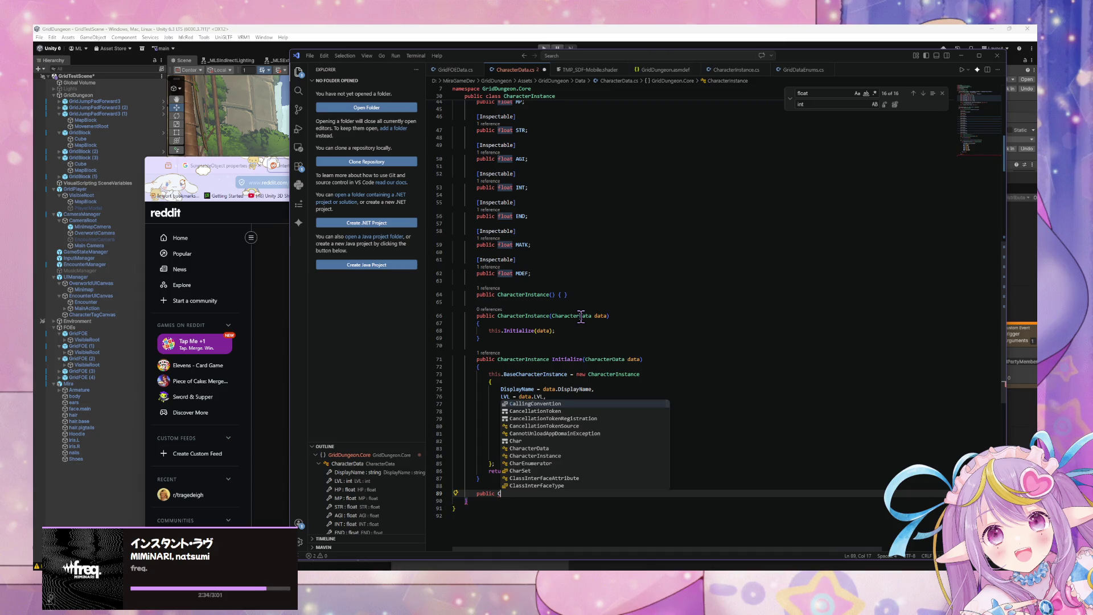
pyautogui.doubleClick(528, 359)
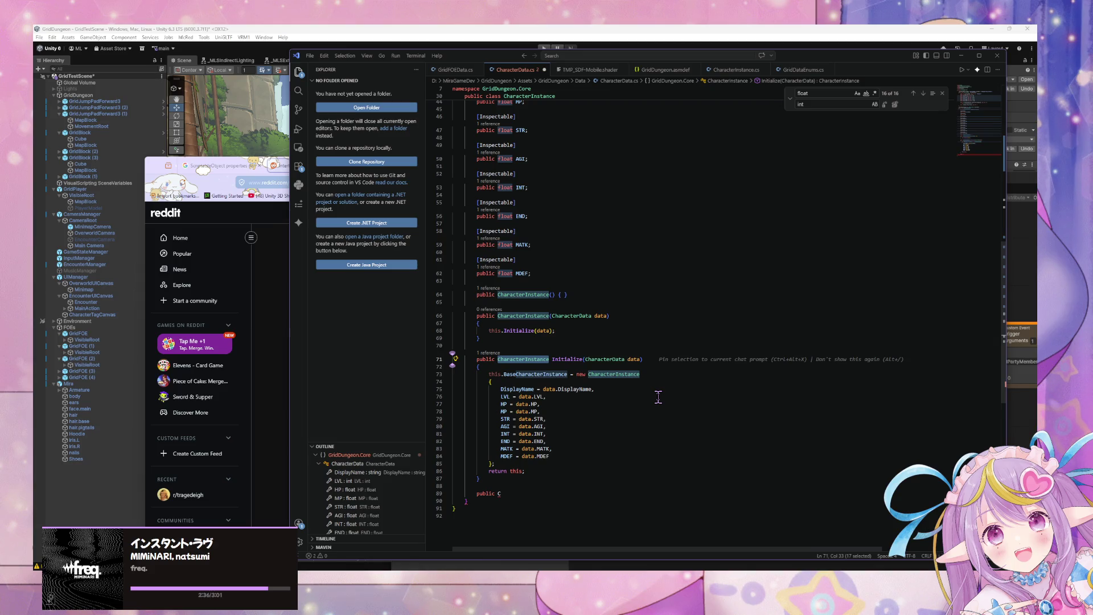
pyautogui.write('void')
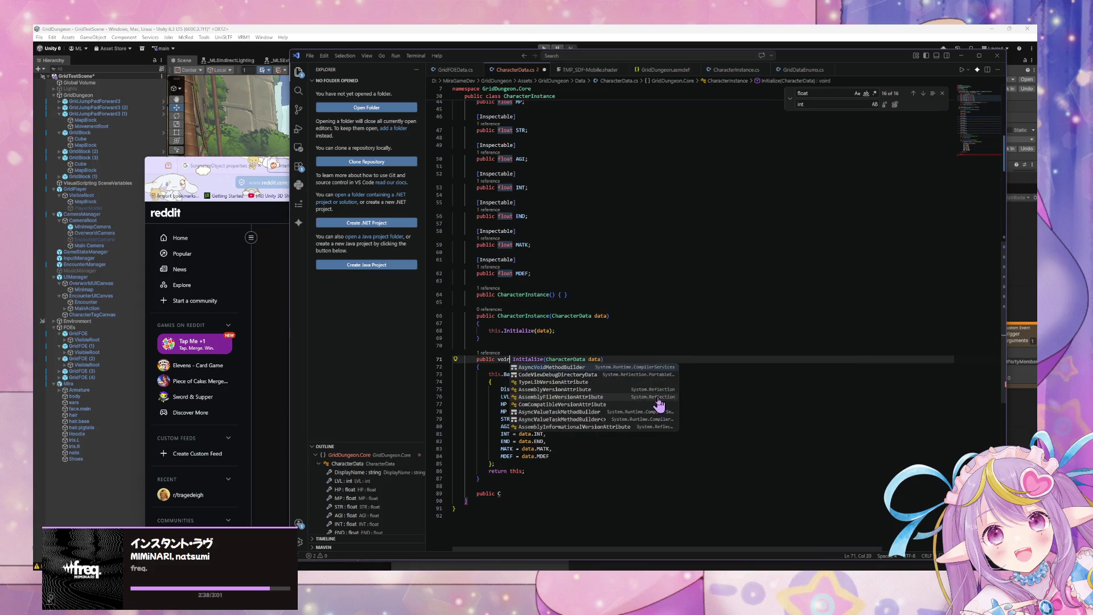
pyautogui.click(514, 323)
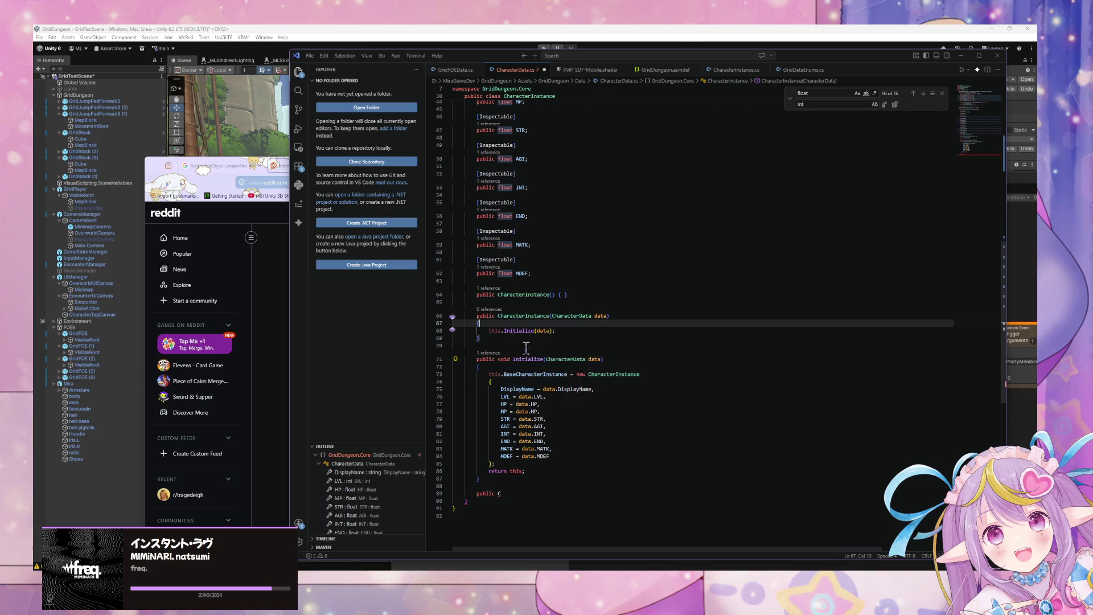
pyautogui.click(516, 494)
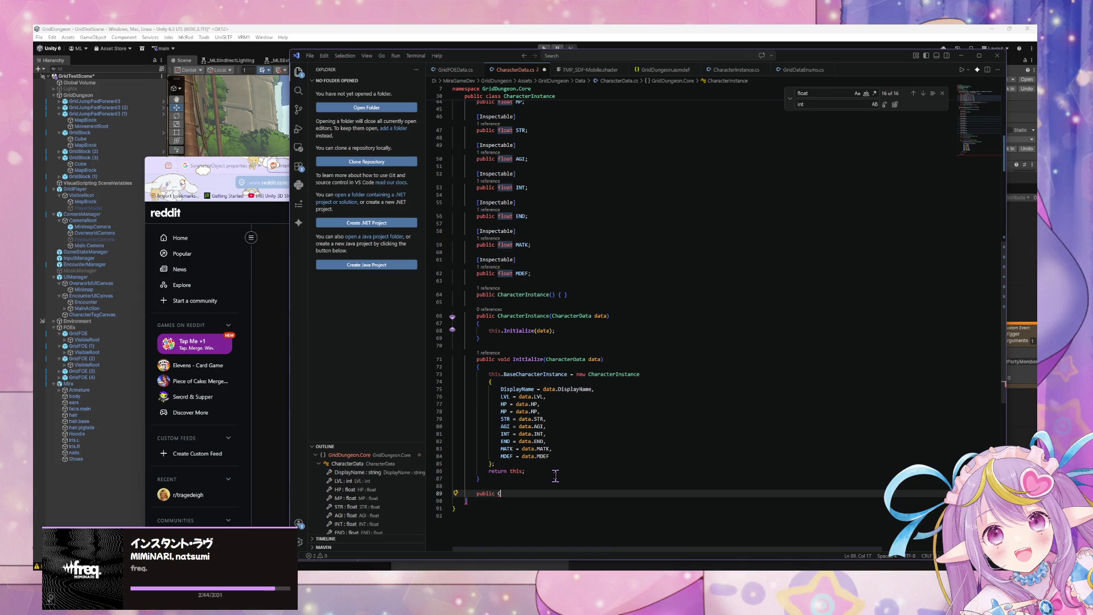
# Step: Start a public void method after Initialize, declining the ResetToBase suggestion
pyautogui.press('BackSpace')
pyautogui.press('BackSpace')
pyautogui.press('Home')
pyautogui.click(524, 493)
pyautogui.write('void')
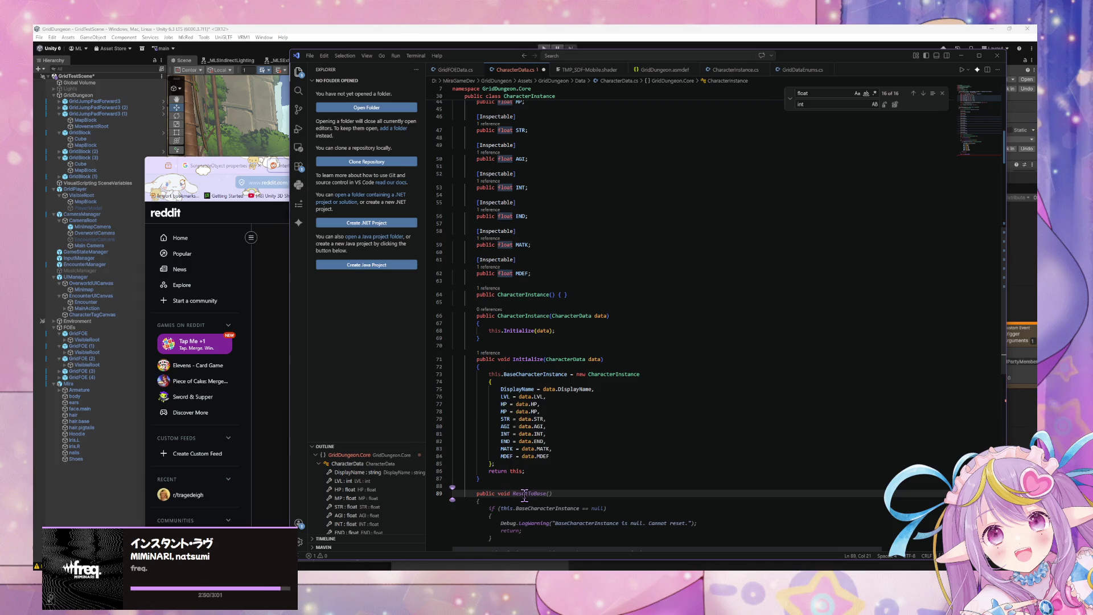
pyautogui.scroll(-5, 524, 495)
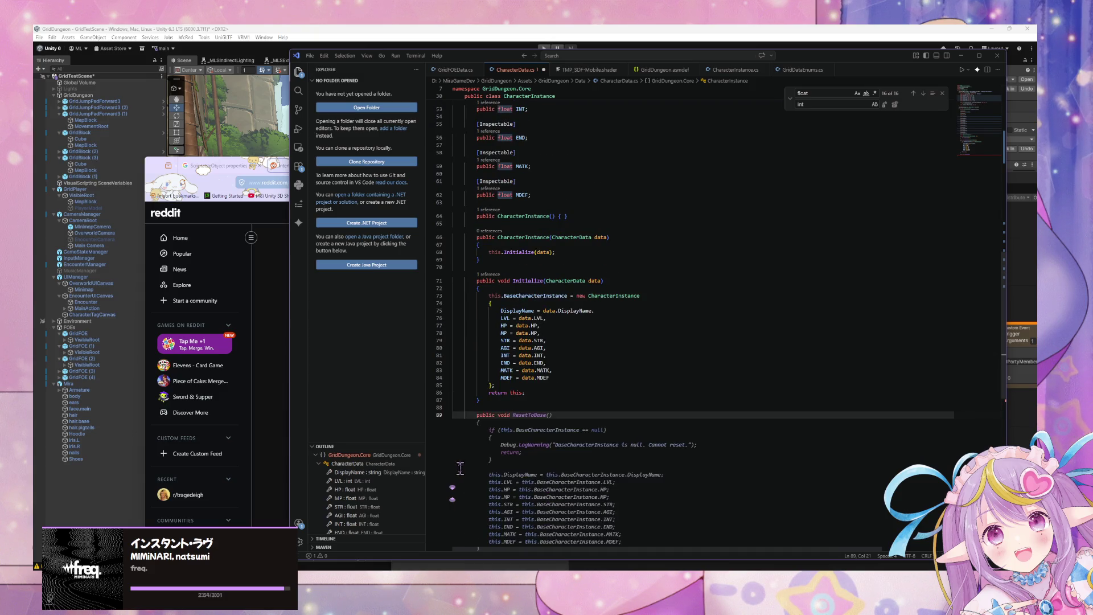
pyautogui.press('Up')
pyautogui.press('Up')
pyautogui.press('Up')
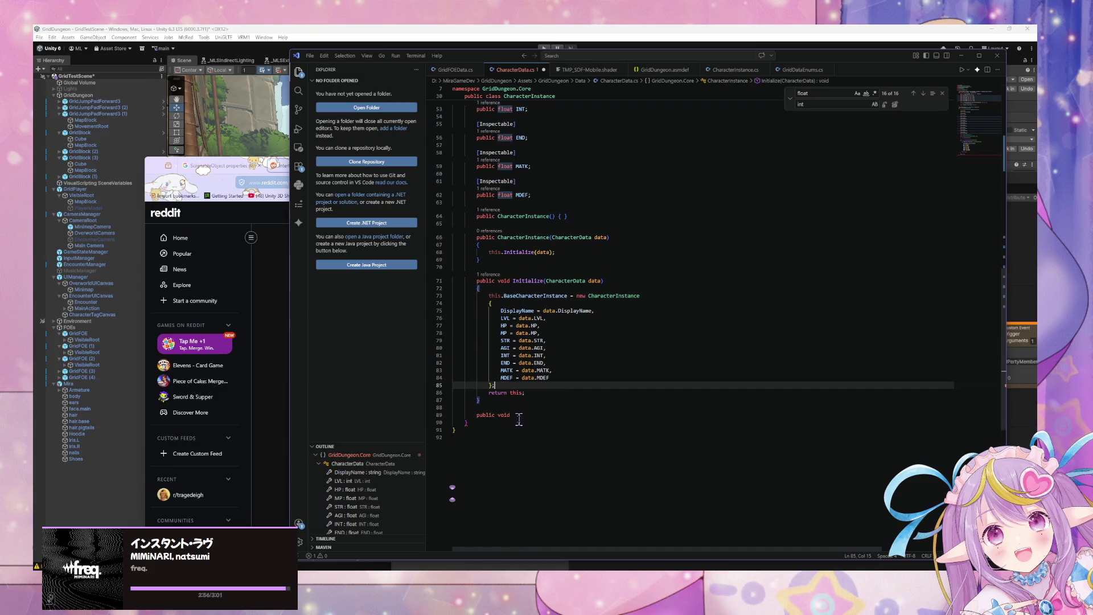
# Step: Replace a trial Initialize() name with ResetS to begin the ResetStats() header
pyautogui.click(516, 415)
pyautogui.write('Initialize()')
pyautogui.moveTo(455, 422); pyautogui.dragTo(446, 416)
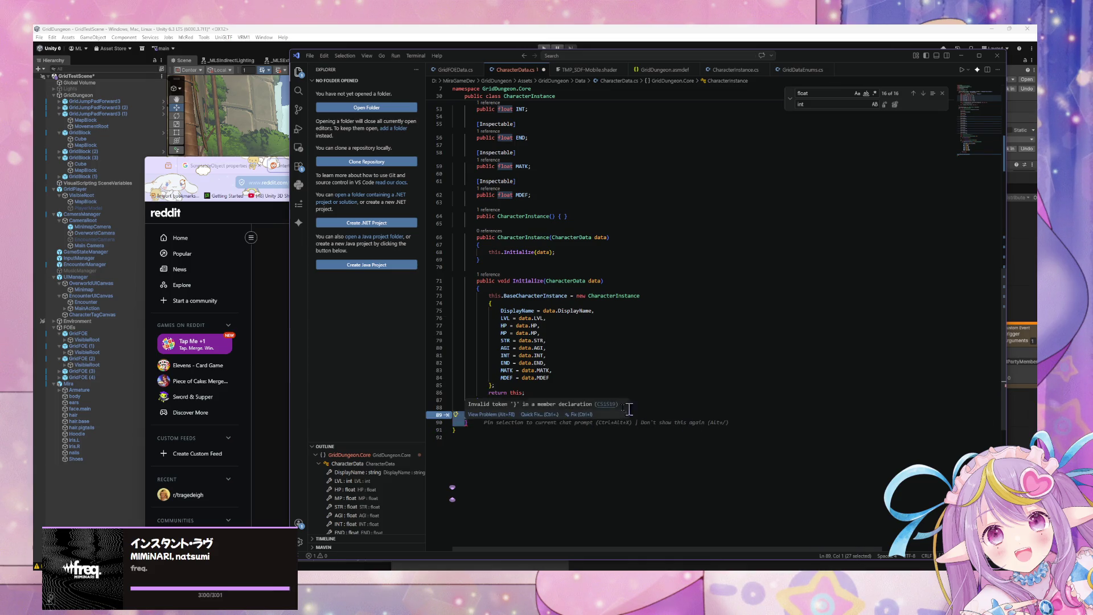
pyautogui.click(579, 362)
pyautogui.click(561, 415)
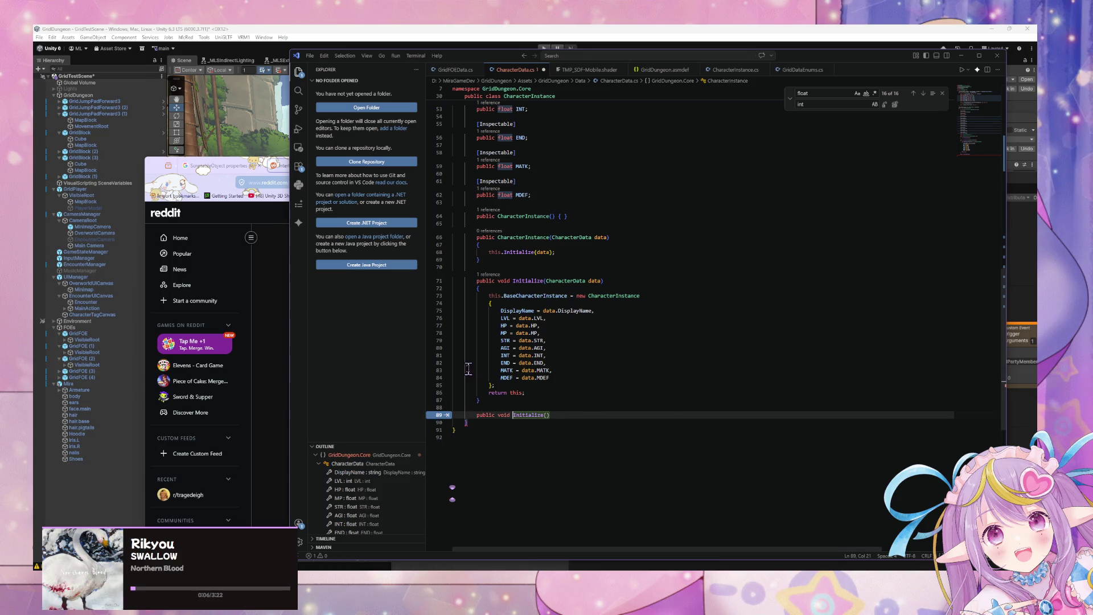
pyautogui.click(560, 414)
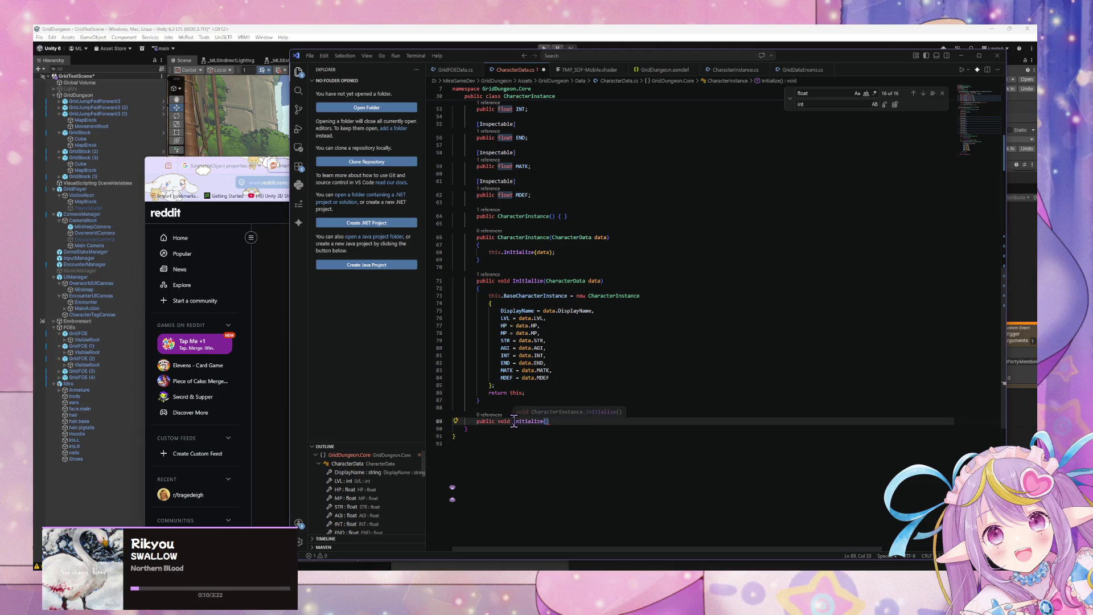
pyautogui.moveTo(514, 420); pyautogui.dragTo(550, 421)
pyautogui.press('BackSpace')
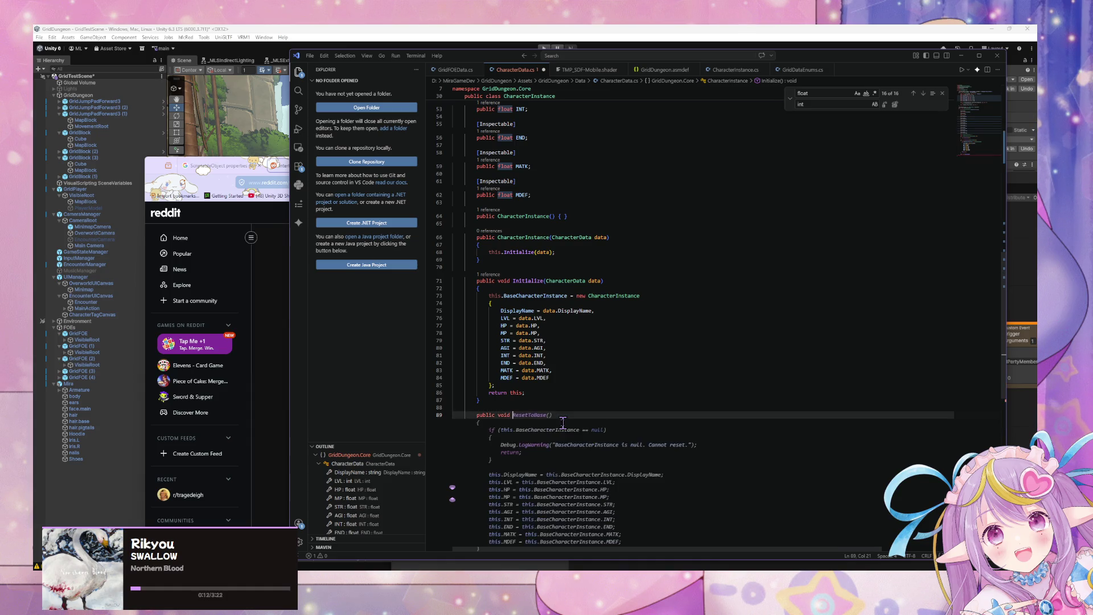
pyautogui.write('Reset')
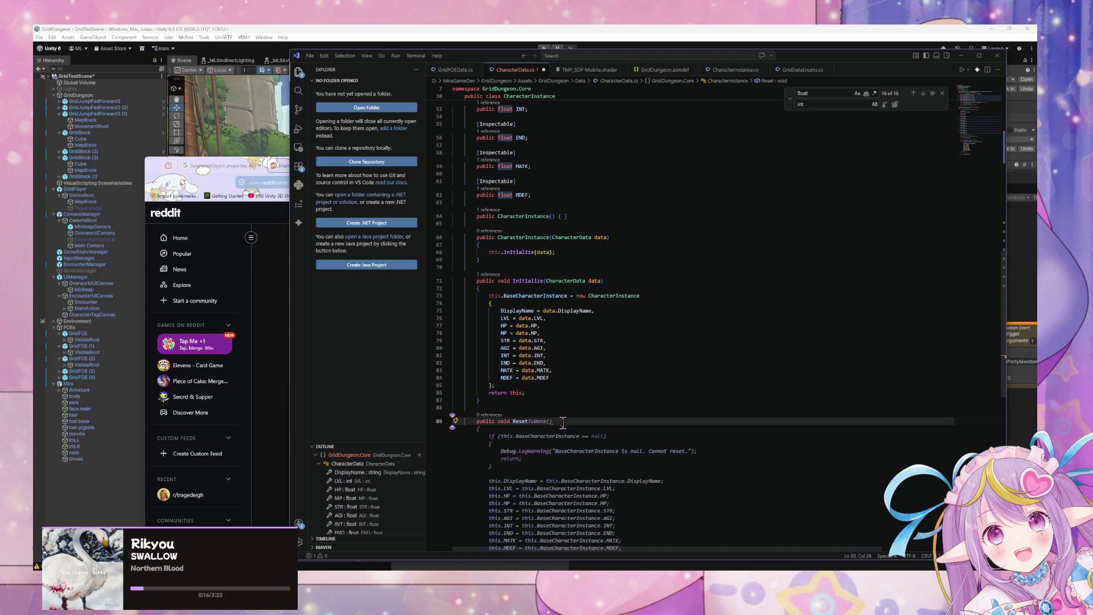
pyautogui.write('S')
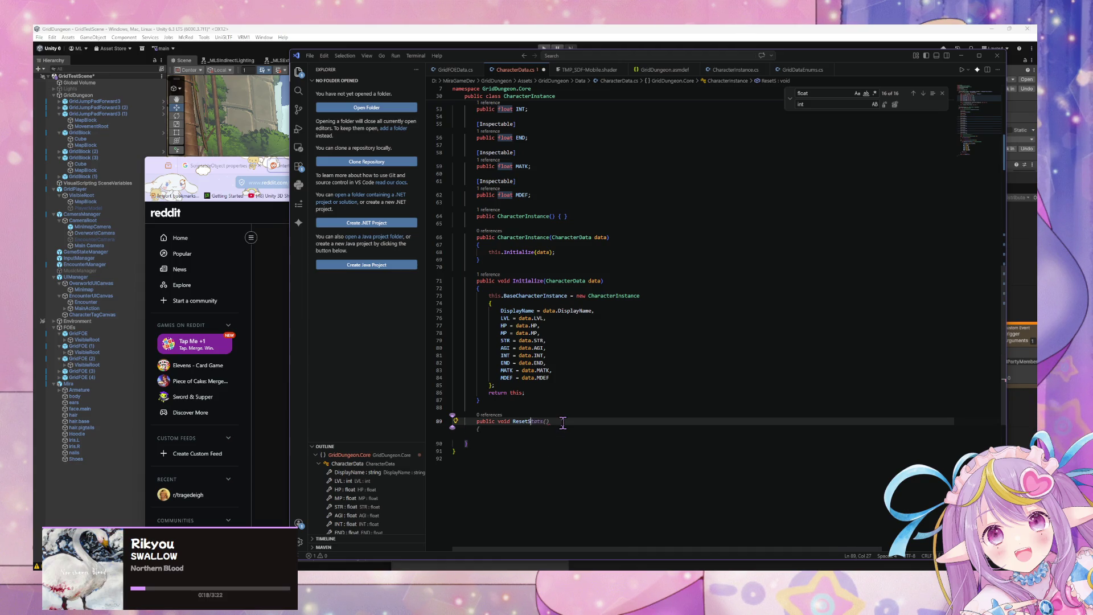
# Step: Accept the ResetStats() method with DisplayName, LVL and HP reset lines
pyautogui.press('Tab')
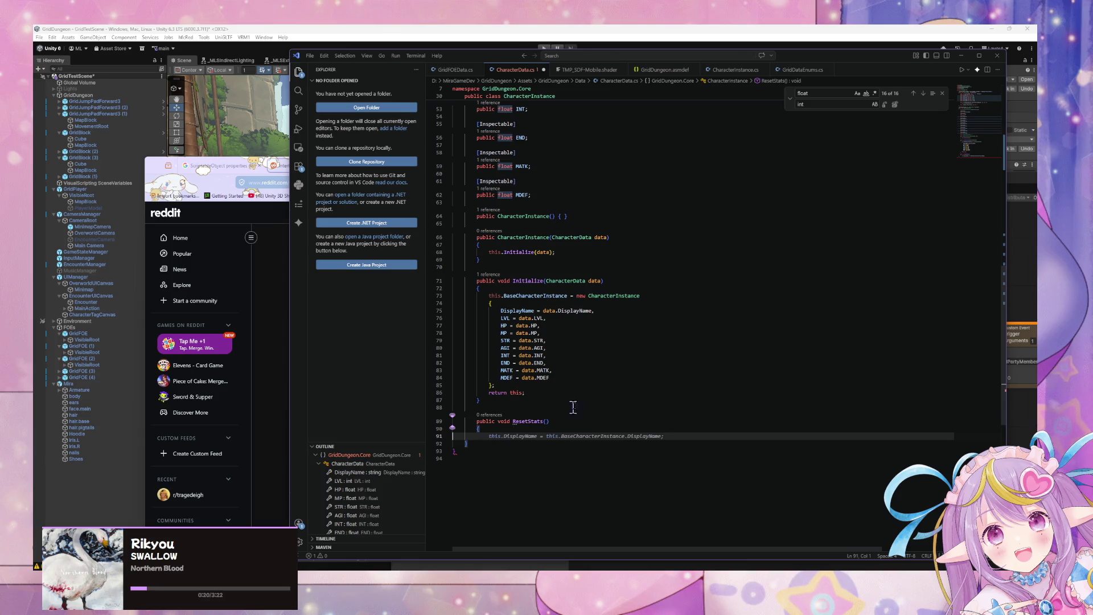
pyautogui.press('Tab')
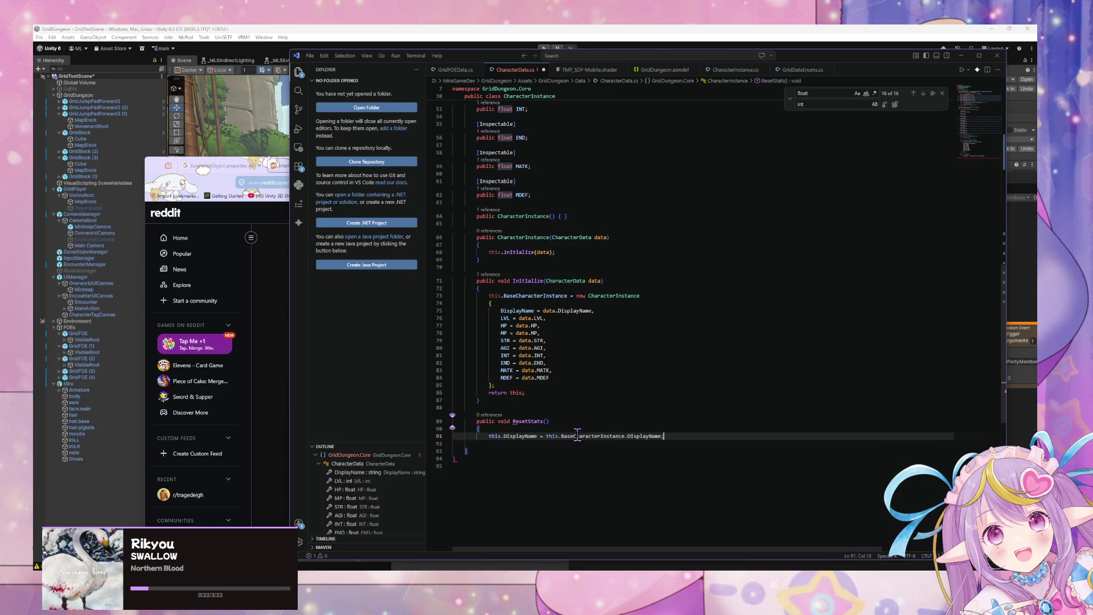
pyautogui.press('Tab')
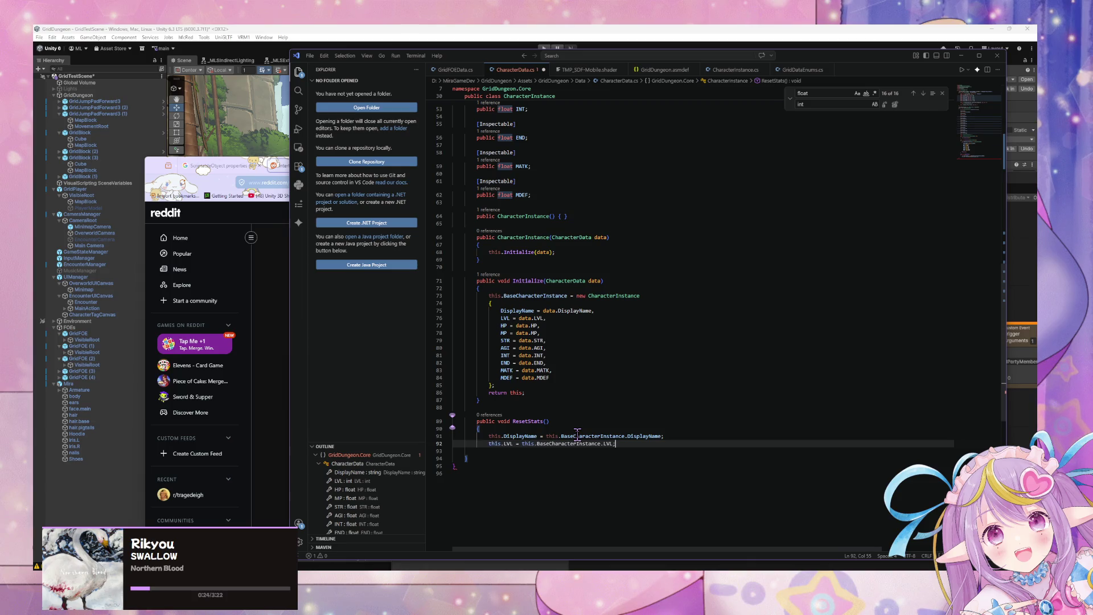
pyautogui.press('Return')
pyautogui.press('Tab')
pyautogui.press('Return')
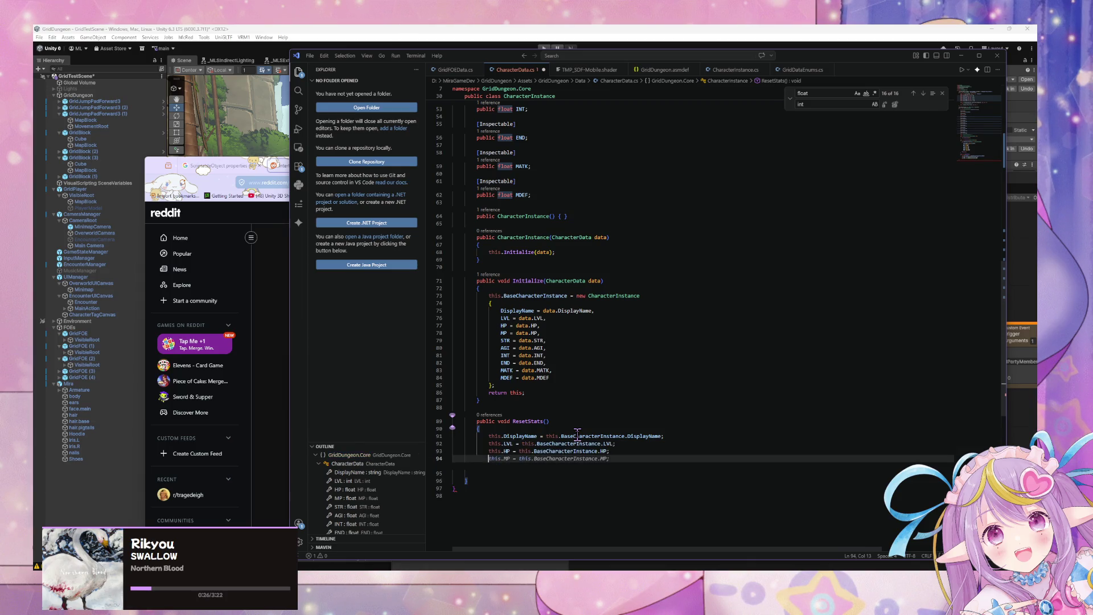
# Step: Add MP, STR, AGI, INT, END through MDEF reset lines, ending MDEF with a semicolon
pyautogui.press('Tab')
pyautogui.press('Return')
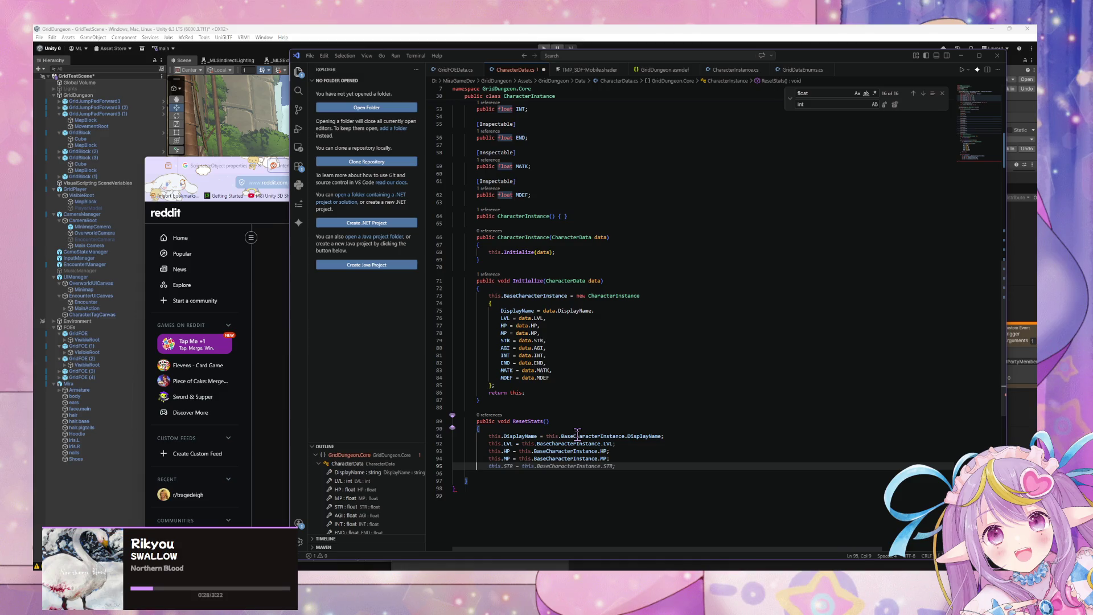
pyautogui.press('Tab')
pyautogui.press('Tab')
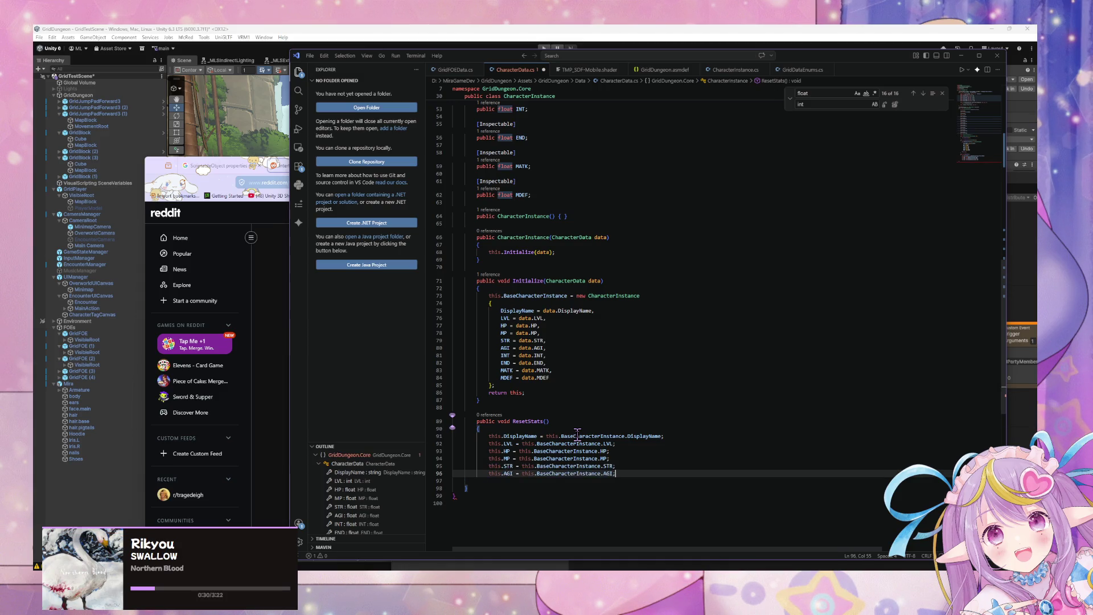
pyautogui.press('Tab')
pyautogui.press('Tab')
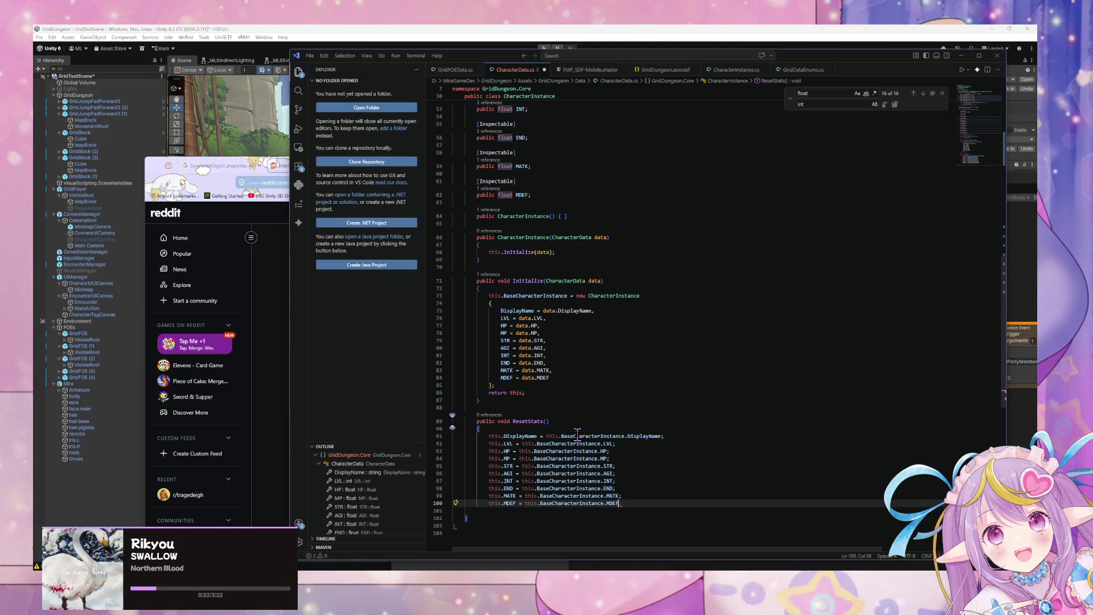
pyautogui.write(';')
pyautogui.press('Return')
pyautogui.scroll(-1, 577, 435)
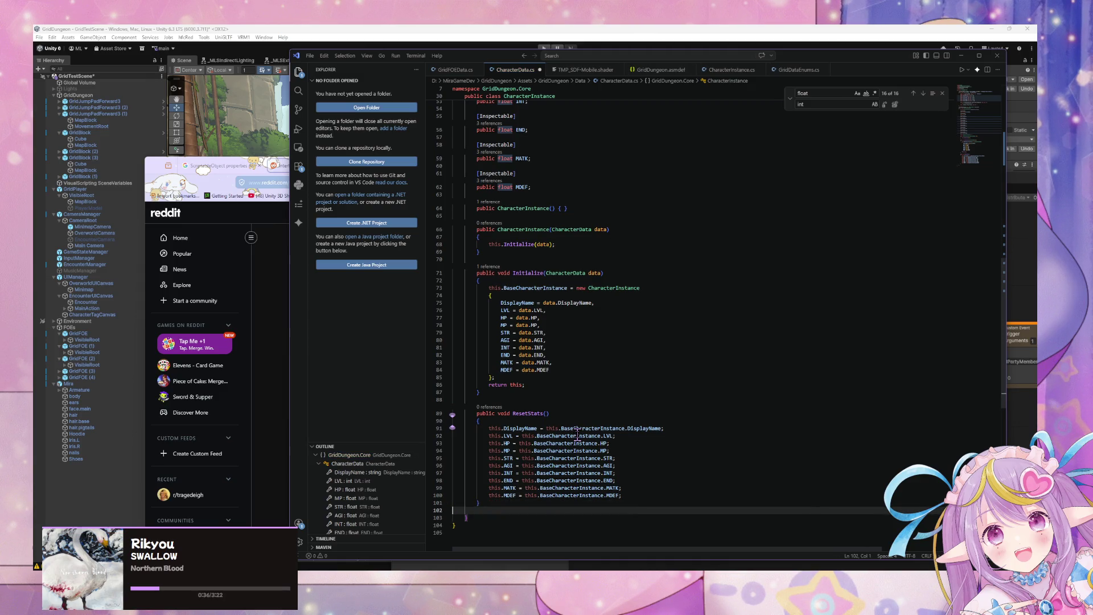
# Step: Remove the extra blank line at the end of ResetStats
pyautogui.press('Delete')
pyautogui.click(570, 450)
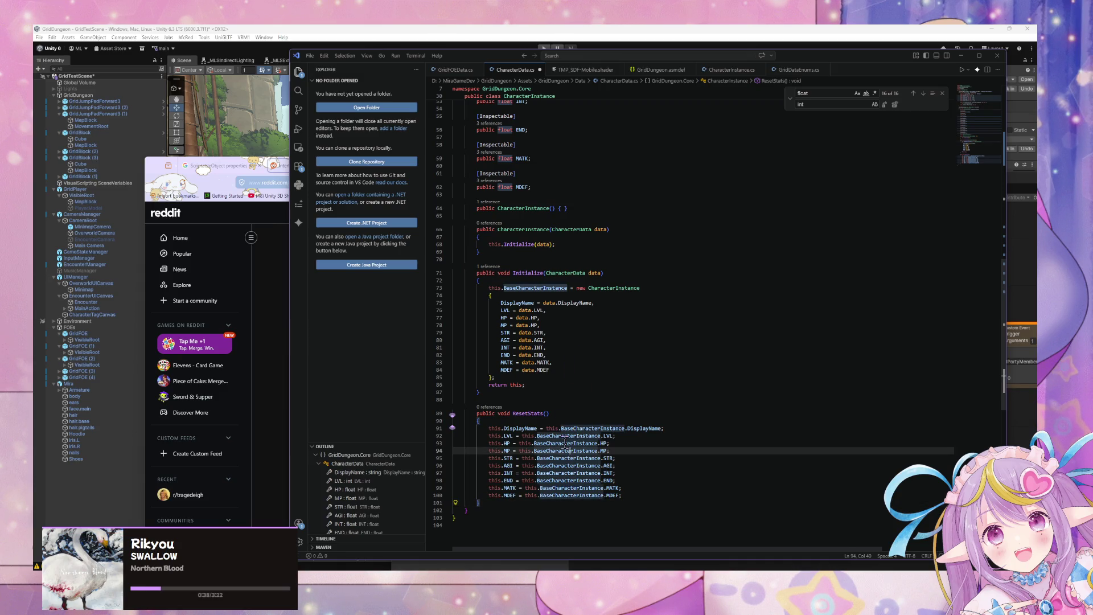
pyautogui.scroll(2, 551, 422)
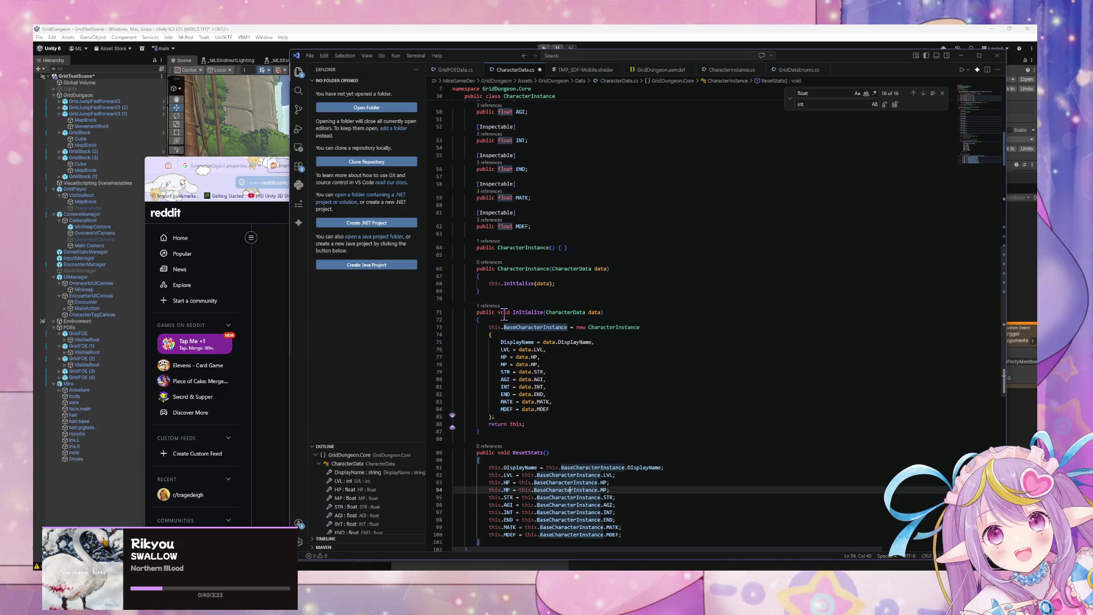
pyautogui.scroll(-4, 507, 311)
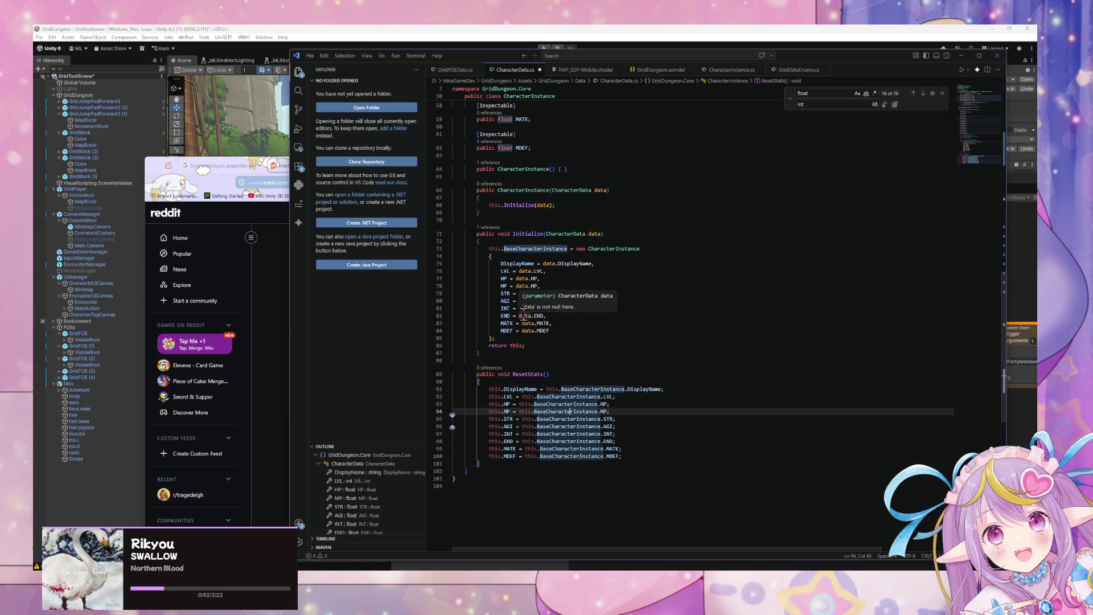
# Step: Run Format Document on CharacterData.cs from the Command Palette
pyautogui.hotkey('ctrl', 'shift', 'p')
pyautogui.press('Return')
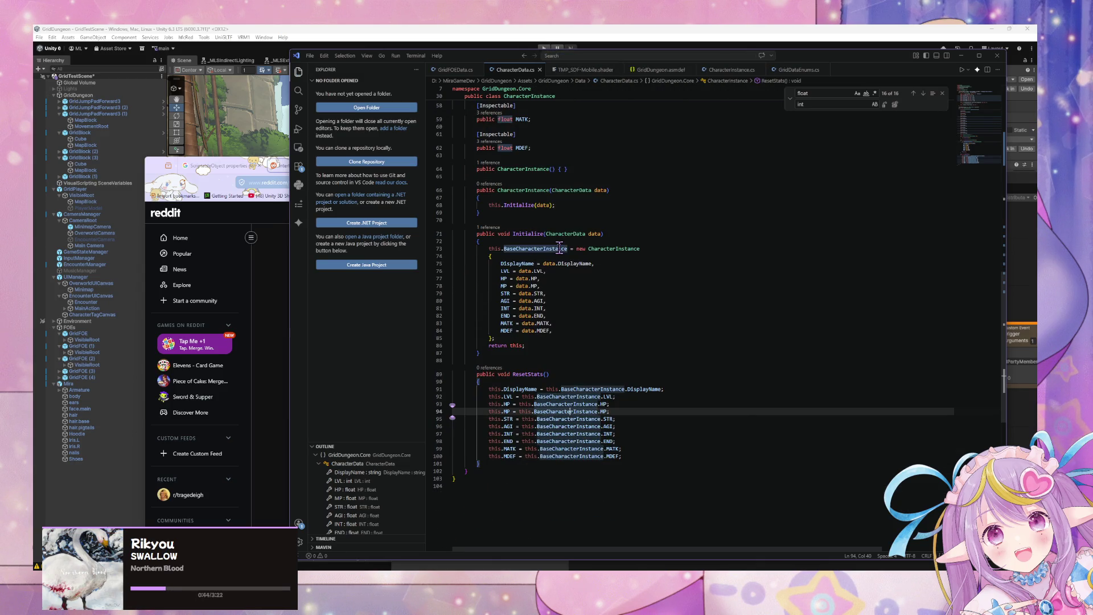
pyautogui.scroll(15, 559, 246)
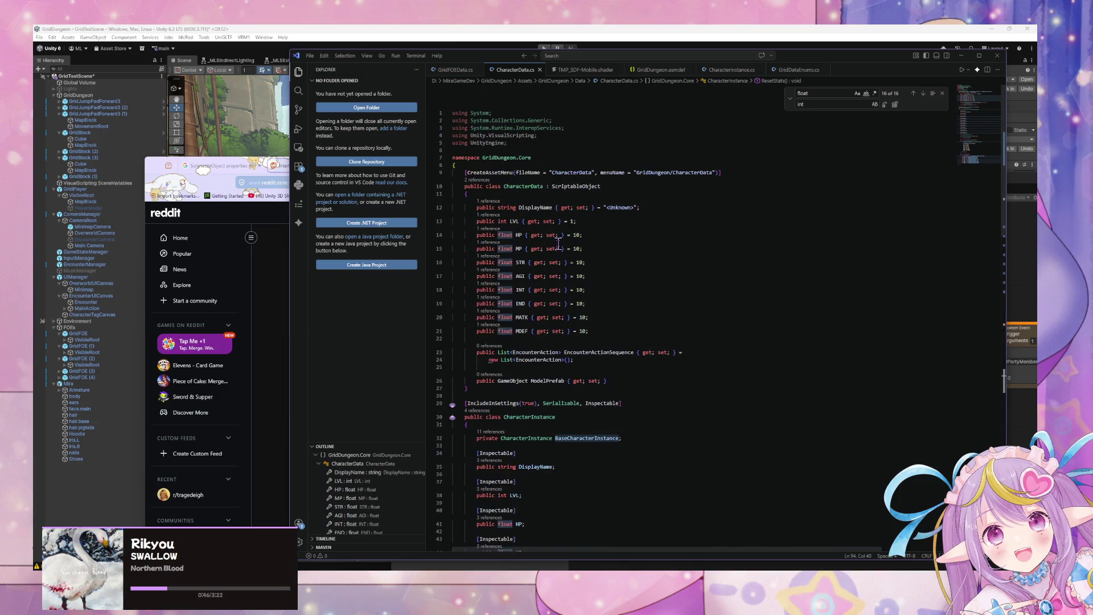
pyautogui.scroll(-10, 558, 244)
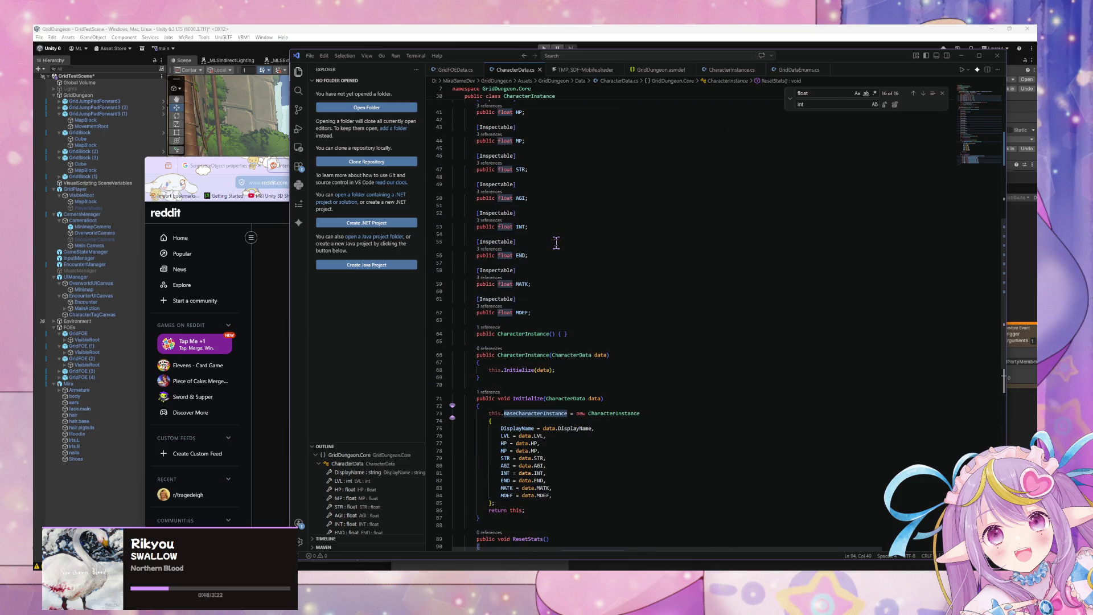
pyautogui.scroll(-3, 556, 243)
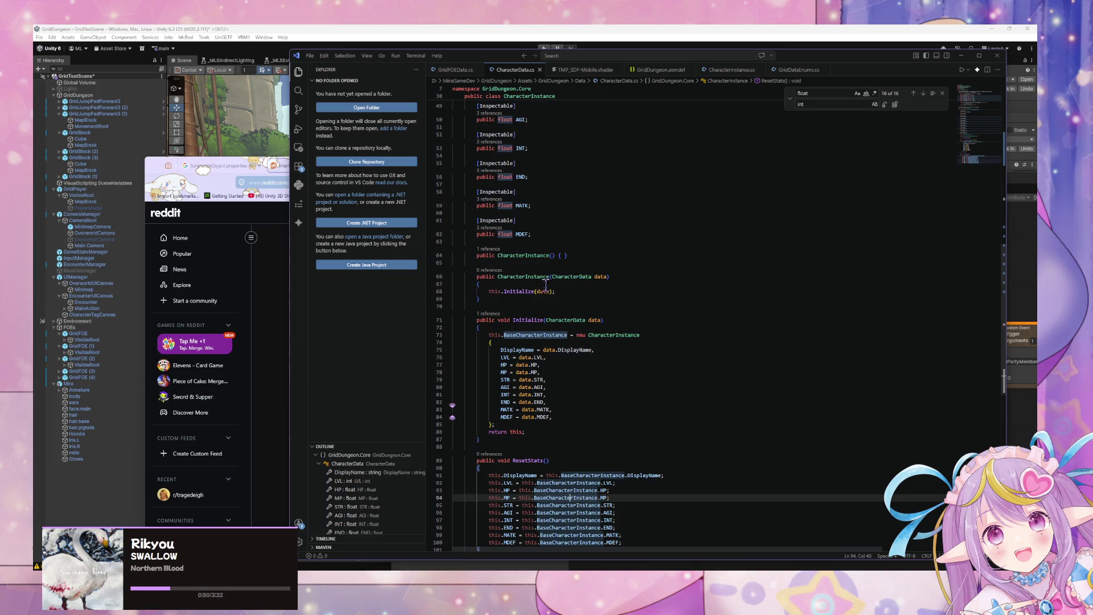
pyautogui.scroll(-5, 488, 291)
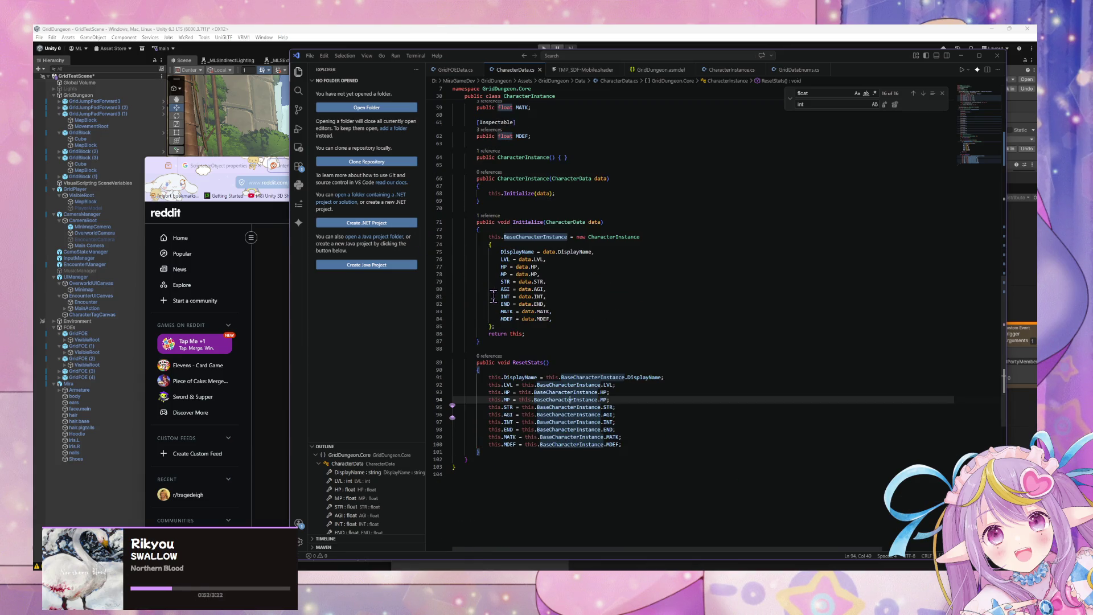
pyautogui.scroll(4, 488, 291)
pyautogui.click(592, 273)
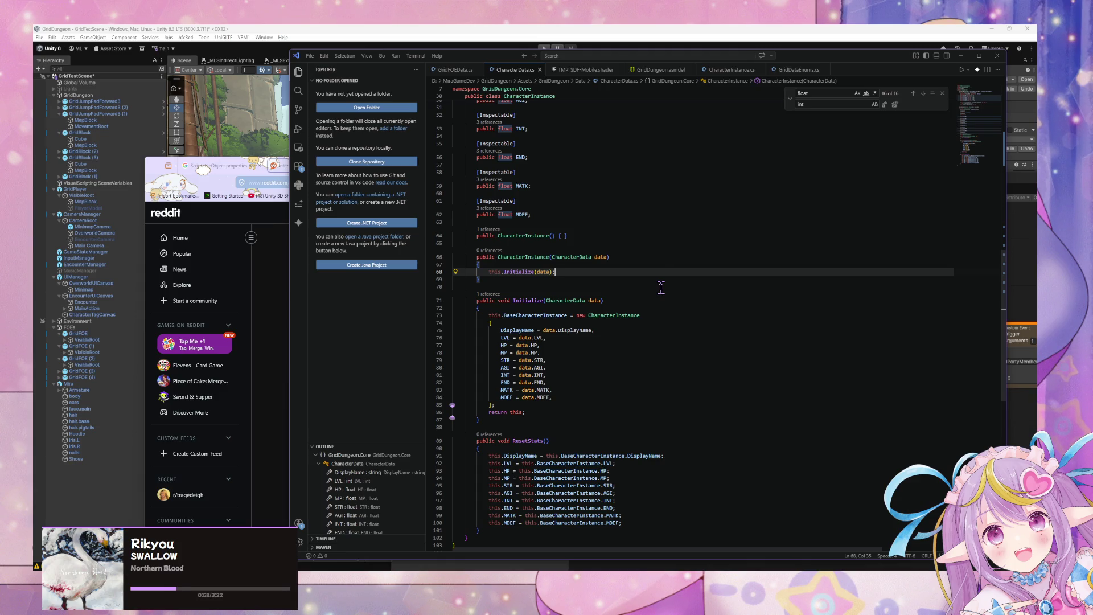
# Step: Add a this.ResetStats() call on the line after this.Initialize(data) in the constructor
pyautogui.press('Return')
pyautogui.write('this.')
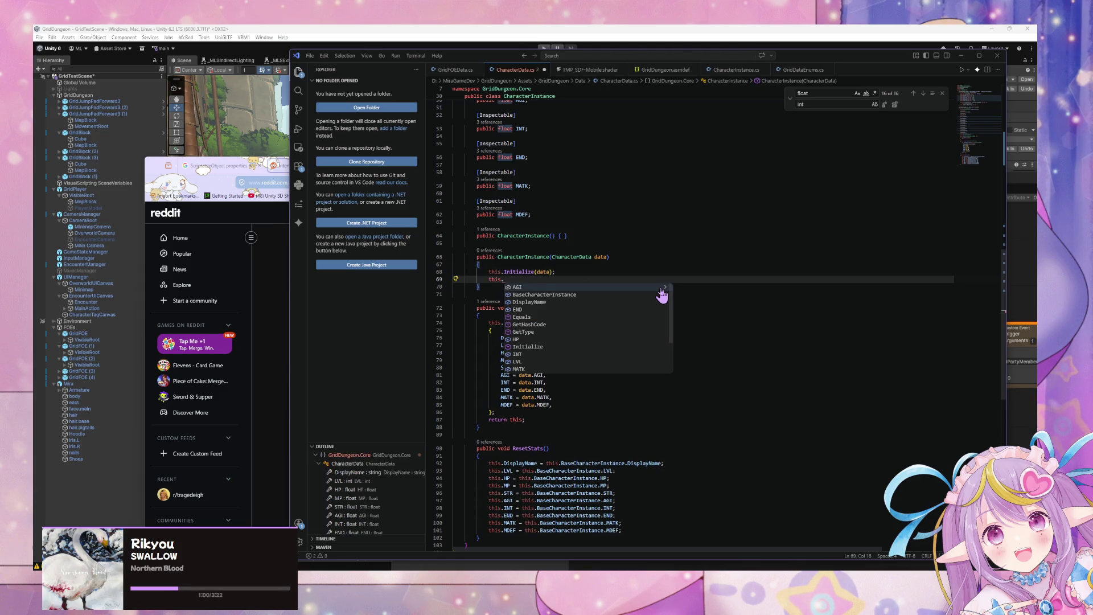
pyautogui.write('ResetStats();')
pyautogui.press('Tab')
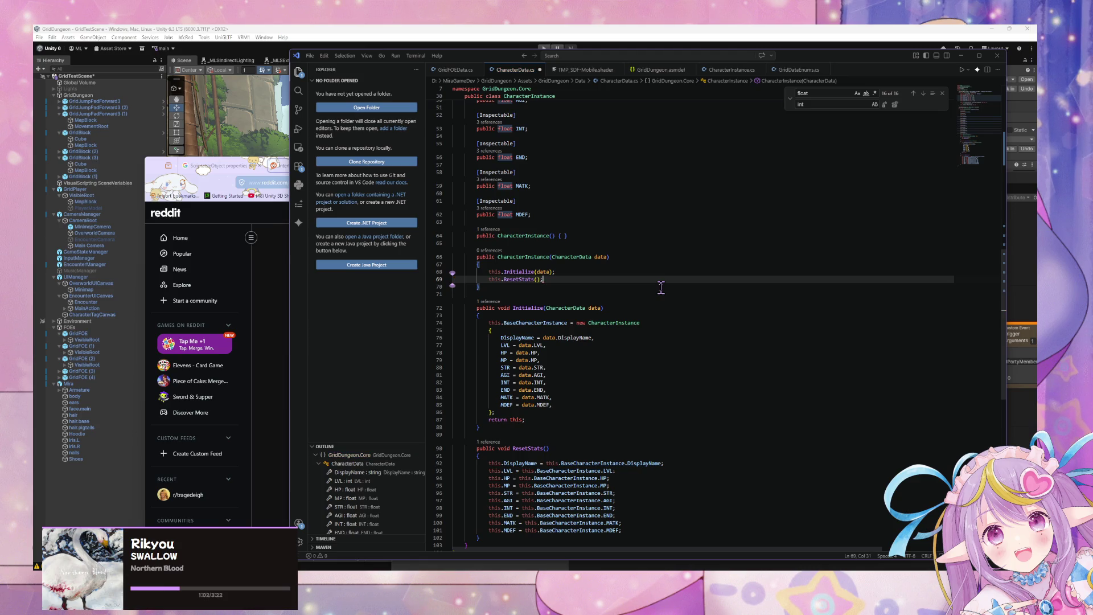
pyautogui.scroll(-2, 661, 287)
pyautogui.scroll(10, 599, 255)
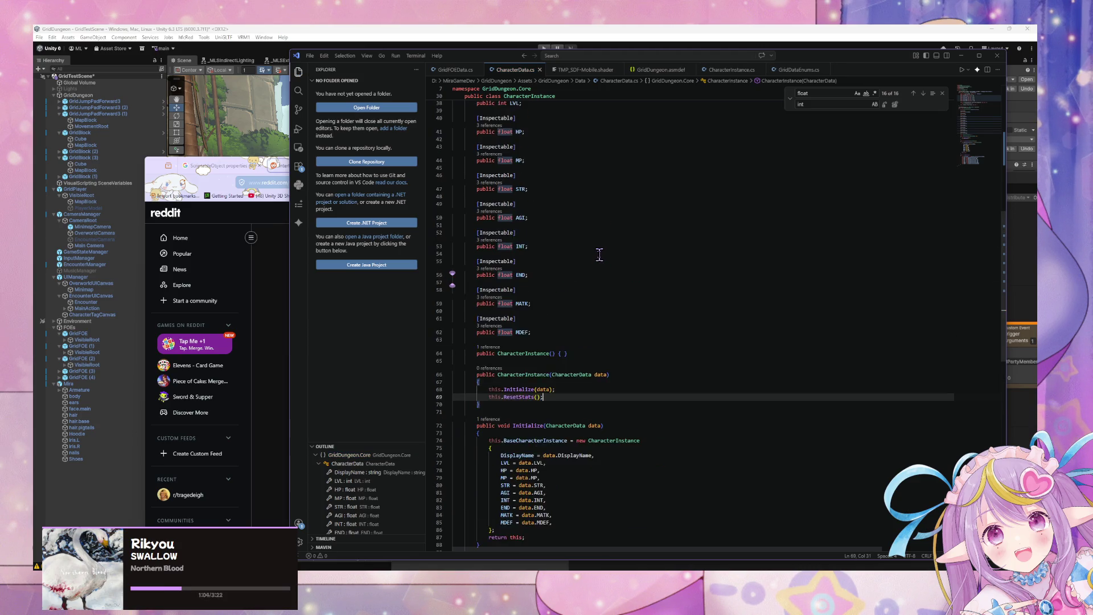
pyautogui.scroll(6, 599, 255)
pyautogui.scroll(-10, 599, 255)
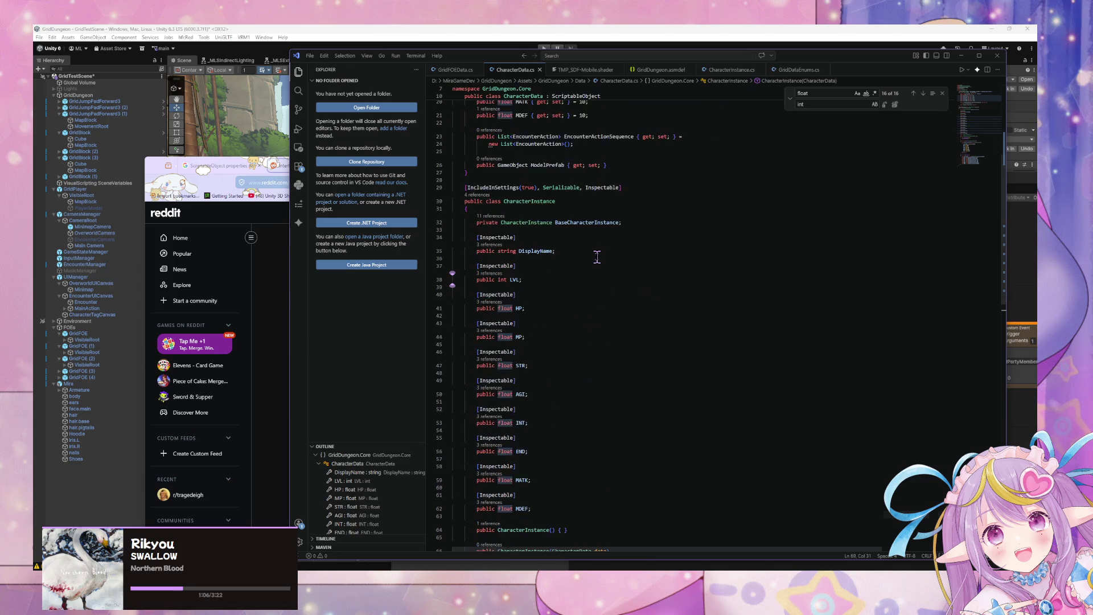
pyautogui.scroll(7, 596, 257)
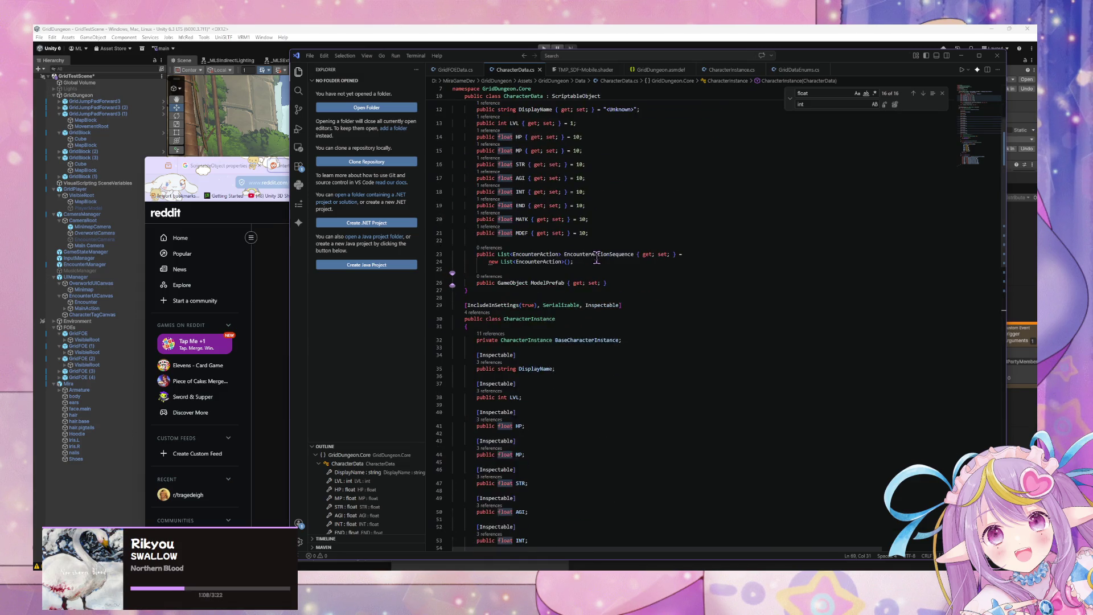
# Step: Move the EncounterActionSequence and ModelPrefab declarations below the MDEF field
pyautogui.moveTo(625, 289)
pyautogui.mouseDown()
pyautogui.moveTo(450, 283)
pyautogui.moveTo(387, 255)
pyautogui.mouseUp()
pyautogui.hotkey('ctrl', 'c')
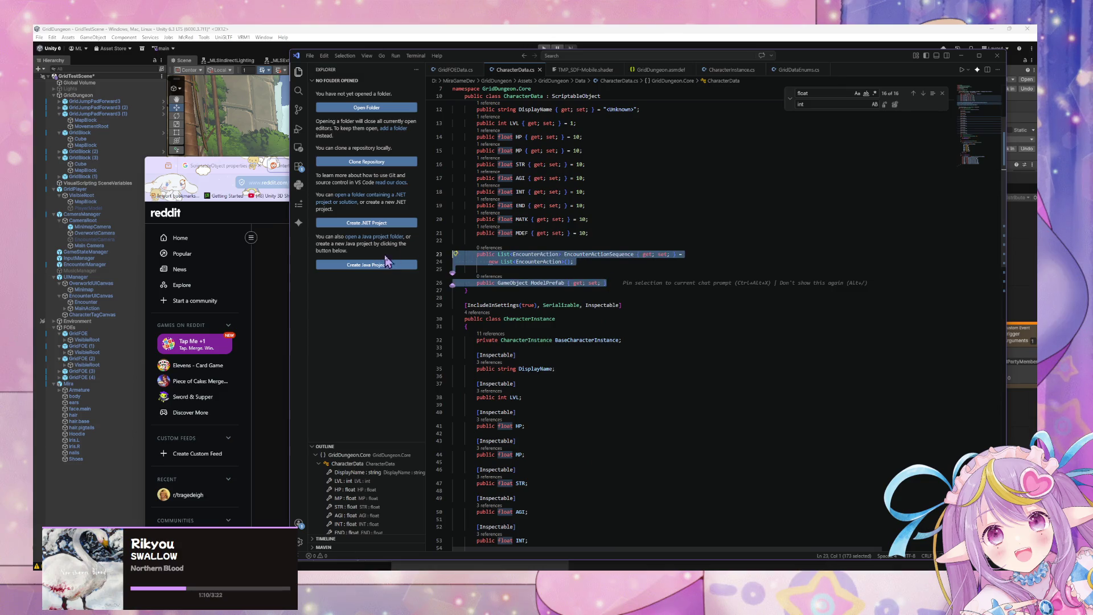
pyautogui.scroll(-10, 570, 206)
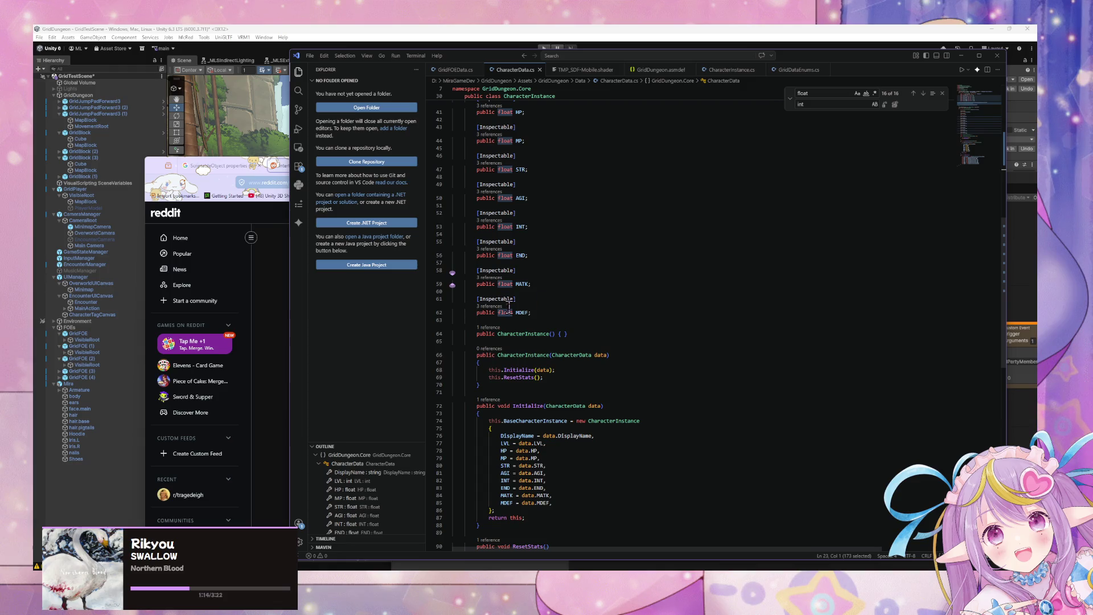
pyautogui.click(559, 312)
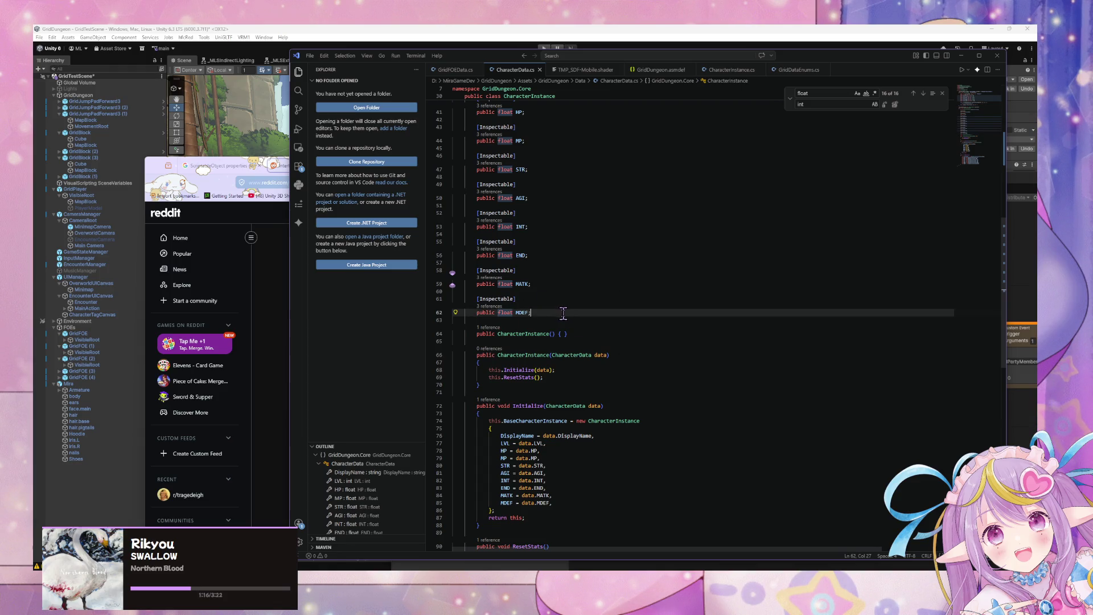
pyautogui.scroll(4, 551, 199)
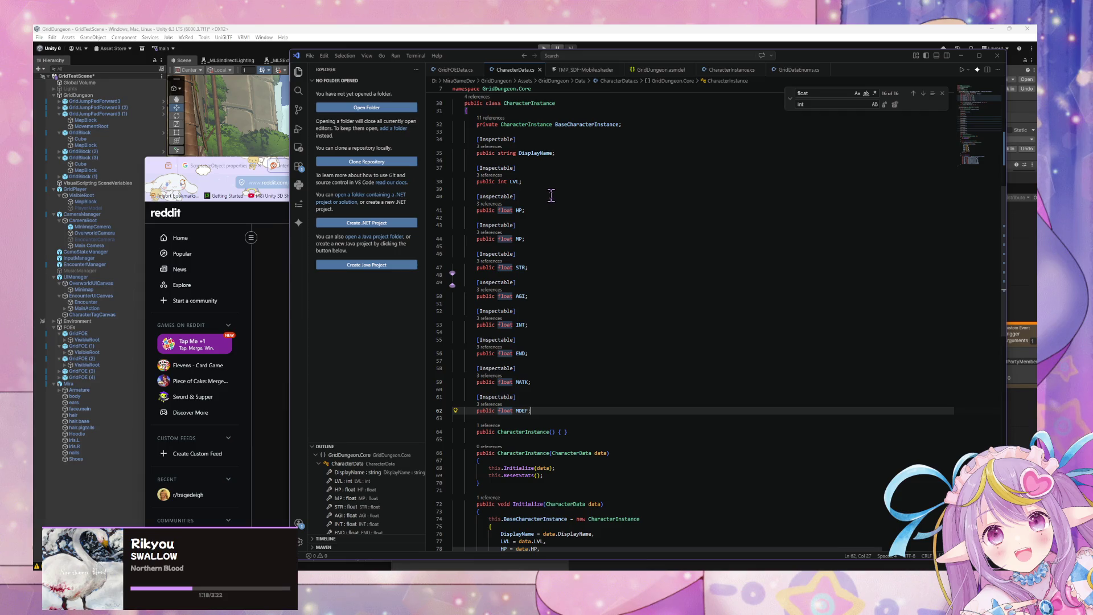
pyautogui.press('Return')
pyautogui.press('Return')
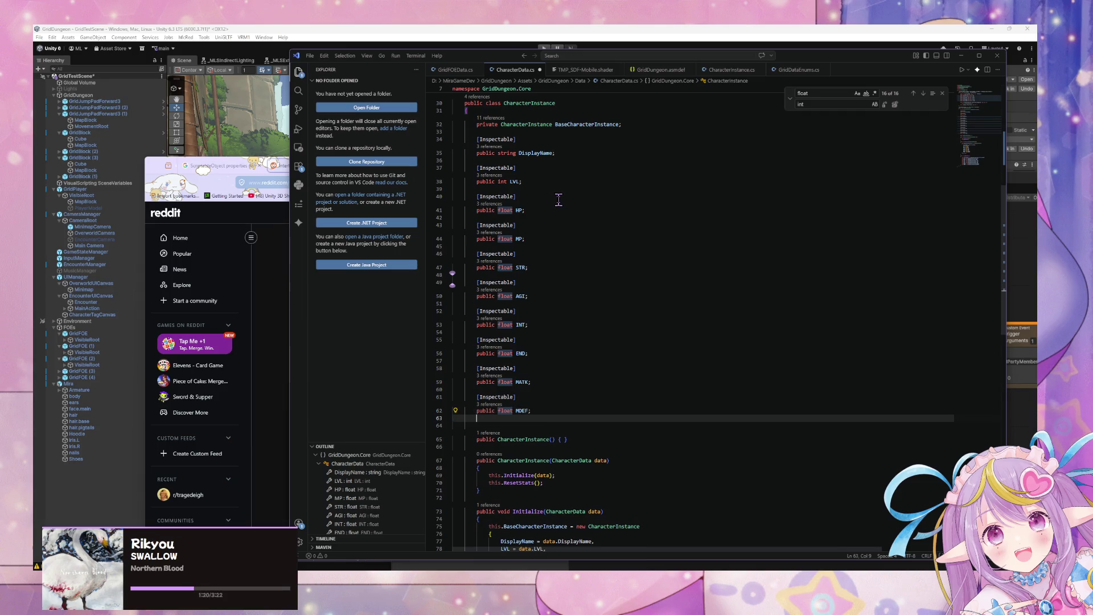
pyautogui.hotkey('ctrl', 'v')
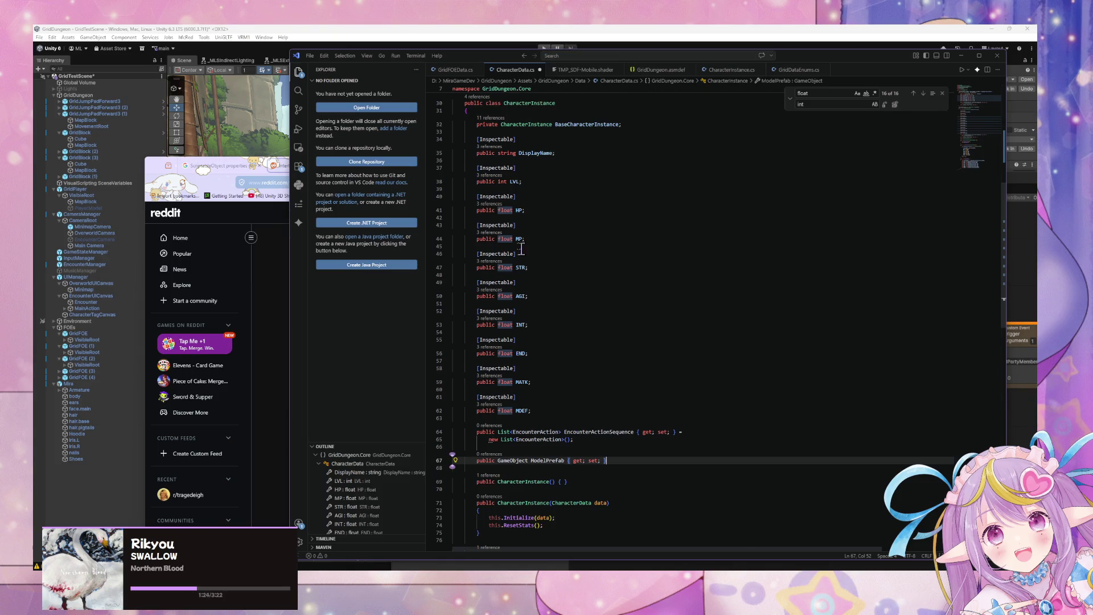
pyautogui.scroll(-10, 522, 249)
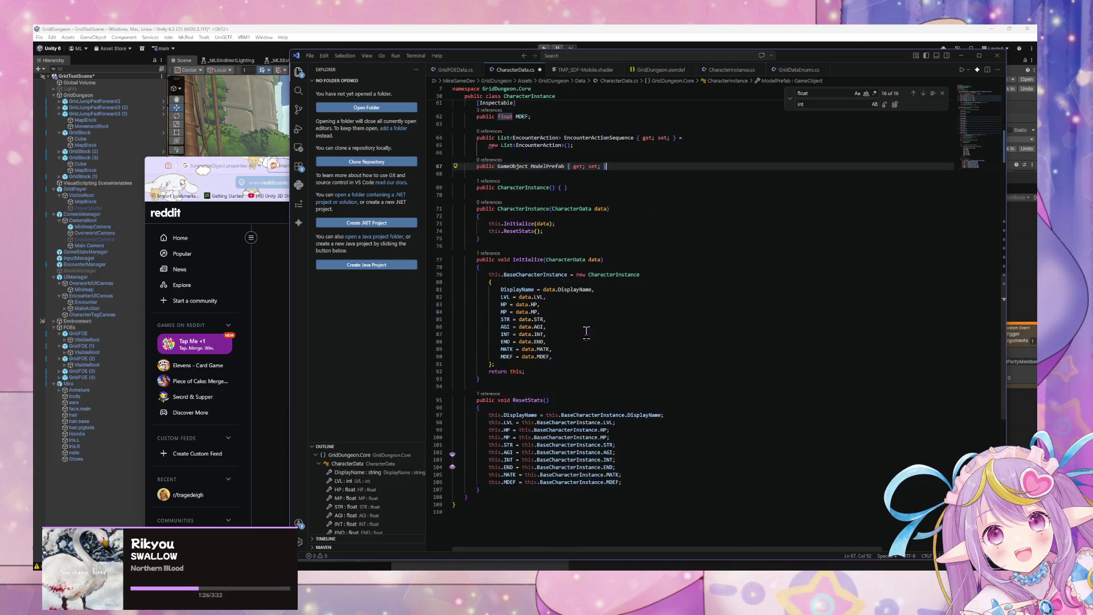
pyautogui.scroll(1, 586, 333)
# Step: Add EncounterActionSequence and ModelPrefab to the Initialize object initializer
pyautogui.click(572, 377)
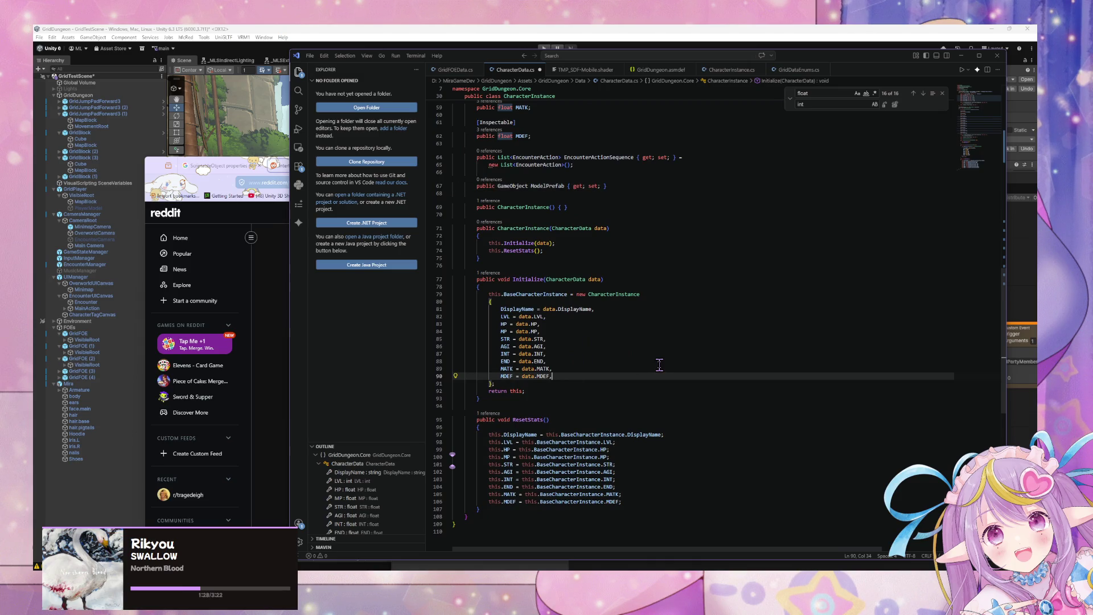
pyautogui.press('Return')
pyautogui.press('Tab')
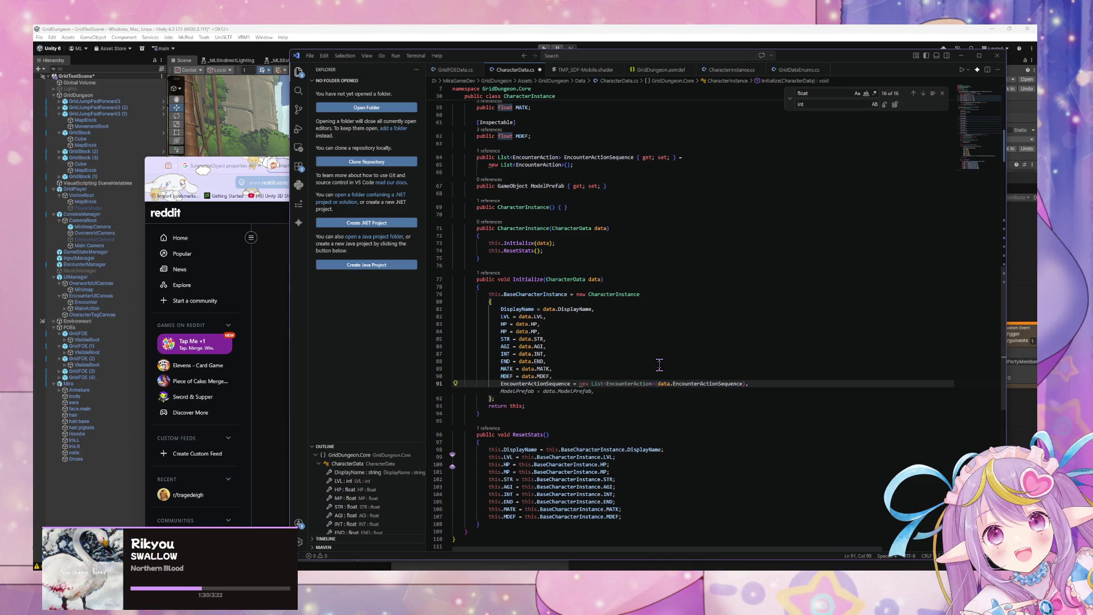
pyautogui.press('Tab')
# Step: Make ResetStats restore EncounterActionSequence as a new list and ModelPrefab
pyautogui.click(653, 518)
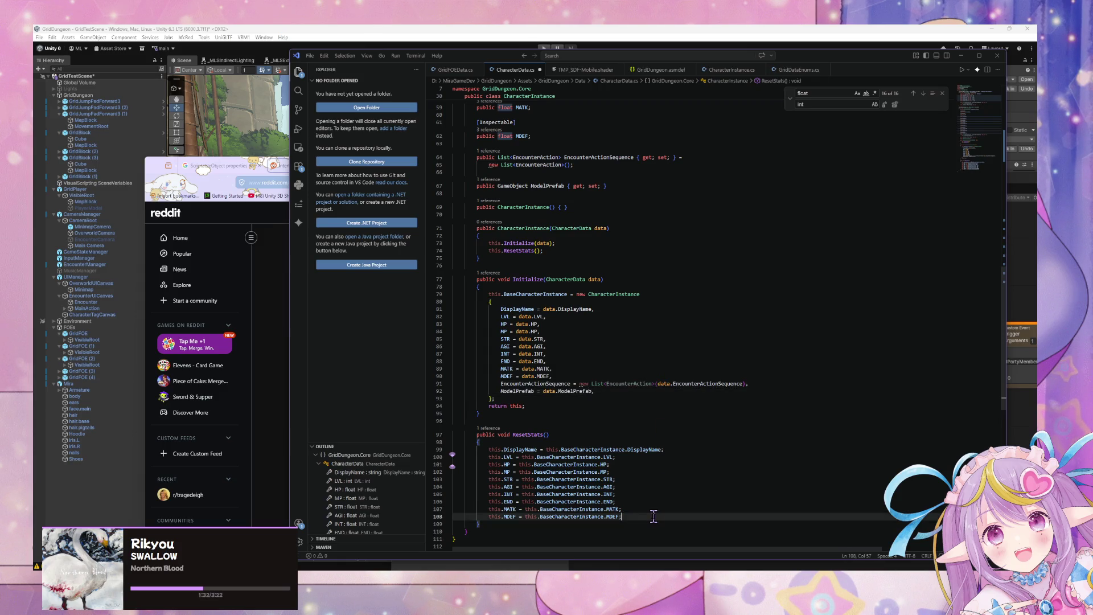
pyautogui.press('Return')
pyautogui.press('Tab')
pyautogui.press('Return')
pyautogui.press('Tab')
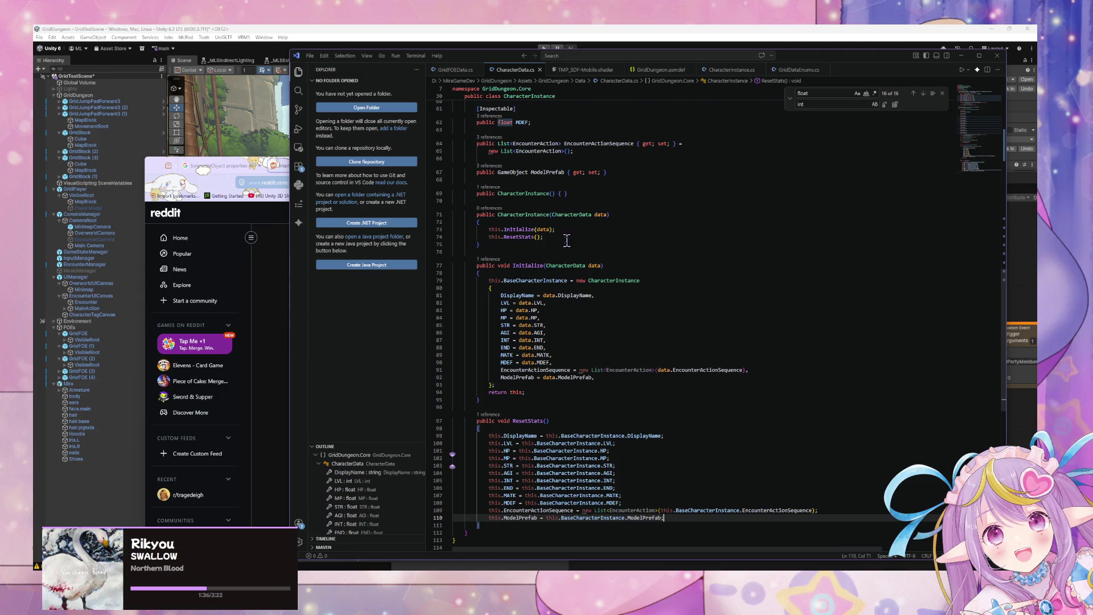
# Step: Scroll through the updated Initialize and ResetStats code to review the changes
pyautogui.scroll(5, 541, 239)
pyautogui.scroll(4, 622, 352)
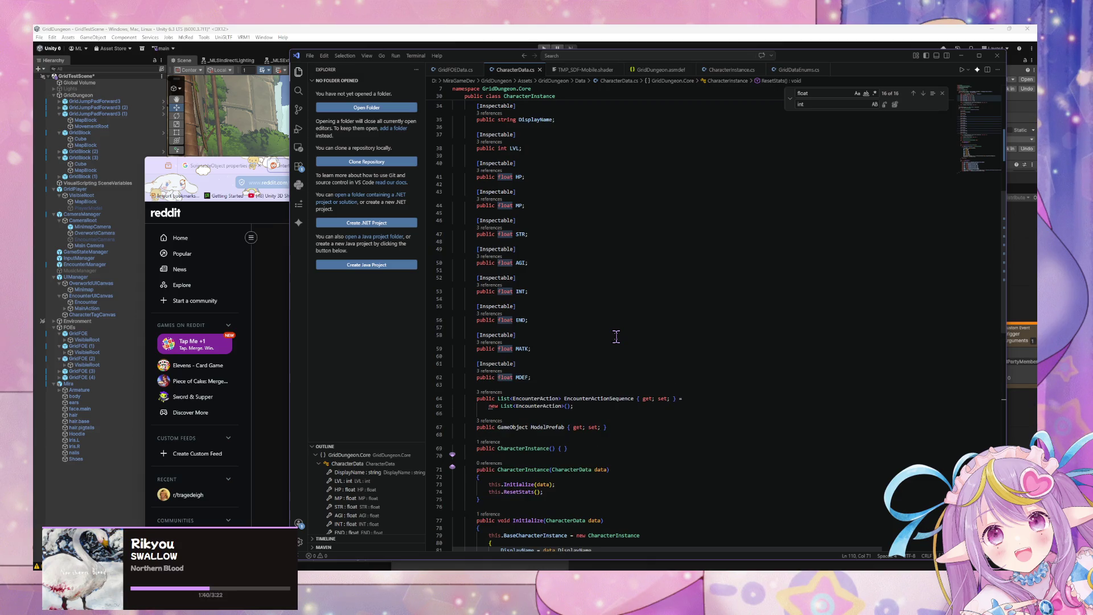
pyautogui.scroll(10, 618, 337)
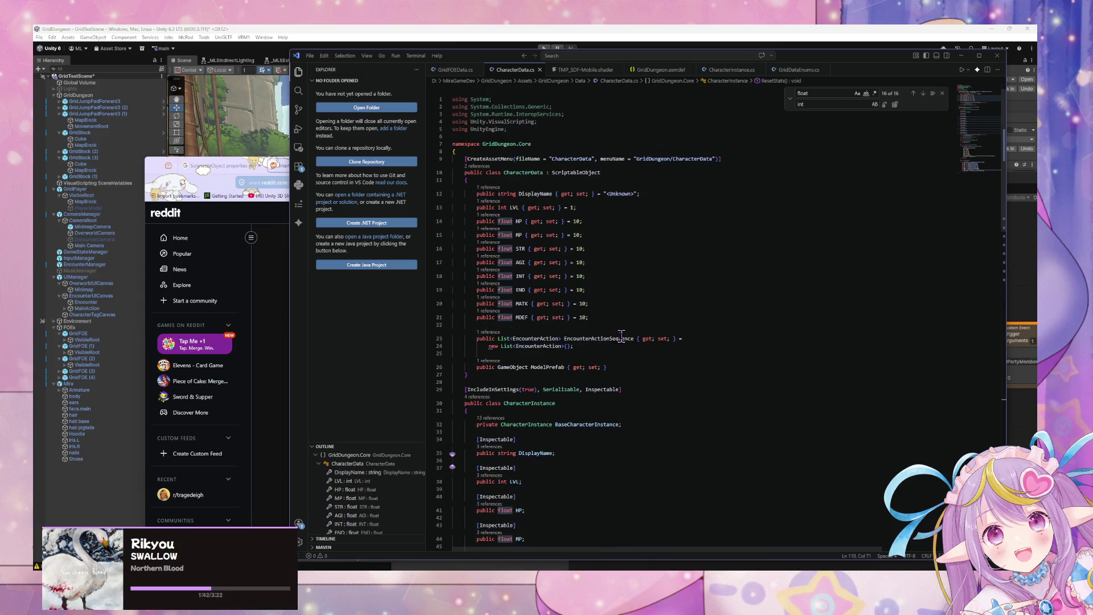
pyautogui.scroll(-15, 623, 336)
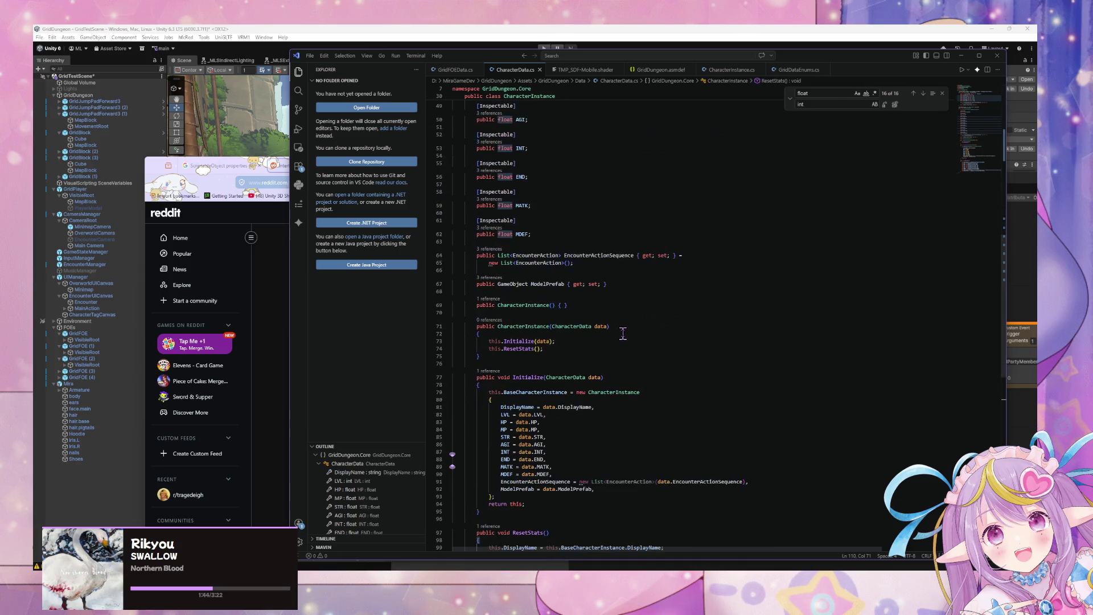
pyautogui.scroll(-5, 622, 334)
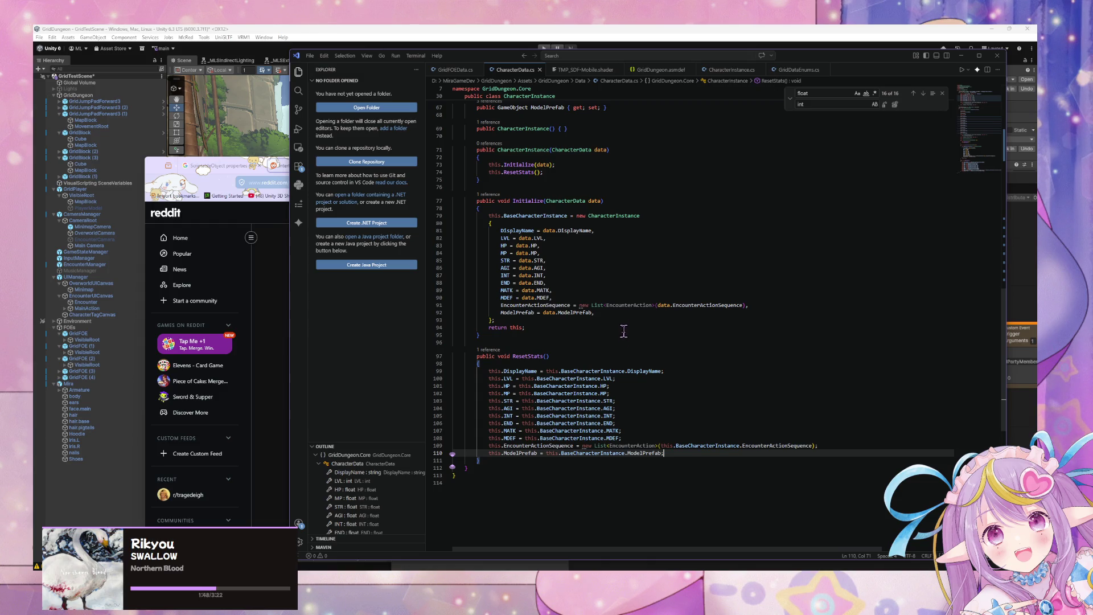
pyautogui.click(648, 297)
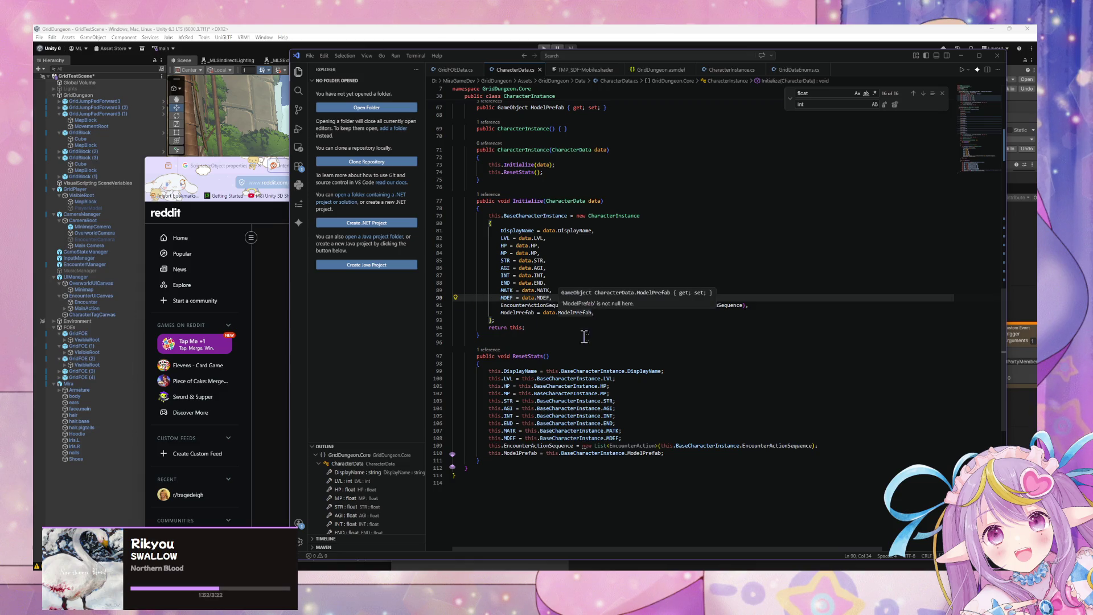
pyautogui.scroll(2, 717, 366)
pyautogui.scroll(2, 716, 364)
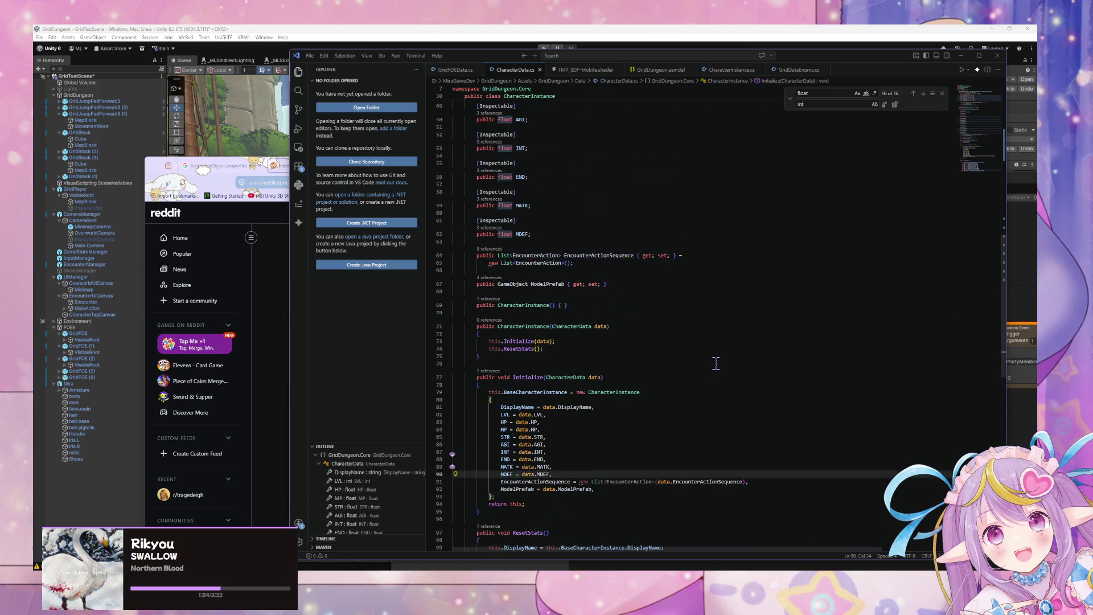
pyautogui.click(516, 278)
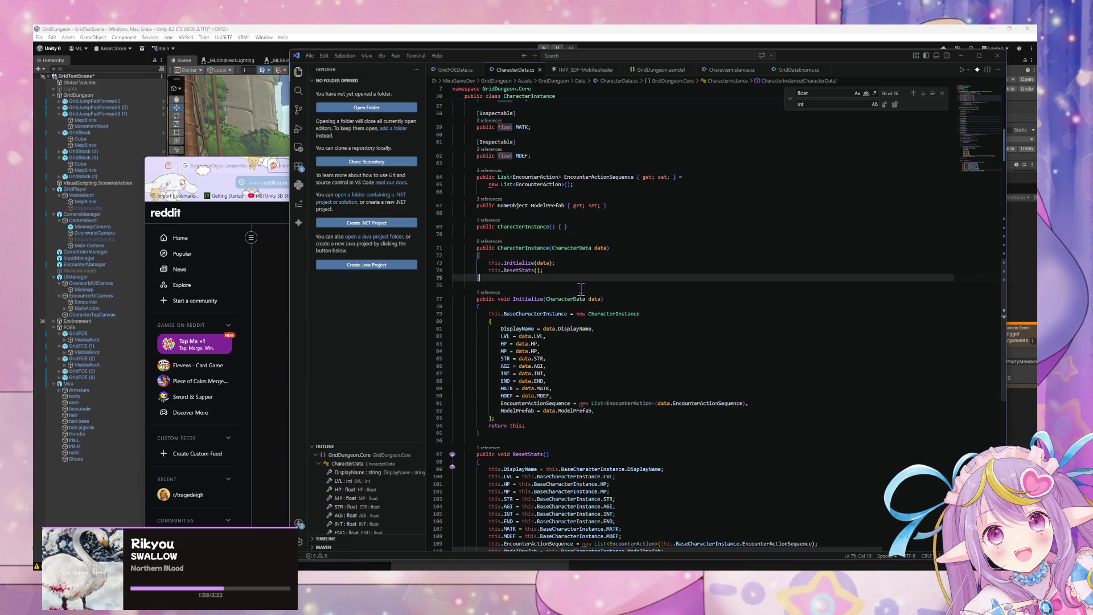
# Step: Add a public void Initialize(CharacterInstance baseCharacterInstance) method below the constructor
pyautogui.press('Return')
pyautogui.press('Return')
pyautogui.write('public void ')
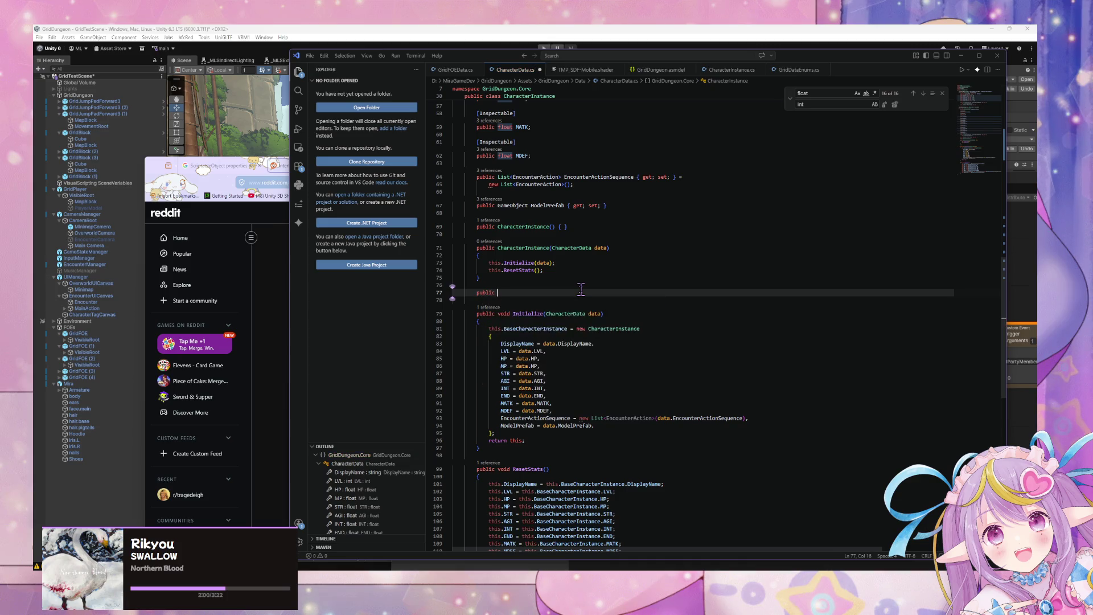
pyautogui.write('if')
pyautogui.press('Tab')
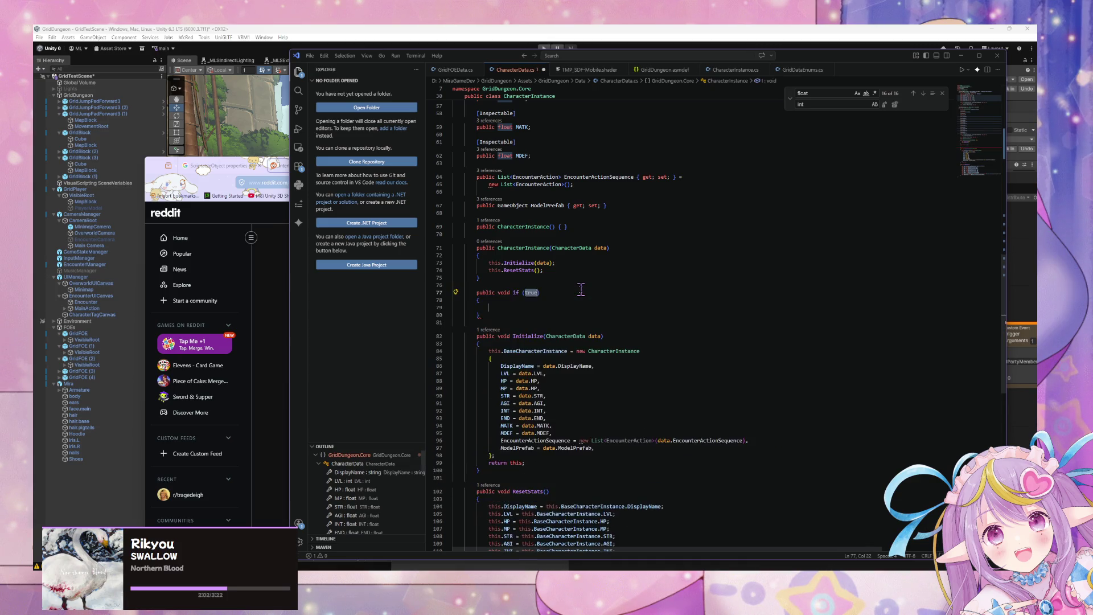
pyautogui.hotkey('ctrl', 'z')
pyautogui.write('I')
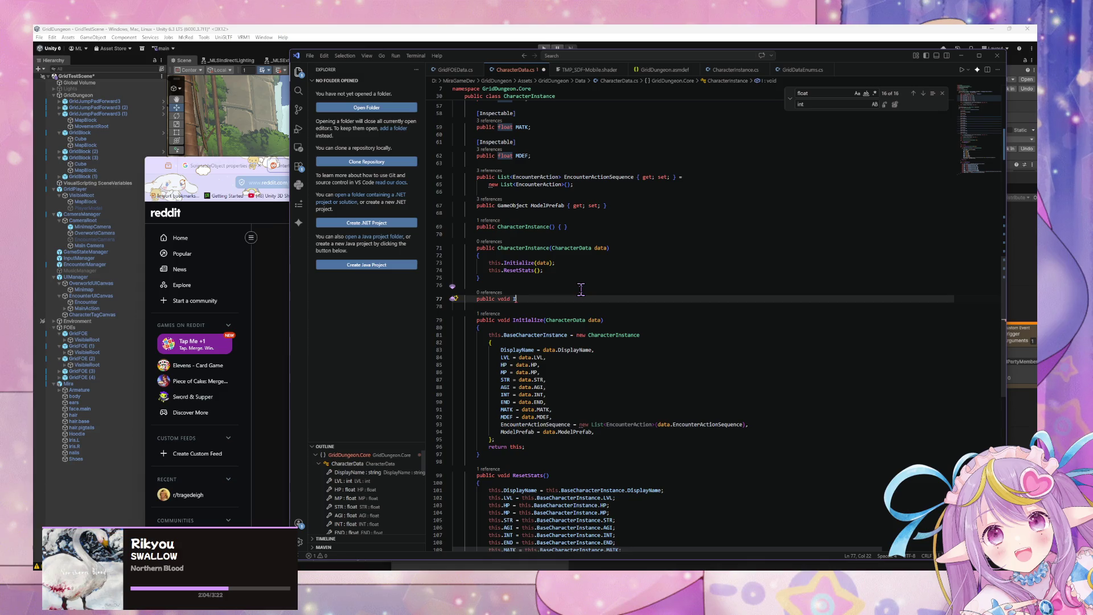
pyautogui.write('nitialize')
pyautogui.write('(')
pyautogui.write('Character')
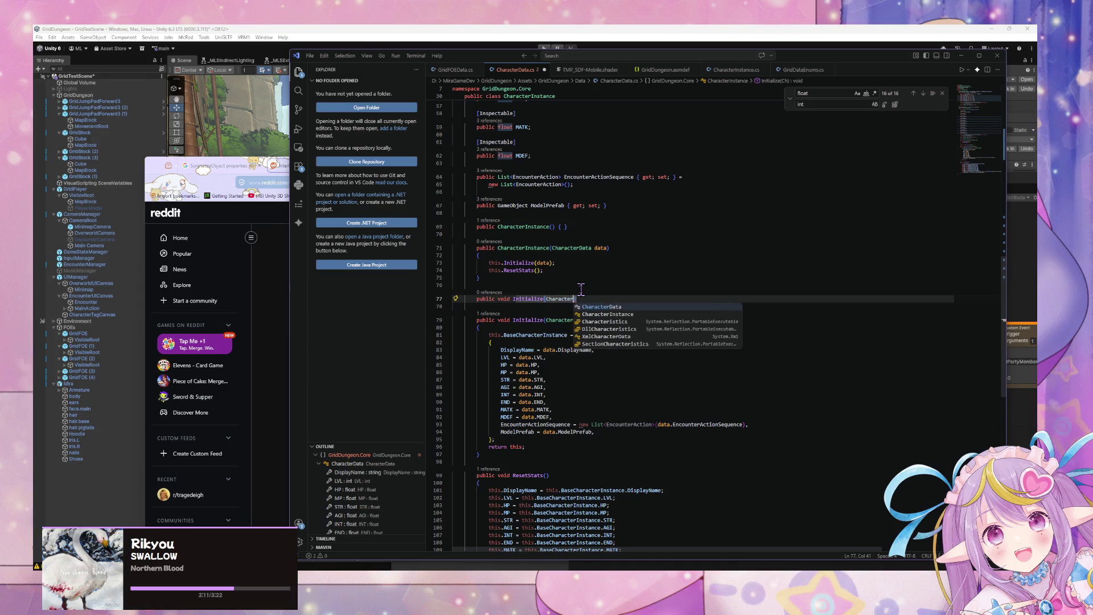
pyautogui.press('Down')
pyautogui.press('Tab')
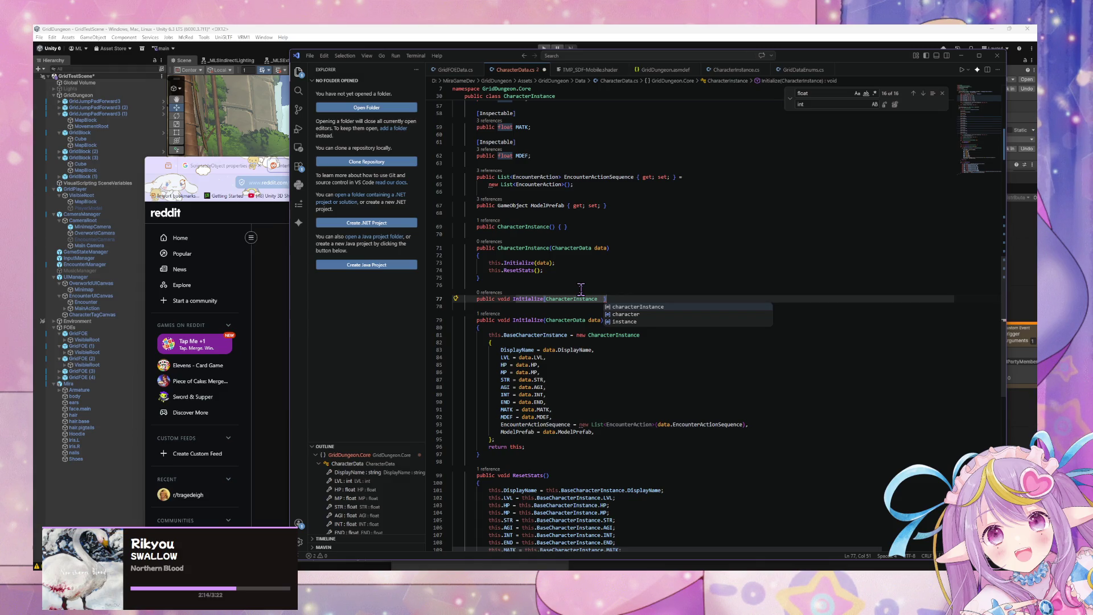
pyautogui.write('baseC')
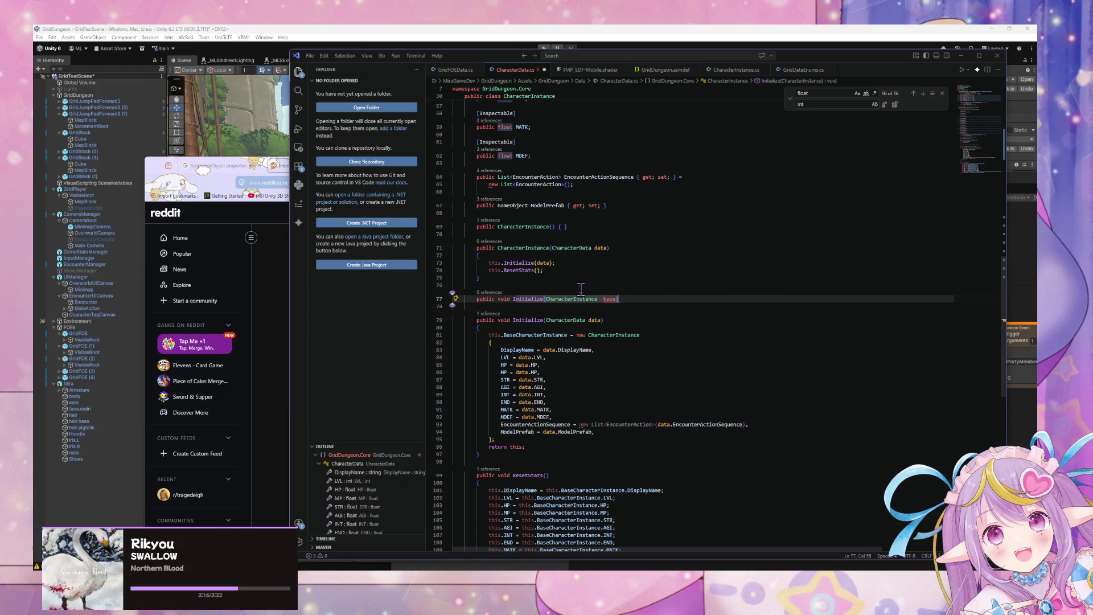
pyautogui.write('haracterInstace')
# Step: Fill its body with the BaseCharacterInstance assignment and ResetStats(), removing 'return this;'
pyautogui.press('Return')
pyautogui.write('this.')
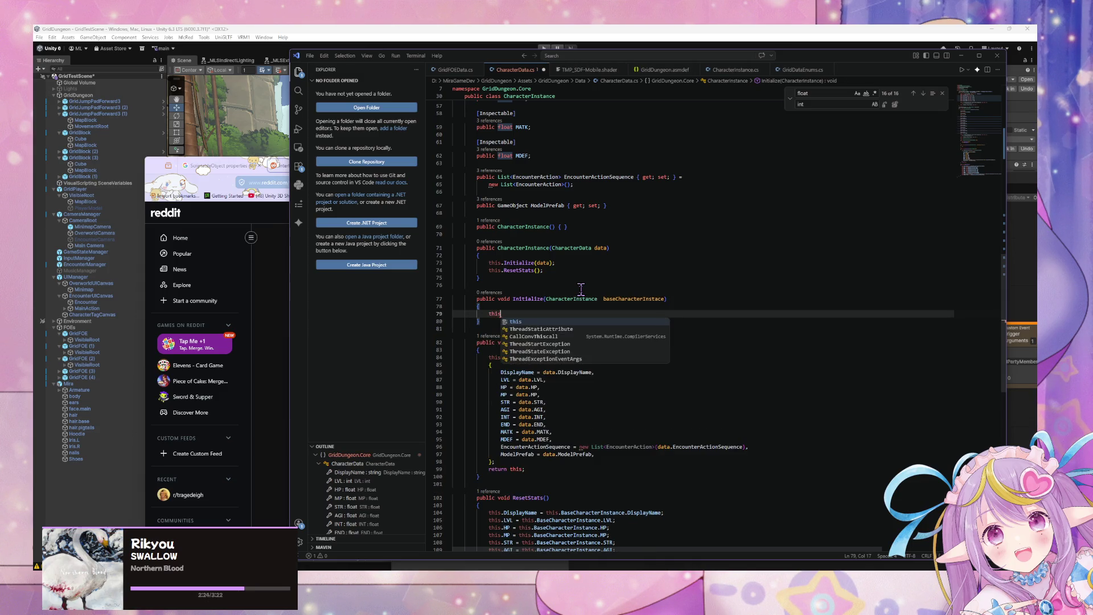
pyautogui.write('.BaseCharacterInstance')
pyautogui.press('Escape')
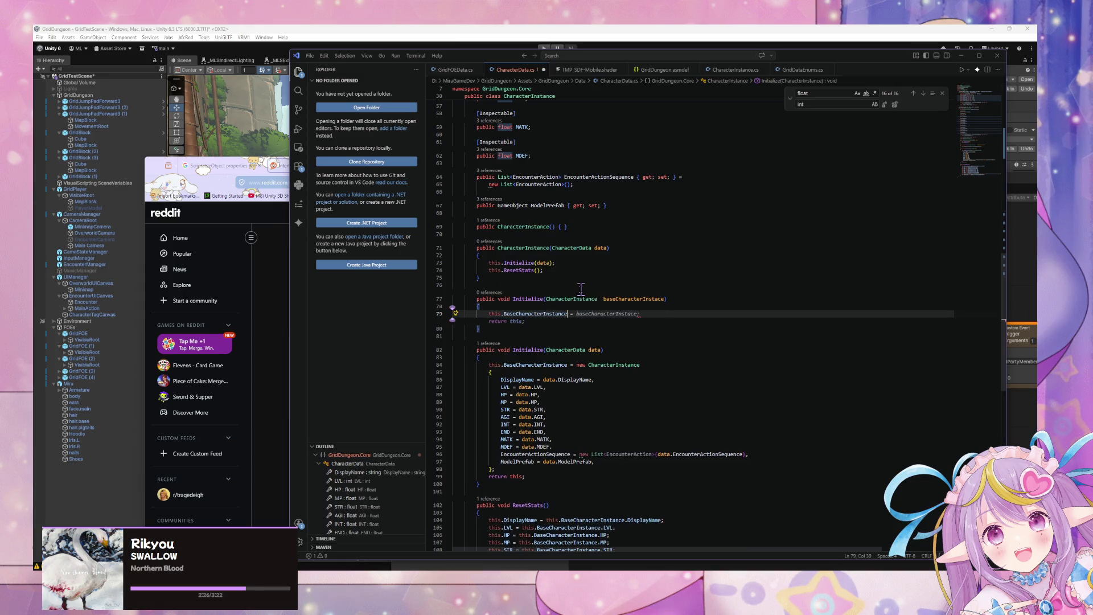
pyautogui.press('Tab')
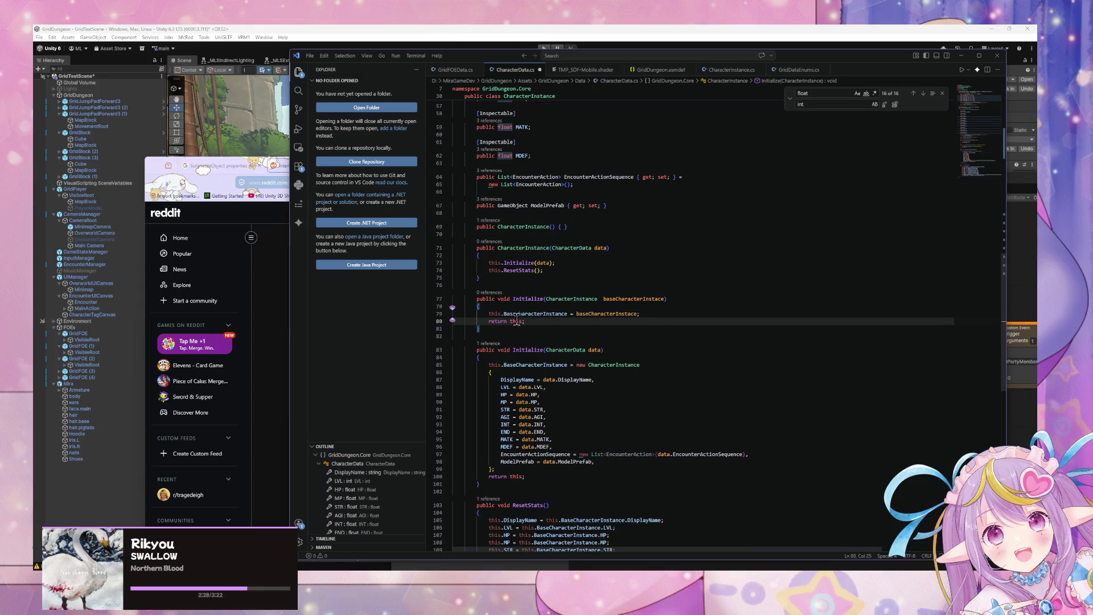
pyautogui.moveTo(524, 322); pyautogui.dragTo(488, 322)
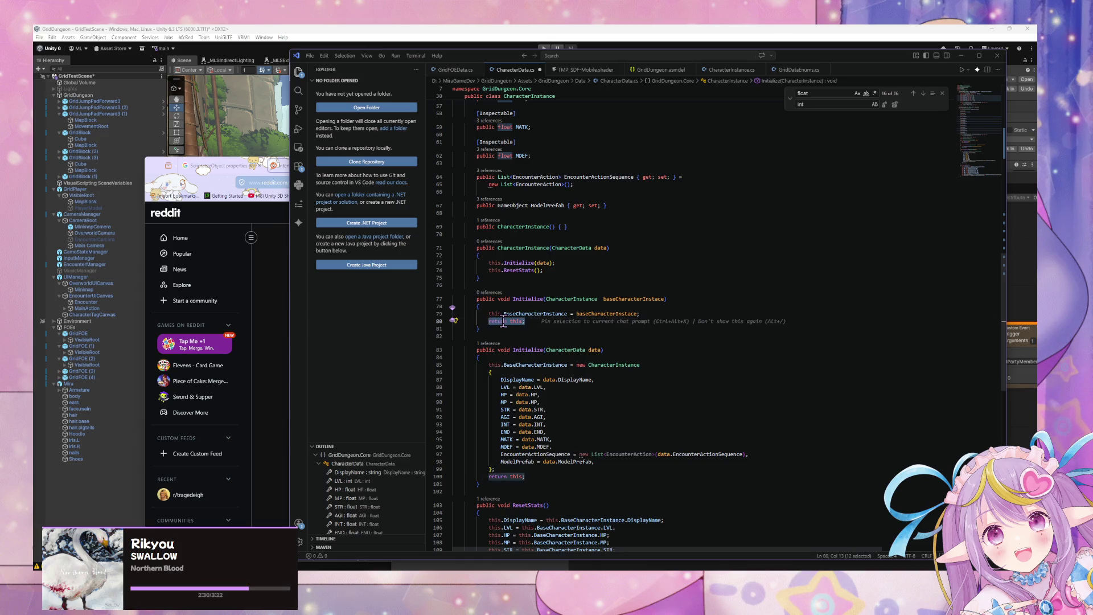
pyautogui.press('BackSpace')
pyautogui.write('Re')
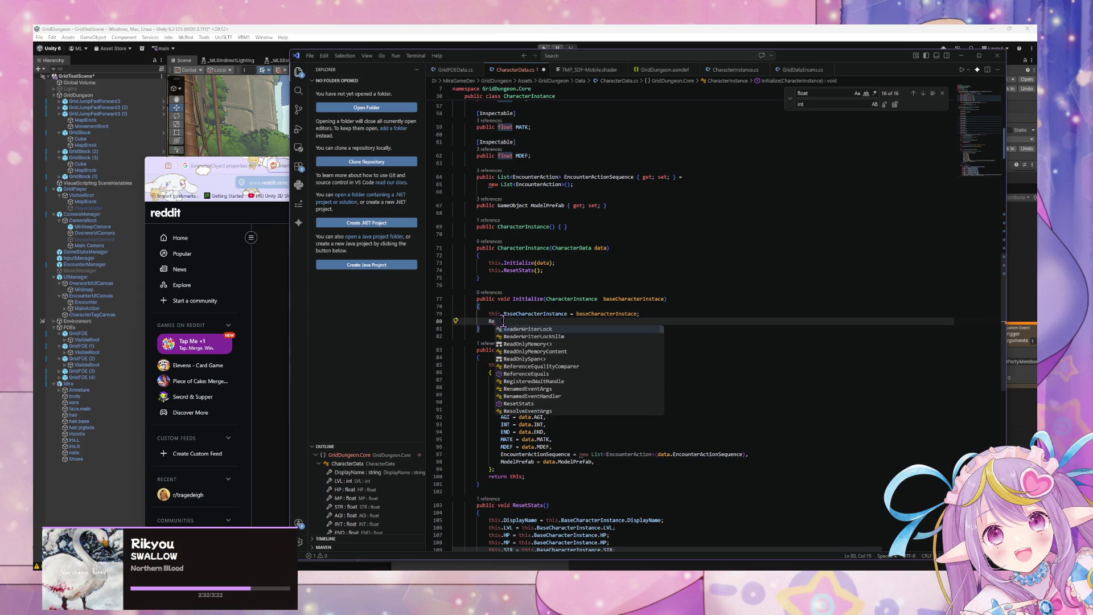
pyautogui.write('ResetS')
pyautogui.press('Tab')
pyautogui.write('()')
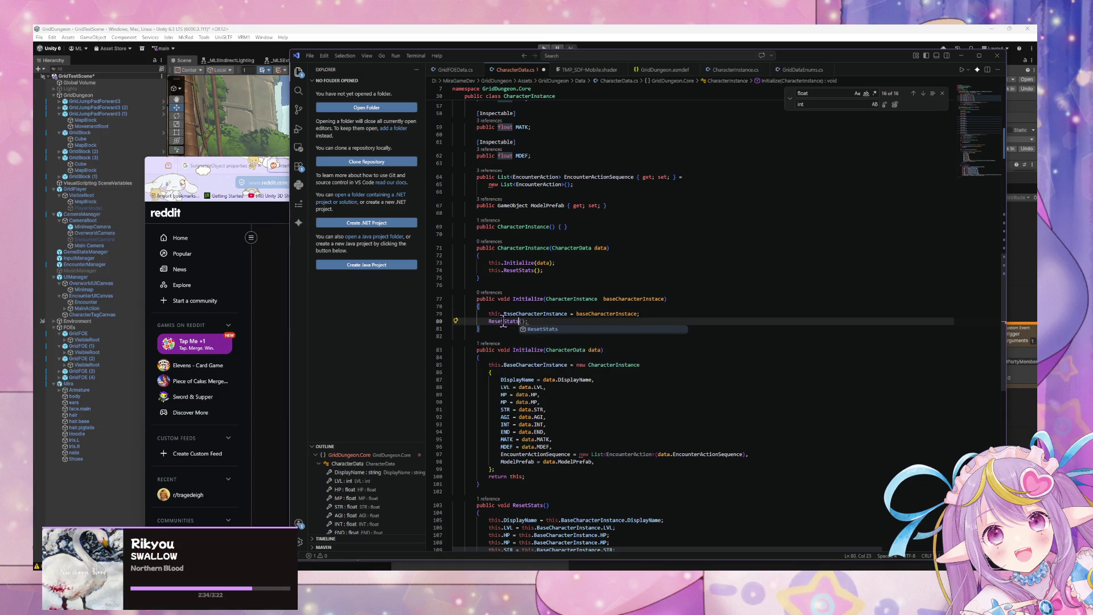
pyautogui.write(';')
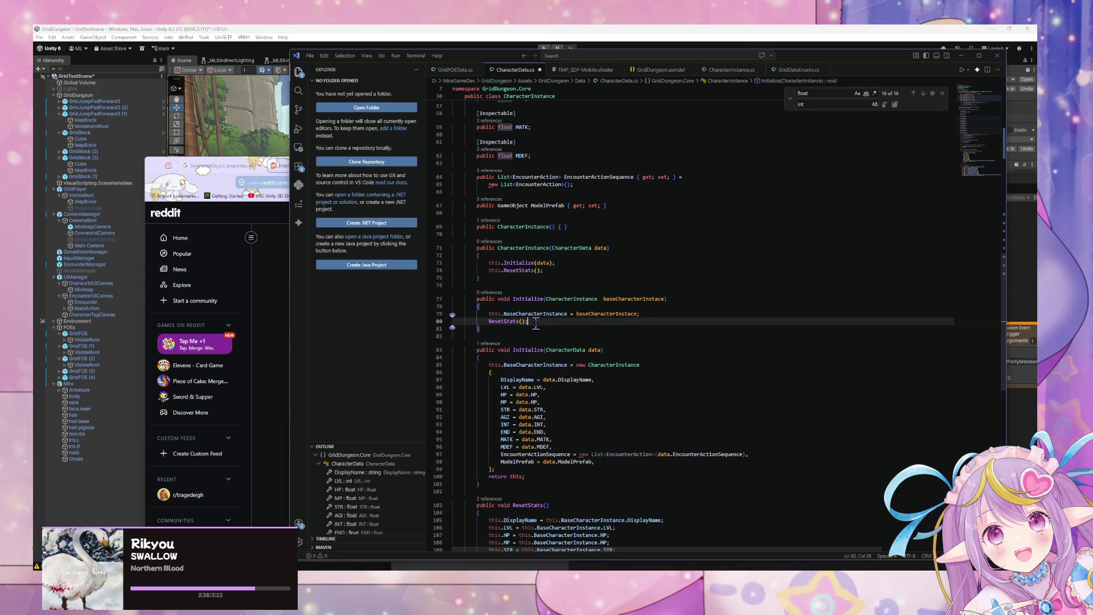
pyautogui.click(505, 262)
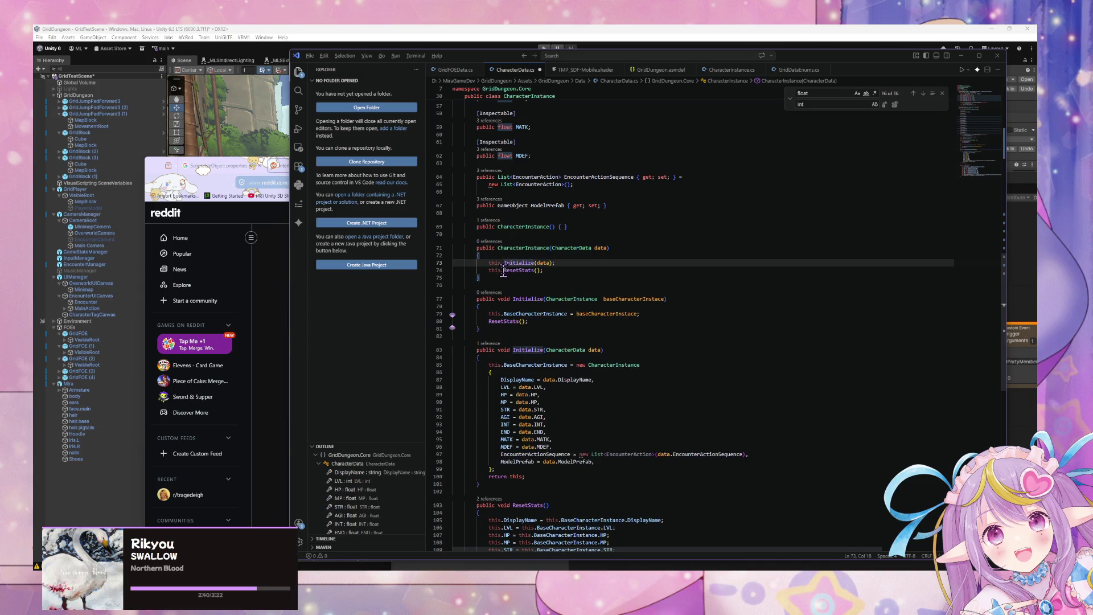
# Step: Strip 'this.' from the constructor's Initialize and ResetStats calls and review the assignments
pyautogui.keyDown('alt'); pyautogui.click(503, 270); pyautogui.keyUp('alt')
pyautogui.press('BackSpace')
pyautogui.press('BackSpace')
pyautogui.press('BackSpace')
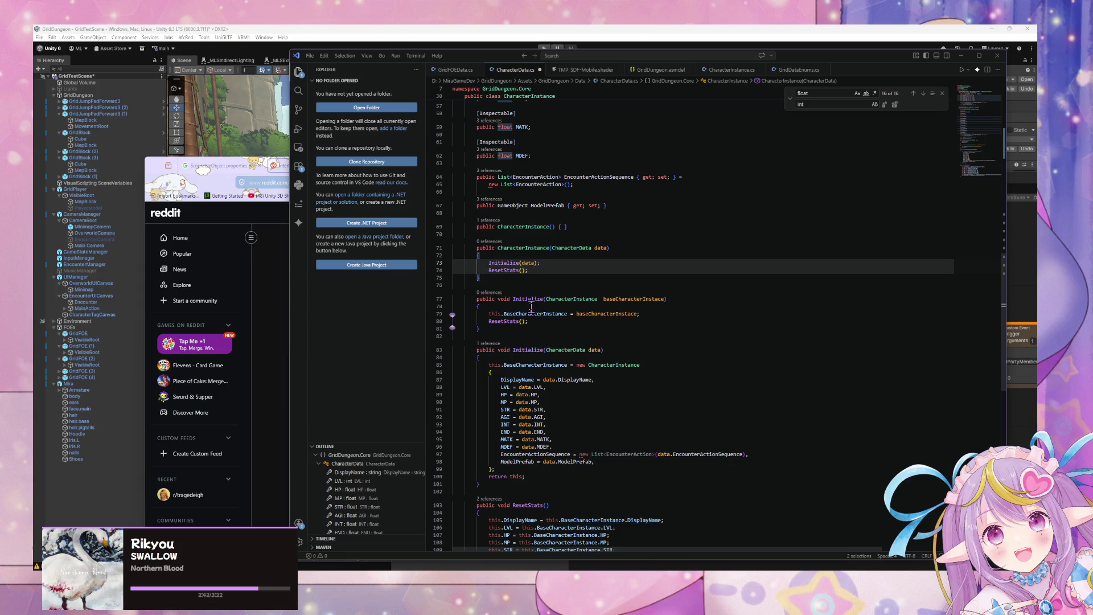
pyautogui.click(503, 314)
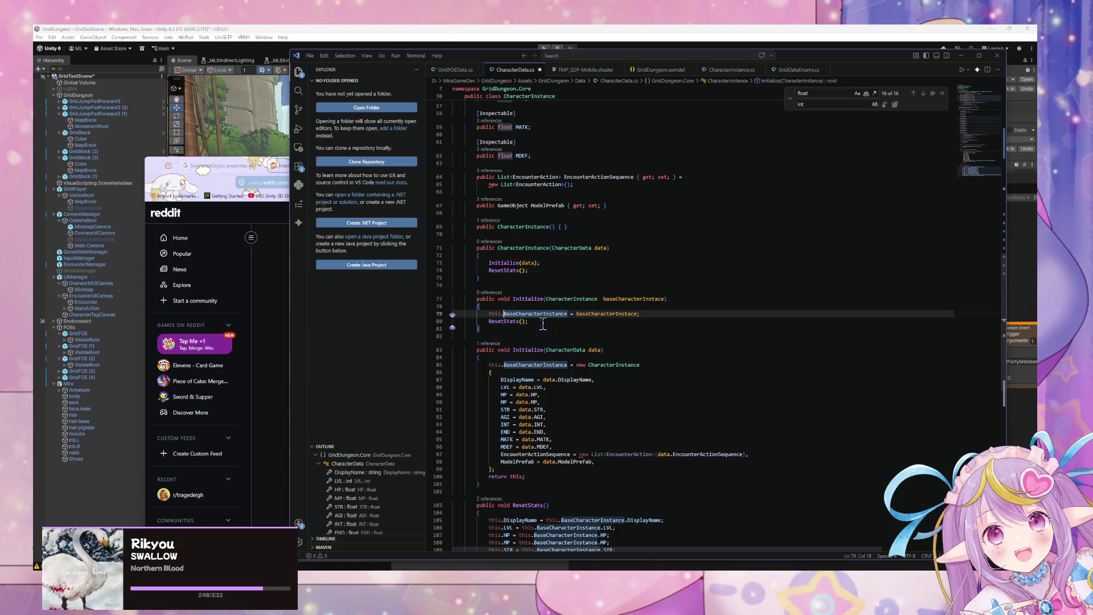
pyautogui.click(572, 364)
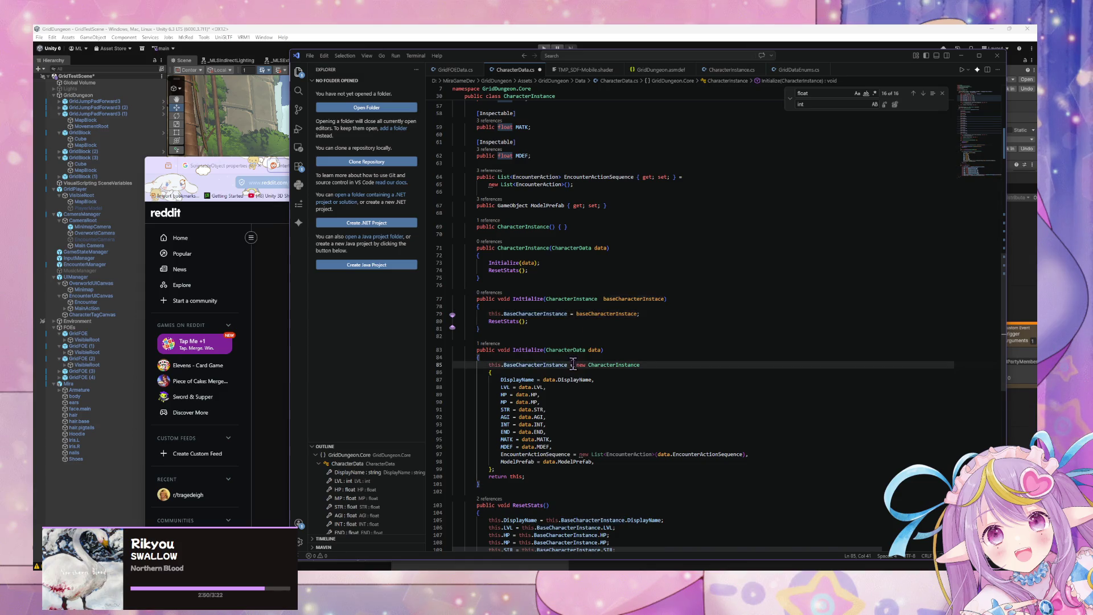
pyautogui.scroll(-7, 568, 354)
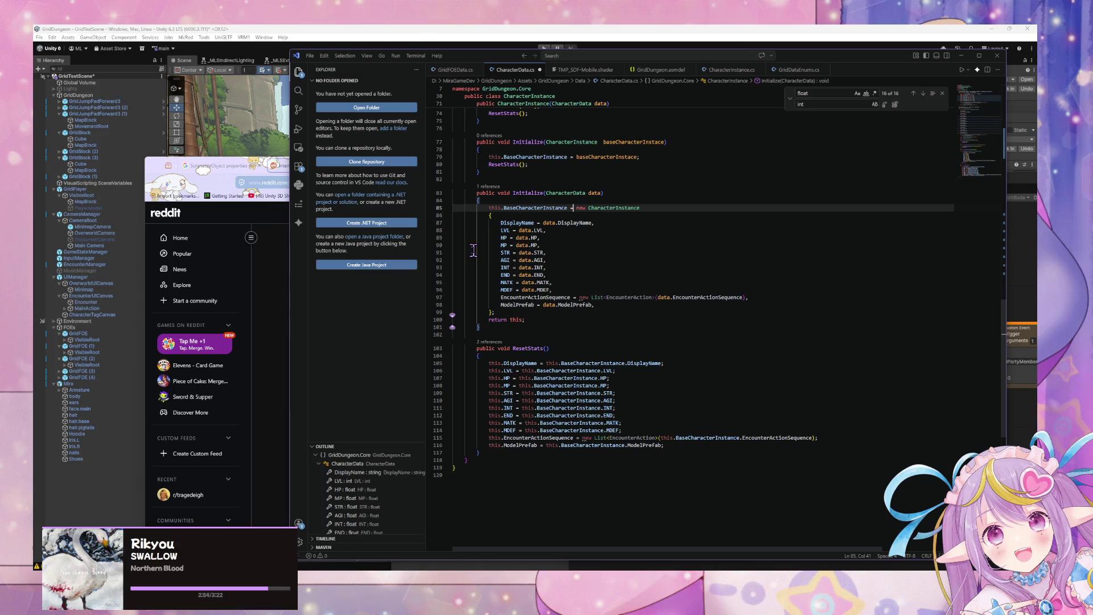
pyautogui.scroll(7, 472, 249)
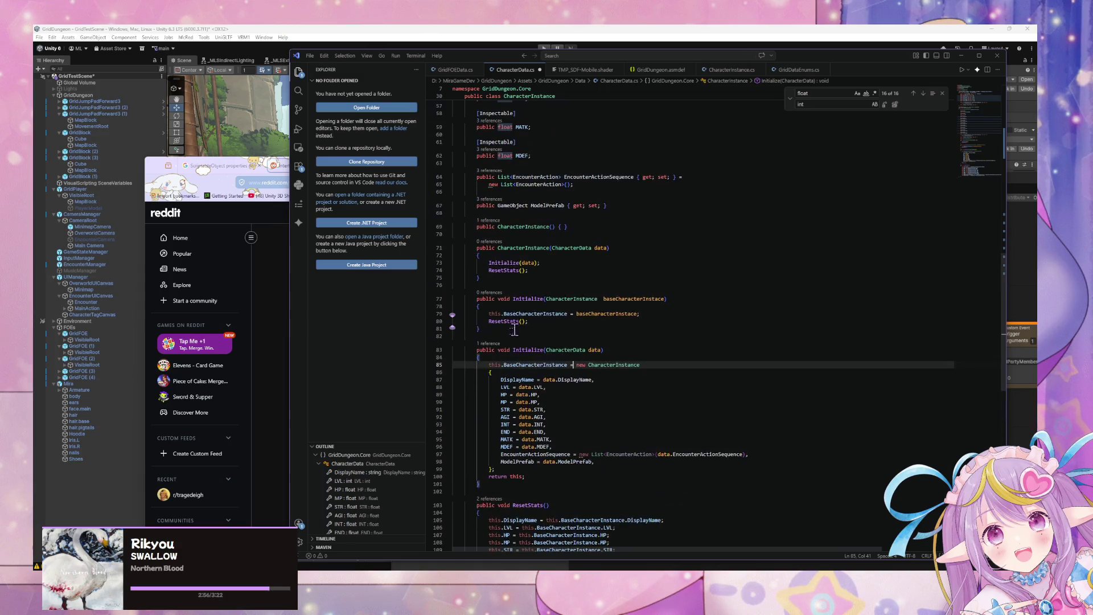
# Step: Prefix ResetStats() in the new overload and both constructor calls with 'this.'
pyautogui.click(489, 321)
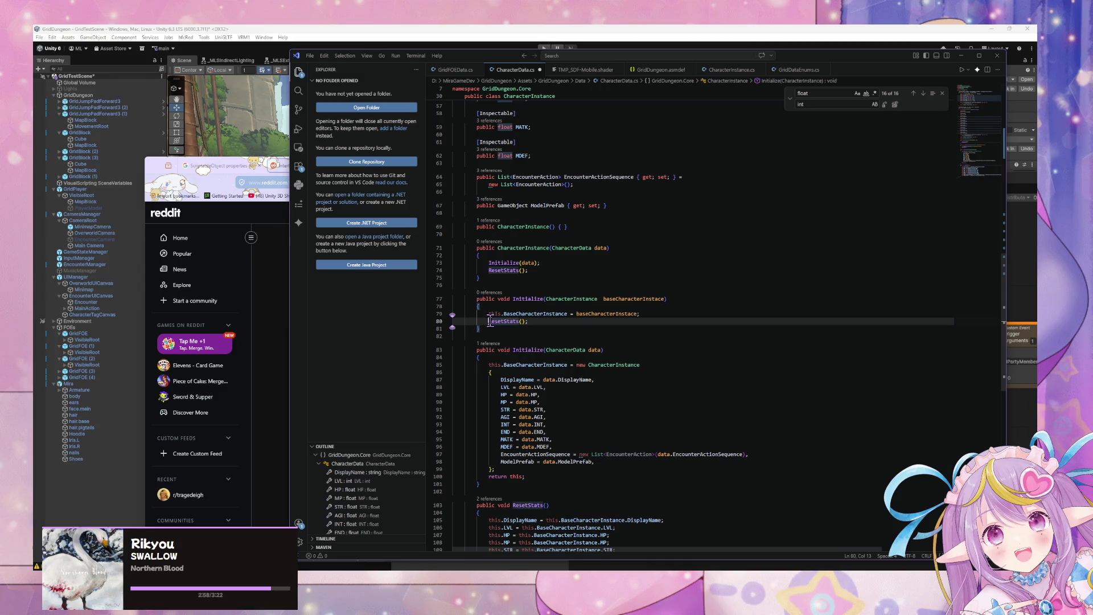
pyautogui.write('this.')
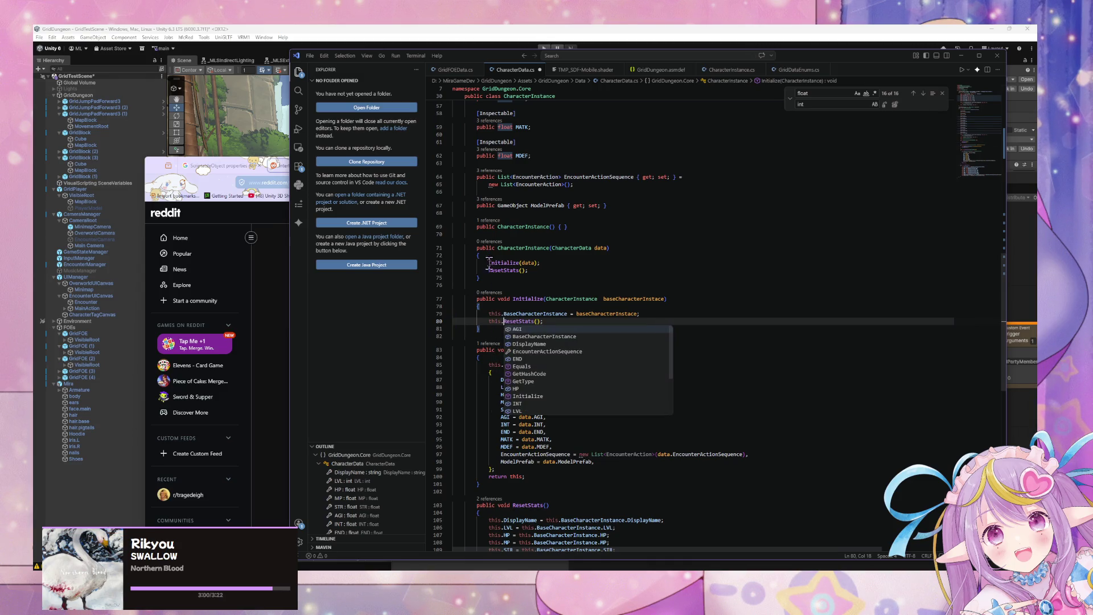
pyautogui.click(489, 263)
pyautogui.keyDown('alt'); pyautogui.click(488, 270); pyautogui.keyUp('alt')
pyautogui.write('this.')
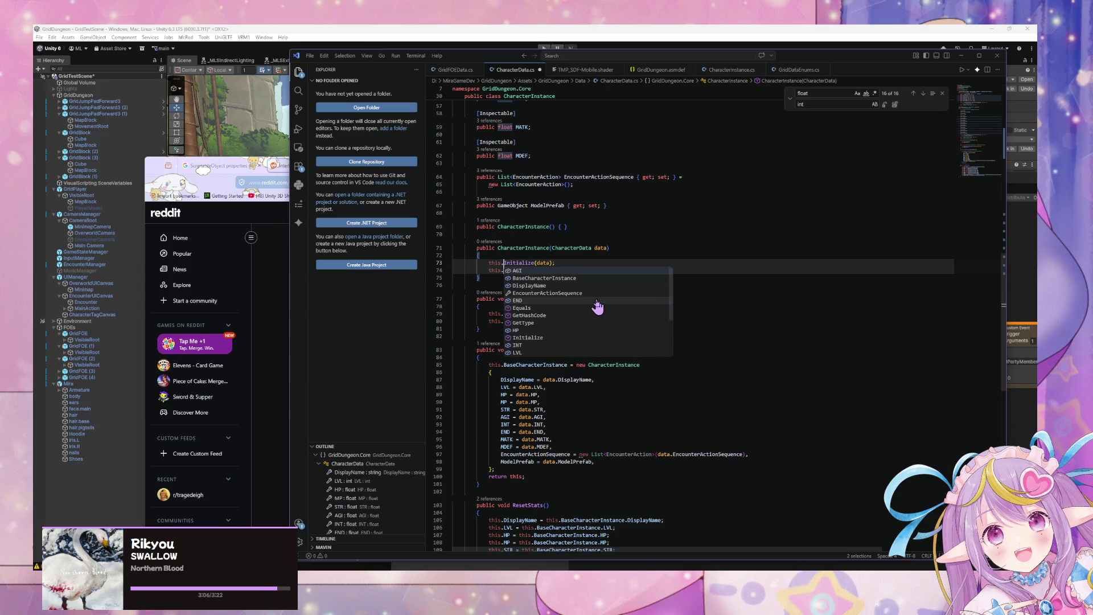
pyautogui.click(598, 195)
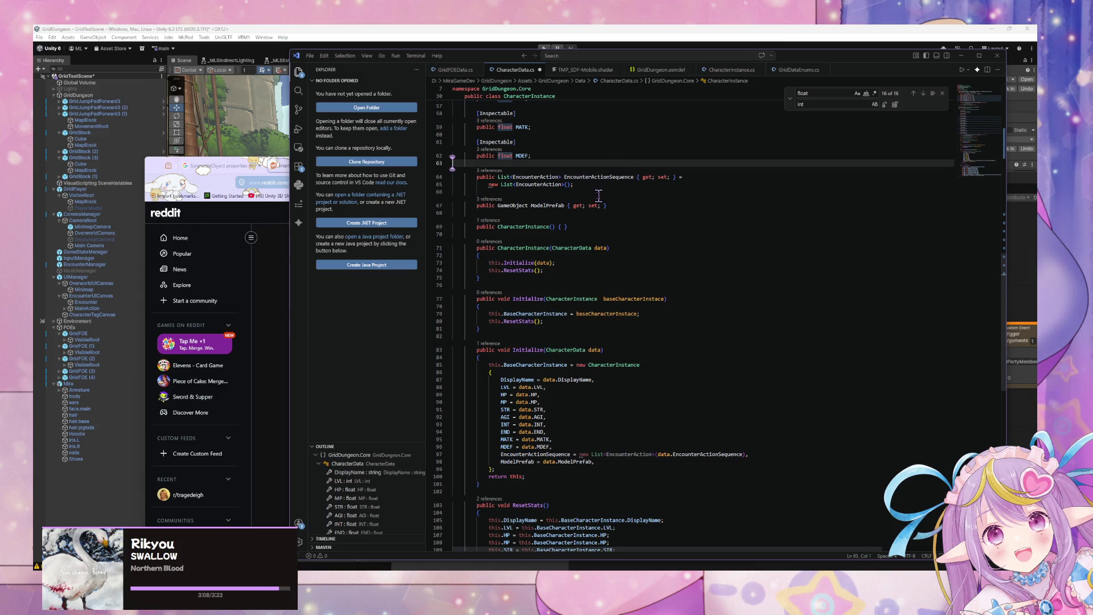
# Step: Review CharacterData.cs by scrolling through it, then bring the browser's Reddit thread forward
pyautogui.scroll(-5, 598, 195)
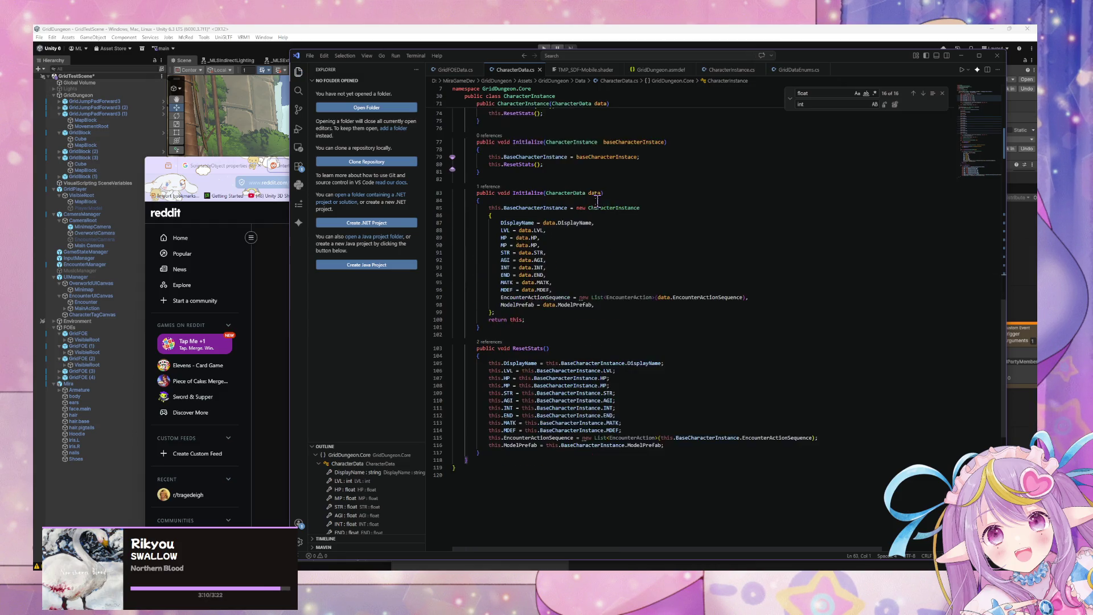
pyautogui.scroll(15, 597, 202)
pyautogui.scroll(5, 597, 205)
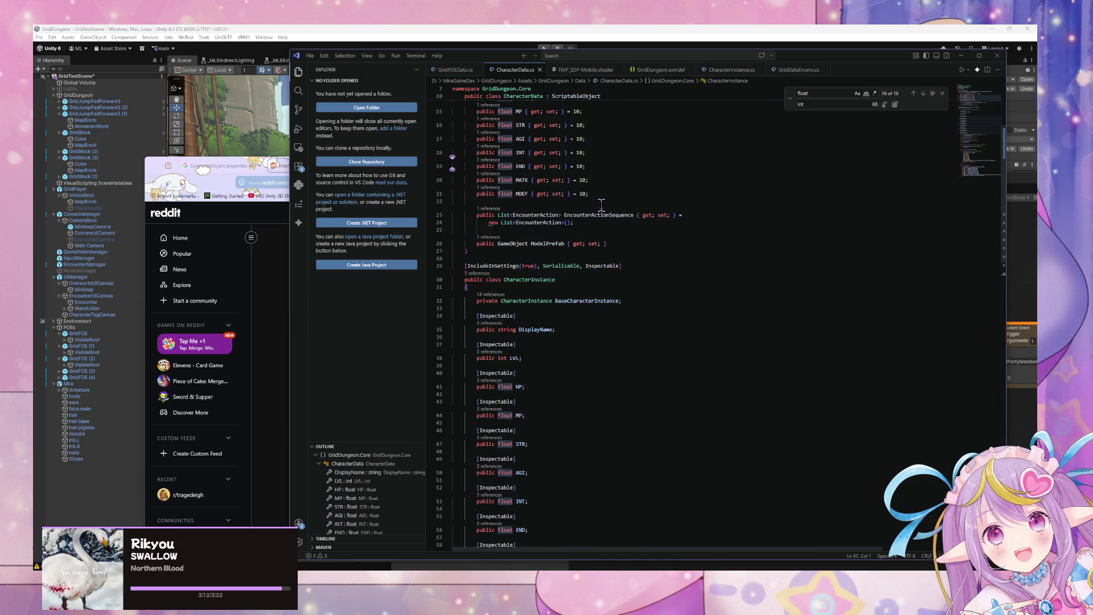
pyautogui.scroll(-3, 601, 207)
pyautogui.scroll(-10, 601, 207)
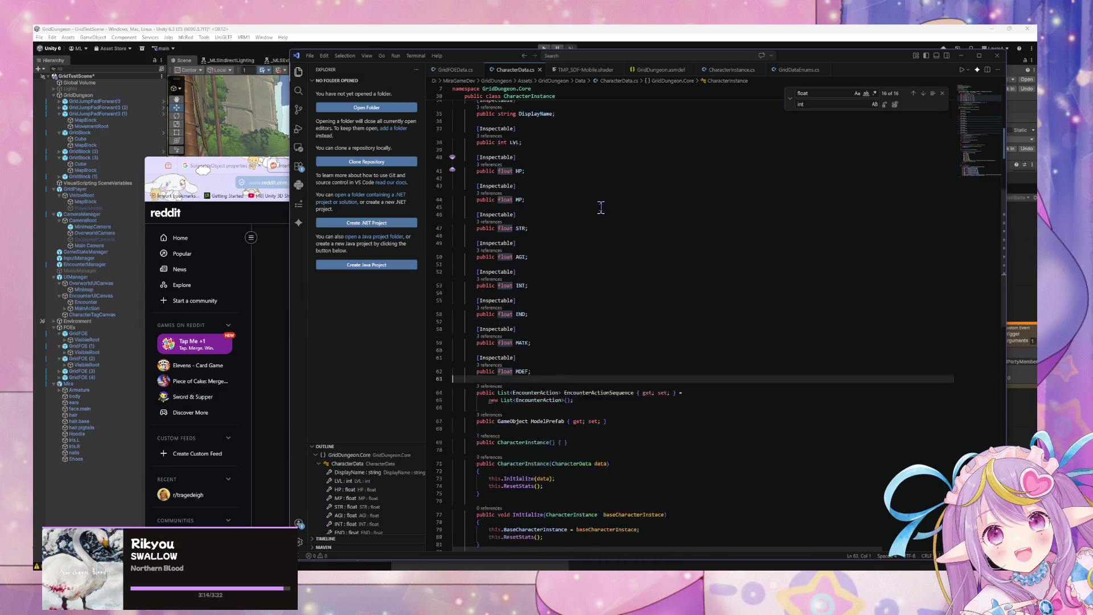
pyautogui.scroll(-2, 600, 208)
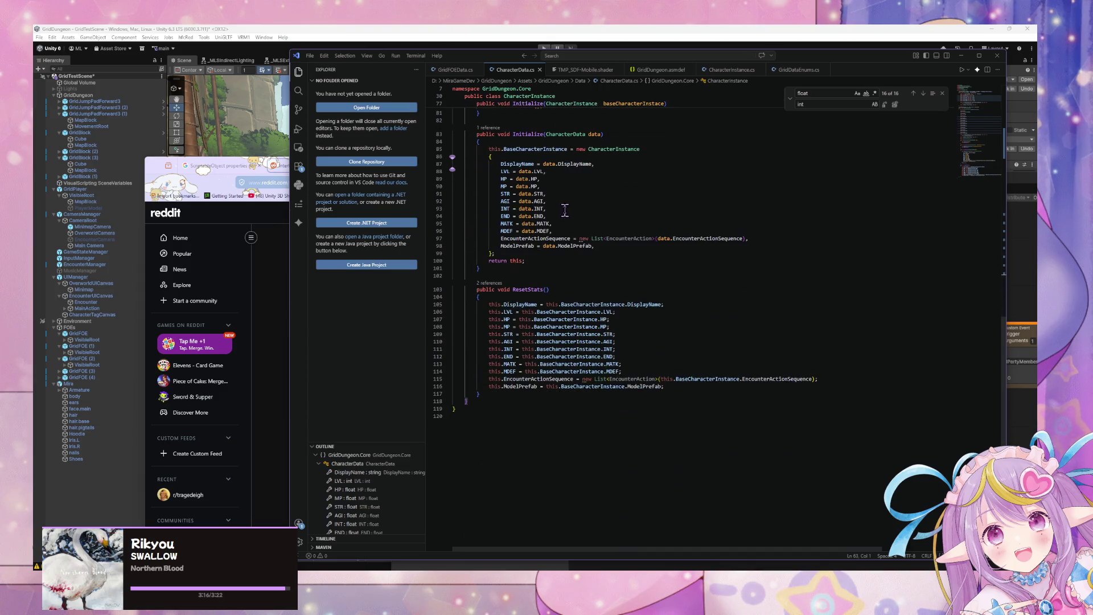
pyautogui.moveTo(518, 195)
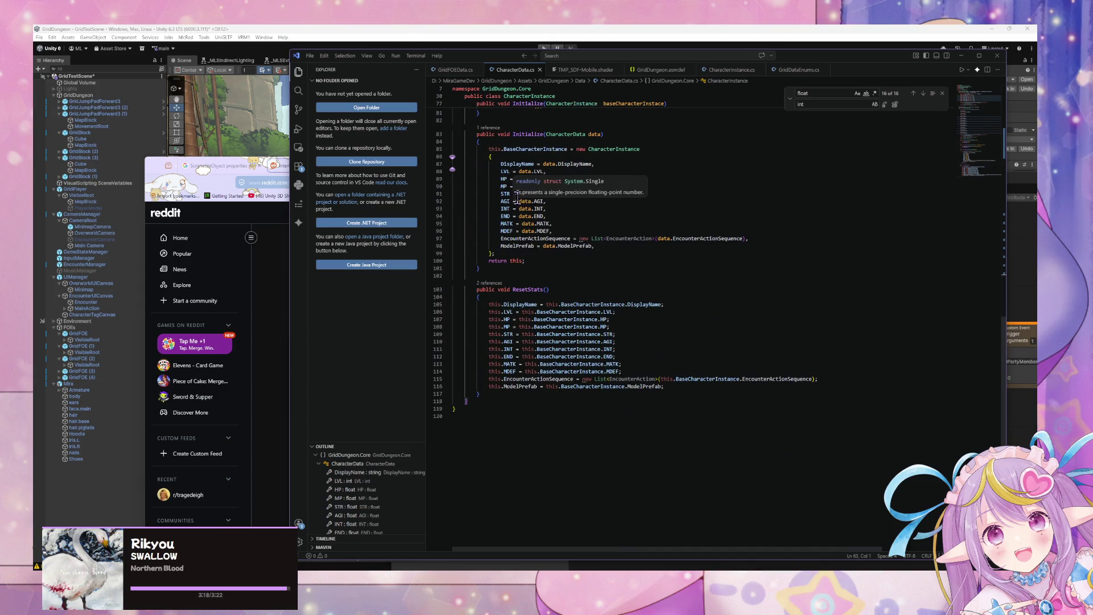
pyautogui.scroll(7, 519, 200)
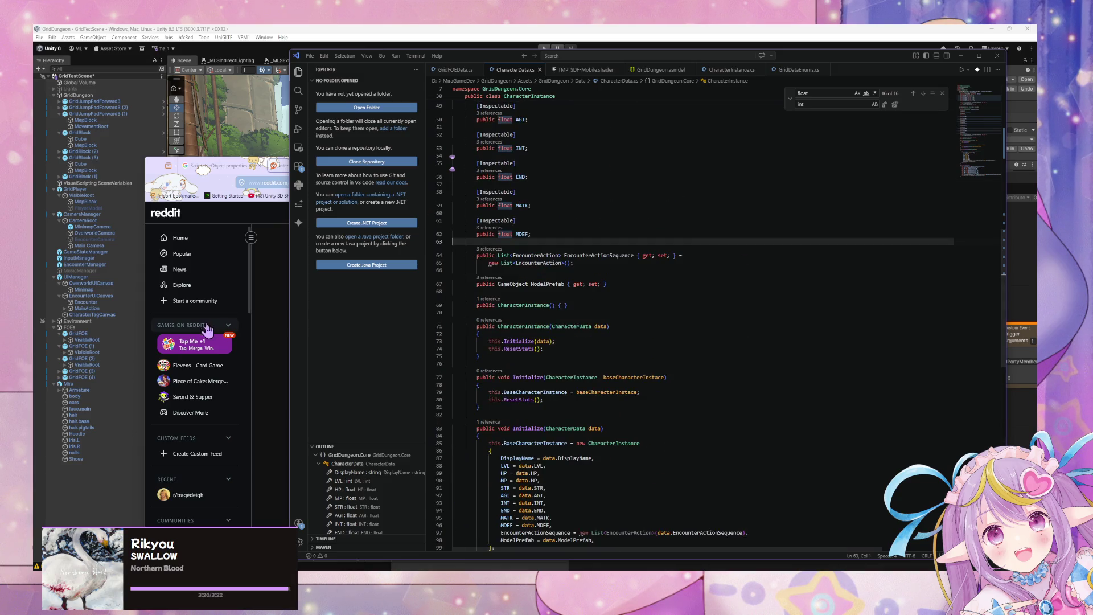
pyautogui.click(280, 296)
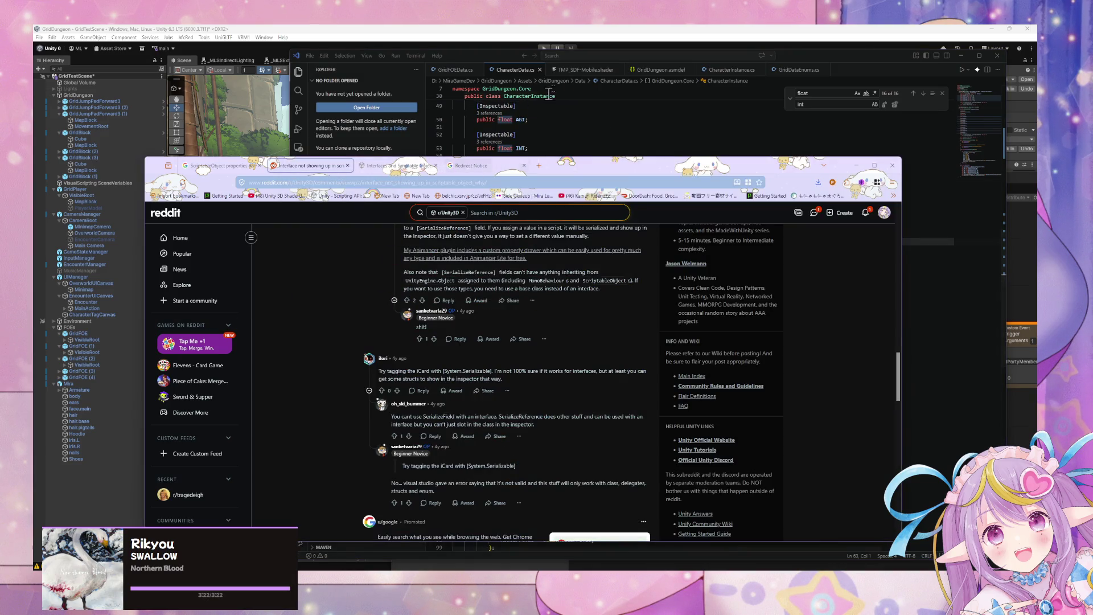
# Step: Bring Unity forward, dismiss the regeneration completion notice, and rearrange the Script Graph and Project Settings windows
pyautogui.click(559, 105)
pyautogui.click(261, 73)
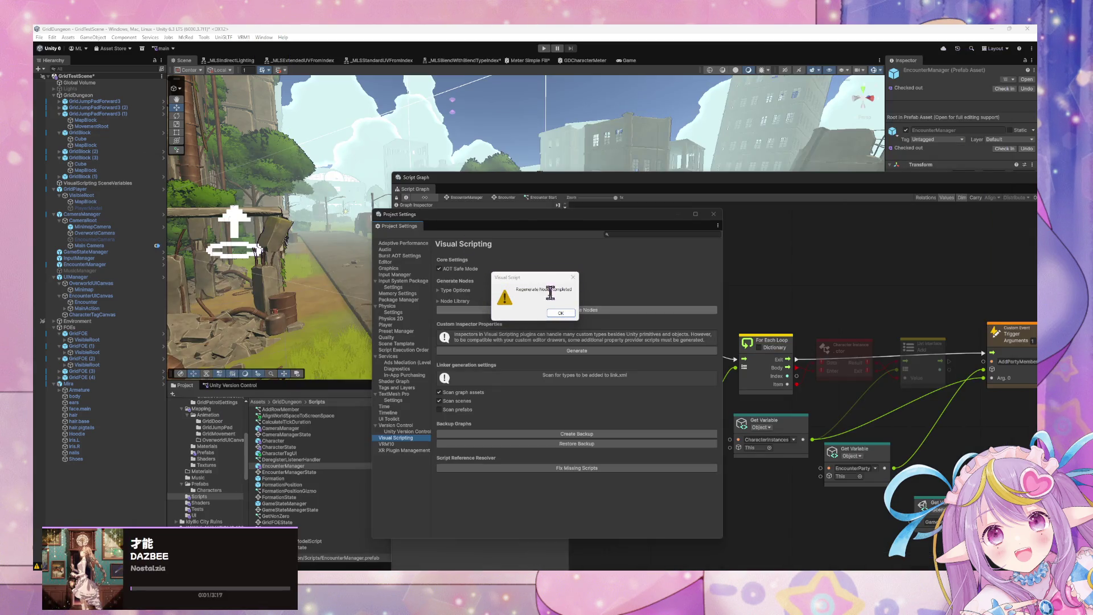
pyautogui.click(559, 314)
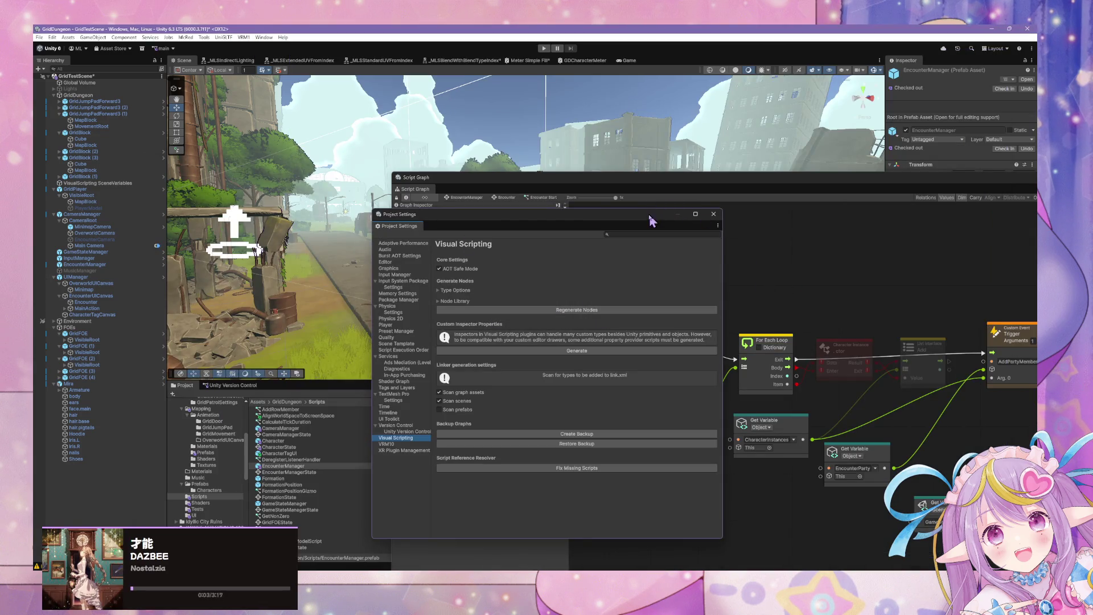
pyautogui.moveTo(647, 222); pyautogui.dragTo(468, 245)
pyautogui.moveTo(737, 179)
pyautogui.mouseDown()
pyautogui.moveTo(561, 128)
pyautogui.moveTo(542, 151)
pyautogui.mouseUp()
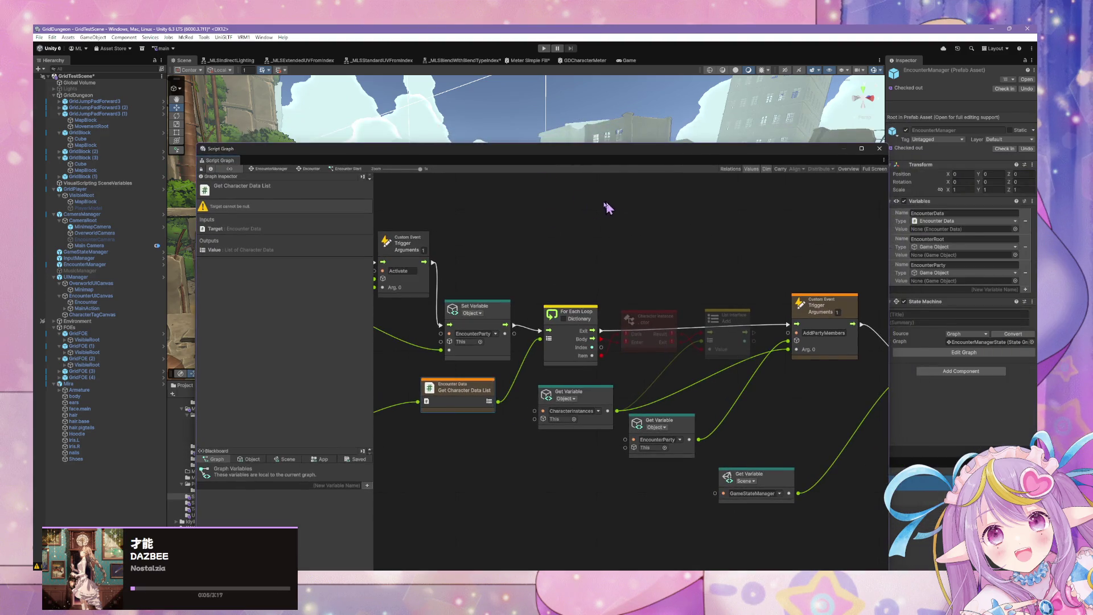
pyautogui.moveTo(384, 161); pyautogui.dragTo(586, 163)
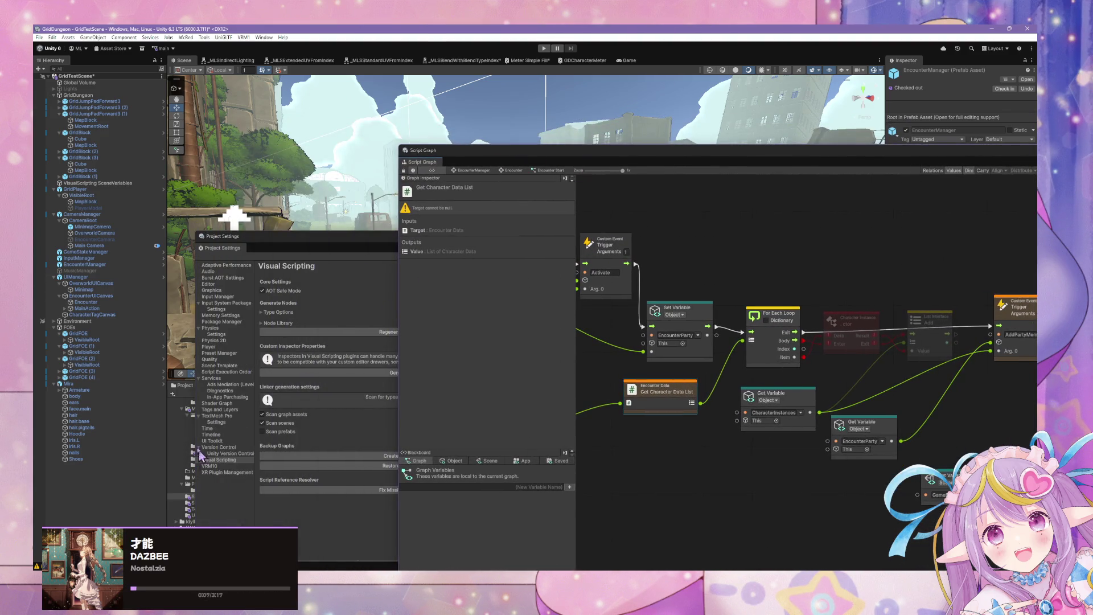
# Step: Run Regenerate Nodes in Project Settings > Visual Scripting, then return to CharacterData.cs in VS Code
pyautogui.click(317, 525)
pyautogui.click(400, 333)
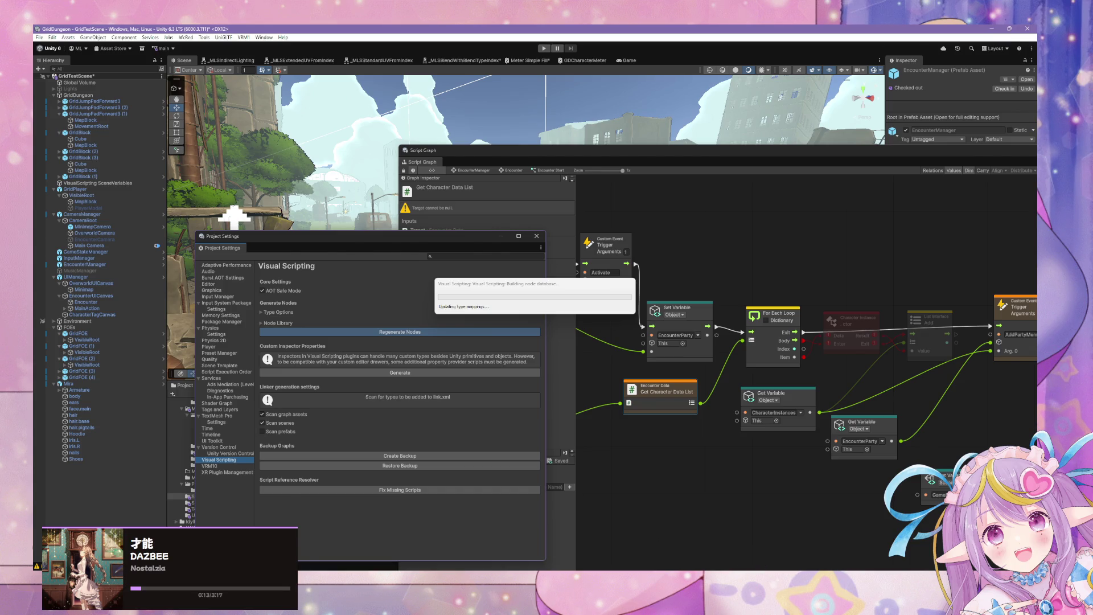
pyautogui.hotkey('alt', 'Tab')
pyautogui.hotkey('ctrl', 'h')
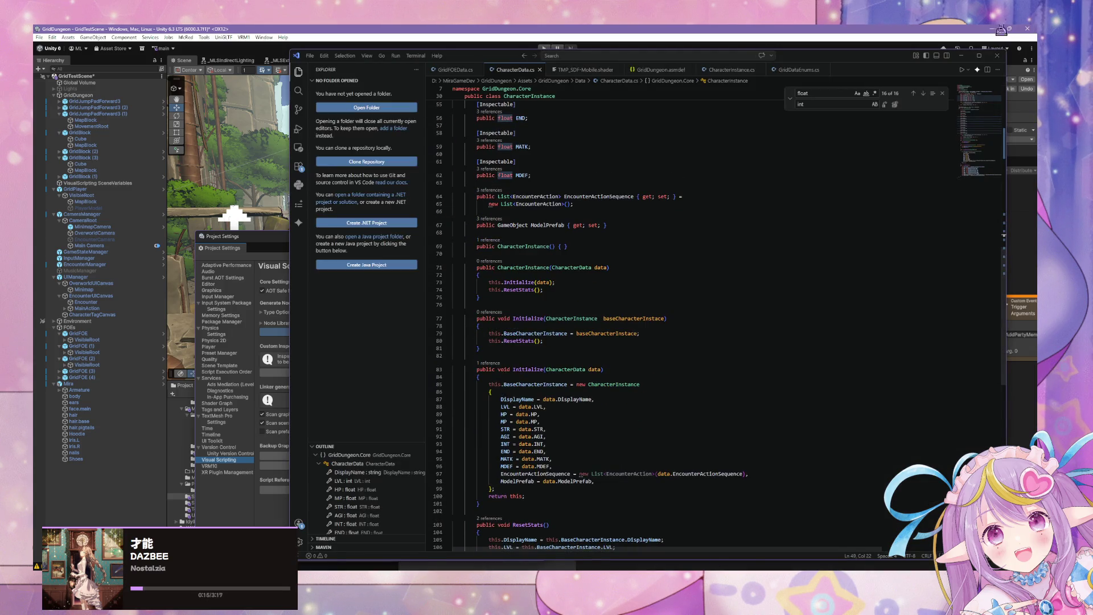
# Step: Minimize VS Code and dismiss Unity's Regenerate Nodes completed notice
pyautogui.click(961, 55)
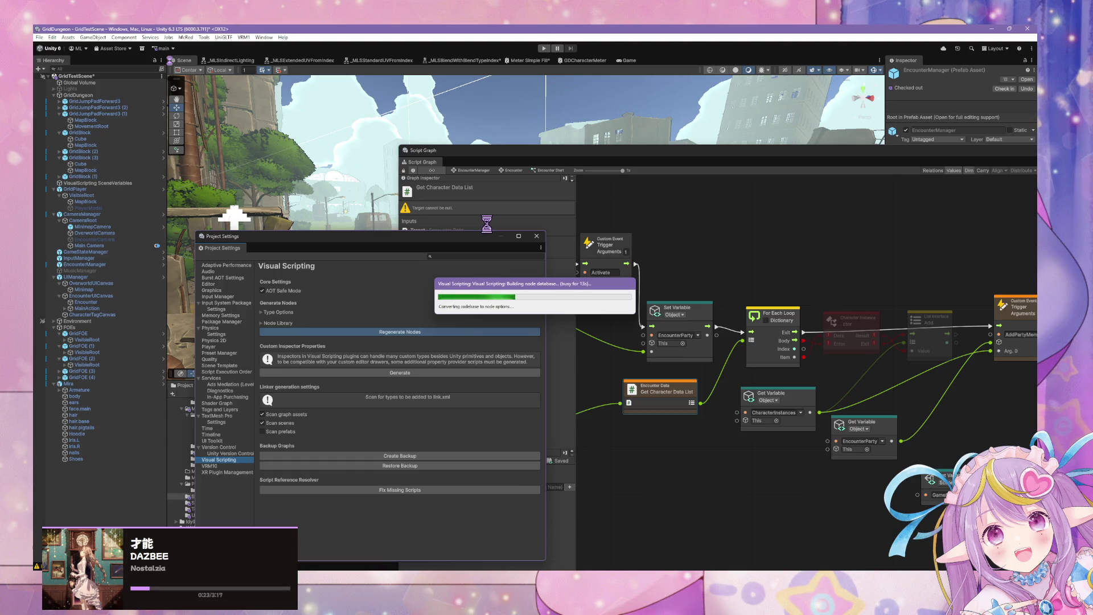
pyautogui.hotkey('alt', 'Tab')
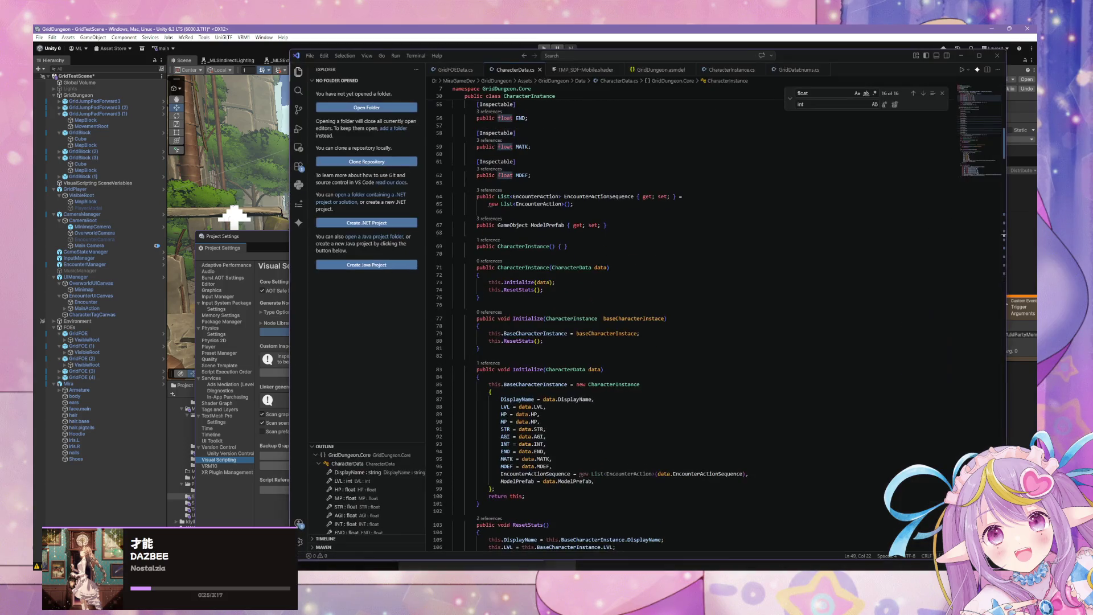
pyautogui.scroll(-5, 530, 358)
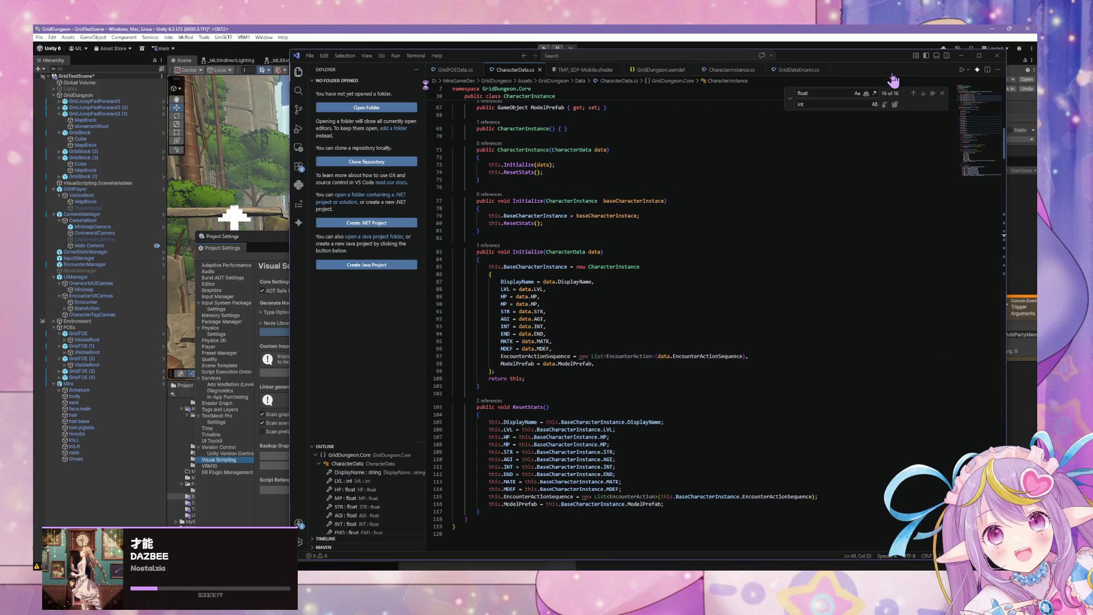
pyautogui.scroll(1, 672, 164)
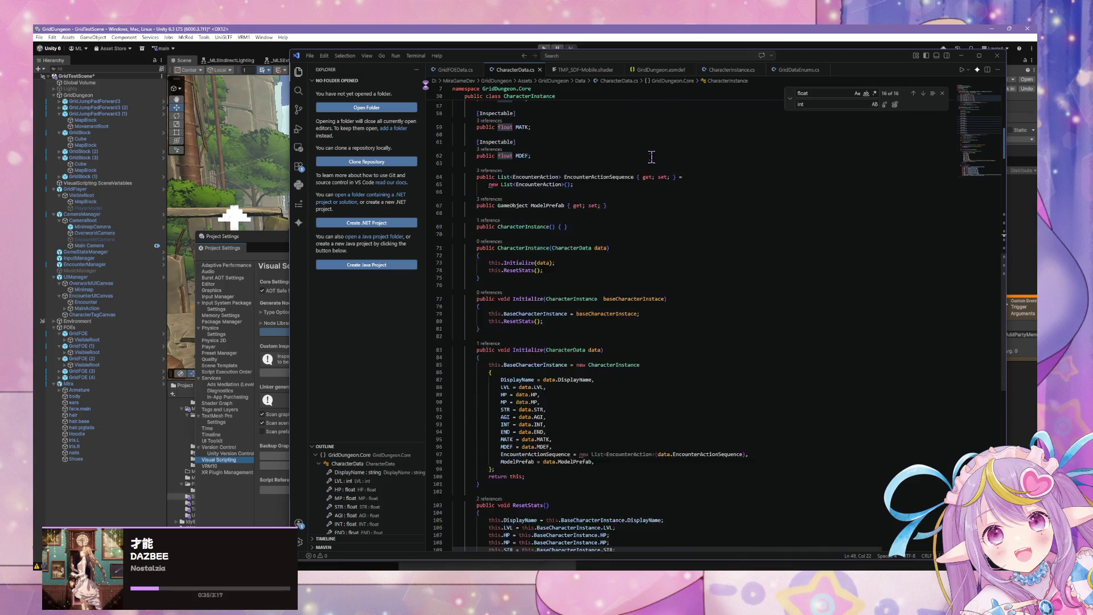
pyautogui.click(960, 56)
pyautogui.click(560, 313)
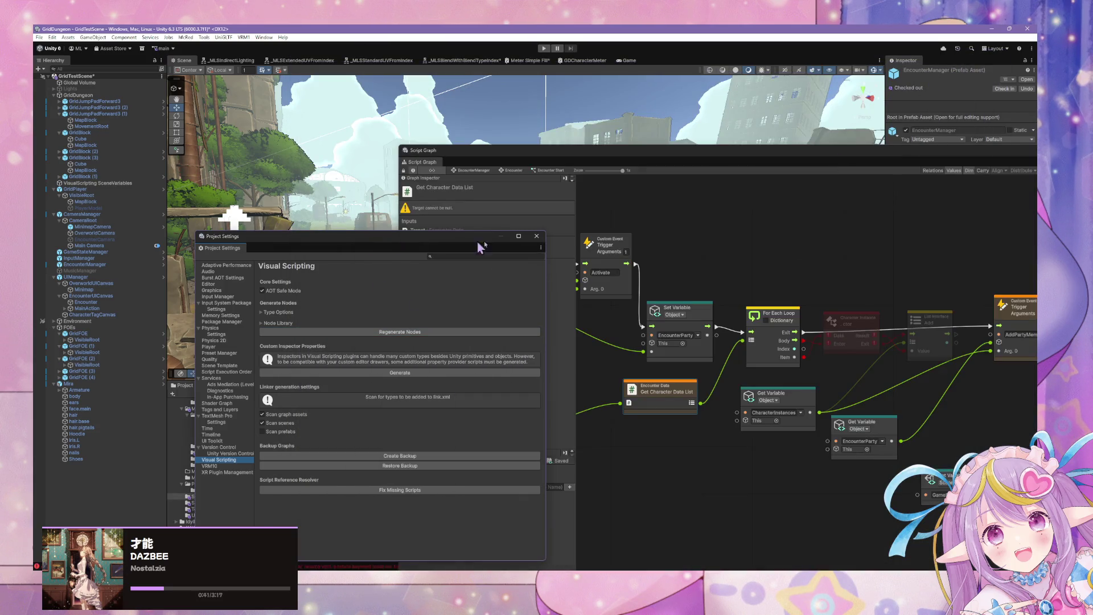
# Step: Select the failing Character Instance node and search the node finder for 'add'
pyautogui.click(830, 313)
pyautogui.click(830, 313)
pyautogui.moveTo(716, 151); pyautogui.dragTo(482, 112)
pyautogui.rightClick(608, 246)
pyautogui.click(626, 251)
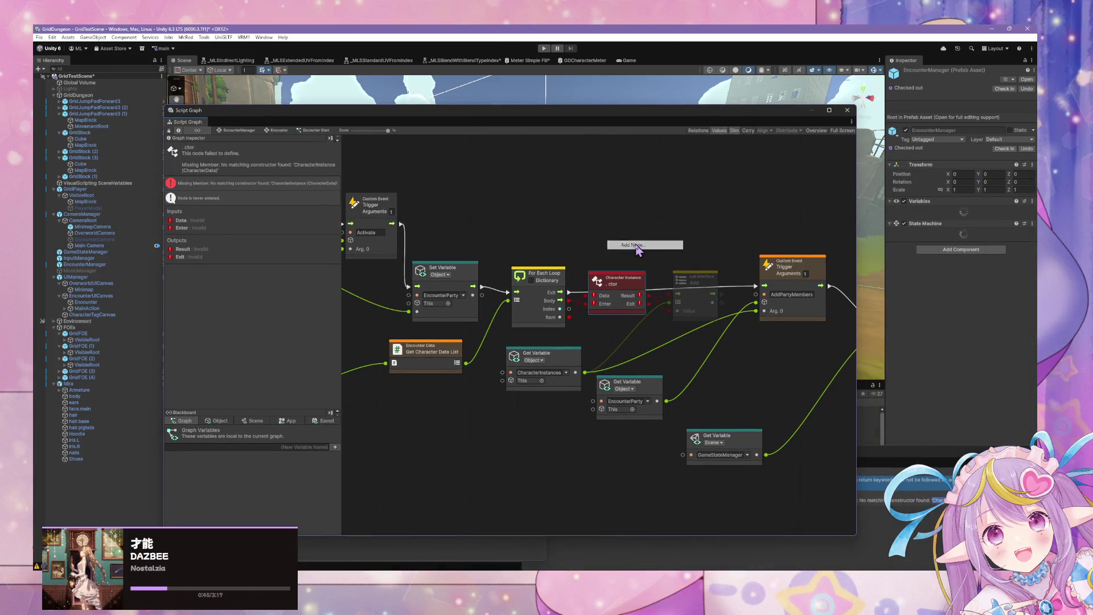
pyautogui.write('add')
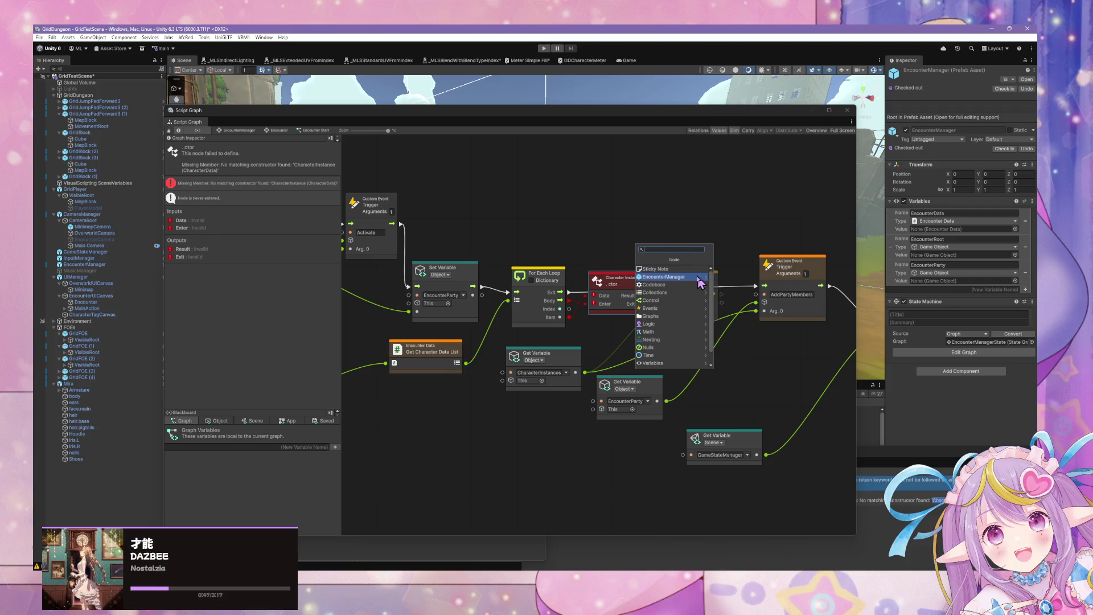
pyautogui.press('Return')
# Step: Browse the node finder near the loop nodes to Codebase > Grid Dungeon > Core
pyautogui.moveTo(446, 415)
pyautogui.mouseDown()
pyautogui.moveTo(520, 385)
pyautogui.moveTo(725, 361)
pyautogui.moveTo(666, 370)
pyautogui.moveTo(646, 332)
pyautogui.mouseUp()
pyautogui.click(646, 332)
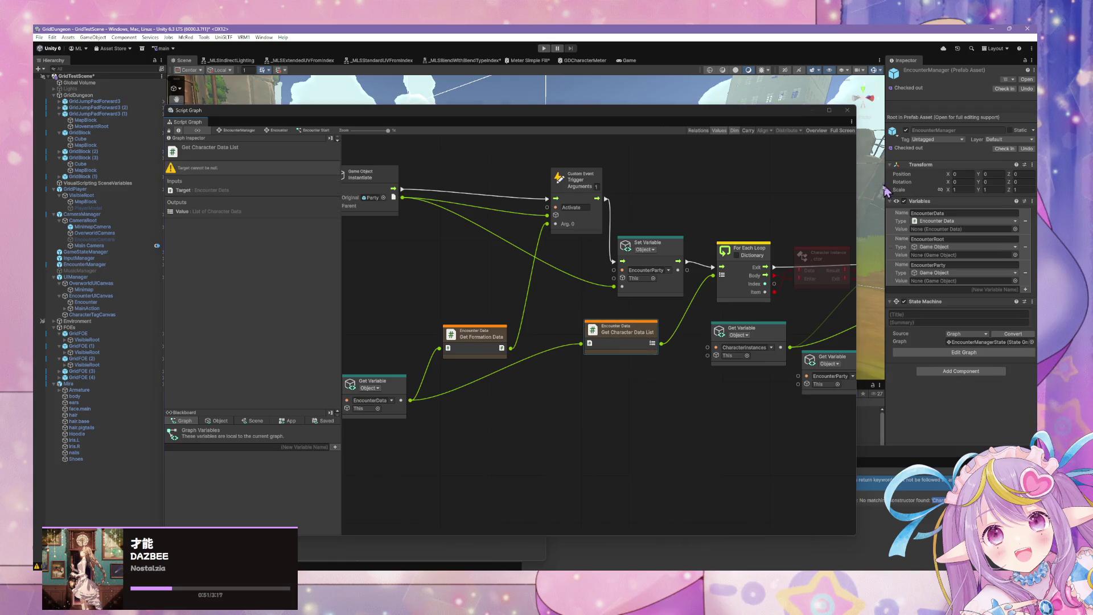
pyautogui.moveTo(817, 195); pyautogui.dragTo(653, 221)
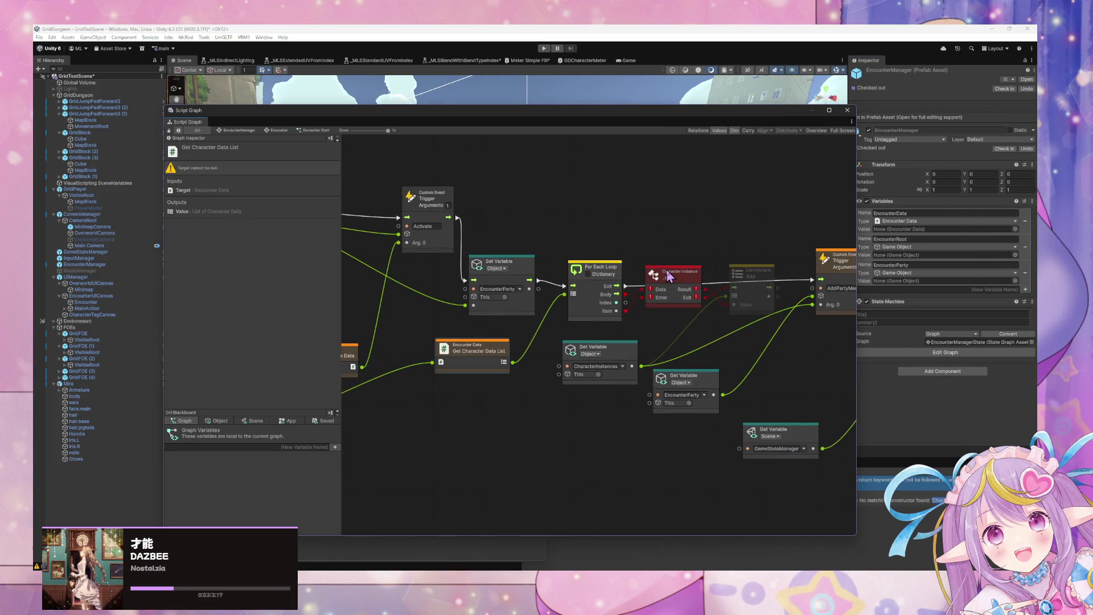
pyautogui.rightClick(648, 210)
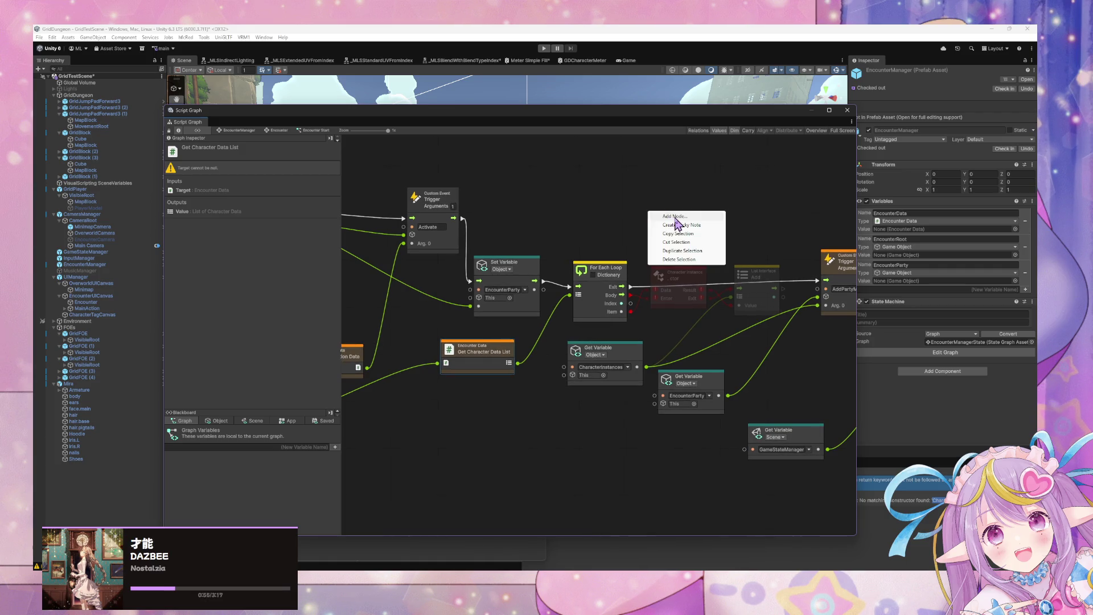
pyautogui.click(677, 222)
pyautogui.click(708, 243)
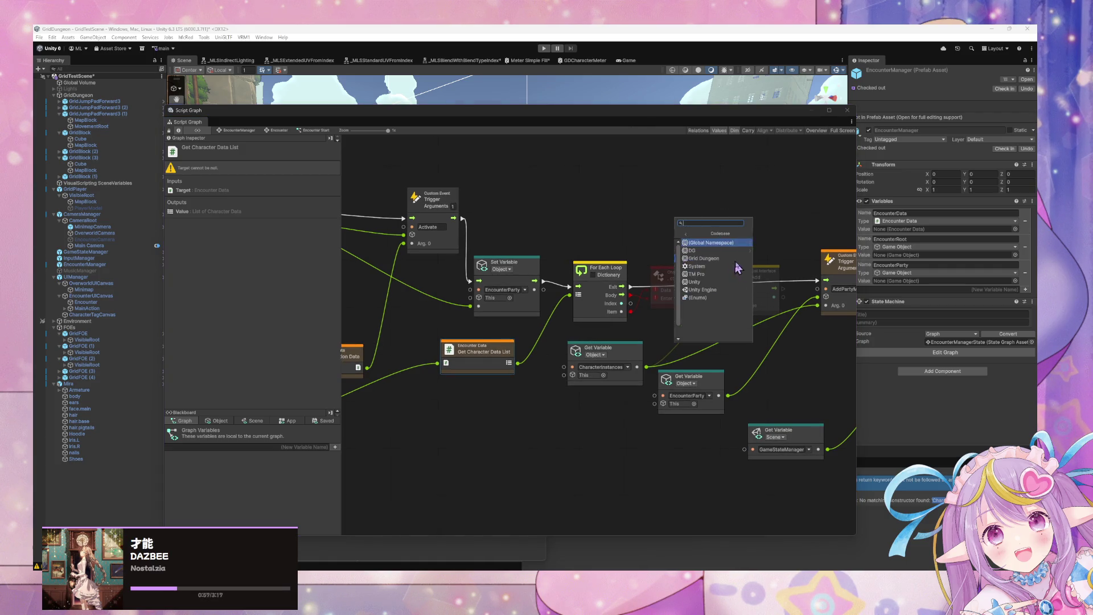
pyautogui.click(719, 258)
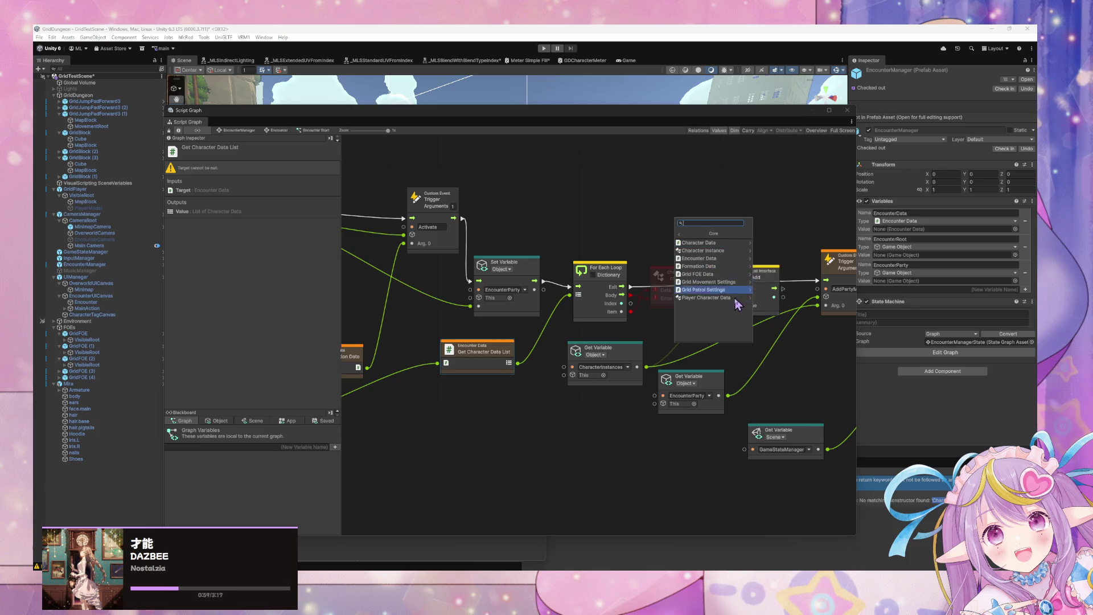
pyautogui.click(731, 287)
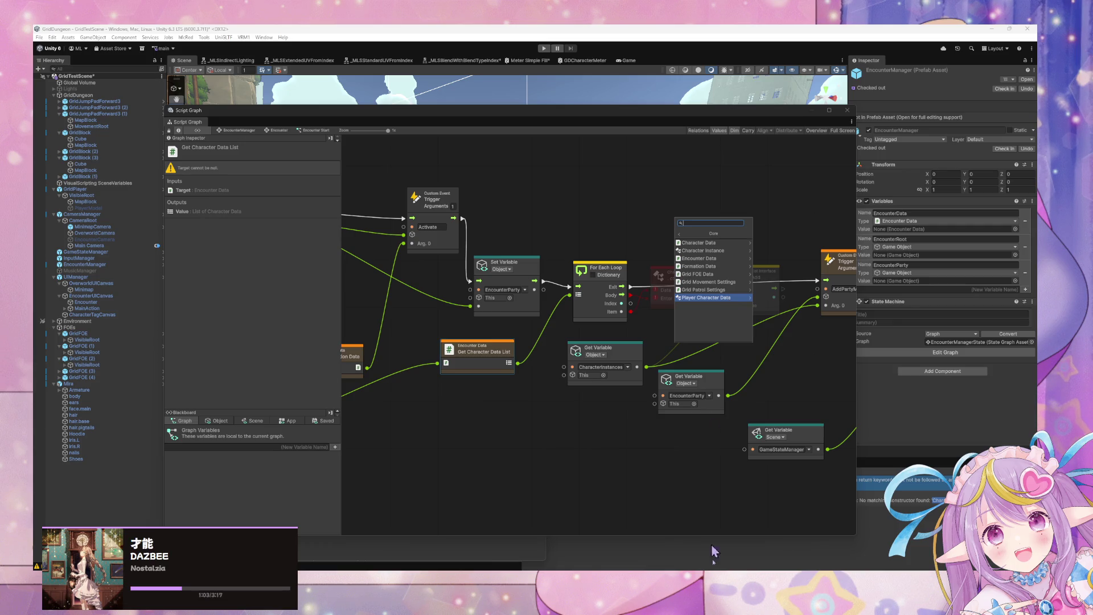
# Step: Glance over CharacterData.cs in VS Code, then return to the Script Graph
pyautogui.hotkey('alt', 'Tab')
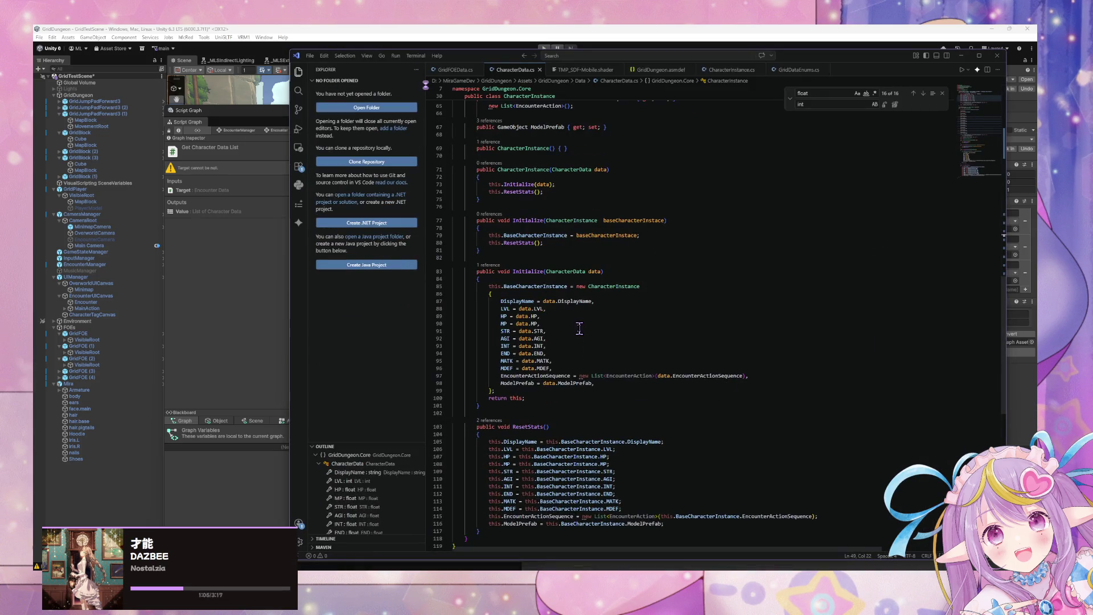
pyautogui.scroll(5, 577, 322)
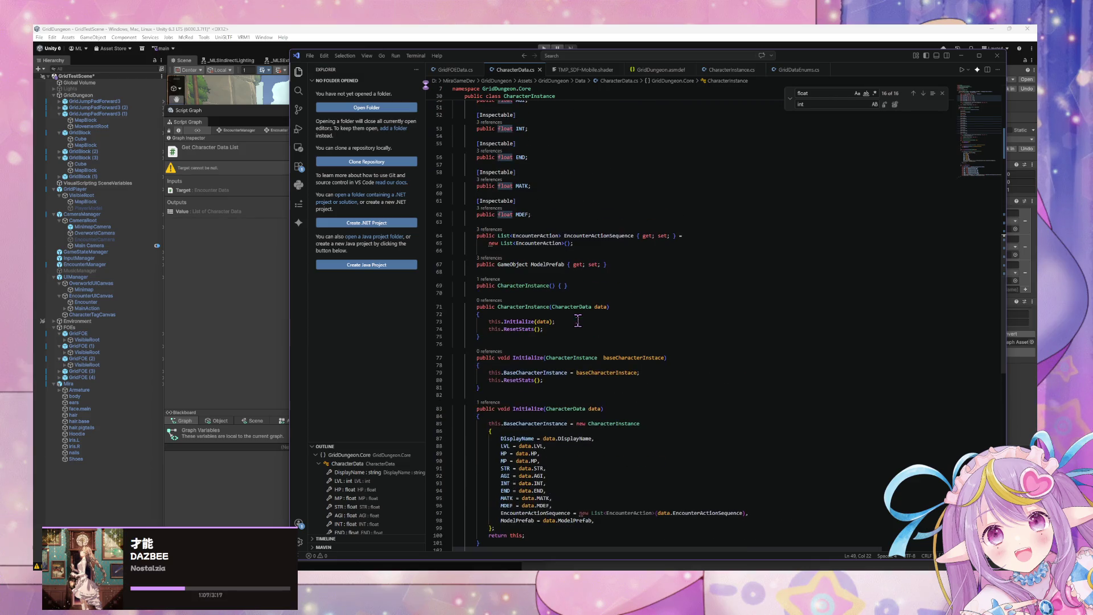
pyautogui.scroll(7, 578, 321)
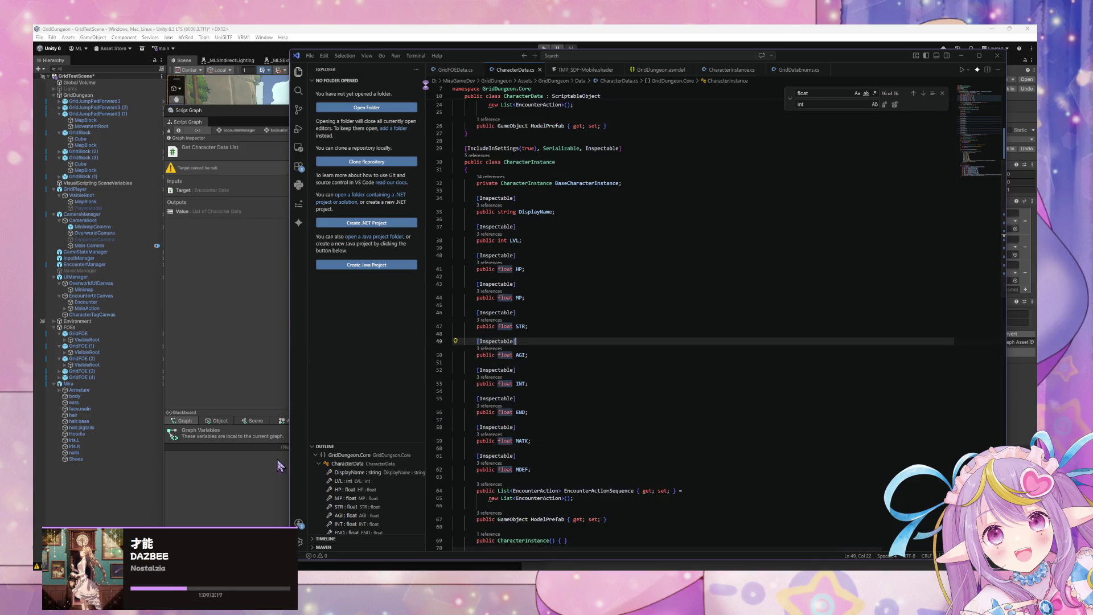
pyautogui.click(238, 376)
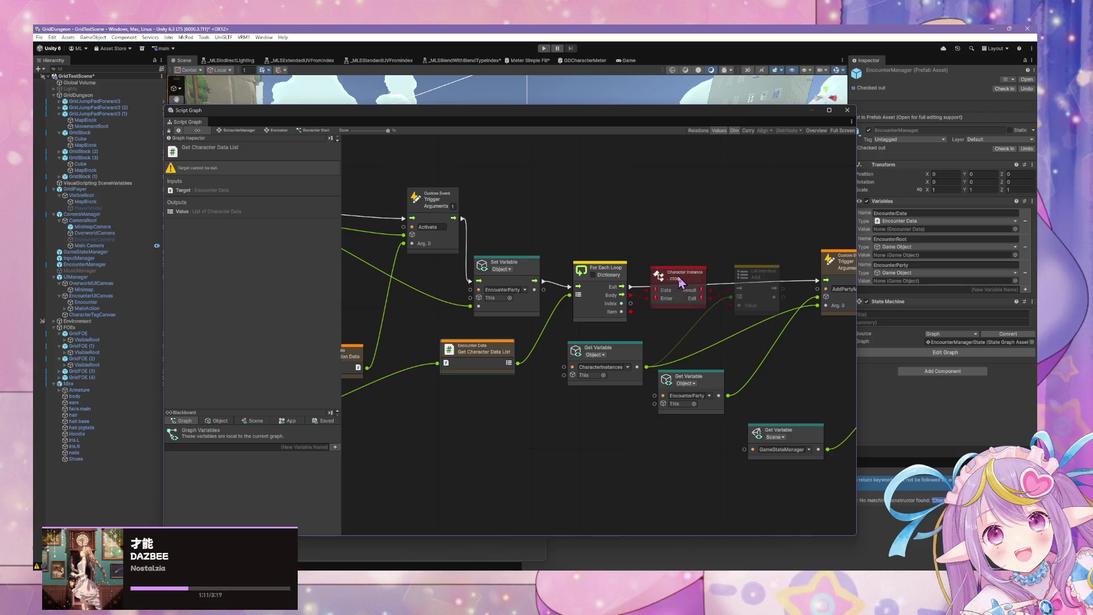
# Step: Delete the red Character Instance .ctor node from the Script Graph
pyautogui.click(664, 283)
pyautogui.press('Delete')
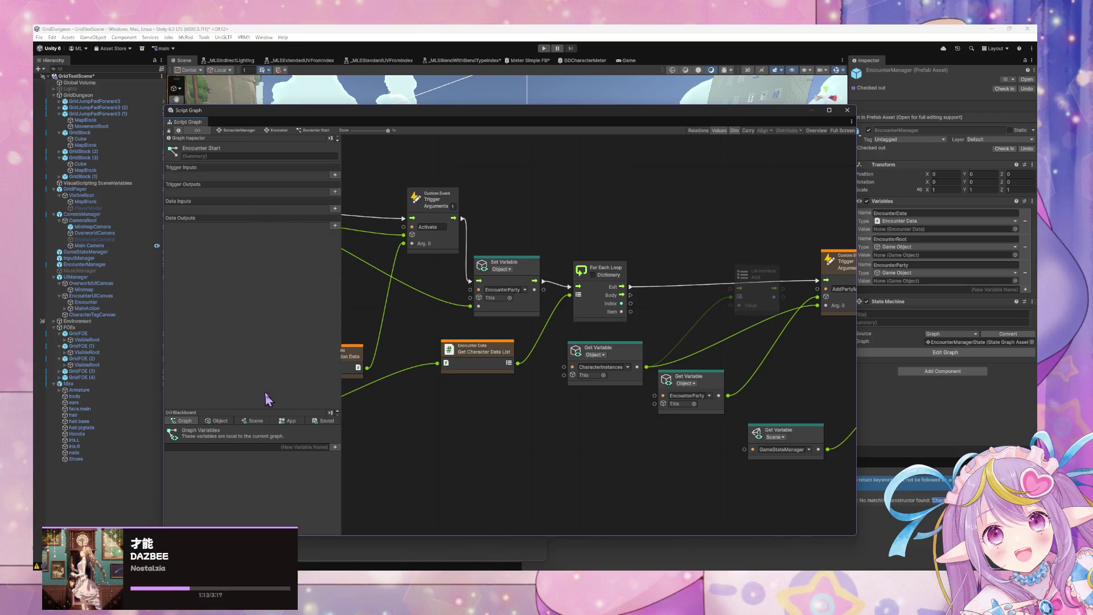
pyautogui.moveTo(439, 120)
pyautogui.mouseDown()
pyautogui.moveTo(700, 313)
pyautogui.moveTo(672, 209)
pyautogui.mouseUp()
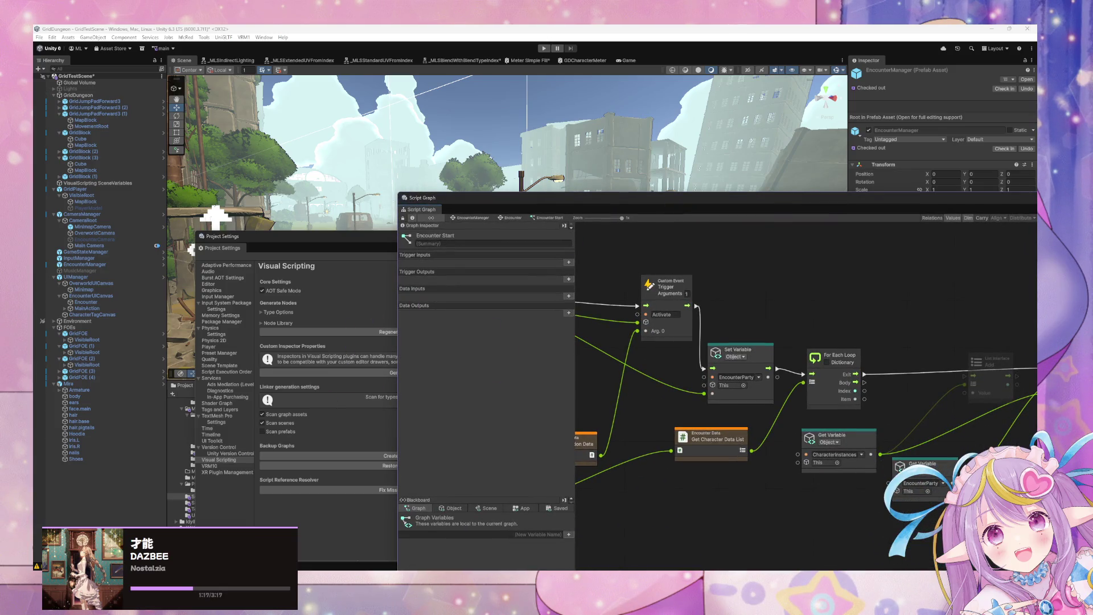
# Step: Open the Console, clear it, and jump to the CS0127 error in CharacterData.cs
pyautogui.hotkey('ctrl', 'shift', 'c')
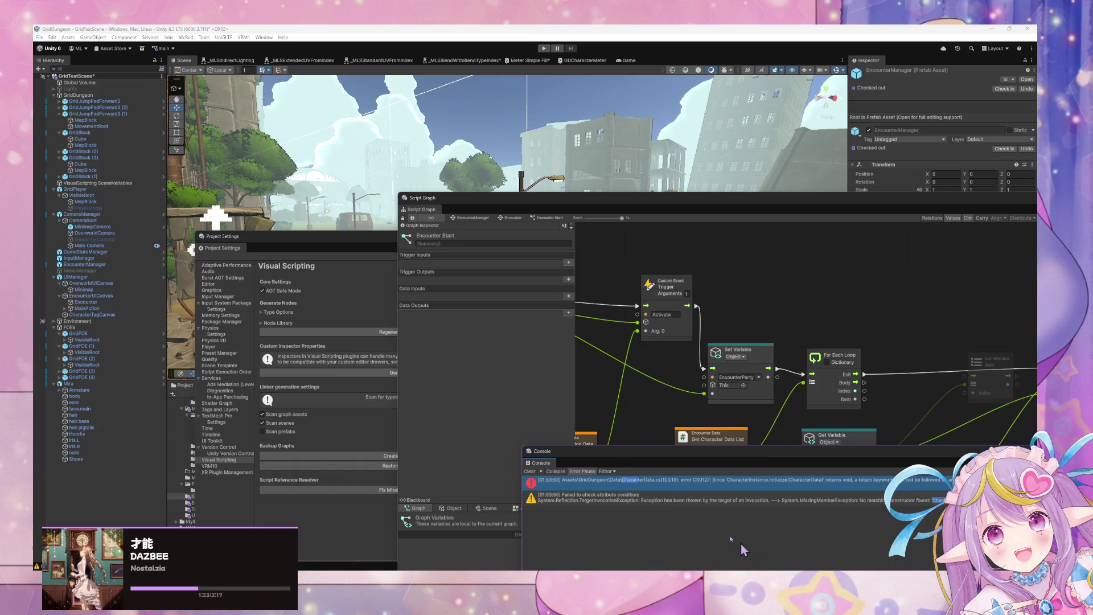
pyautogui.click(529, 472)
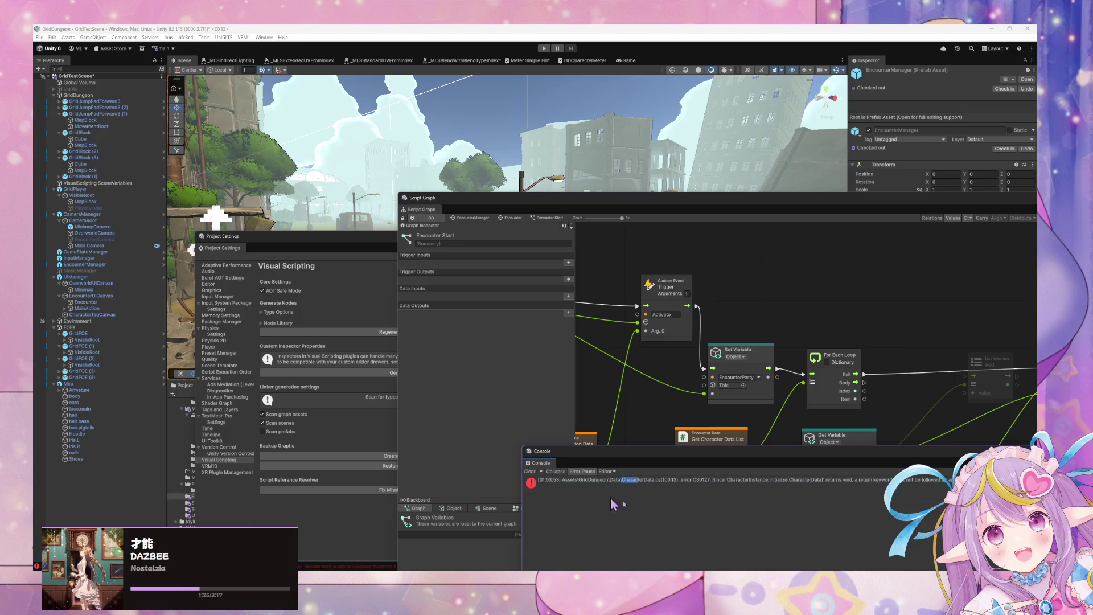
pyautogui.doubleClick(611, 480)
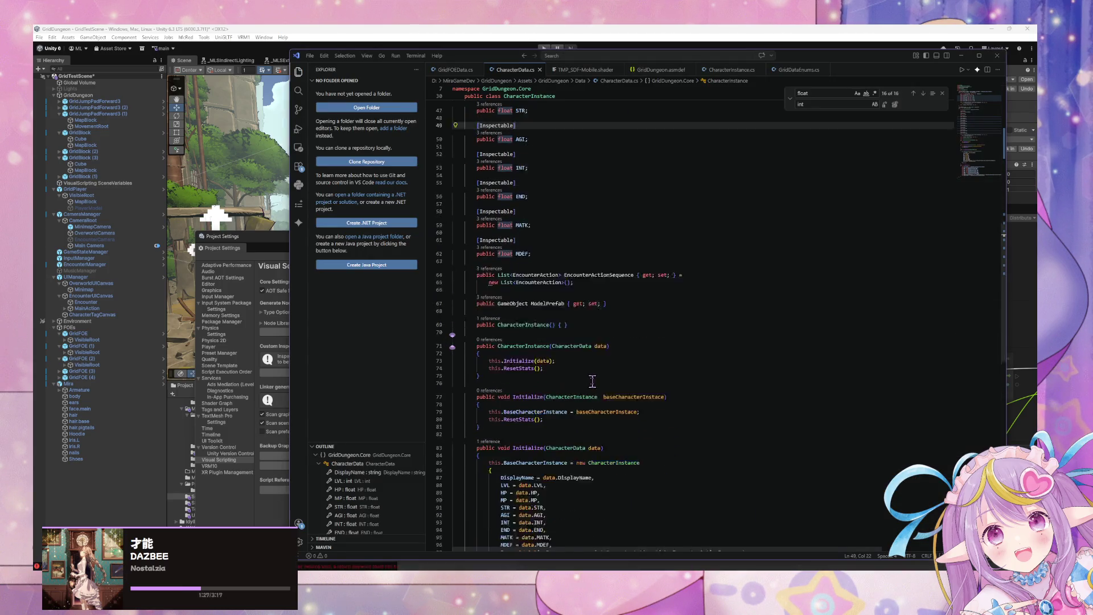
# Step: Remove 'return this;' from Initialize(CharacterData) and minimize VS Code so Unity recompiles
pyautogui.scroll(-5, 592, 380)
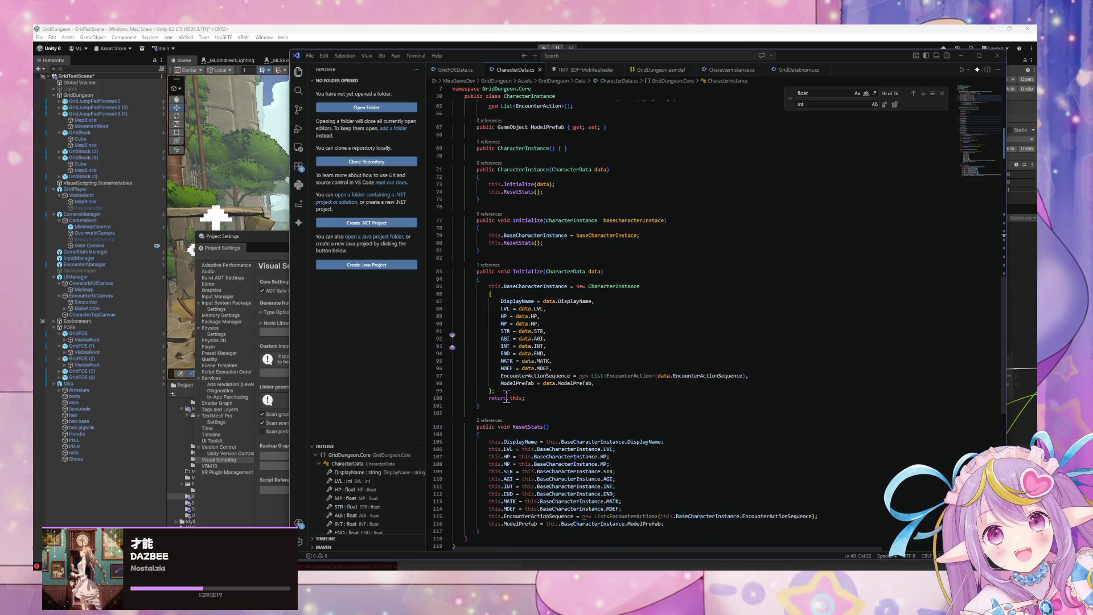
pyautogui.scroll(1, 506, 397)
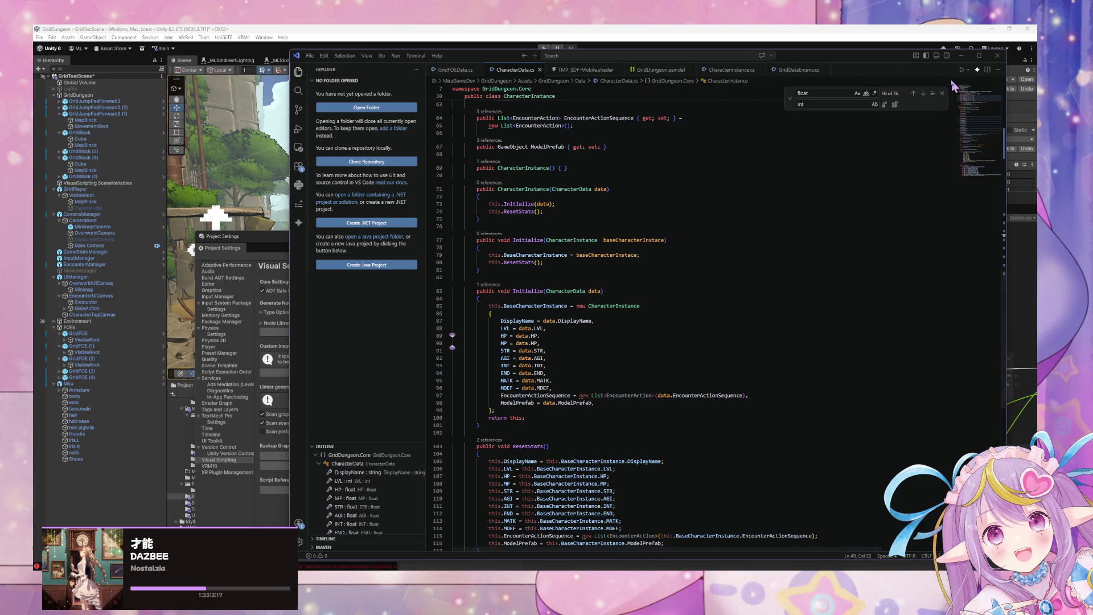
pyautogui.moveTo(877, 60); pyautogui.dragTo(858, 67)
pyautogui.moveTo(510, 420); pyautogui.dragTo(475, 412)
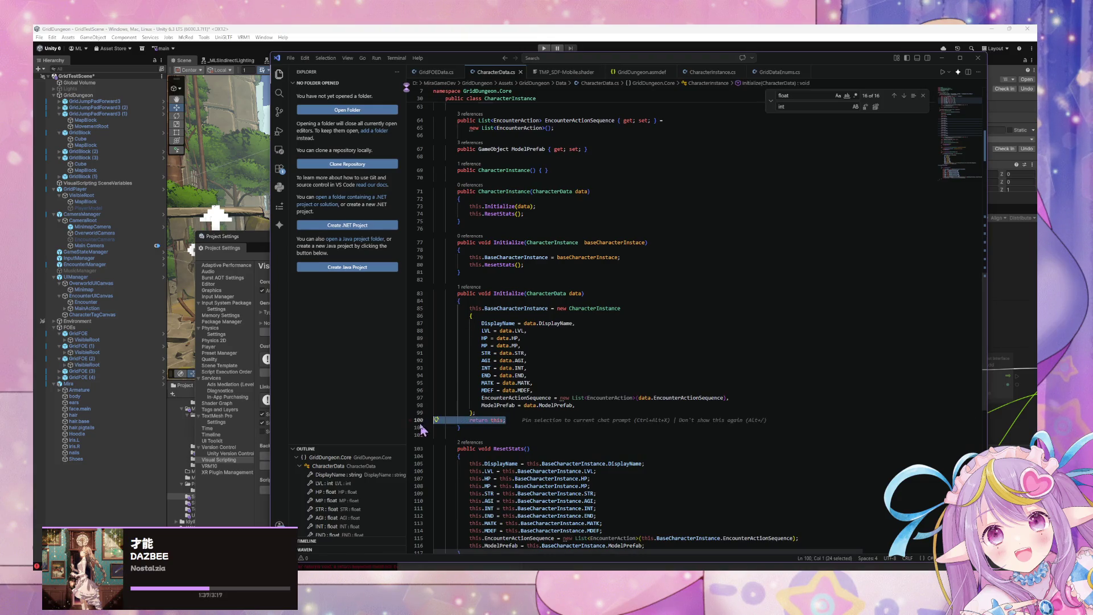
pyautogui.press('BackSpace')
pyautogui.scroll(-5, 549, 336)
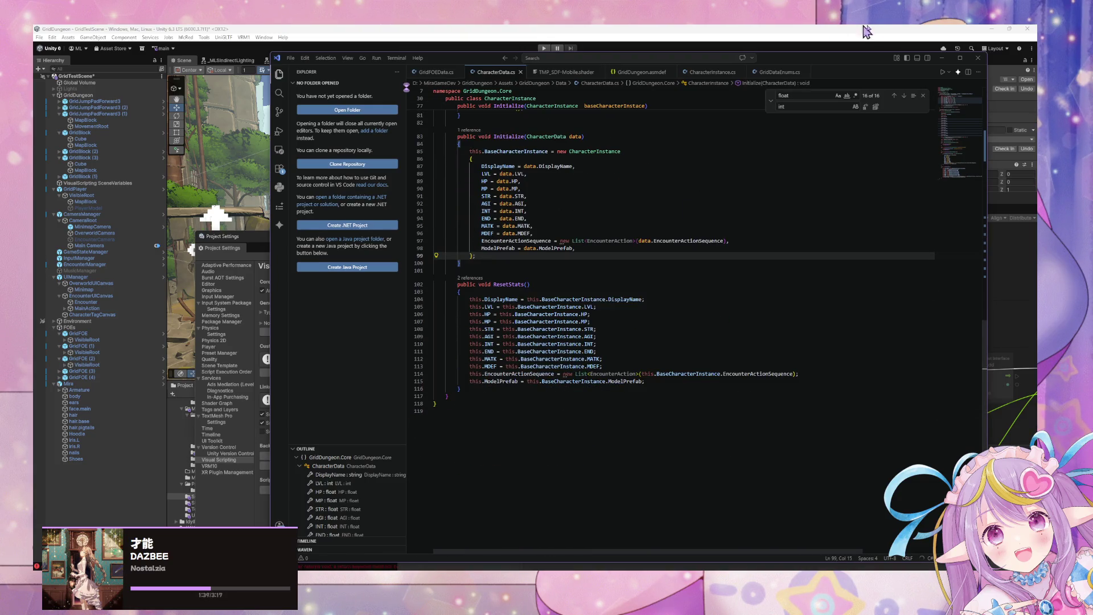
pyautogui.click(941, 57)
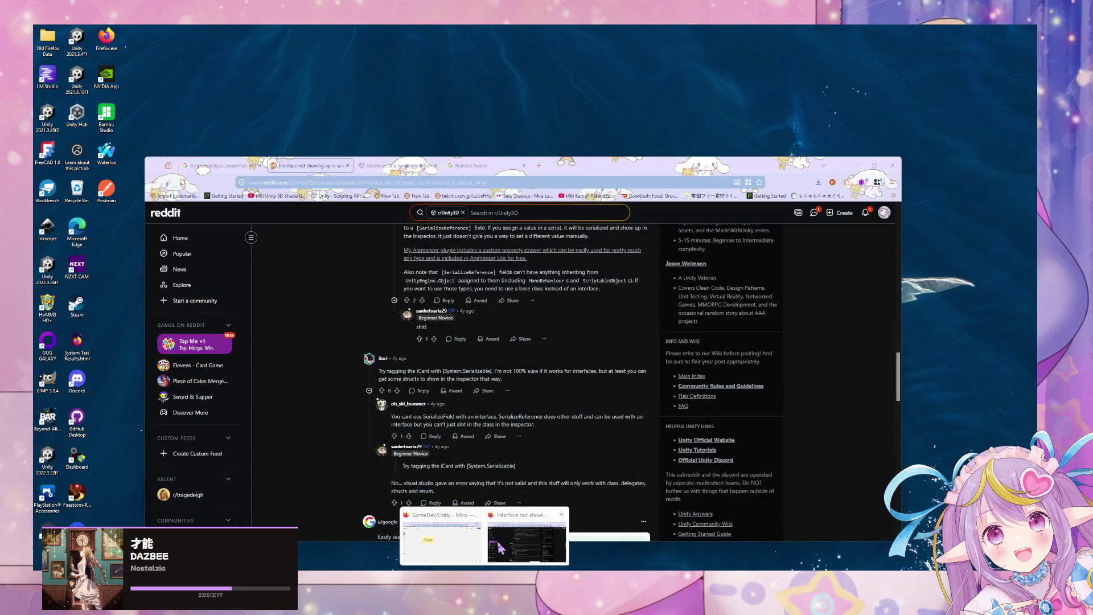
# Step: Read the r/Unity3D thread's comments, check the whiteboard notes, then minimize both windows
pyautogui.click(499, 545)
pyautogui.scroll(3, 417, 418)
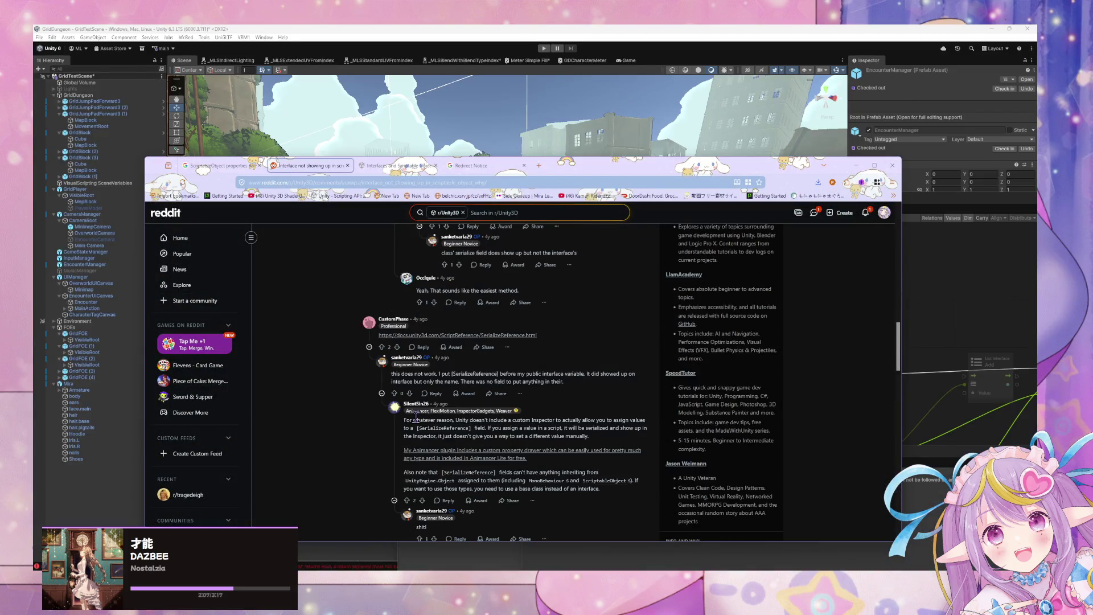
pyautogui.scroll(-1, 418, 423)
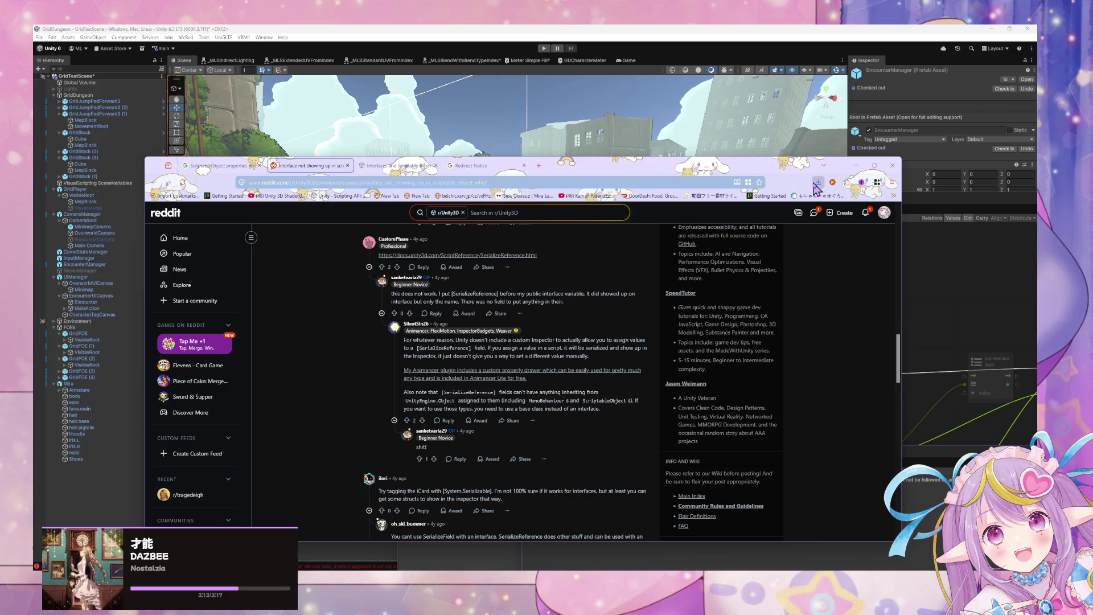
pyautogui.click(856, 165)
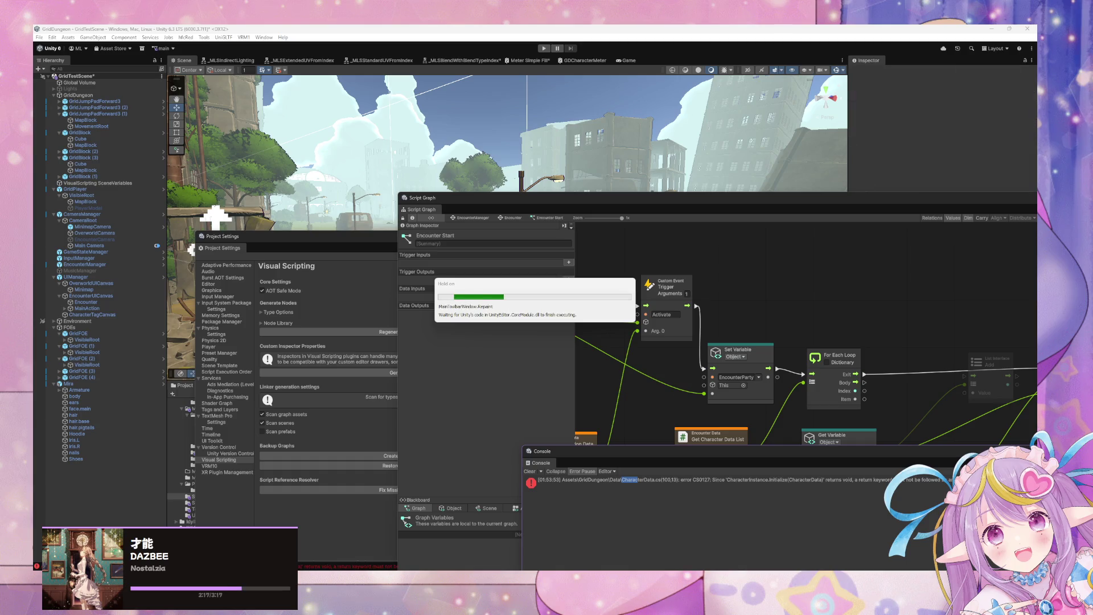
pyautogui.hotkey('alt', 'Tab')
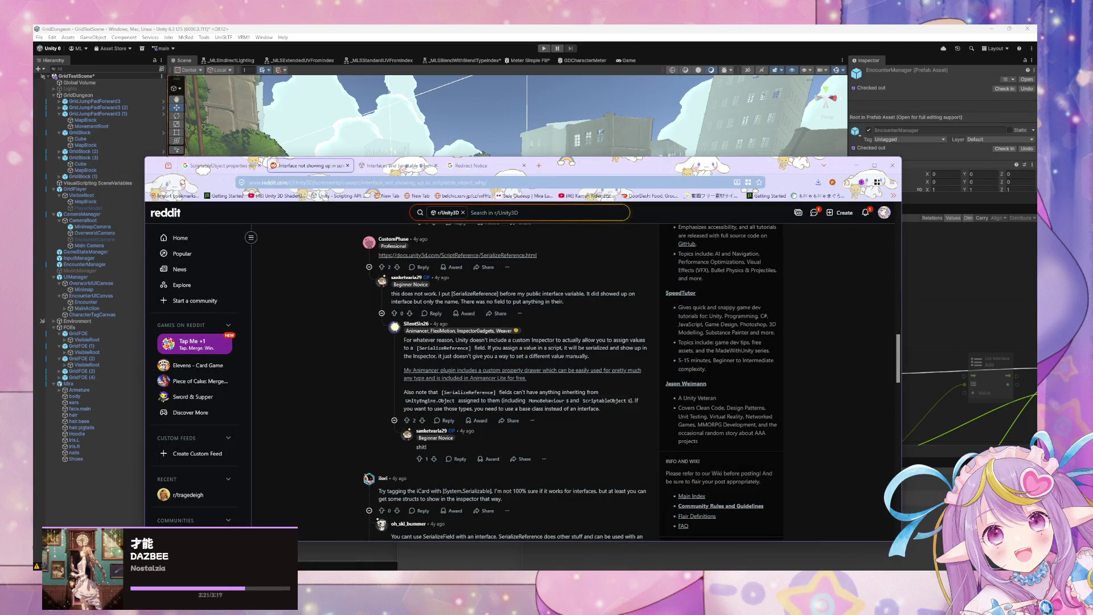
pyautogui.hotkey('alt', 'Tab')
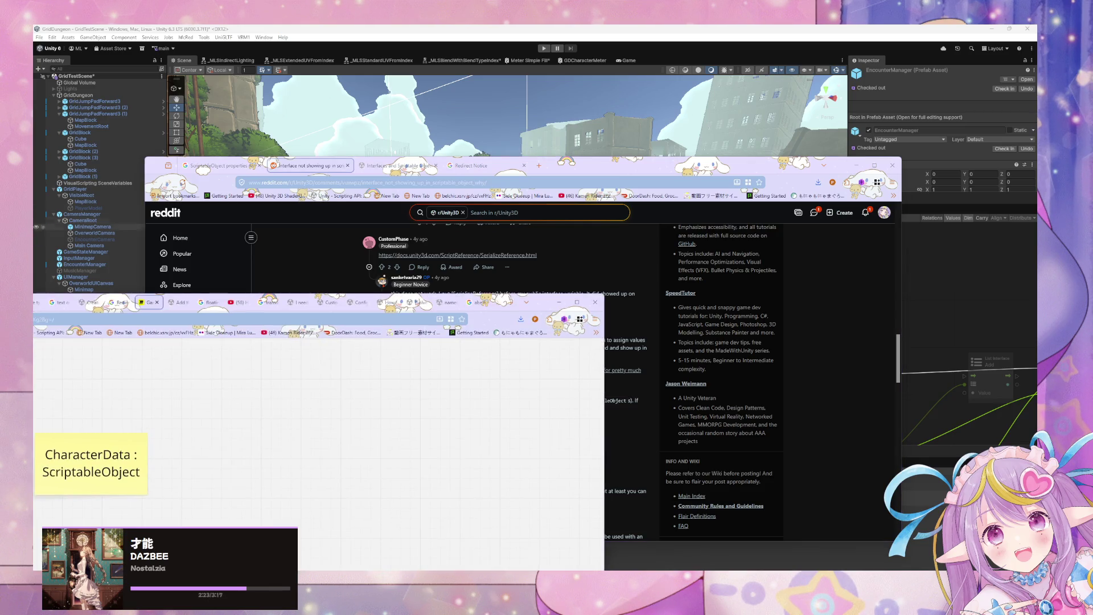
pyautogui.click(559, 302)
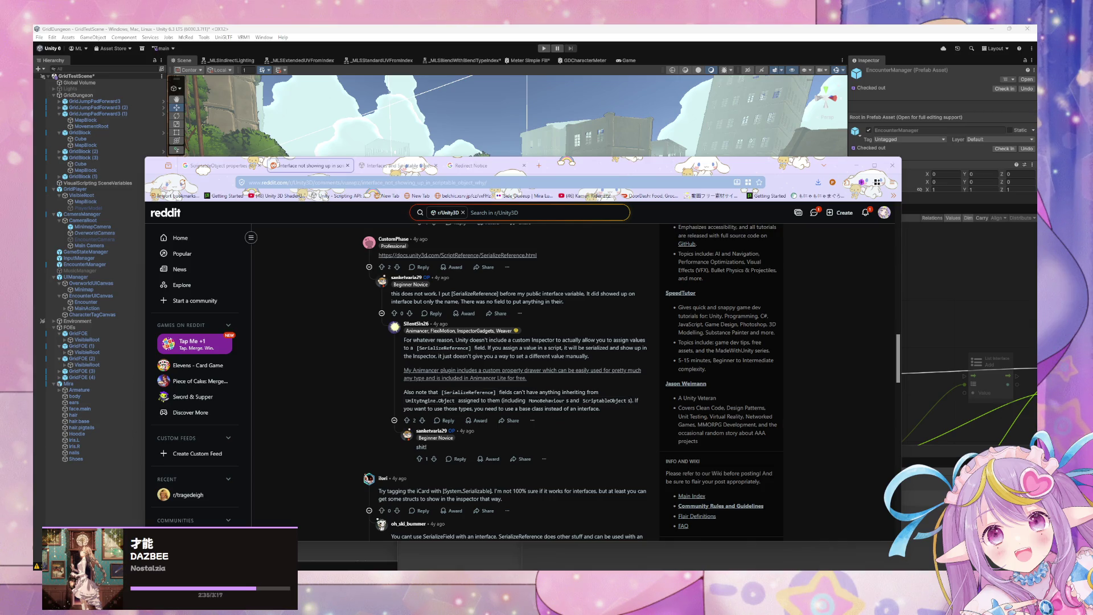
pyautogui.click(856, 165)
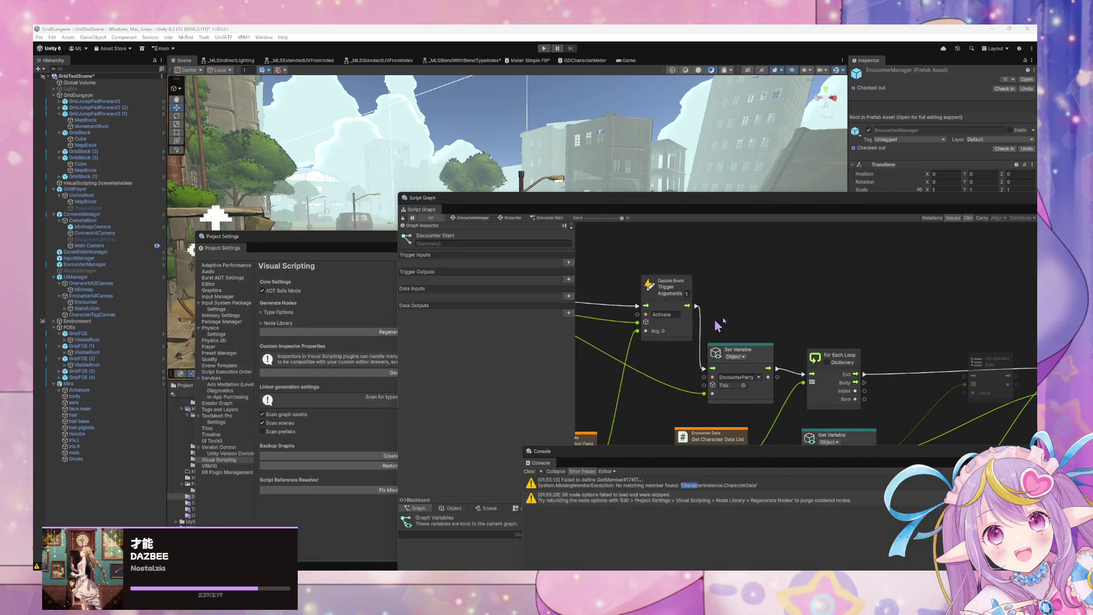
# Step: Open UnitBase.cs from the Console's '36 node options failed to load' warning
pyautogui.click(777, 273)
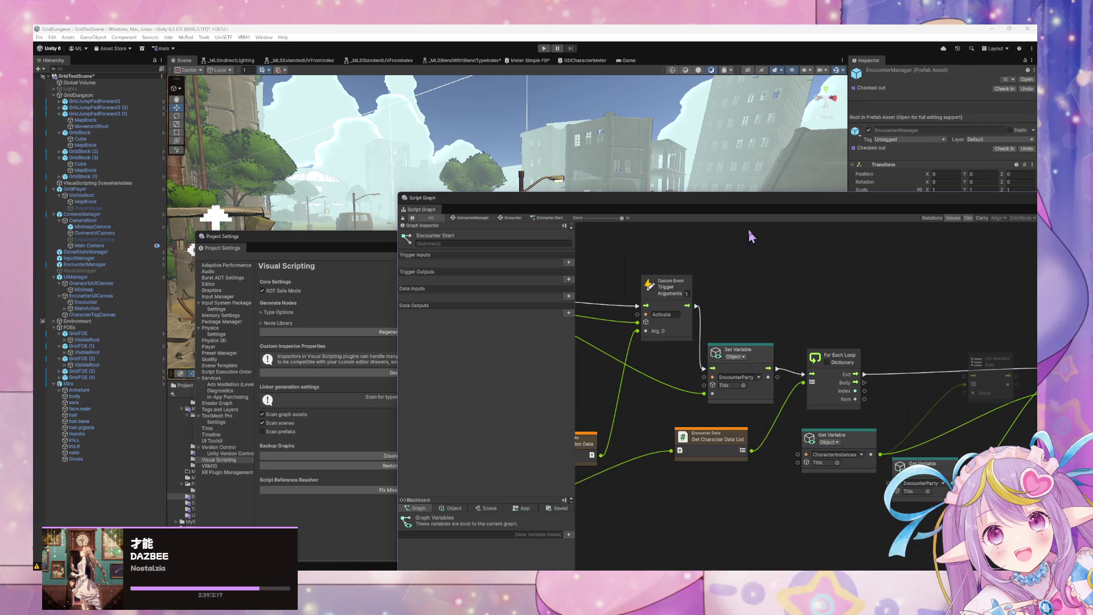
pyautogui.moveTo(760, 200)
pyautogui.mouseDown()
pyautogui.moveTo(565, 141)
pyautogui.moveTo(483, 149)
pyautogui.mouseUp()
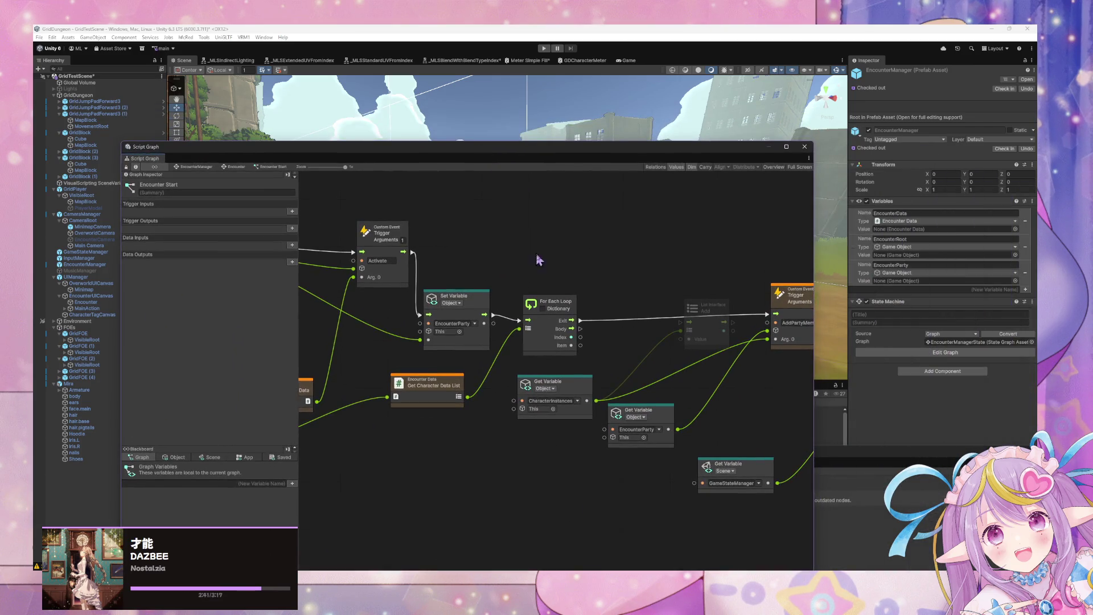
pyautogui.click(828, 530)
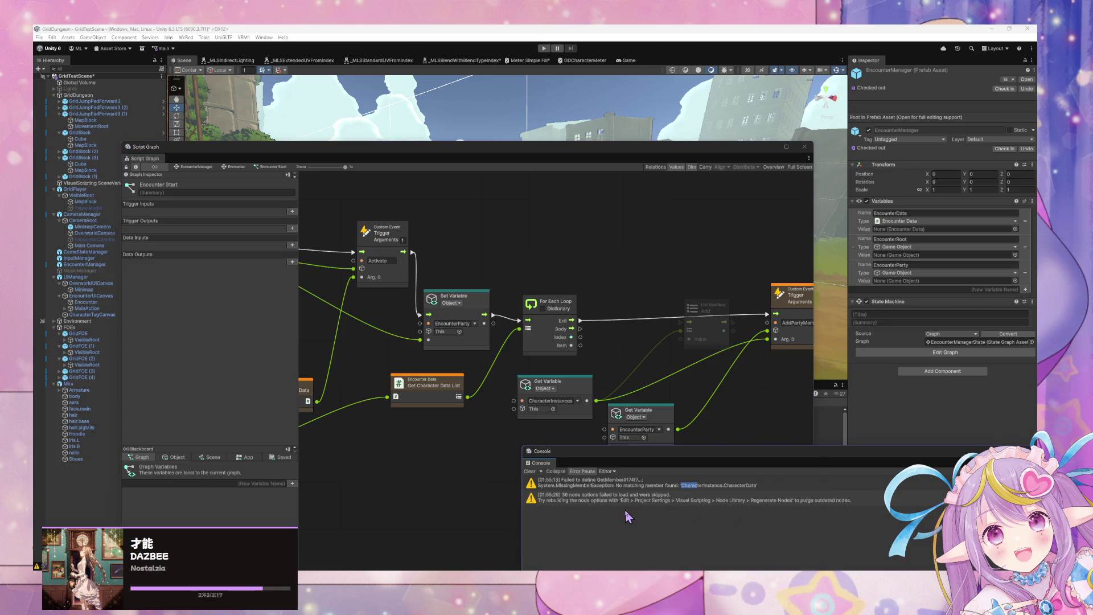
pyautogui.click(678, 500)
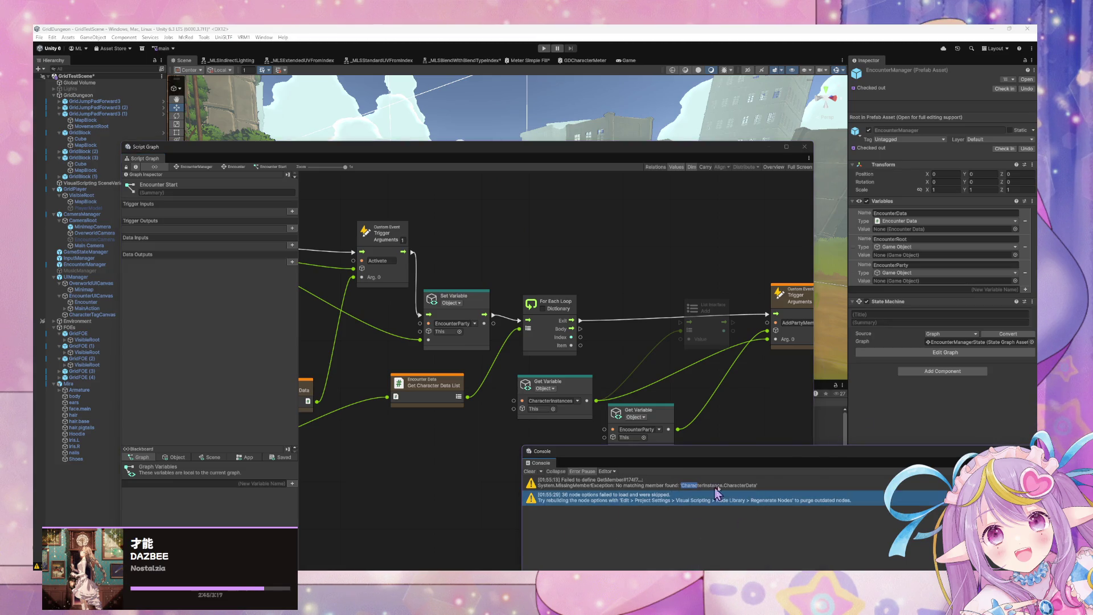
pyautogui.doubleClick(820, 501)
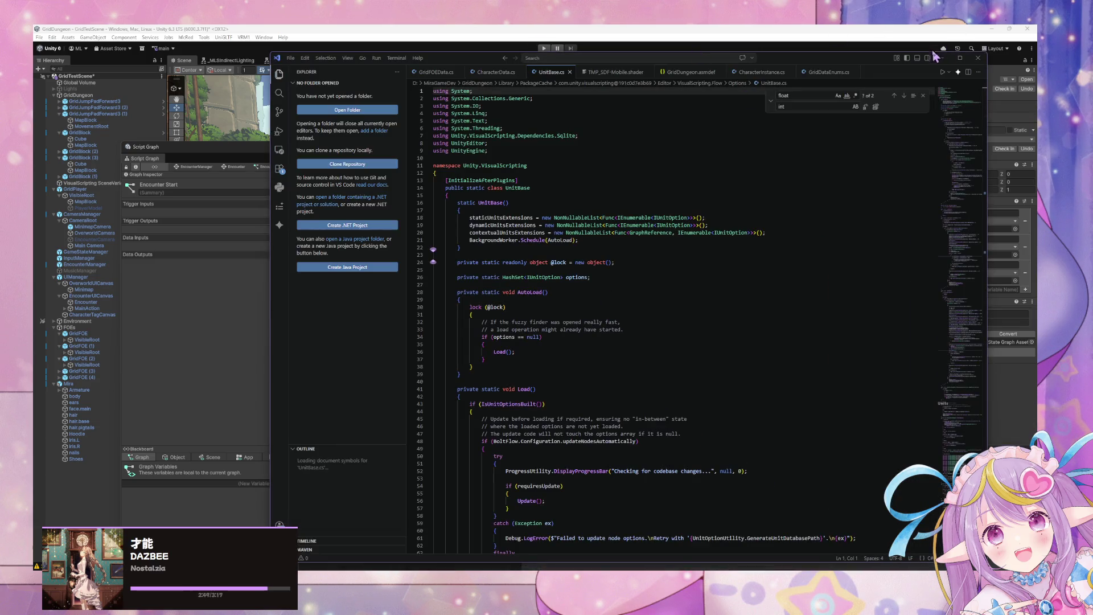
# Step: Start regenerating Visual Scripting nodes from Project Settings, then switch back to VS Code
pyautogui.click(942, 57)
pyautogui.moveTo(437, 154)
pyautogui.mouseDown()
pyautogui.moveTo(678, 320)
pyautogui.moveTo(659, 305)
pyautogui.mouseUp()
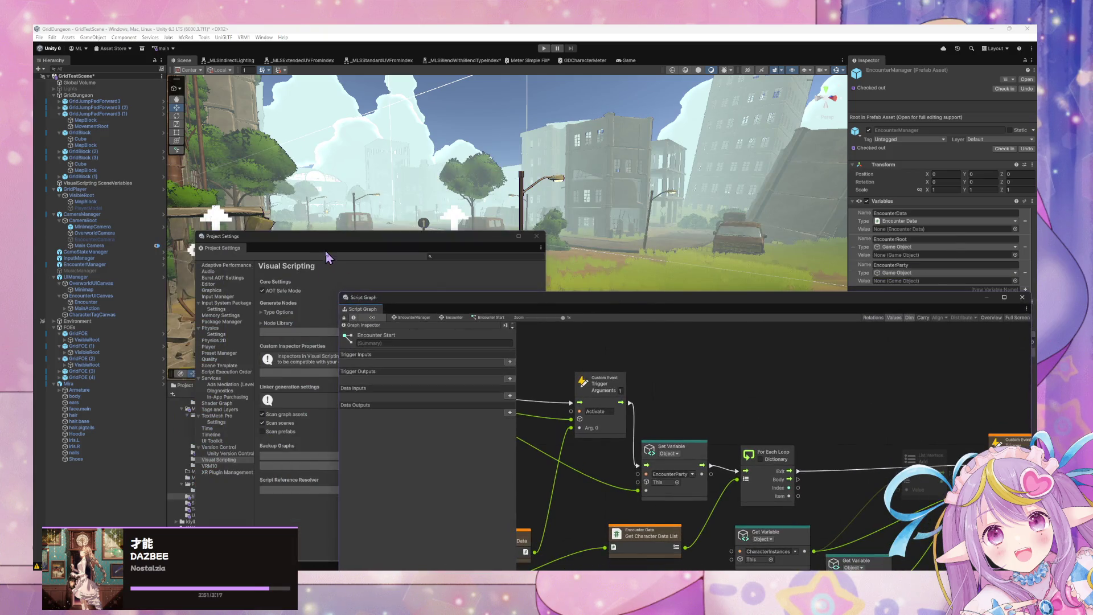
pyautogui.click(395, 335)
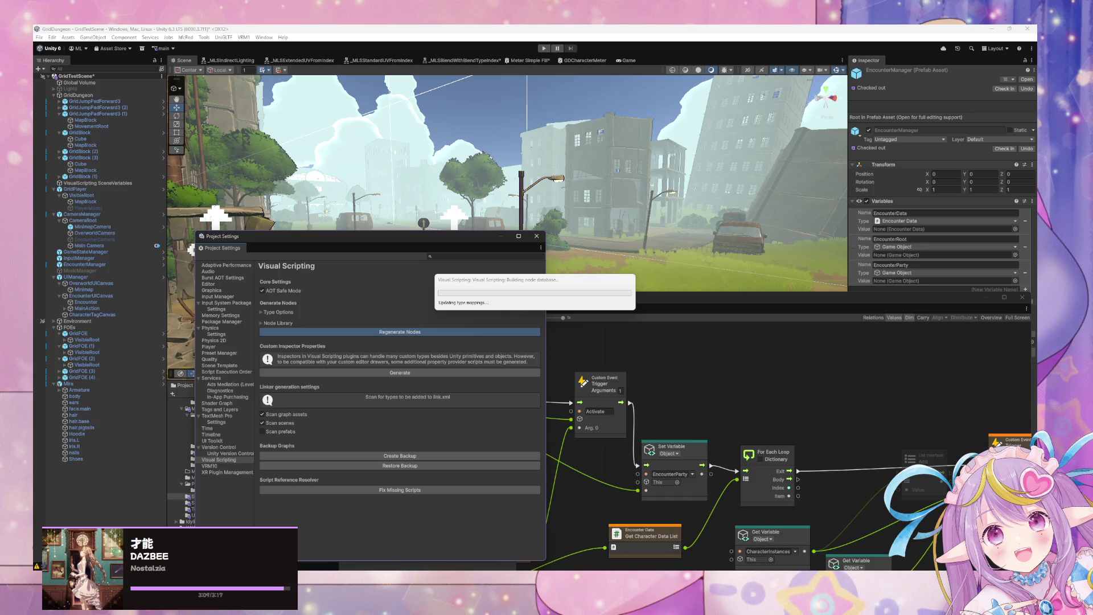
pyautogui.hotkey('alt', 'Tab')
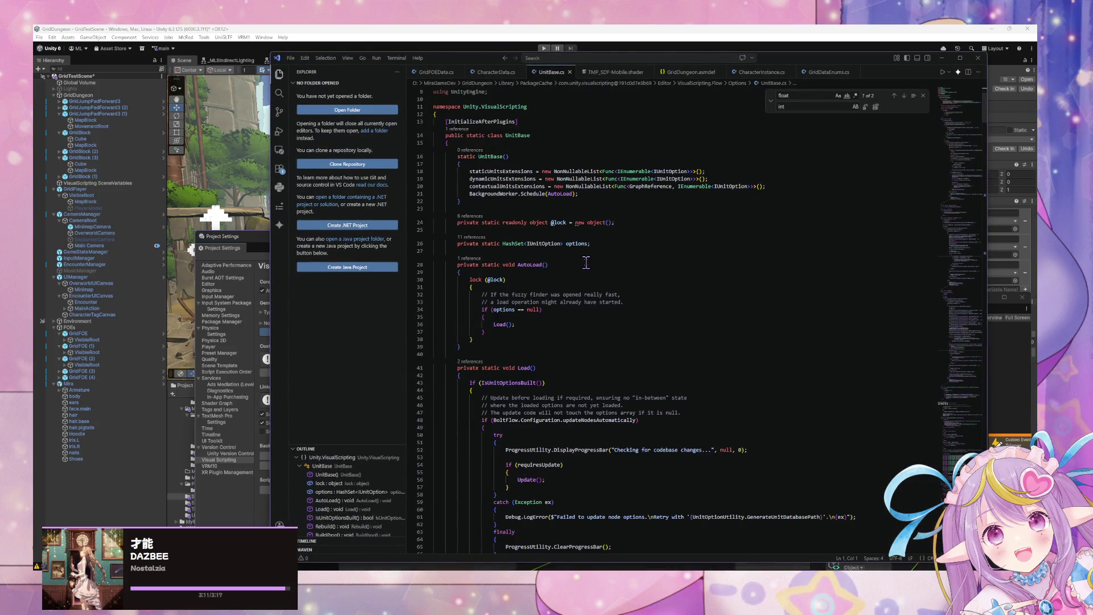
# Step: Close UnitBase.cs, look over CharacterData.cs, and minimize VS Code back to Unity
pyautogui.click(569, 72)
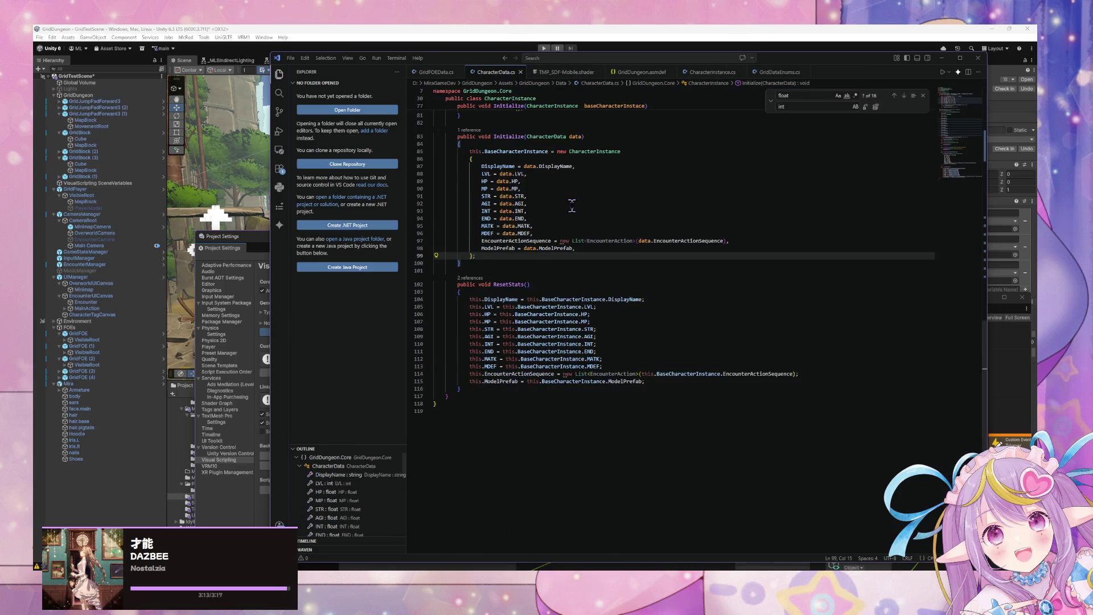
pyautogui.scroll(-2, 573, 202)
pyautogui.scroll(15, 573, 203)
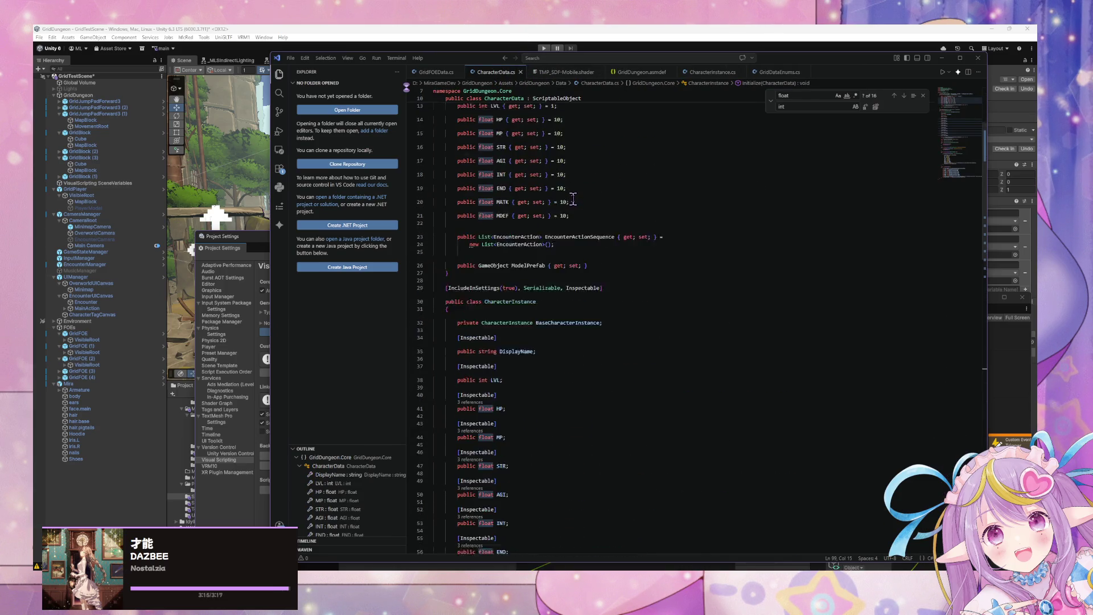
pyautogui.scroll(-14, 572, 197)
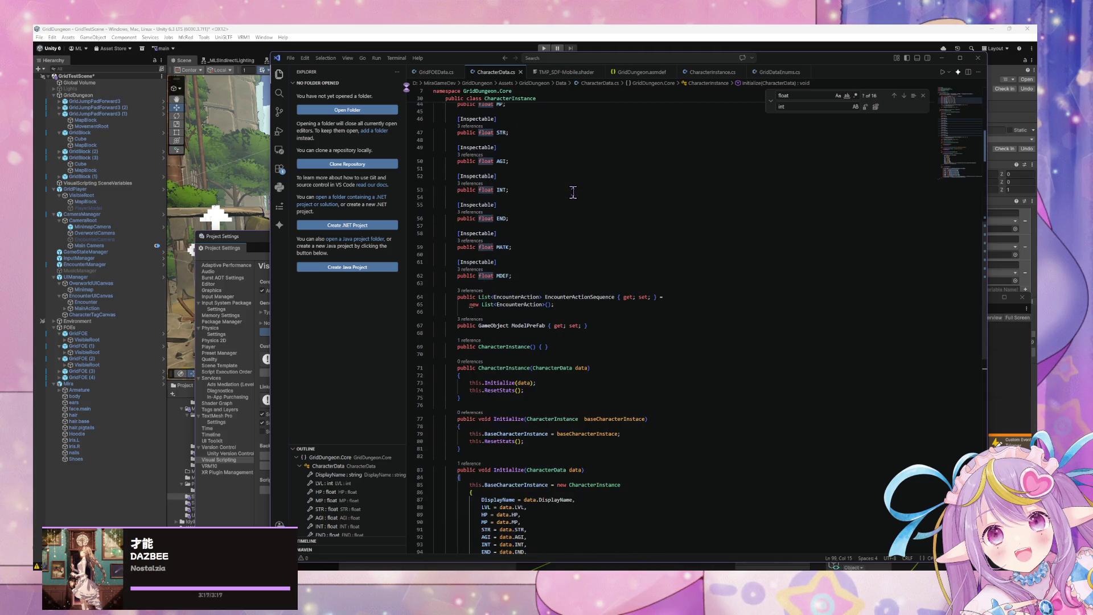
pyautogui.click(942, 58)
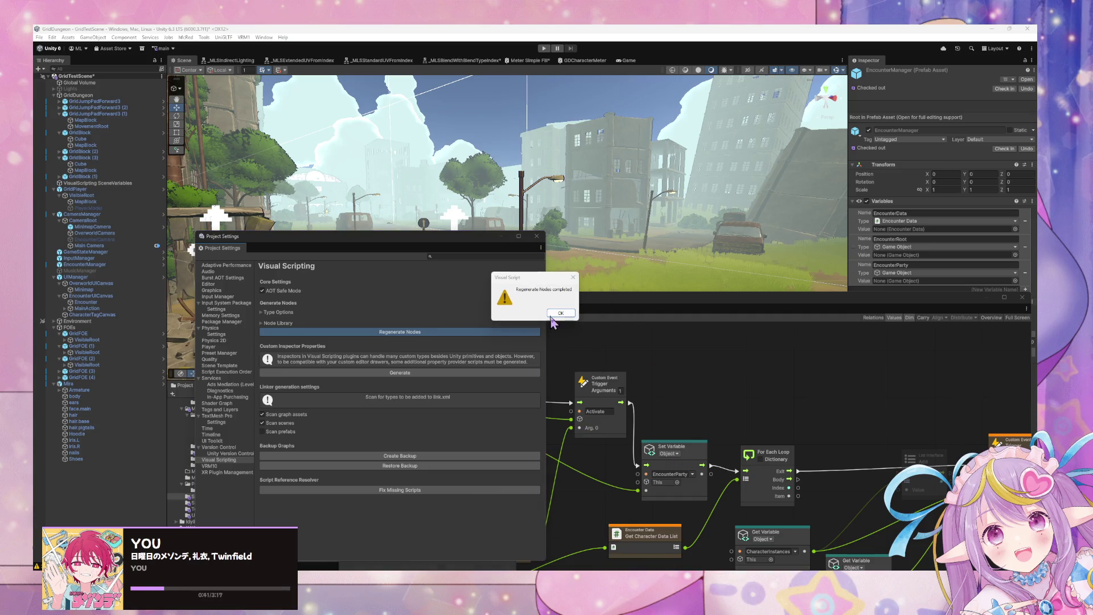
# Step: Dismiss the Regenerate Nodes completed notice and clear the Console warnings
pyautogui.click(559, 313)
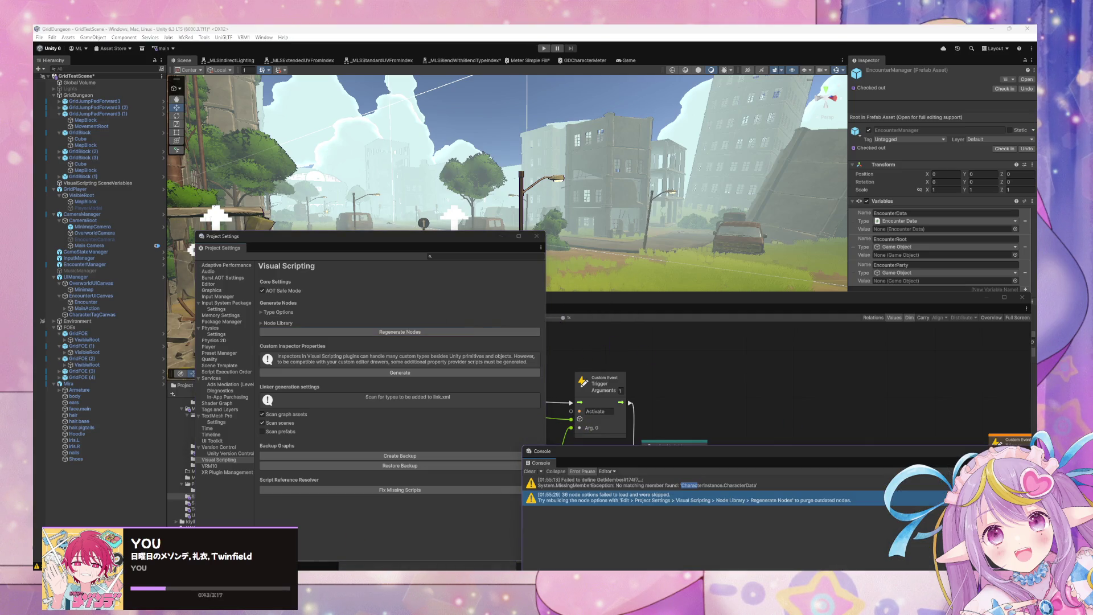
pyautogui.click(529, 471)
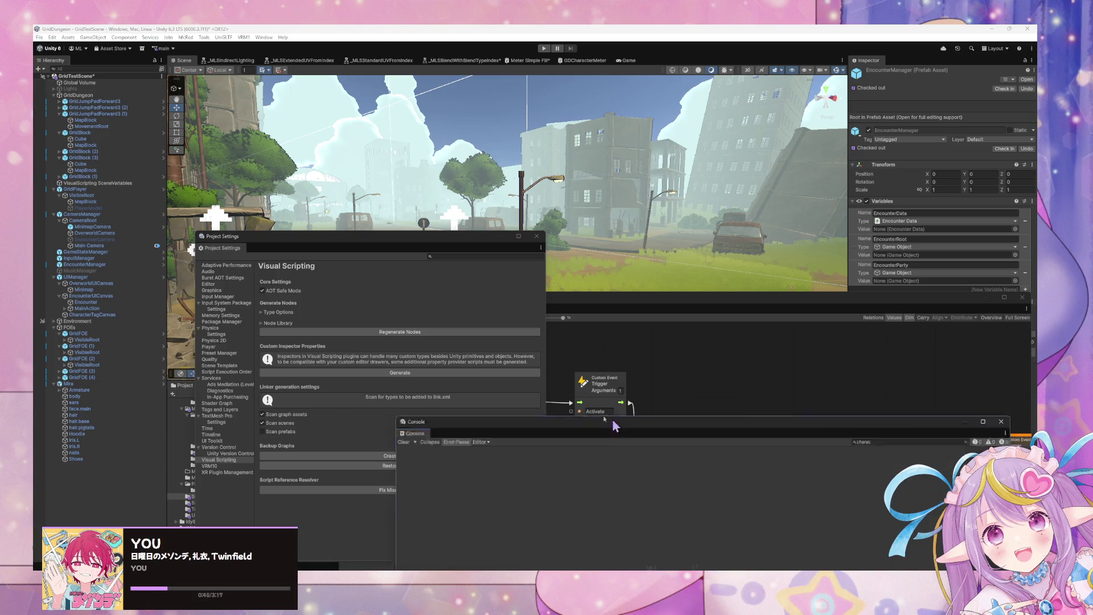
pyautogui.click(793, 349)
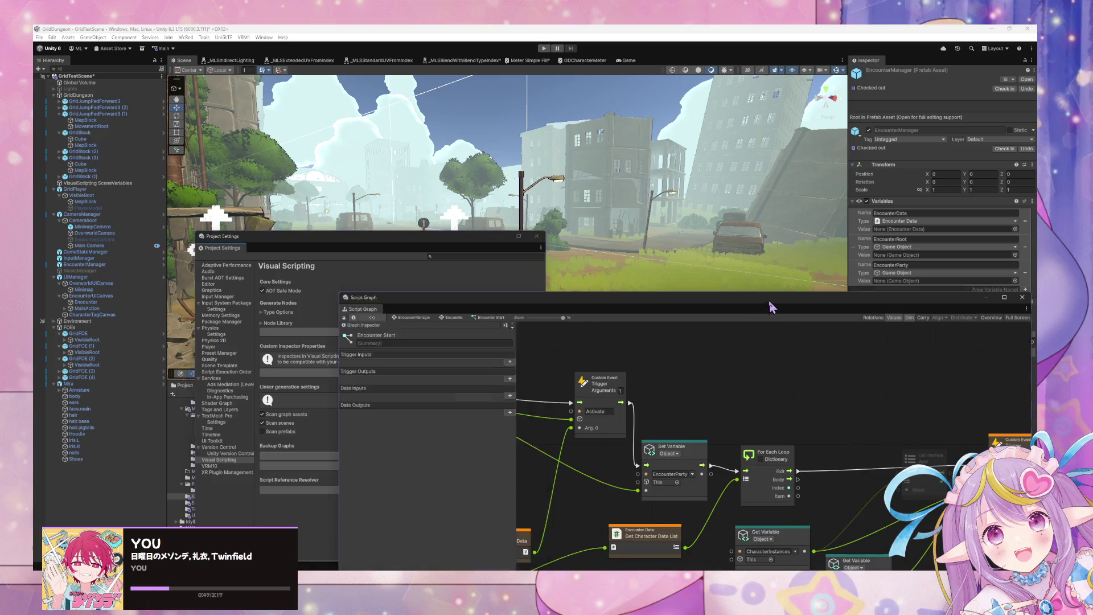
# Step: Place the Script Graph window over Project Settings and pan to the loop nodes
pyautogui.moveTo(768, 301)
pyautogui.mouseDown()
pyautogui.moveTo(608, 139)
pyautogui.moveTo(626, 116)
pyautogui.mouseUp()
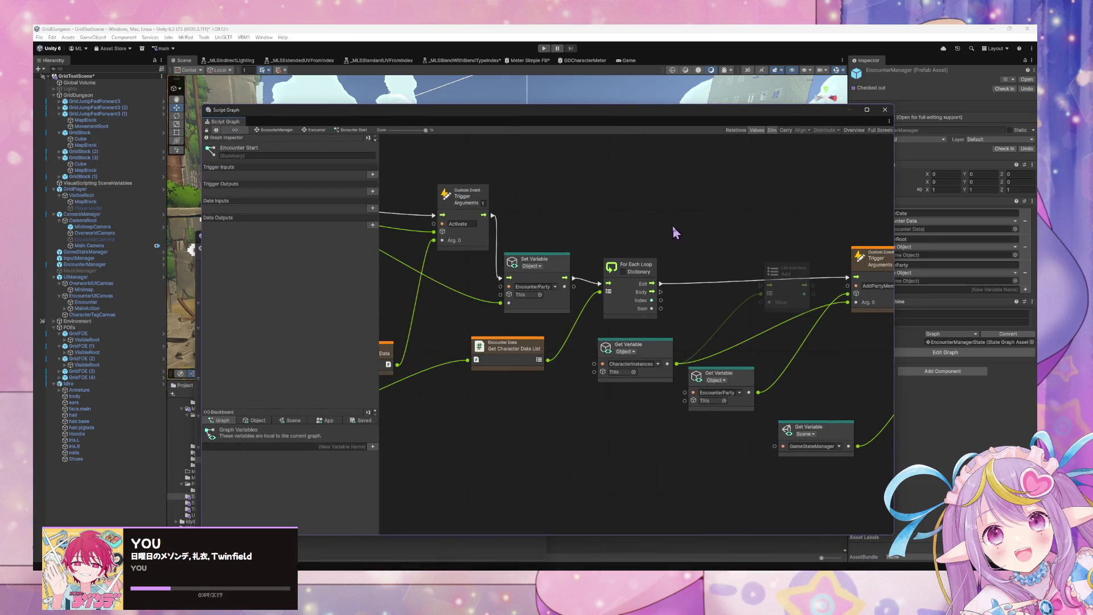
pyautogui.moveTo(673, 245); pyautogui.dragTo(609, 224)
pyautogui.moveTo(601, 332); pyautogui.dragTo(588, 346)
pyautogui.moveTo(691, 278); pyautogui.dragTo(730, 285)
# Step: Add a Create Character Instance (Data) node after the For Each Loop, wiring Item→Data and Result→Add
pyautogui.rightClick(731, 285)
pyautogui.click(790, 289)
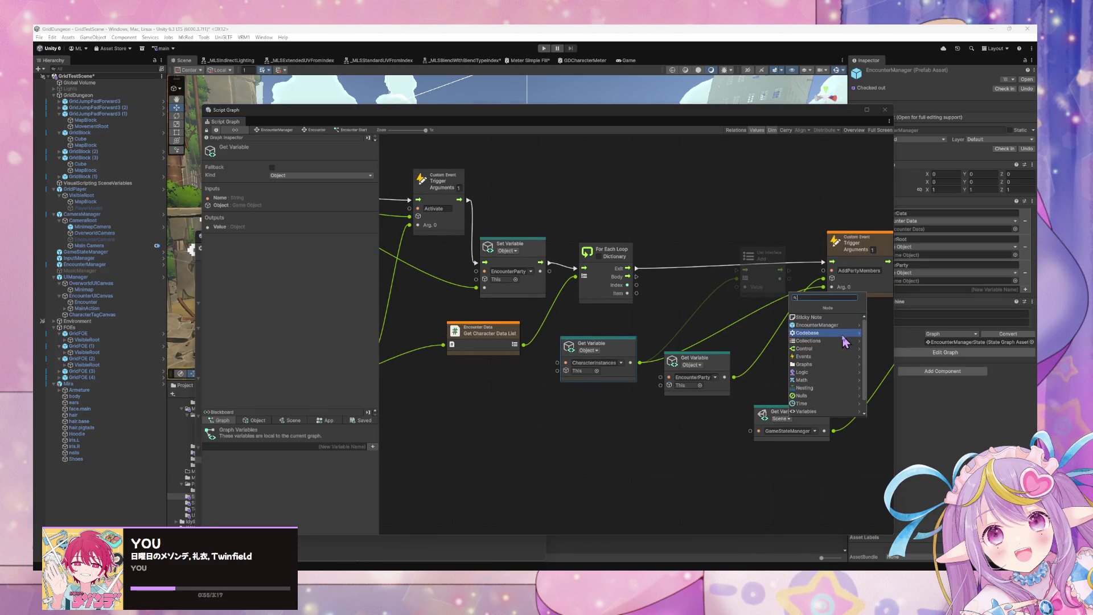
pyautogui.click(837, 332)
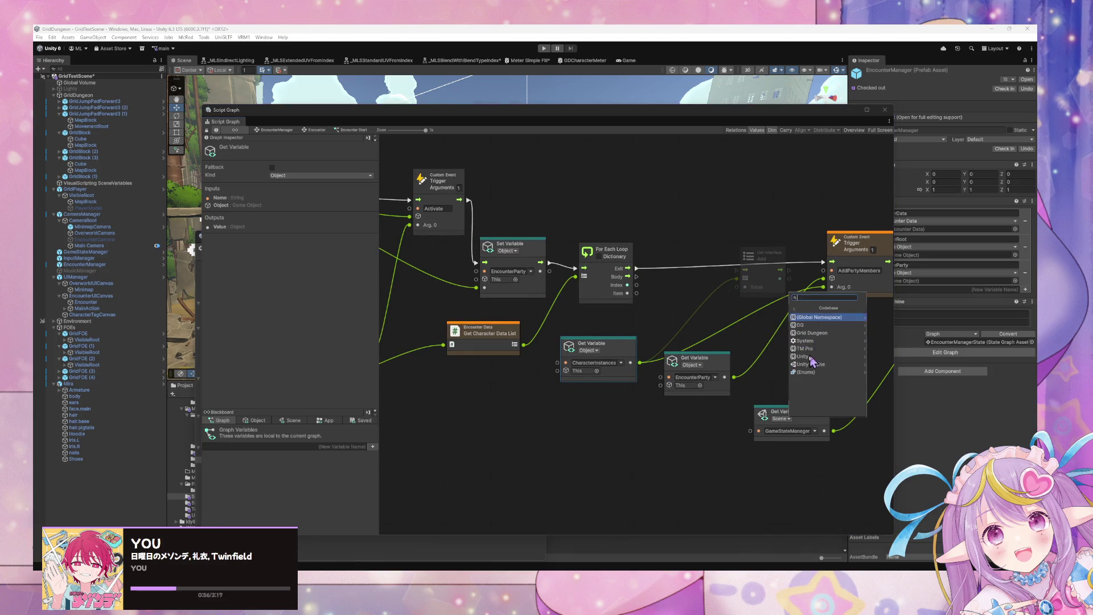
pyautogui.click(827, 332)
pyautogui.click(826, 325)
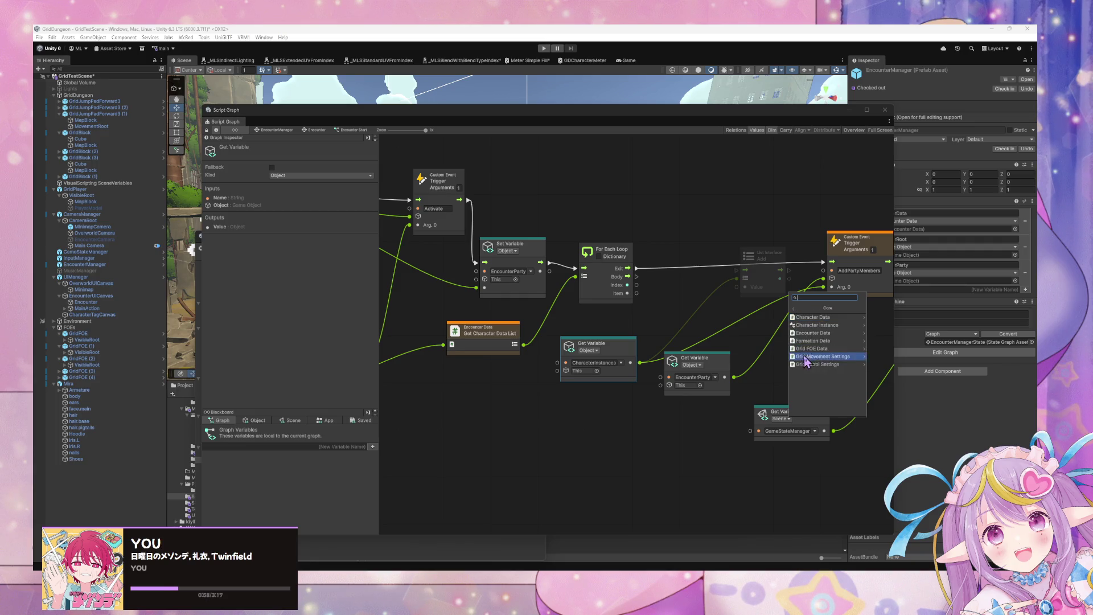
pyautogui.click(827, 325)
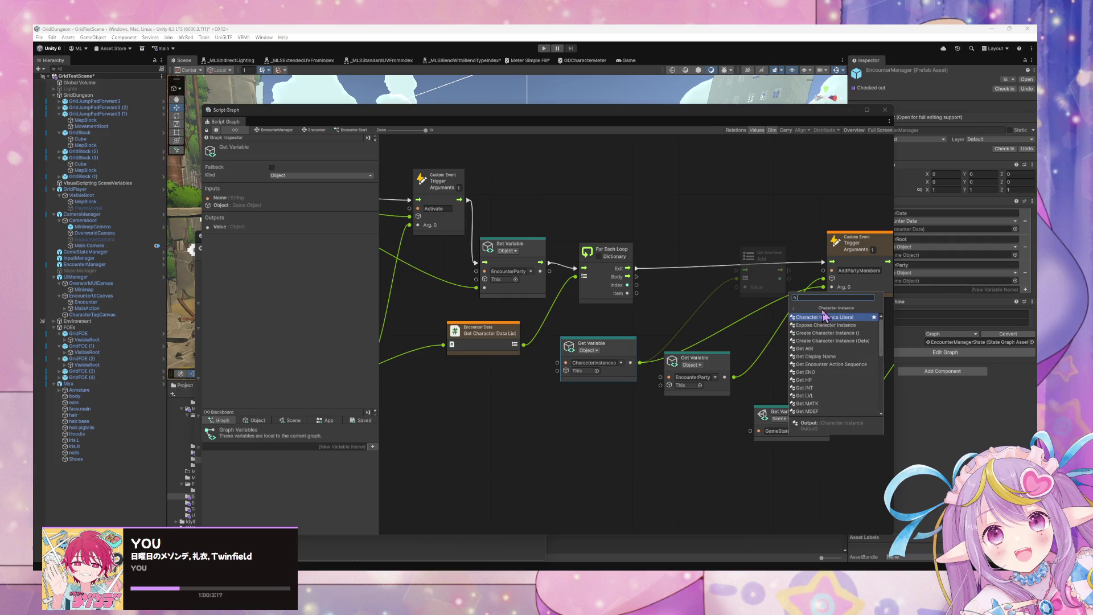
pyautogui.click(850, 340)
pyautogui.moveTo(746, 303)
pyautogui.mouseDown()
pyautogui.moveTo(682, 284)
pyautogui.moveTo(668, 296)
pyautogui.moveTo(694, 272)
pyautogui.moveTo(735, 270)
pyautogui.moveTo(712, 283)
pyautogui.mouseUp()
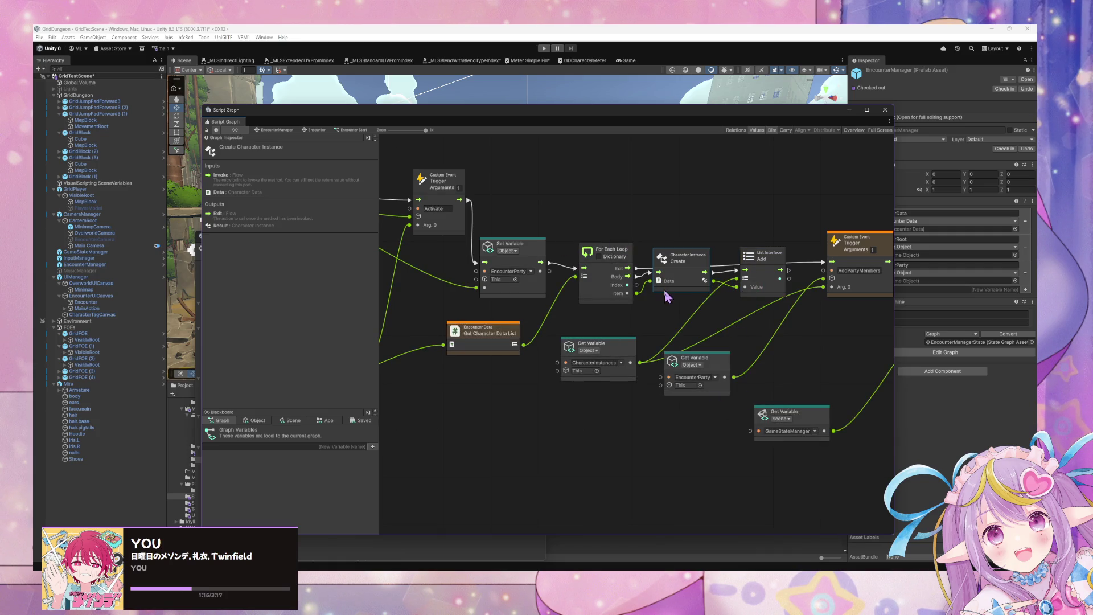
pyautogui.moveTo(567, 261); pyautogui.dragTo(617, 260)
pyautogui.moveTo(464, 219); pyautogui.dragTo(529, 217)
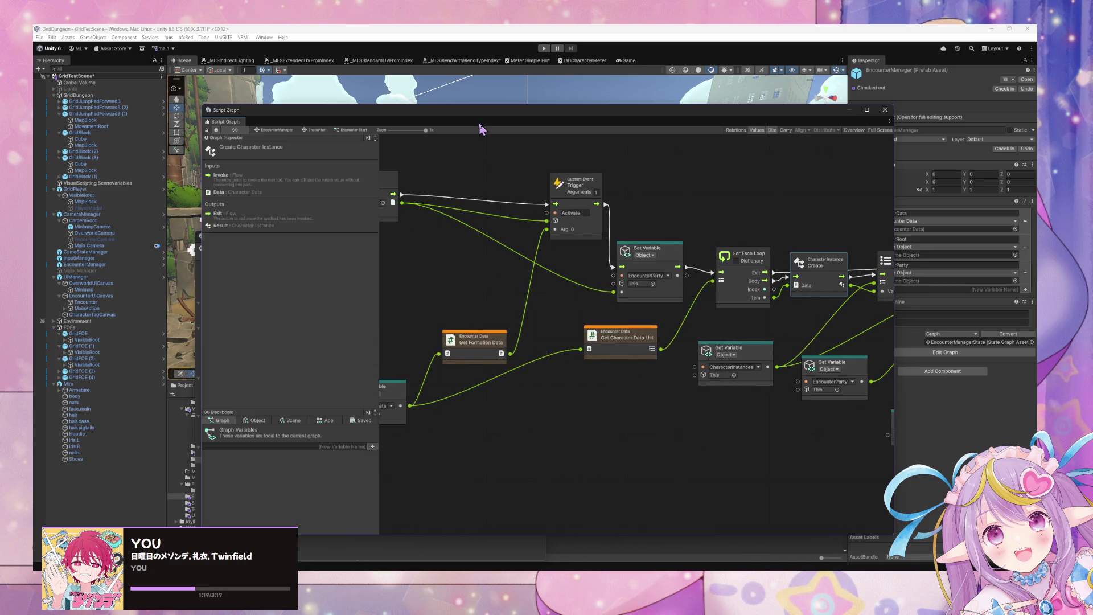
# Step: Close the Project Settings window and enter Play mode
pyautogui.moveTo(488, 121); pyautogui.dragTo(647, 215)
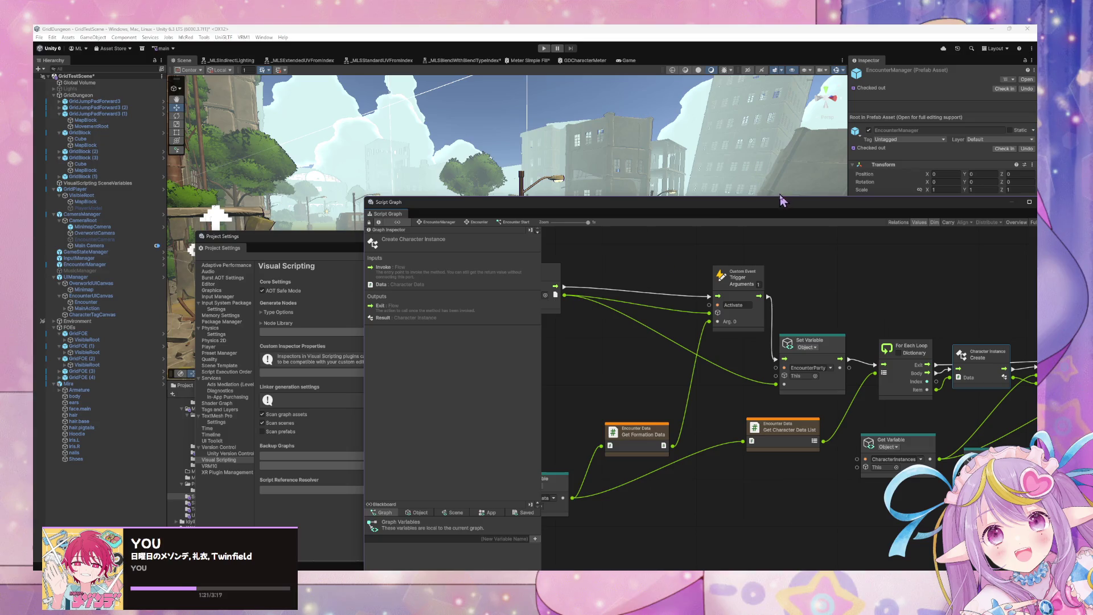
pyautogui.moveTo(783, 214)
pyautogui.mouseDown()
pyautogui.moveTo(603, 146)
pyautogui.moveTo(677, 146)
pyautogui.moveTo(728, 177)
pyautogui.mouseUp()
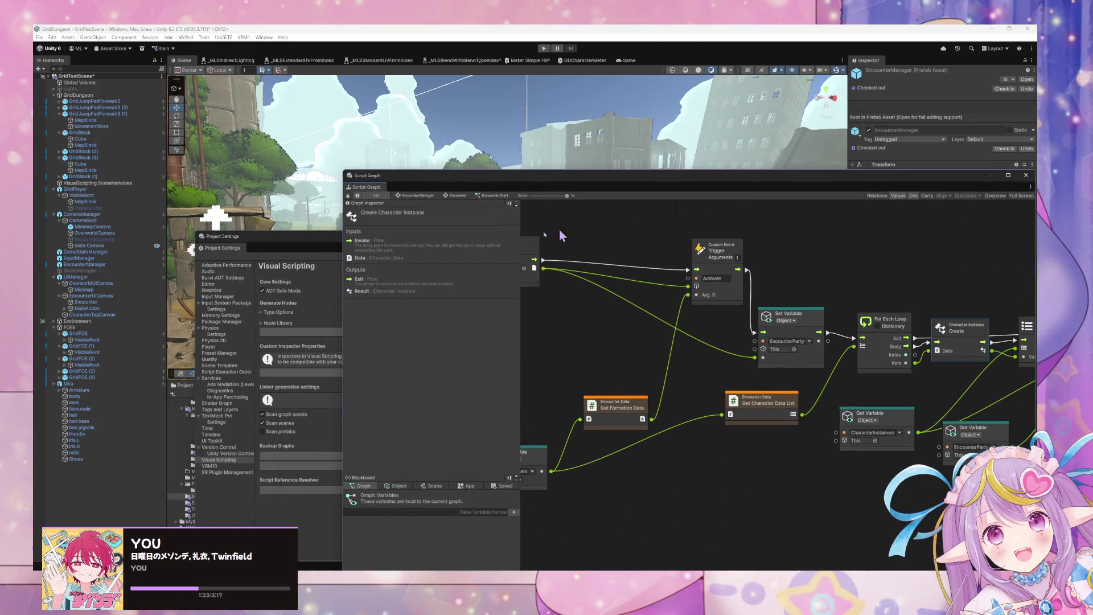
pyautogui.click(306, 245)
pyautogui.click(536, 236)
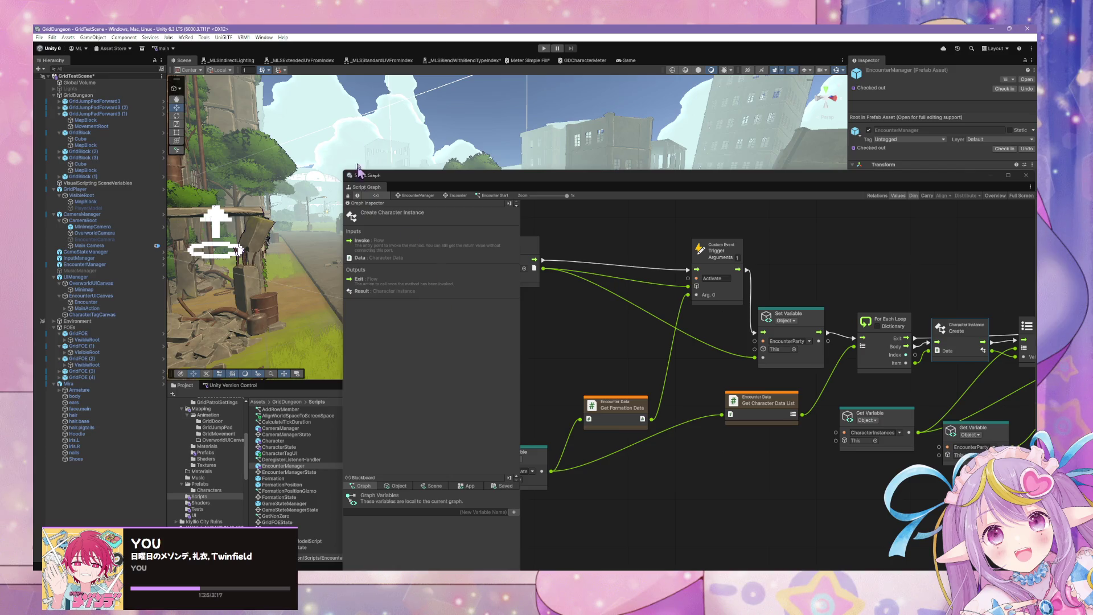
pyautogui.click(544, 48)
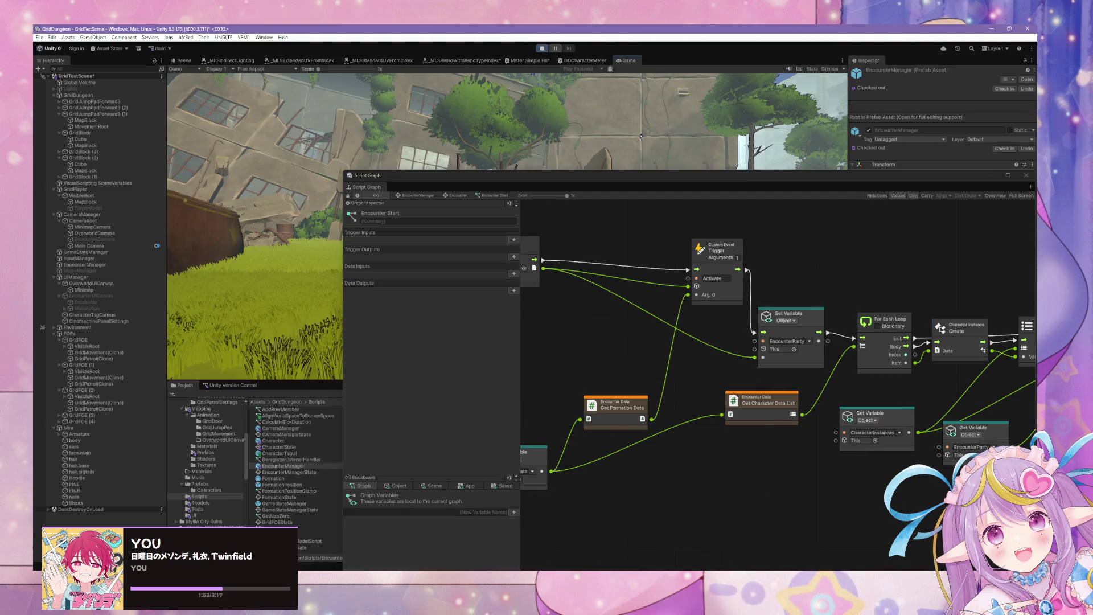
# Step: Trace the Console's MissingTargetException to the GridFOE (1) object
pyautogui.moveTo(571, 185)
pyautogui.mouseDown()
pyautogui.moveTo(668, 166)
pyautogui.moveTo(613, 414)
pyautogui.moveTo(590, 421)
pyautogui.mouseUp()
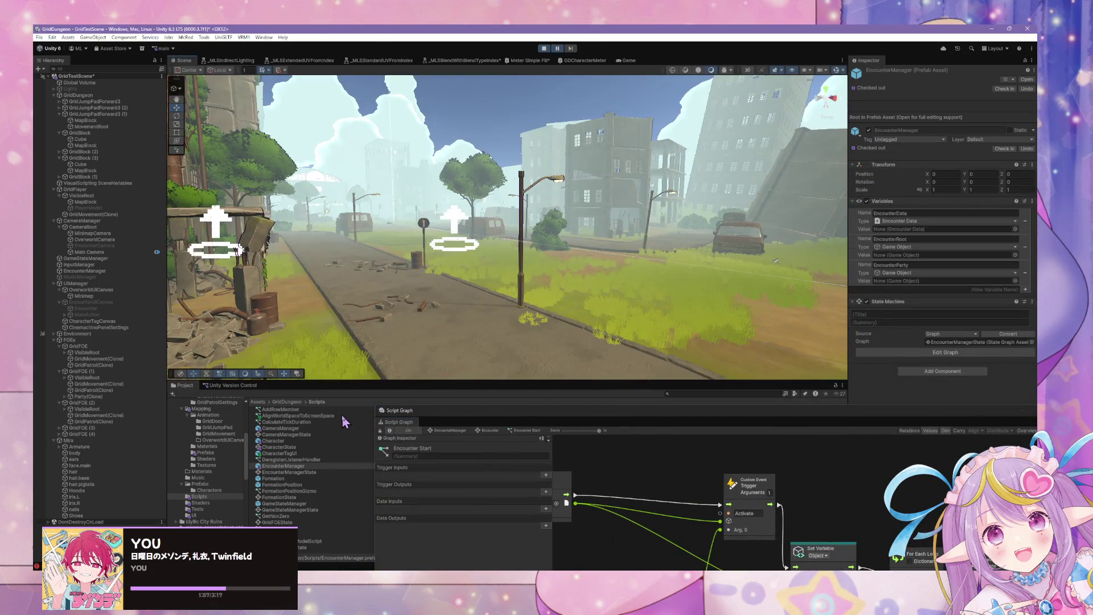
pyautogui.hotkey('ctrl', 'shift', 'c')
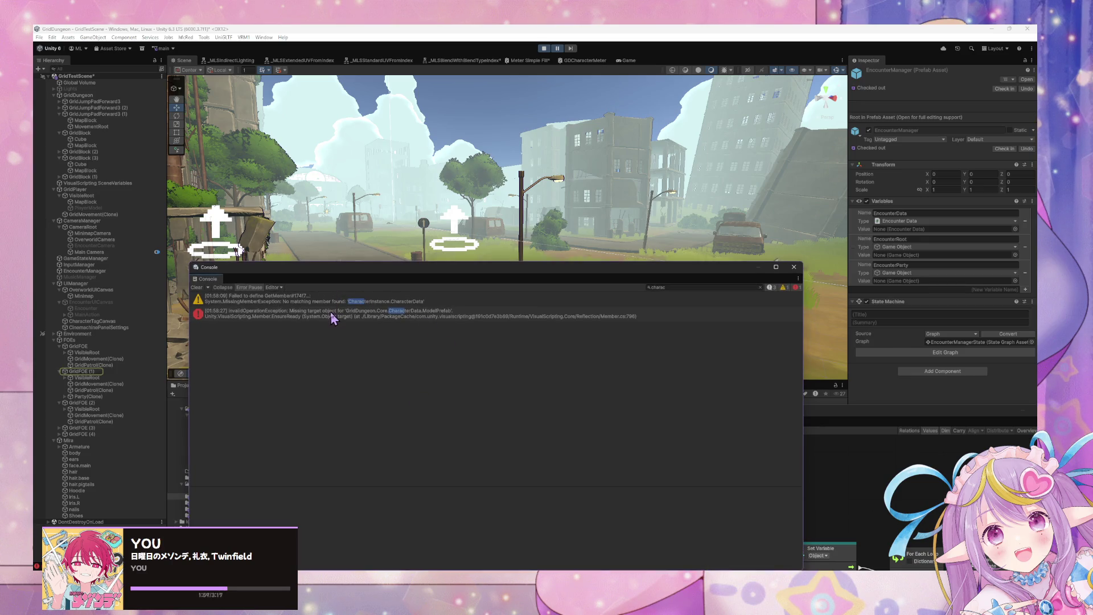
pyautogui.click(330, 311)
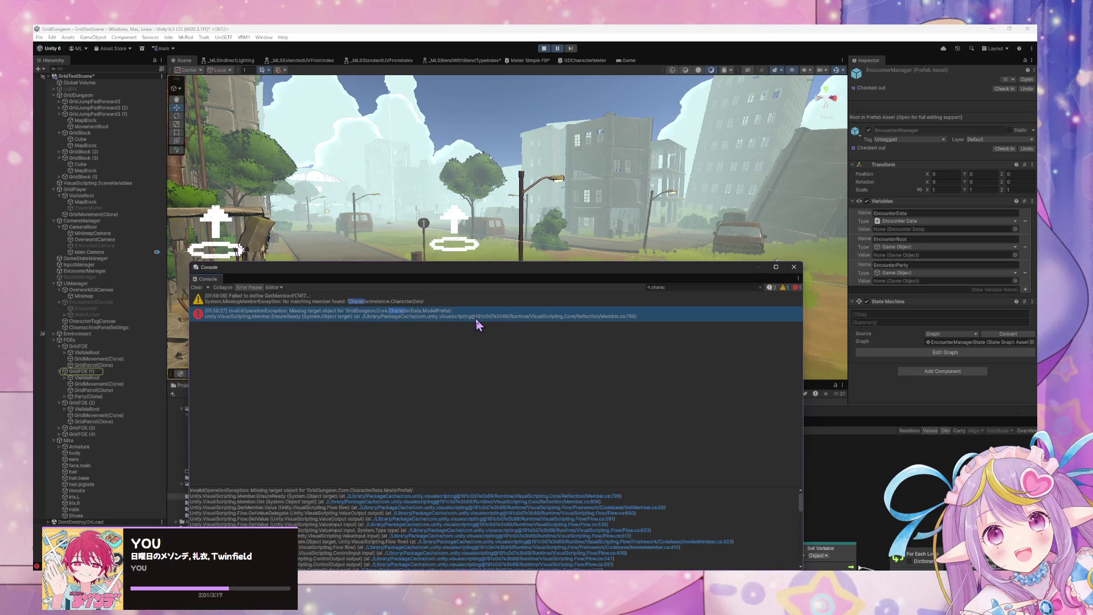
pyautogui.click(78, 372)
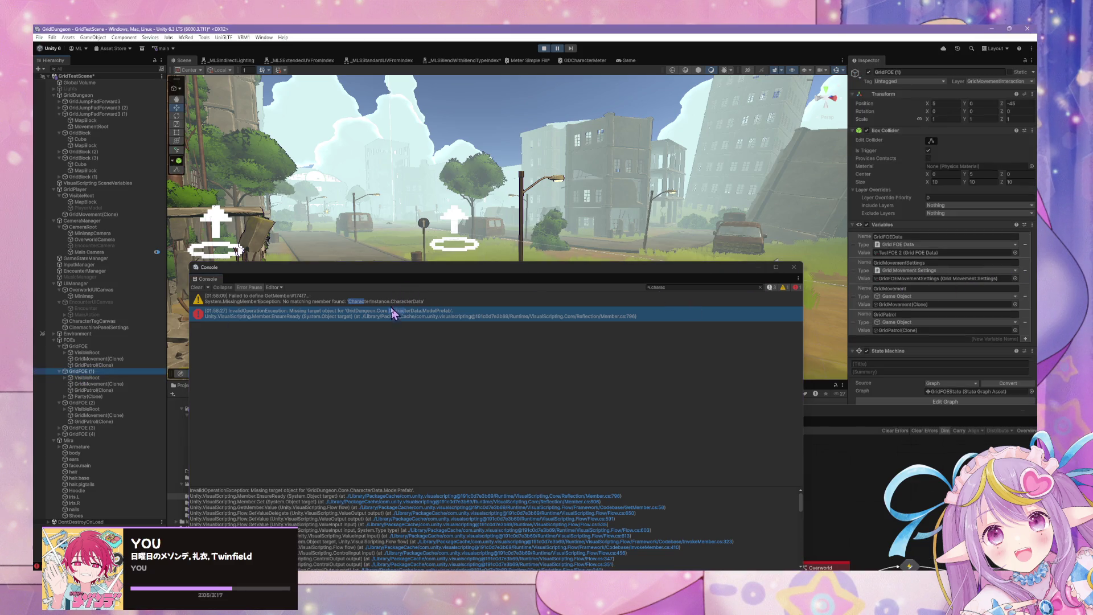
# Step: Open GridFOE (1)'s Overworld state script graph
pyautogui.moveTo(454, 275)
pyautogui.mouseDown()
pyautogui.moveTo(625, 398)
pyautogui.moveTo(661, 290)
pyautogui.mouseUp()
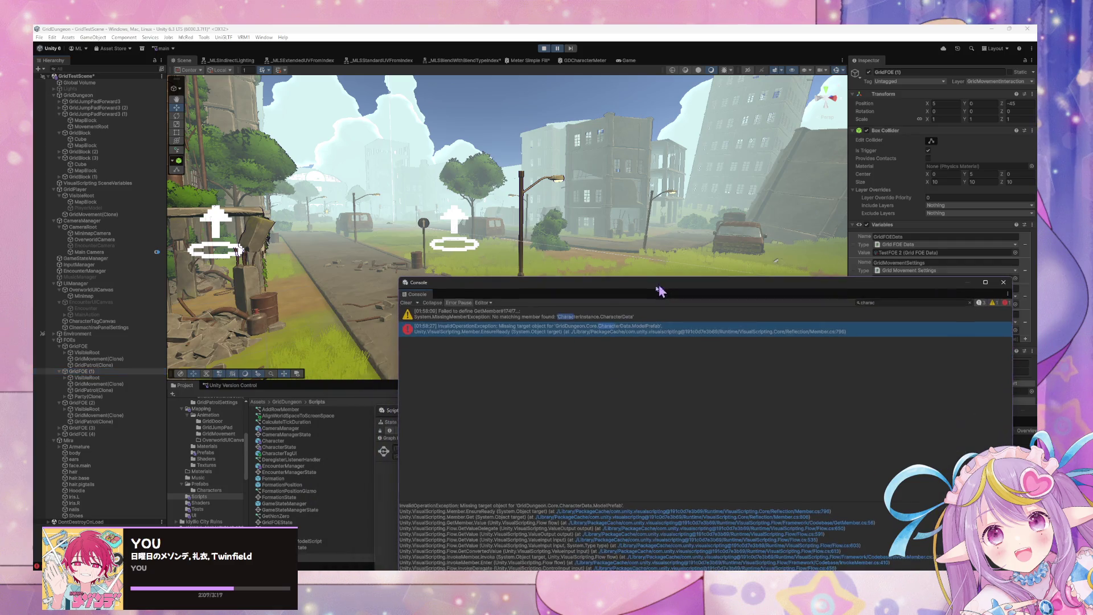
pyautogui.moveTo(521, 292); pyautogui.dragTo(683, 337)
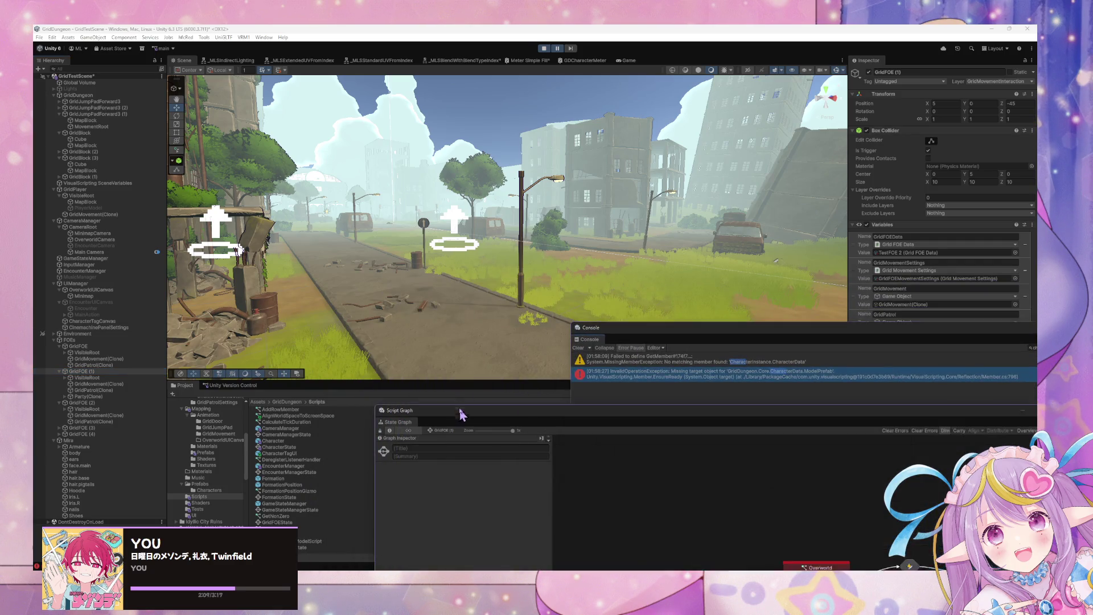
pyautogui.click(463, 403)
pyautogui.doubleClick(719, 341)
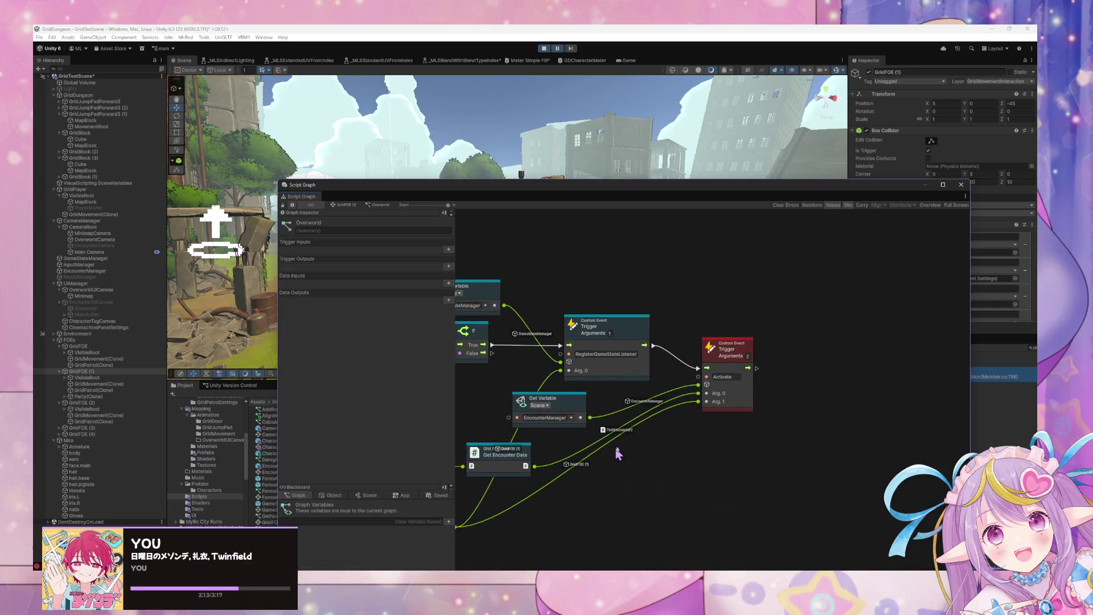
# Step: Select <Unknown> under Party(Clone) > Formation(Clone) > 3ColumnRow(Clone) > Middle and open its Initialize graph
pyautogui.click(740, 341)
pyautogui.moveTo(669, 446); pyautogui.dragTo(720, 411)
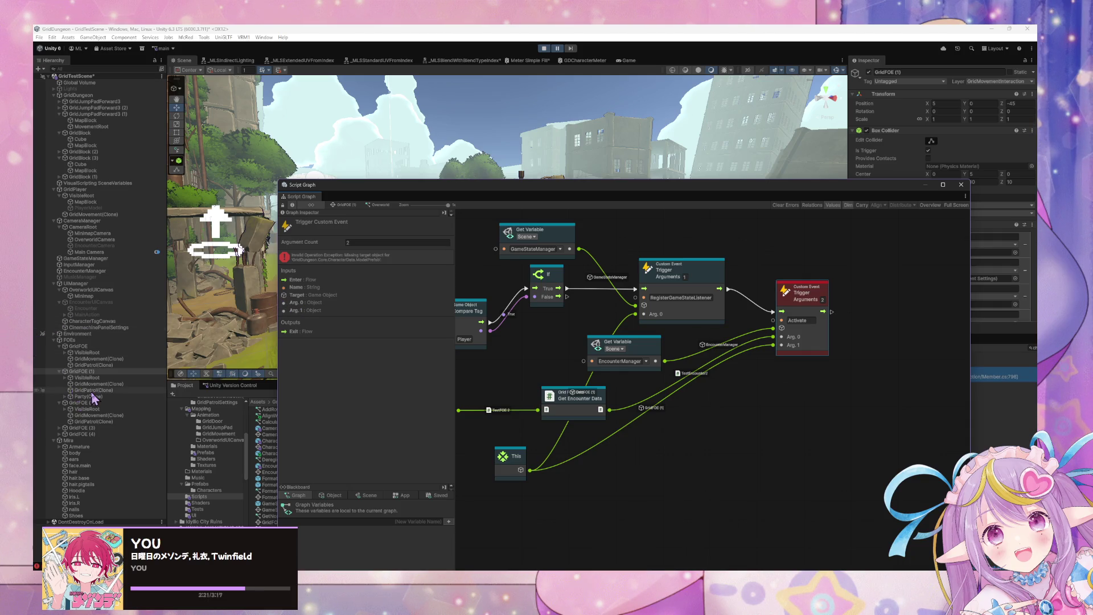
pyautogui.click(64, 397)
pyautogui.click(79, 403)
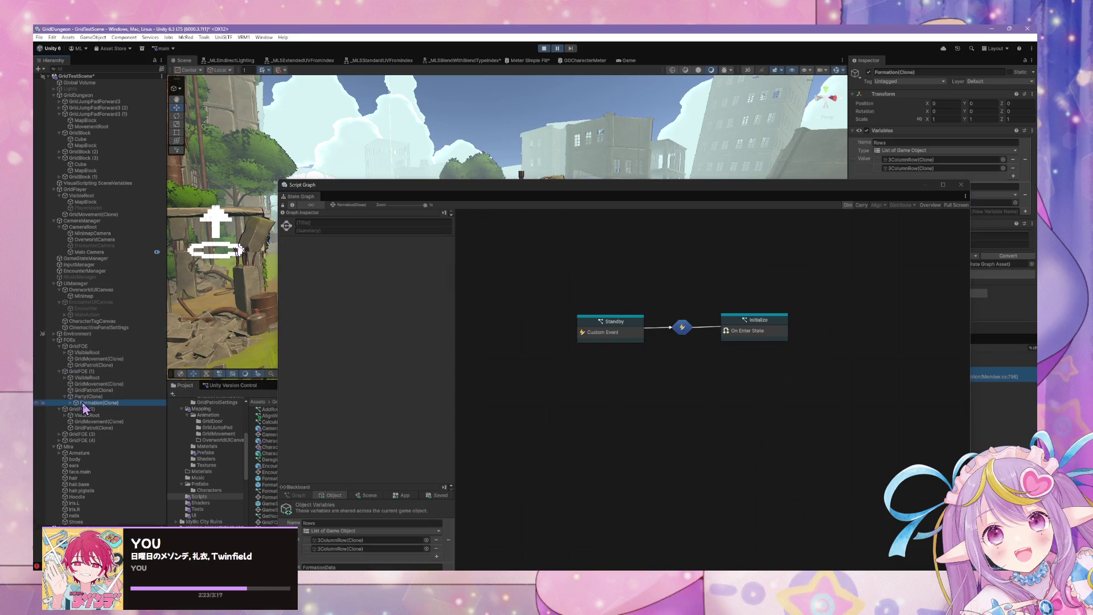
pyautogui.click(70, 403)
pyautogui.click(88, 410)
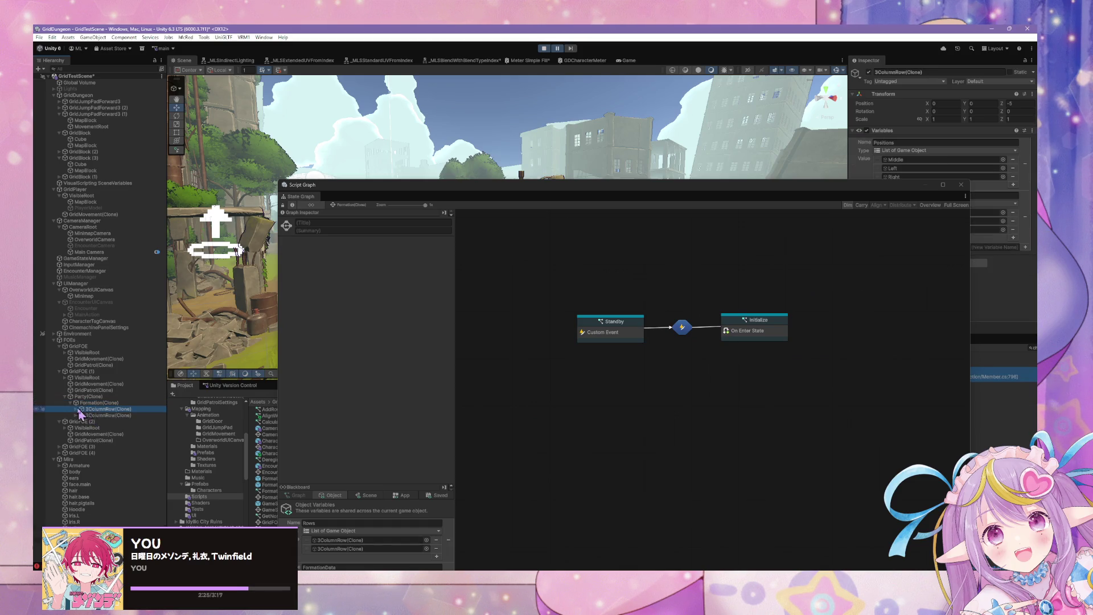
pyautogui.click(76, 409)
pyautogui.click(82, 427)
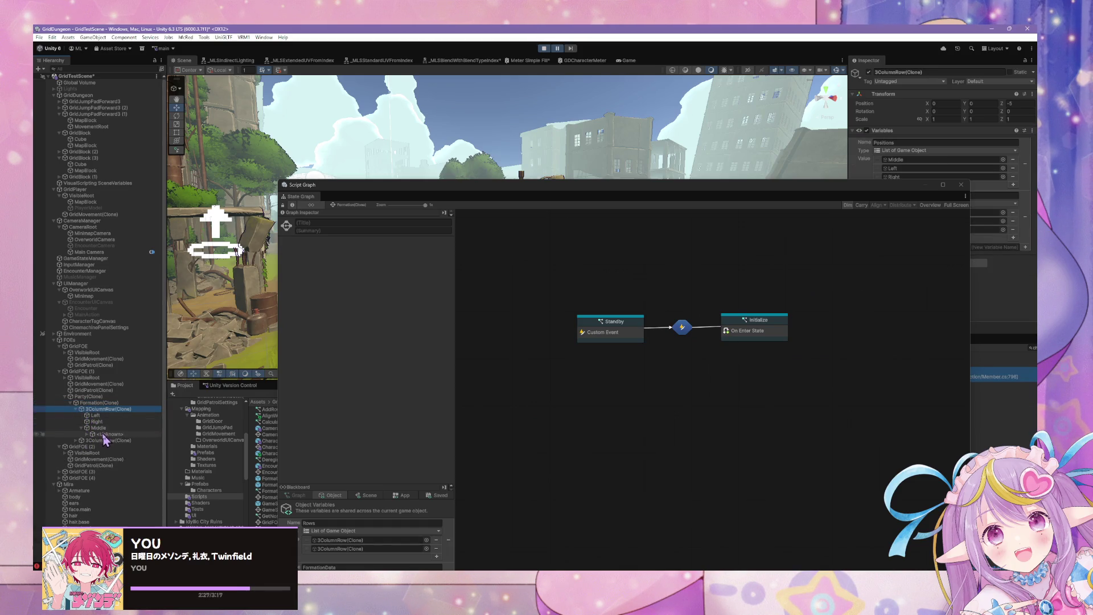
pyautogui.click(109, 433)
pyautogui.doubleClick(743, 414)
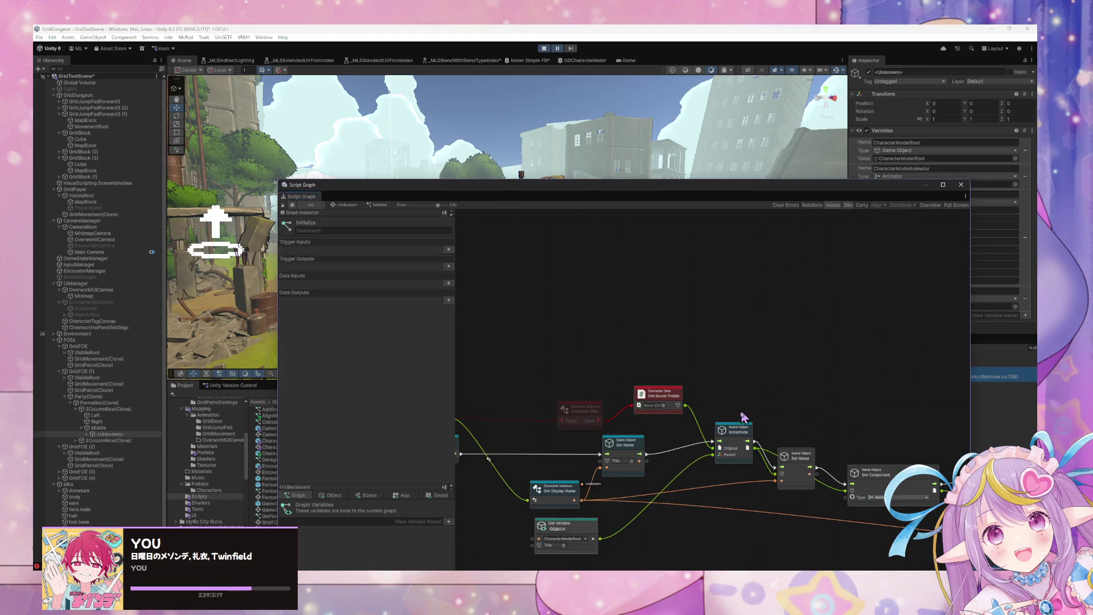
# Step: Feed Instantiate's Original input from a new Character Instance Get Model Prefab node
pyautogui.scroll(2, 751, 329)
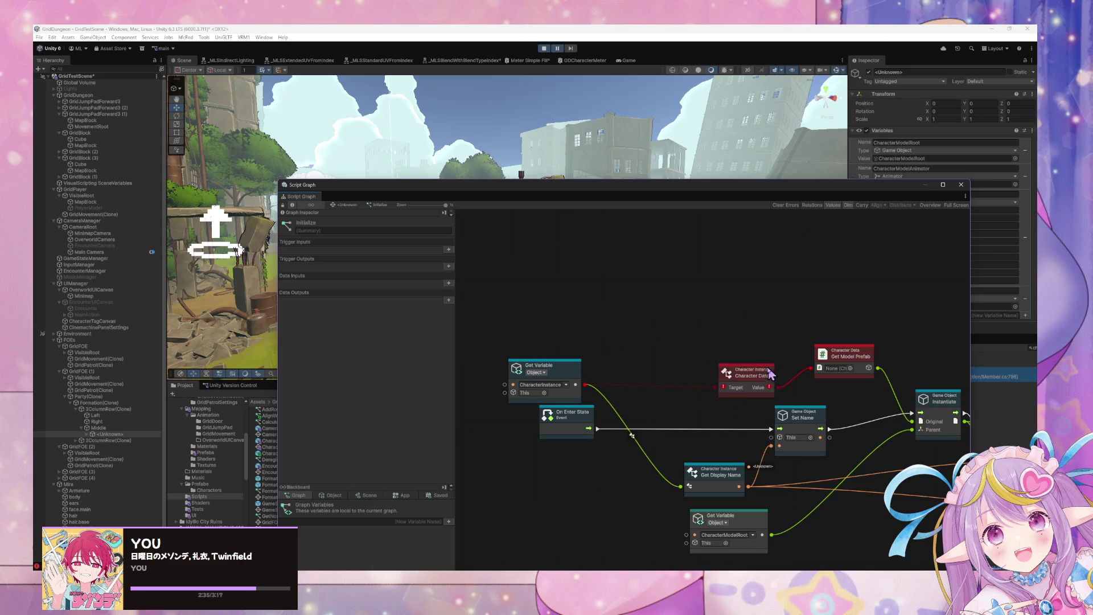
pyautogui.moveTo(758, 382); pyautogui.dragTo(735, 369)
pyautogui.moveTo(798, 313); pyautogui.dragTo(774, 298)
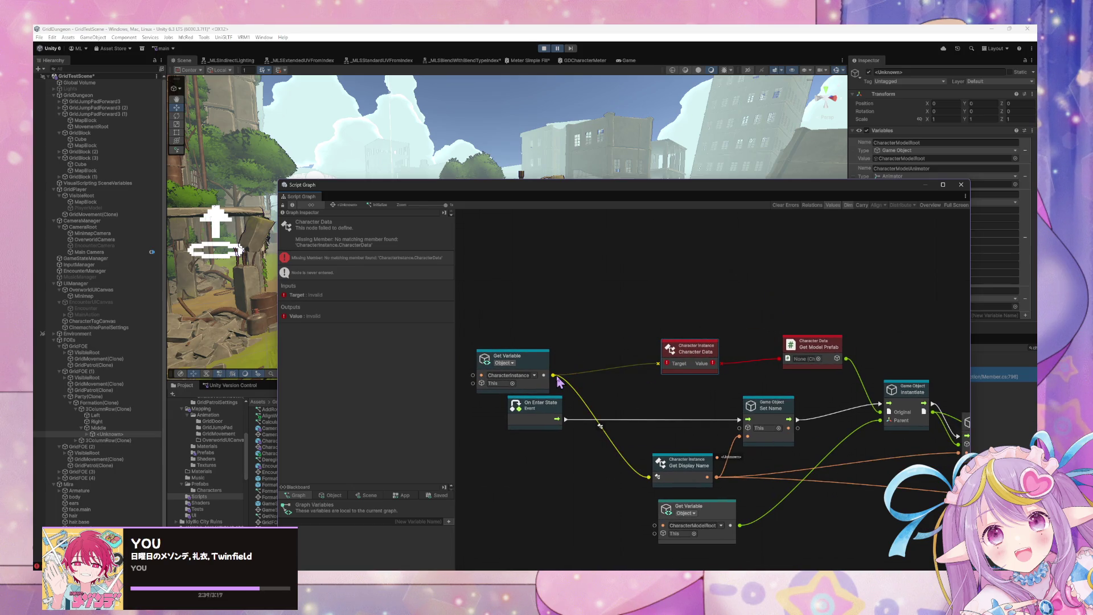
pyautogui.moveTo(553, 376); pyautogui.dragTo(662, 302)
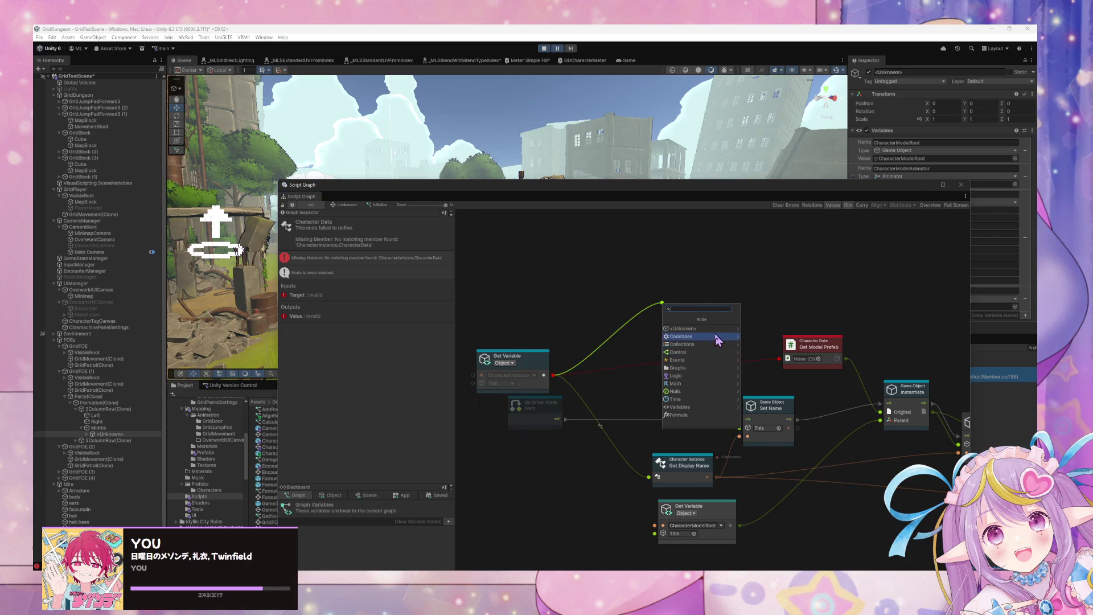
pyautogui.click(712, 338)
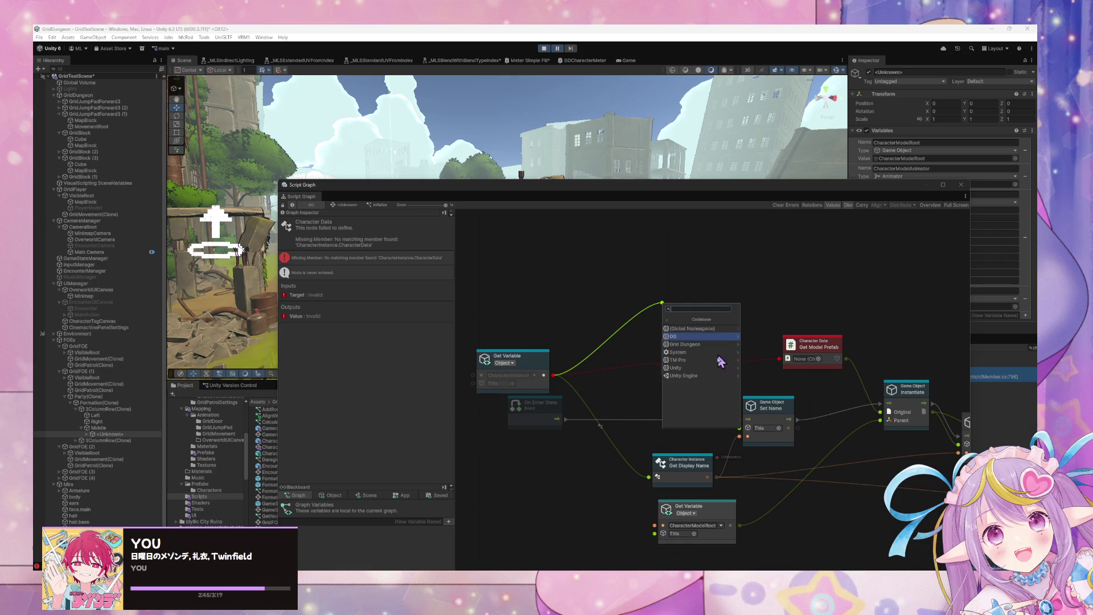
pyautogui.click(716, 345)
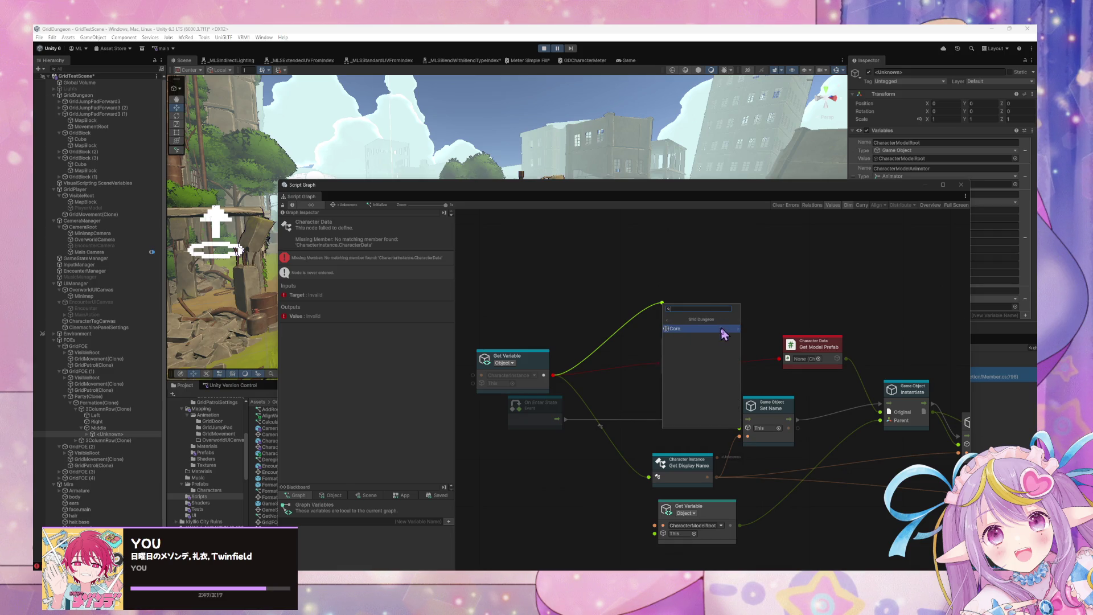
pyautogui.click(724, 336)
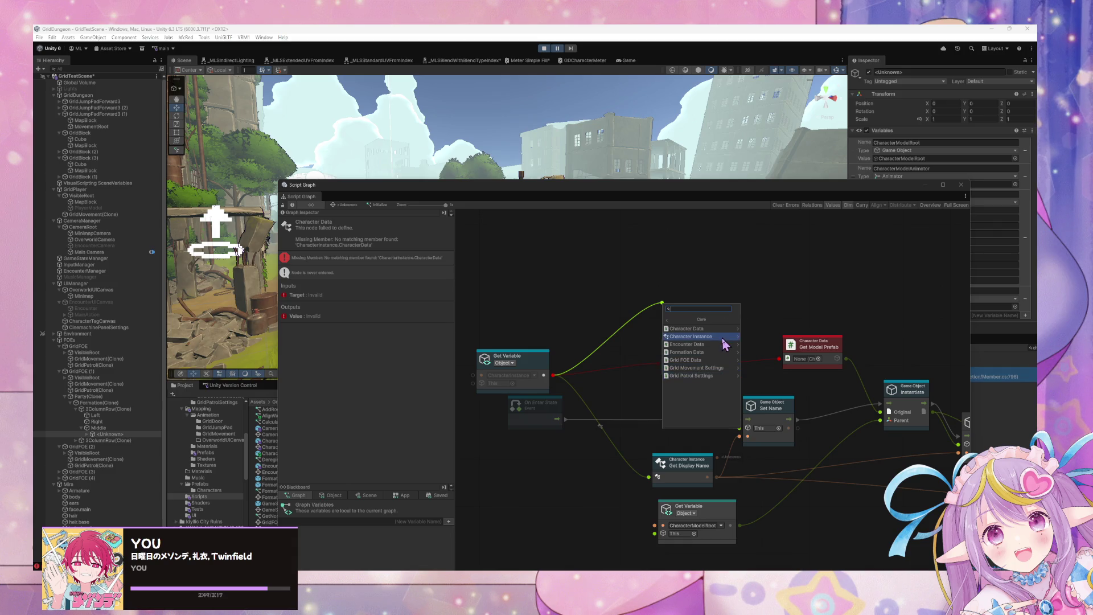
pyautogui.click(725, 337)
pyautogui.scroll(-3, 740, 360)
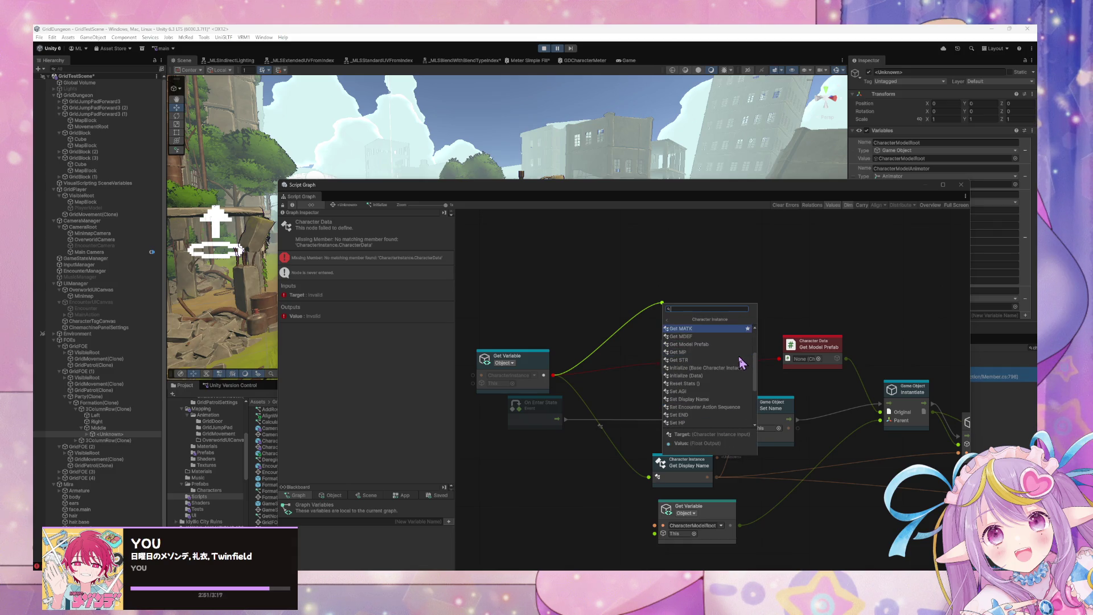
pyautogui.scroll(-1, 742, 361)
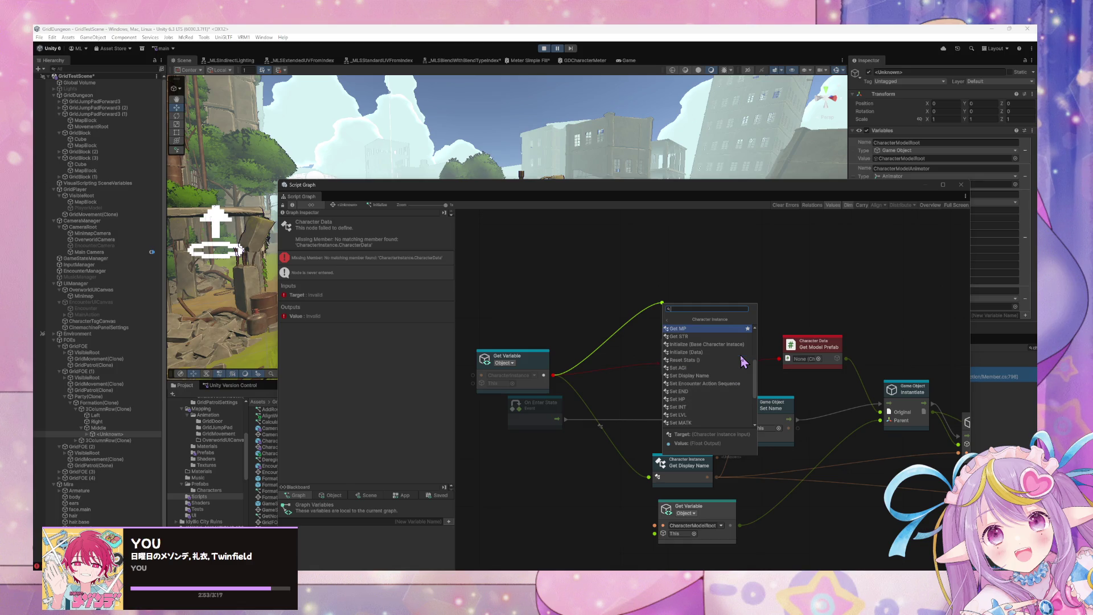
pyautogui.scroll(-3, 743, 361)
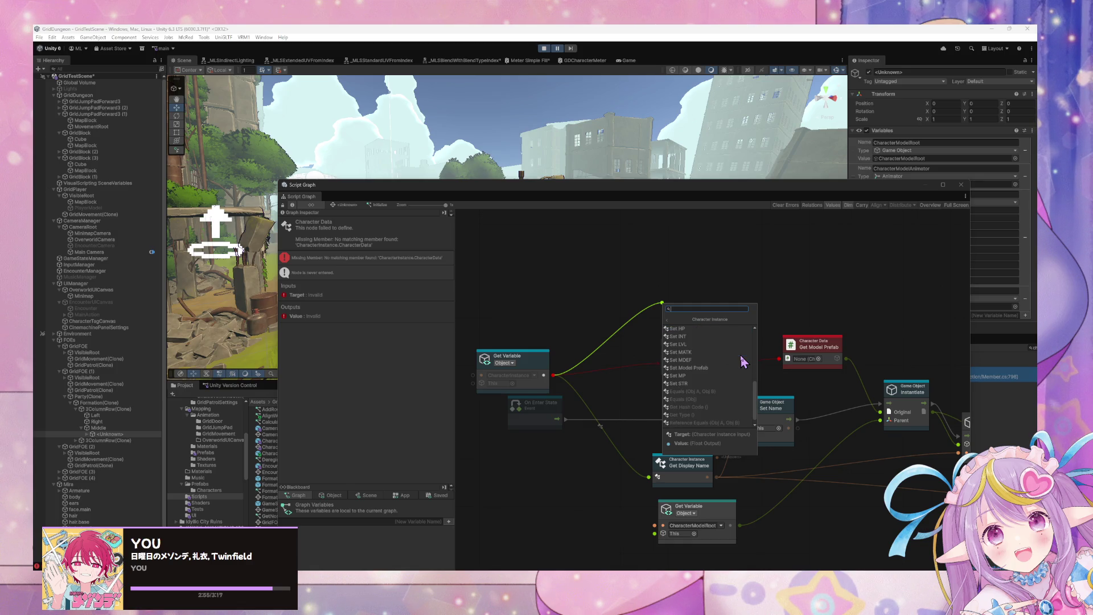
pyautogui.scroll(4, 743, 360)
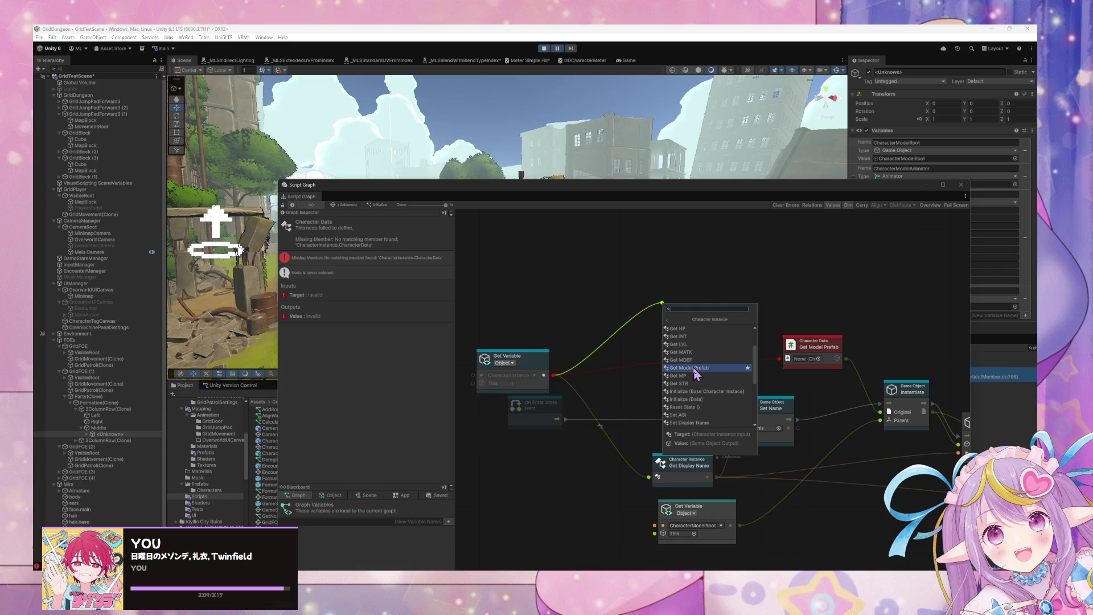
pyautogui.click(694, 368)
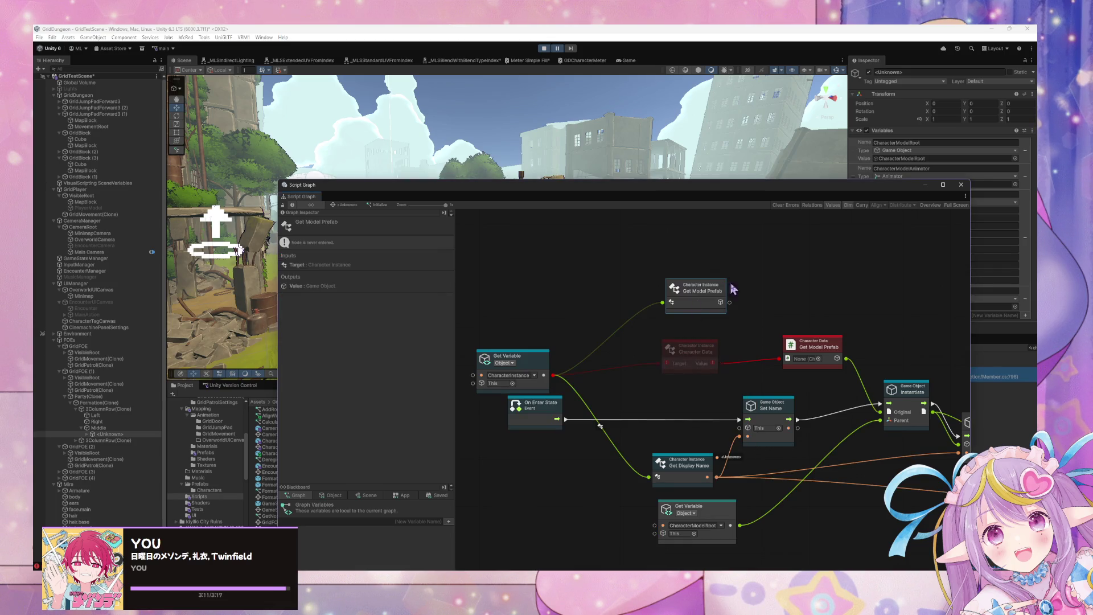
pyautogui.moveTo(731, 303)
pyautogui.mouseDown()
pyautogui.moveTo(852, 347)
pyautogui.moveTo(849, 394)
pyautogui.moveTo(852, 373)
pyautogui.moveTo(863, 404)
pyautogui.moveTo(880, 411)
pyautogui.mouseUp()
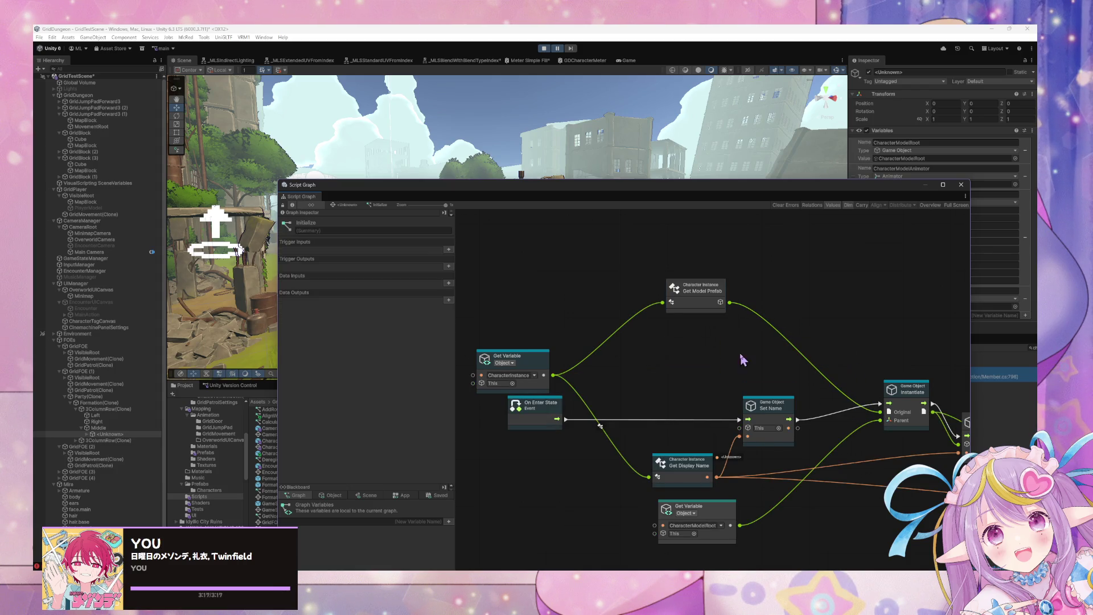
# Step: Restart Play mode to test the fix, then switch to VS Code
pyautogui.click(558, 48)
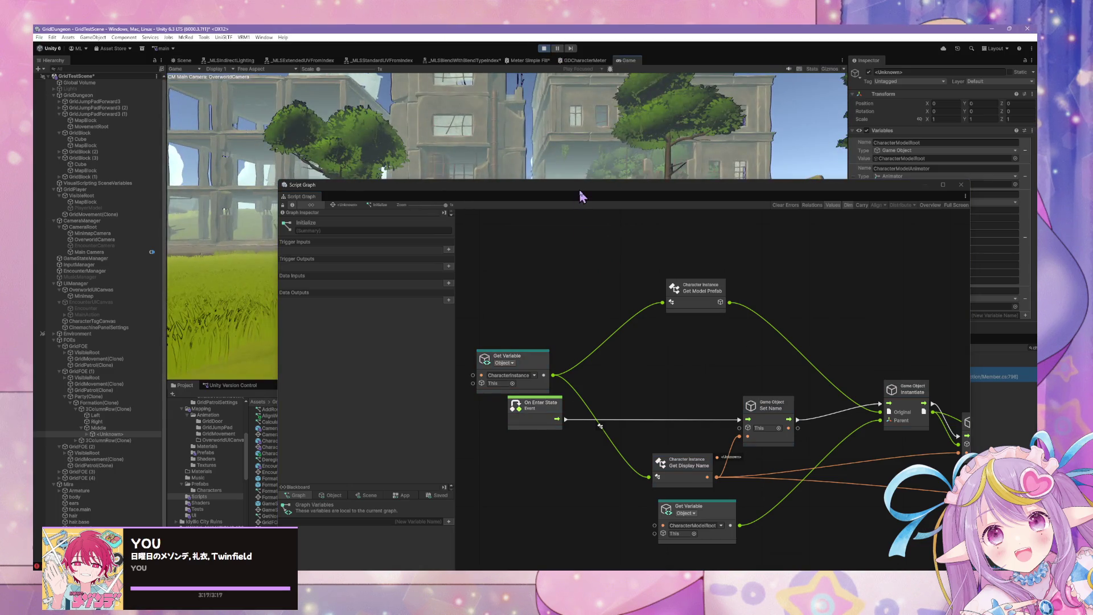
pyautogui.moveTo(580, 185); pyautogui.dragTo(817, 340)
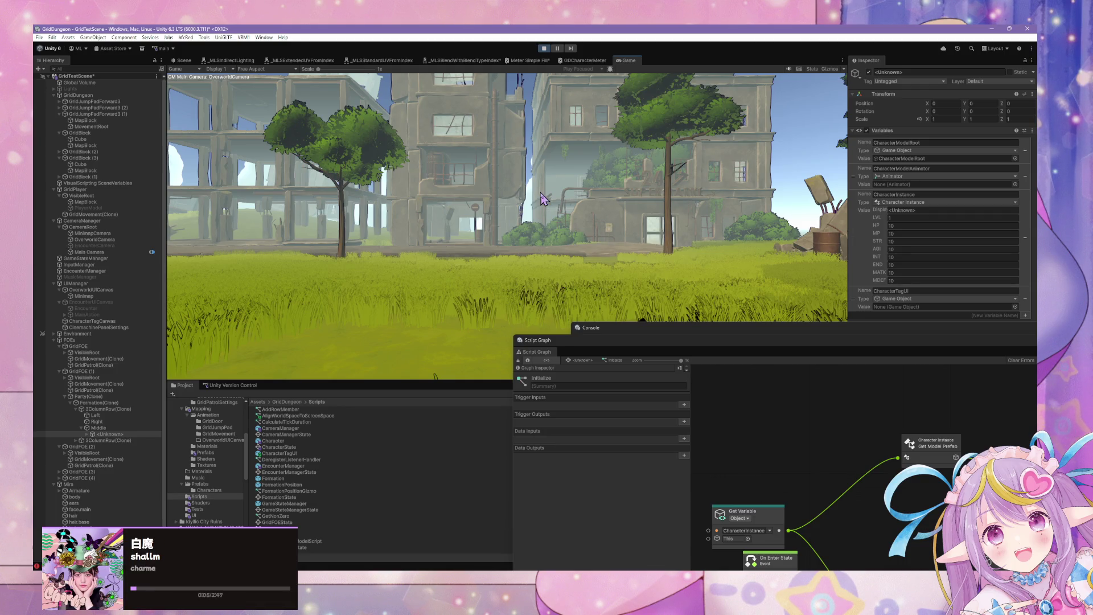
pyautogui.click(546, 50)
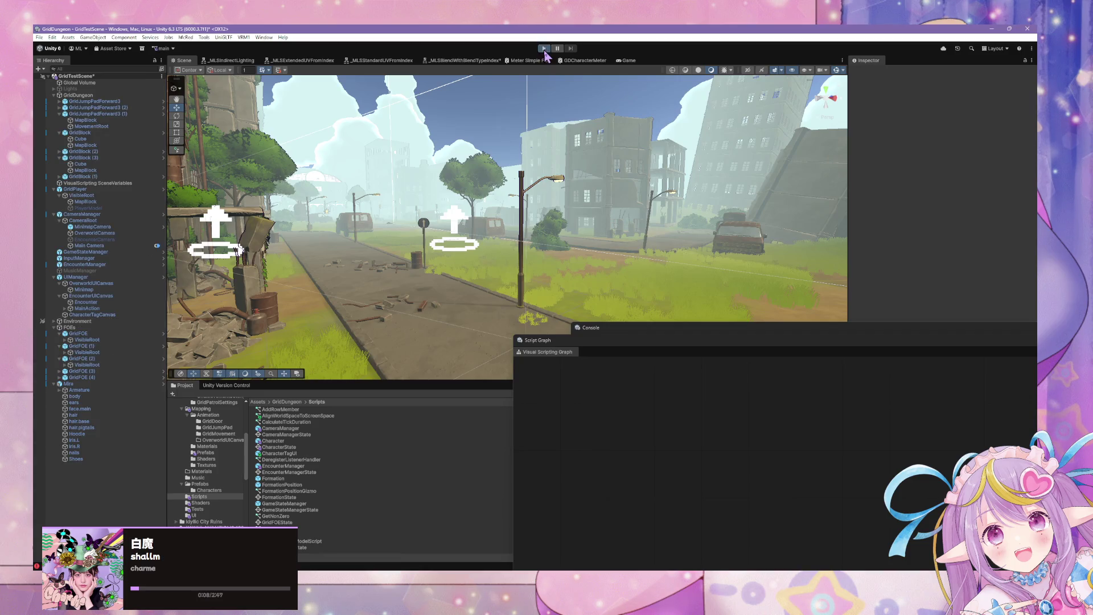
pyautogui.click(545, 49)
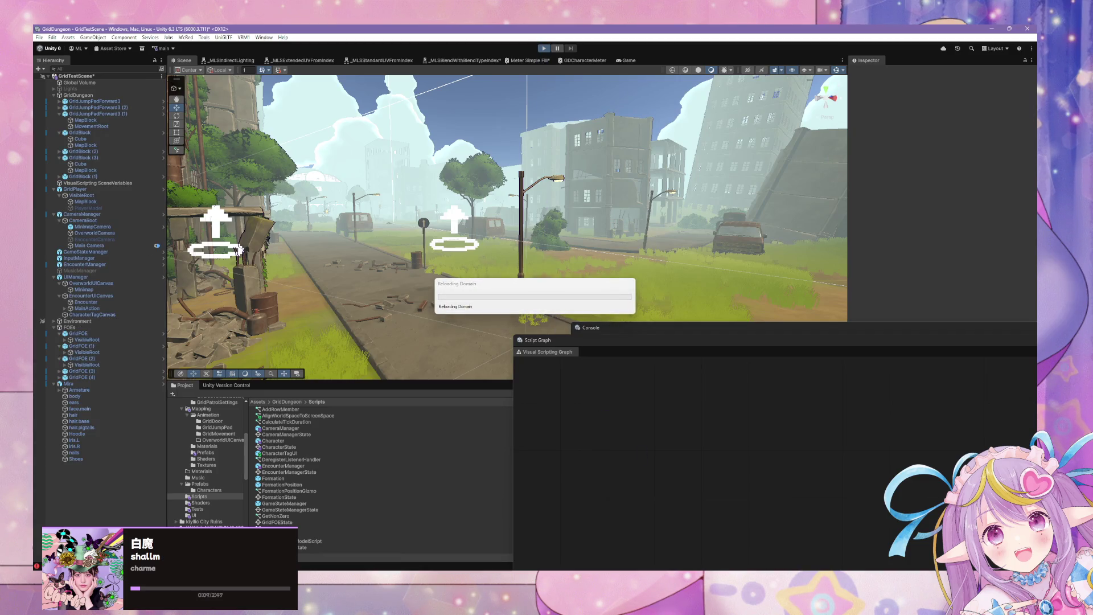
pyautogui.hotkey('alt', 'Tab')
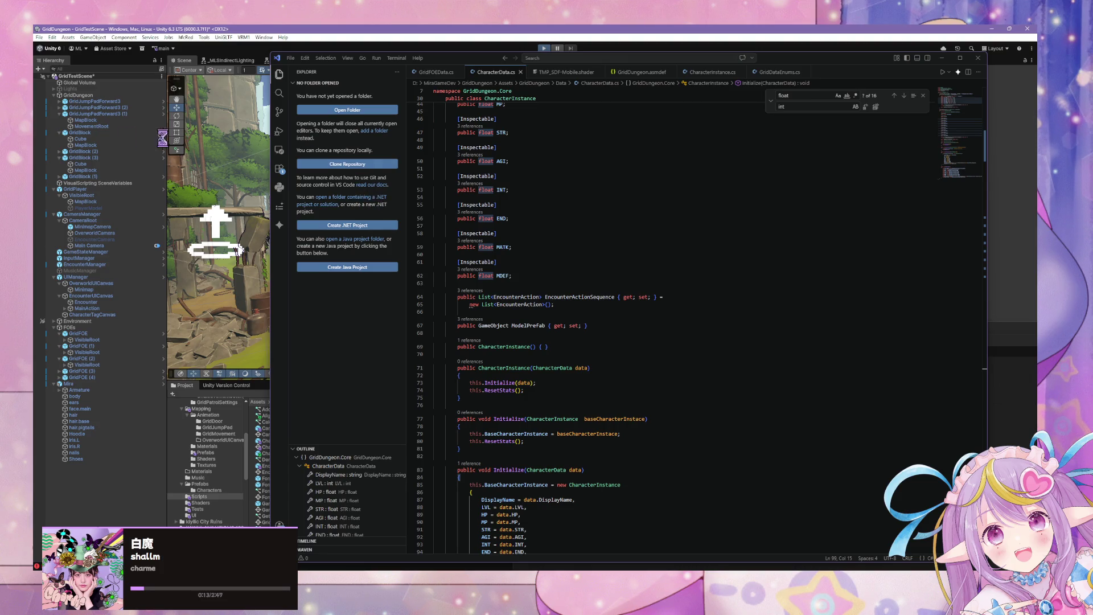
# Step: Review CharacterData.cs and minimize VS Code to return to the running game
pyautogui.scroll(-5, 757, 408)
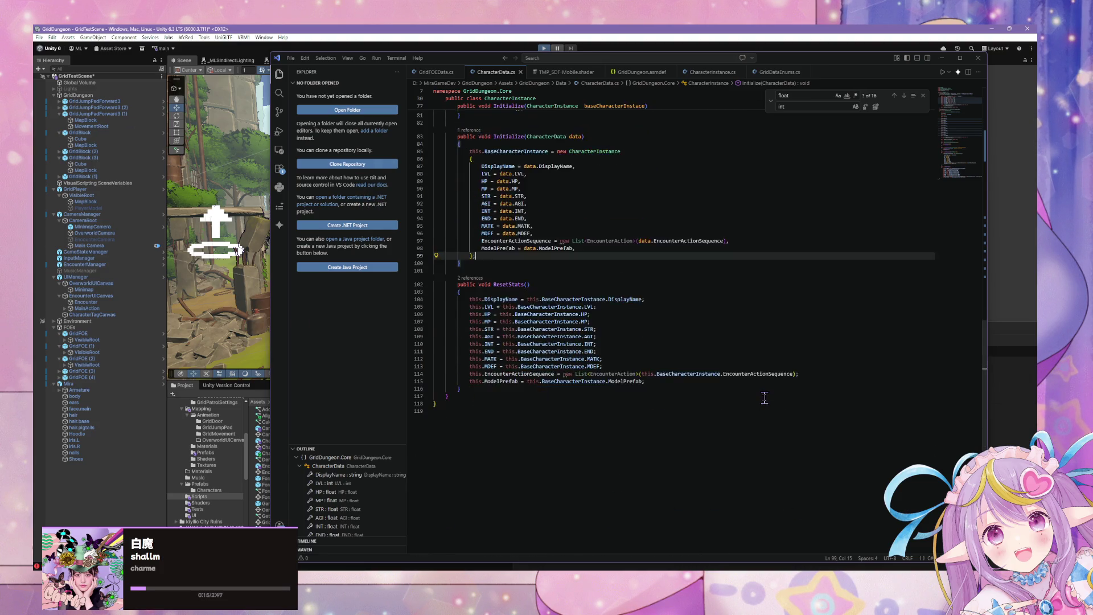
pyautogui.scroll(6, 767, 393)
pyautogui.scroll(10, 770, 394)
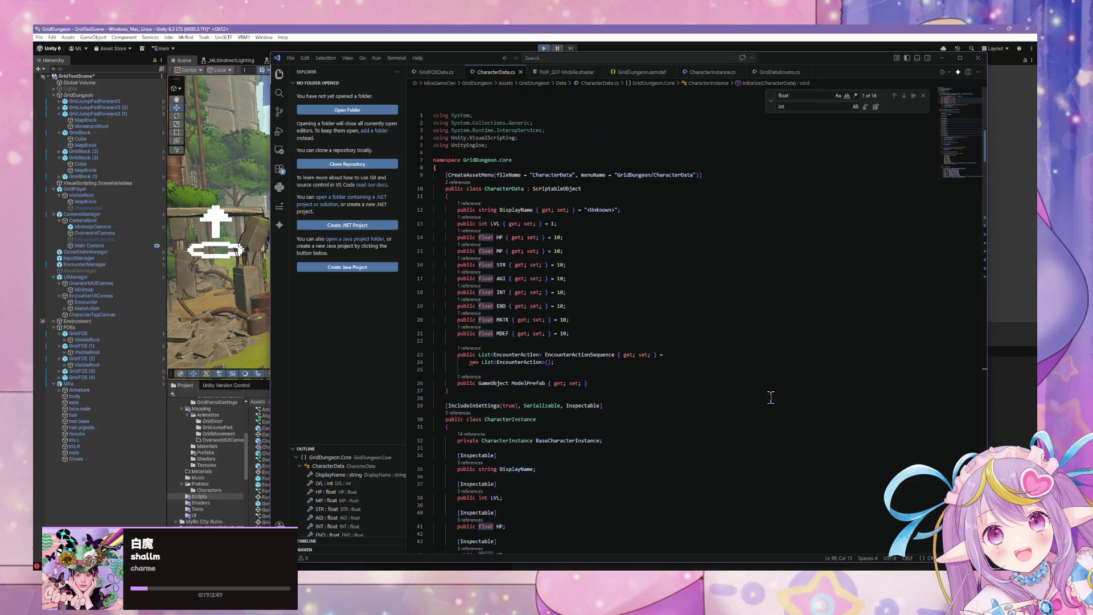
pyautogui.scroll(-10, 537, 171)
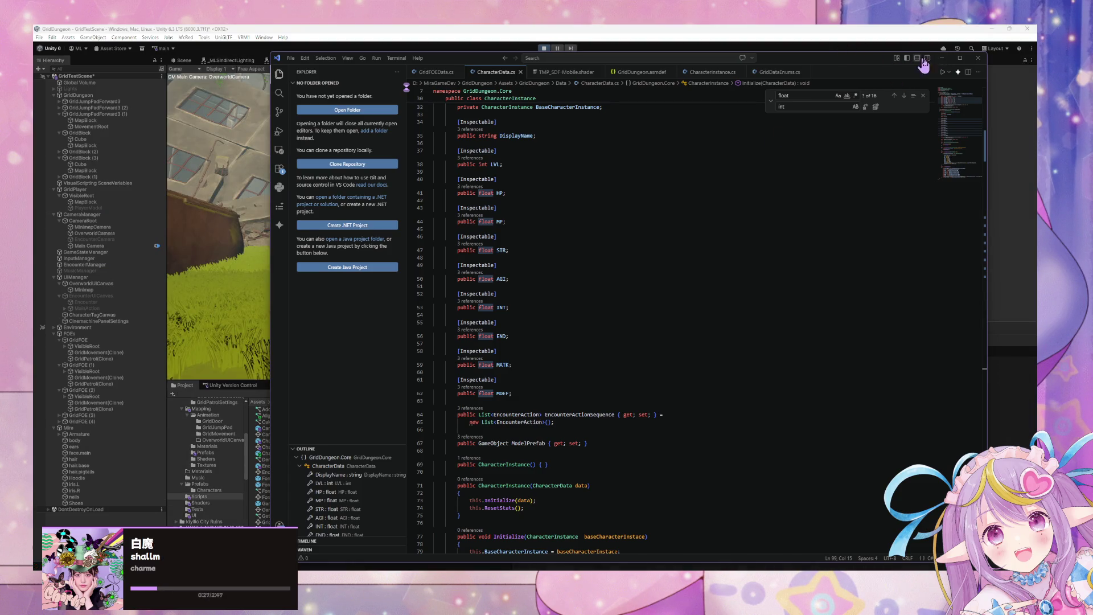
pyautogui.click(942, 58)
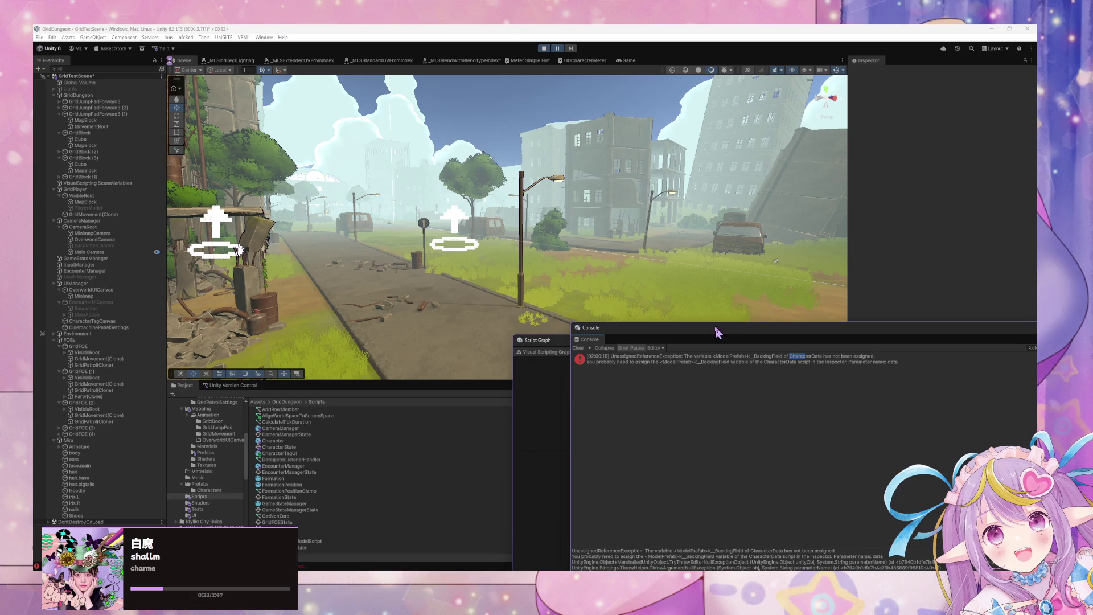
# Step: Inspect the EncounterManager object's variables and state graph
pyautogui.moveTo(717, 333); pyautogui.dragTo(541, 304)
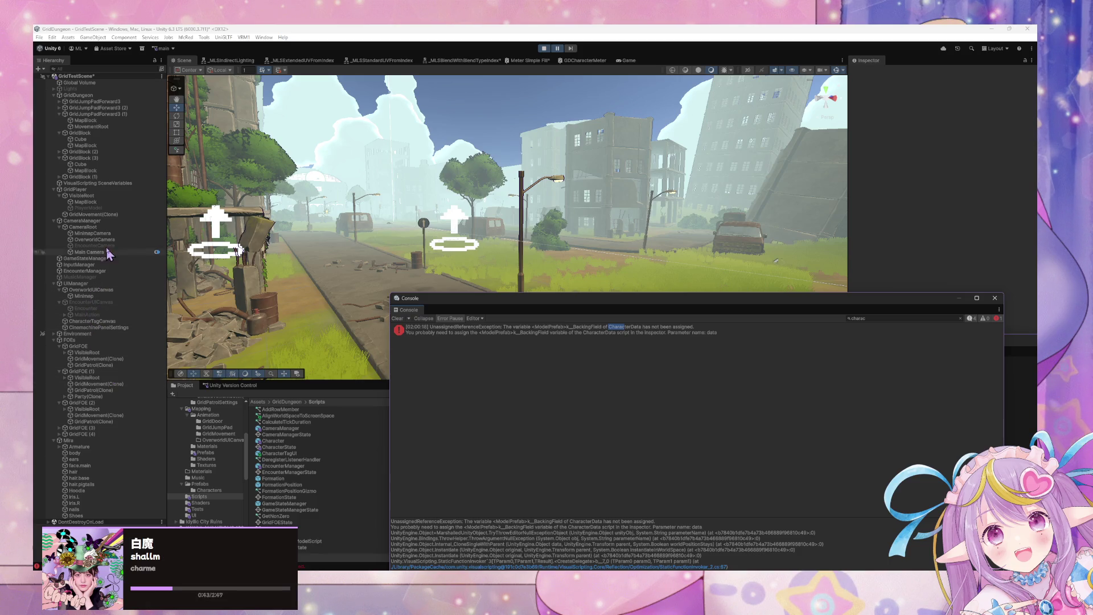
pyautogui.click(97, 272)
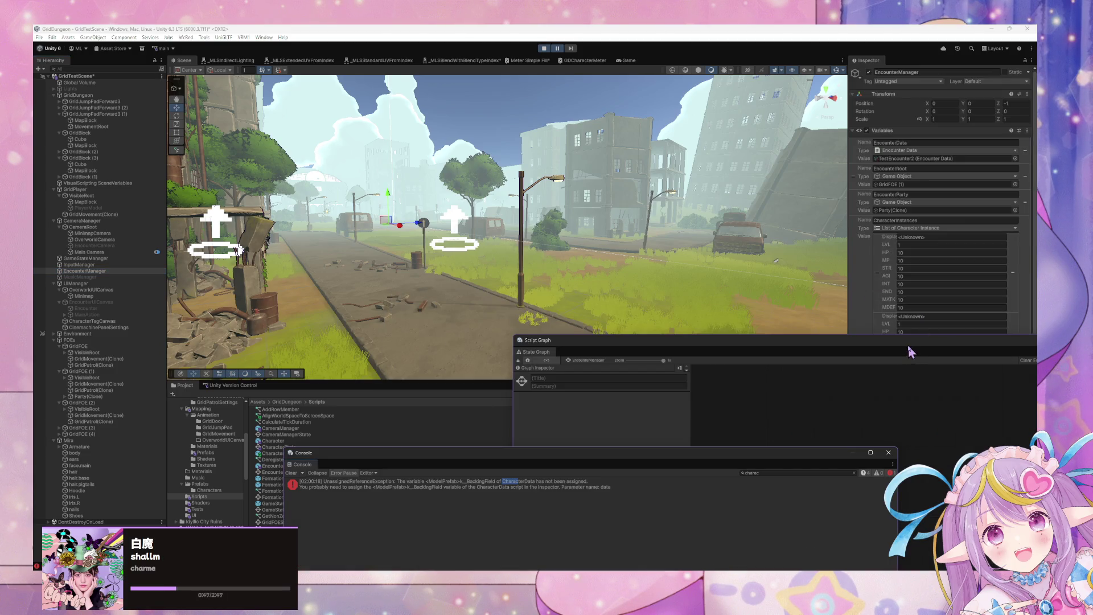
pyautogui.click(517, 356)
pyautogui.moveTo(516, 356); pyautogui.dragTo(421, 339)
pyautogui.scroll(-3, 980, 370)
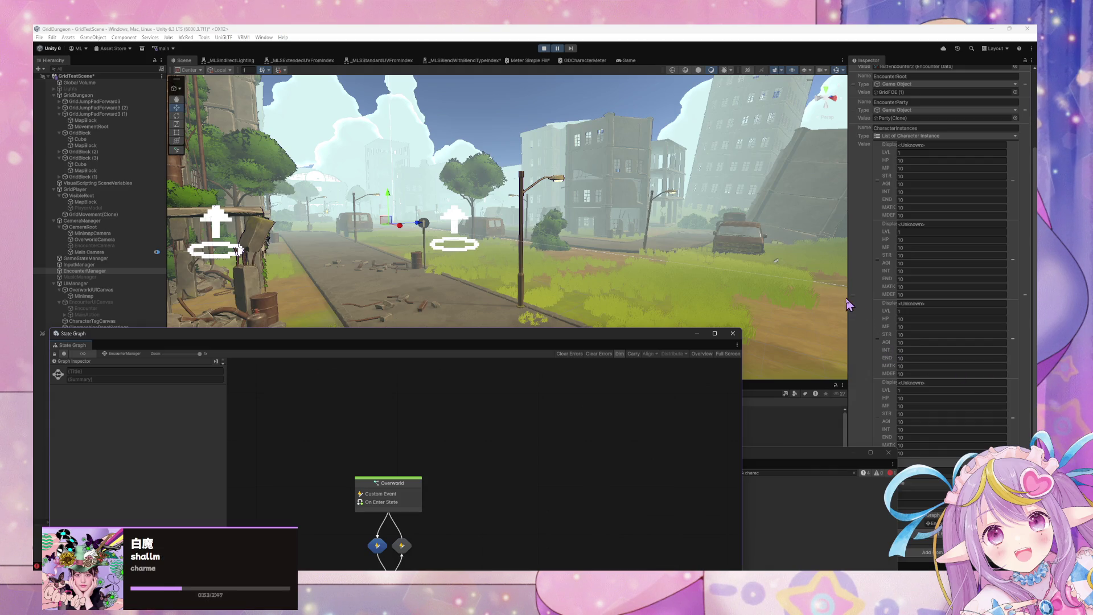
pyautogui.moveTo(848, 301); pyautogui.dragTo(714, 291)
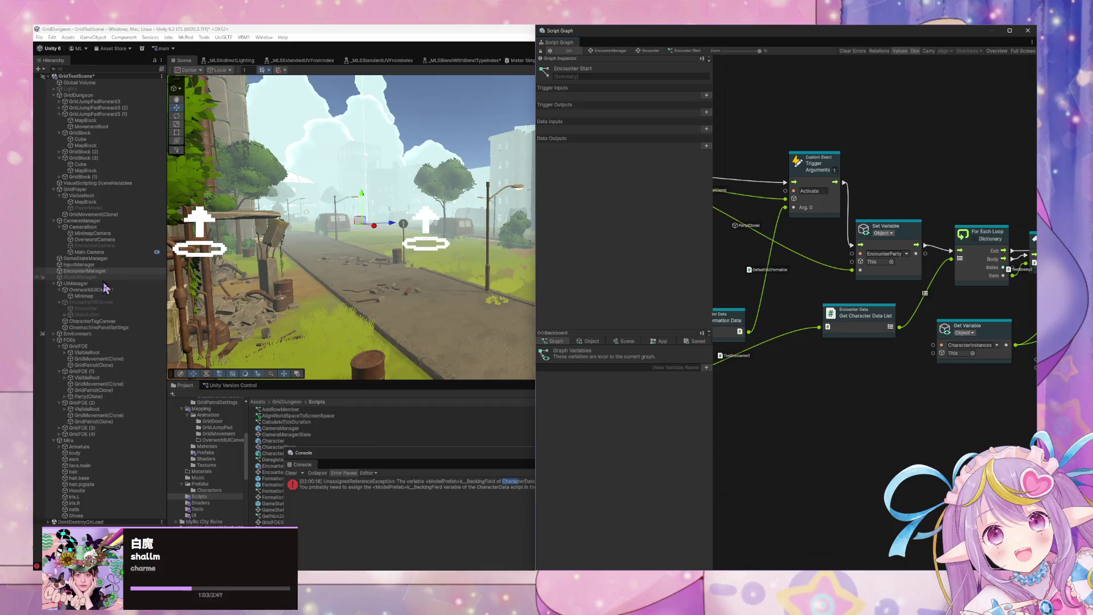
# Step: Open the Middle slot character's Initialize graph under Party(Clone) > Formation(Clone), then stop Play mode
pyautogui.click(65, 396)
pyautogui.click(72, 403)
pyautogui.click(70, 403)
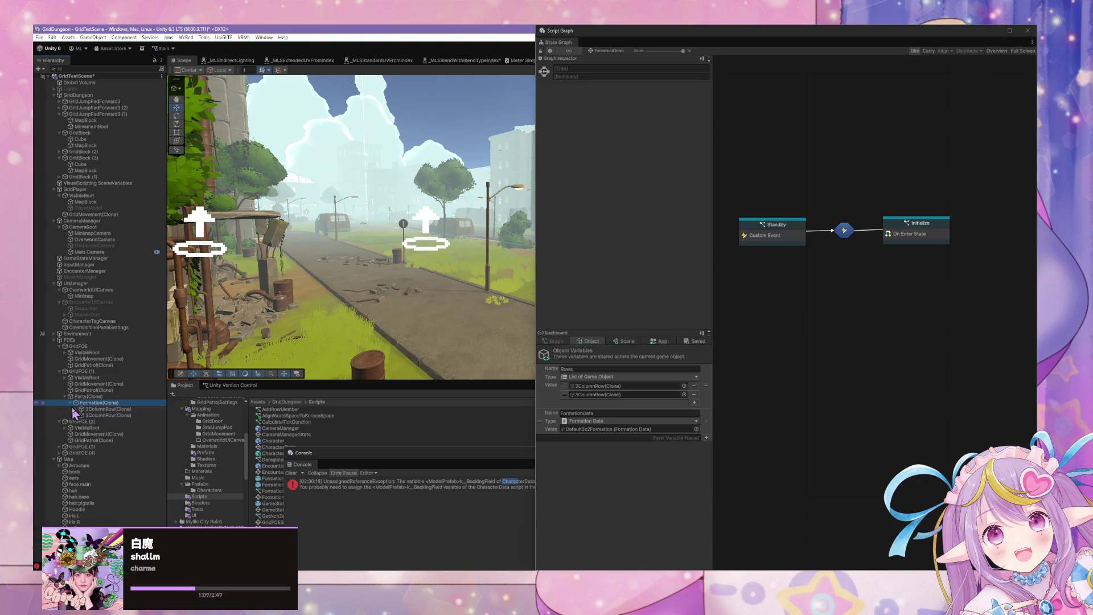
pyautogui.click(76, 409)
pyautogui.click(82, 427)
pyautogui.click(108, 434)
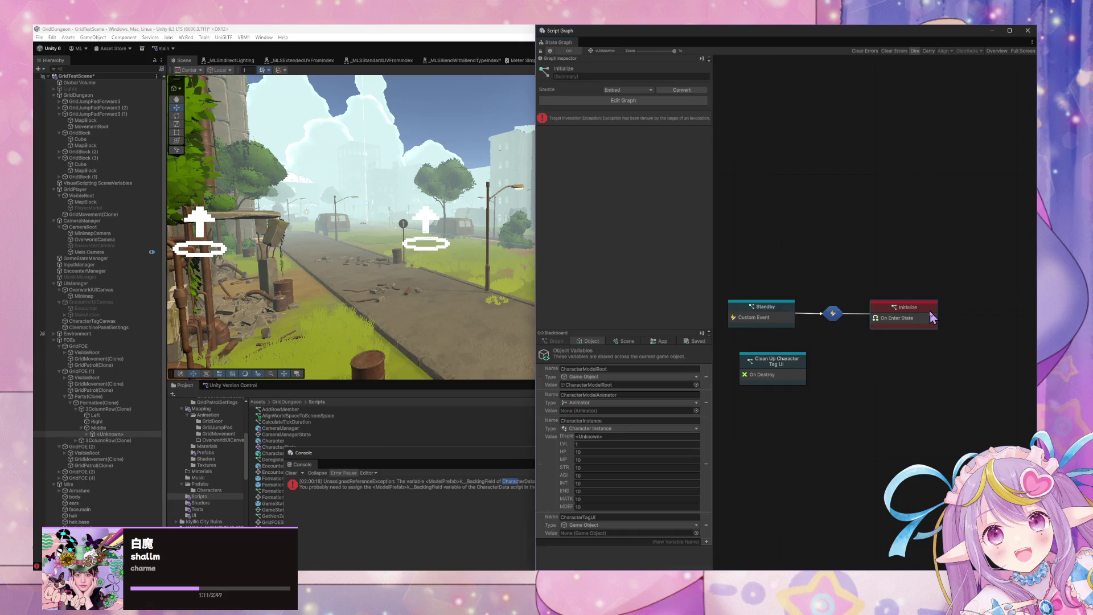
pyautogui.doubleClick(927, 317)
pyautogui.doubleClick(841, 36)
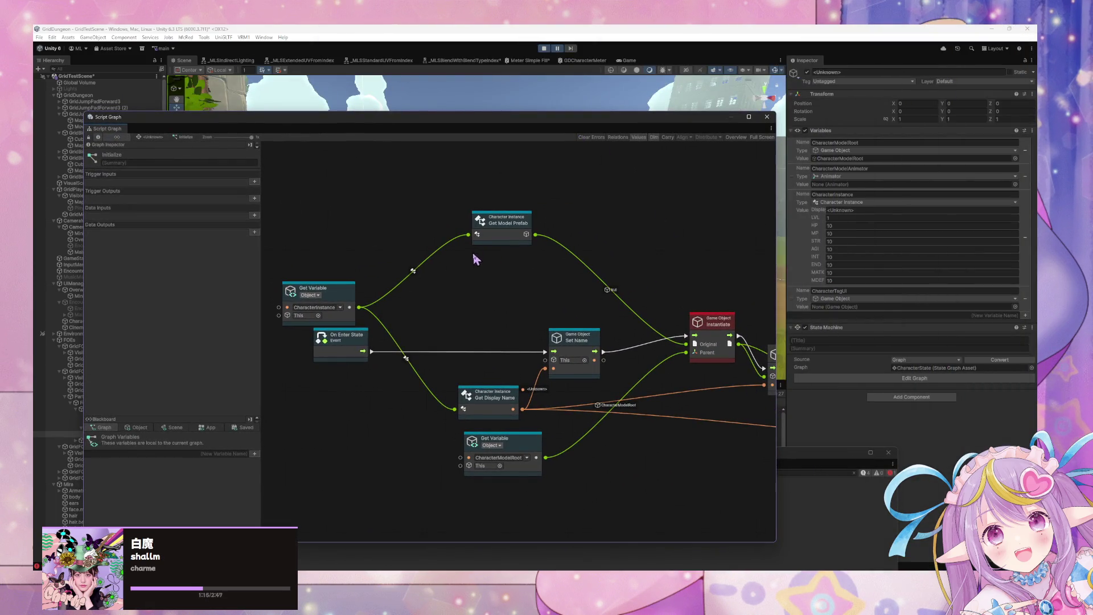
pyautogui.click(544, 49)
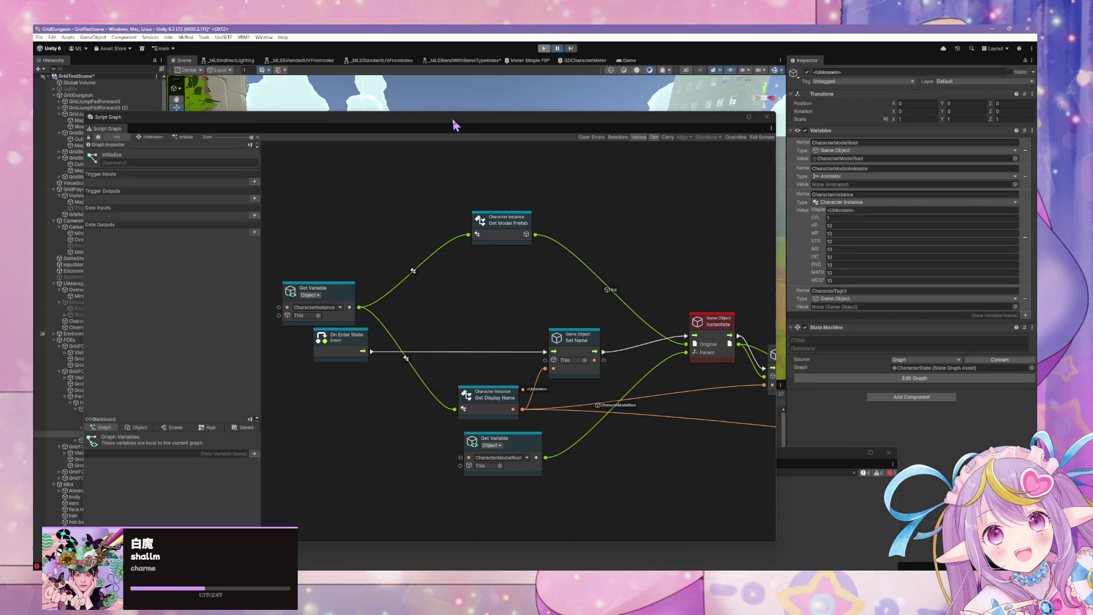
pyautogui.moveTo(450, 123)
pyautogui.mouseDown()
pyautogui.moveTo(598, 158)
pyautogui.moveTo(720, 257)
pyautogui.mouseUp()
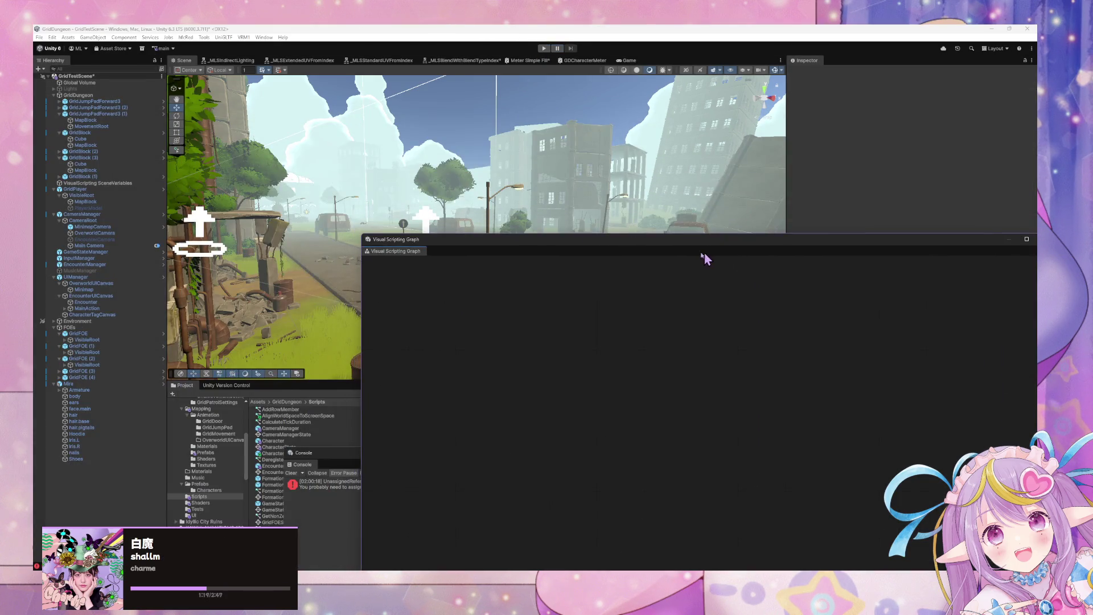
# Step: Open the CharactersData folder and view MiraTest, TestEnemy1 and TestEnemy2 in the Inspector
pyautogui.scroll(6, 239, 441)
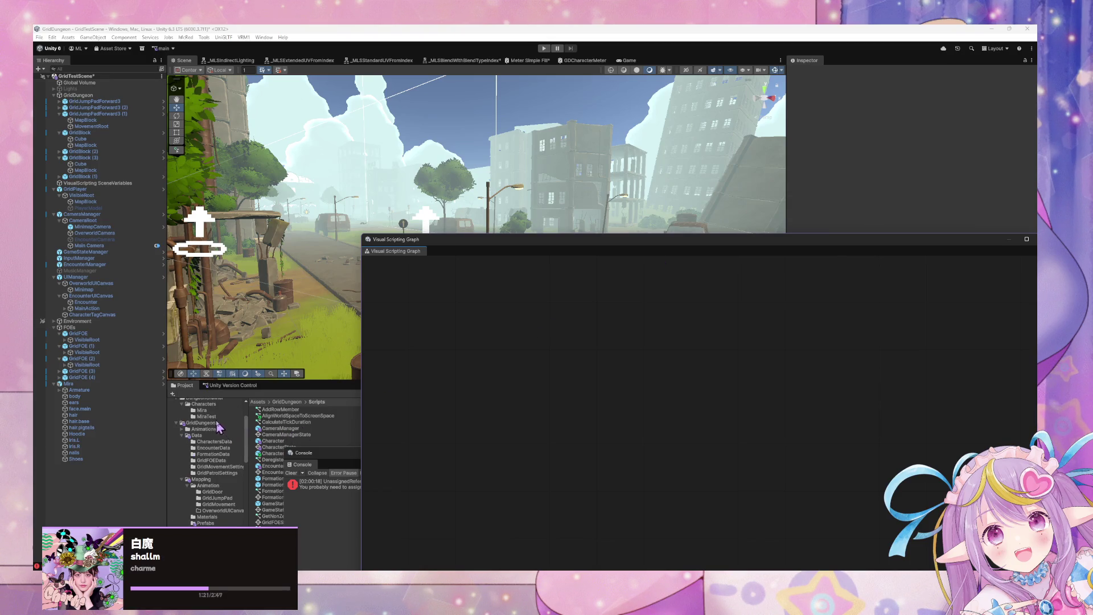
pyautogui.click(216, 470)
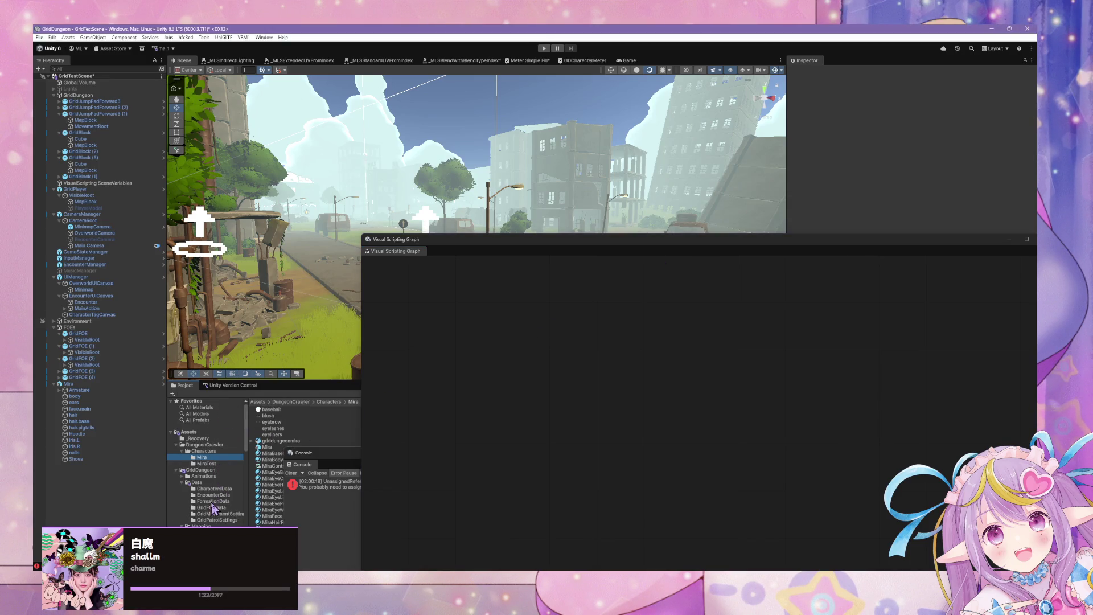
pyautogui.click(213, 489)
pyautogui.click(280, 416)
pyautogui.click(281, 410)
pyautogui.click(281, 416)
pyautogui.click(281, 422)
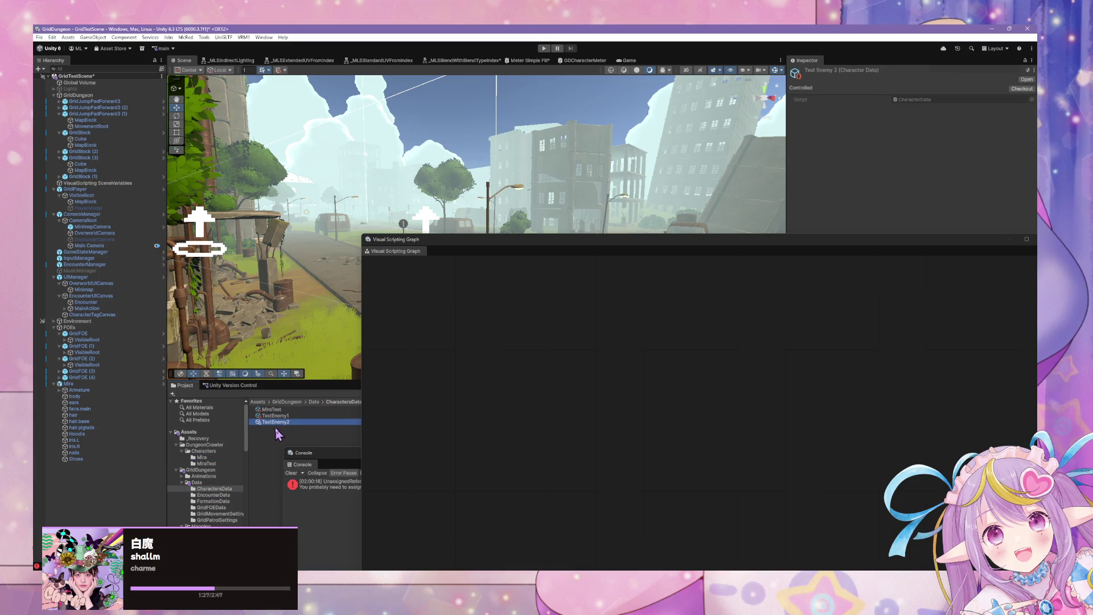
pyautogui.click(283, 416)
pyautogui.click(283, 409)
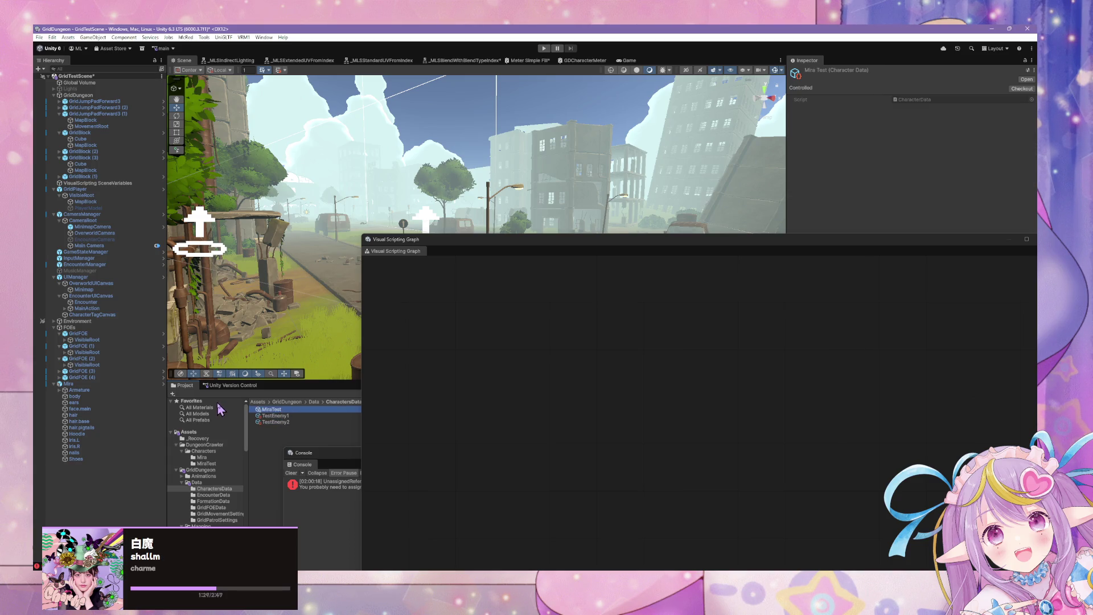
pyautogui.hotkey('alt', 'Tab')
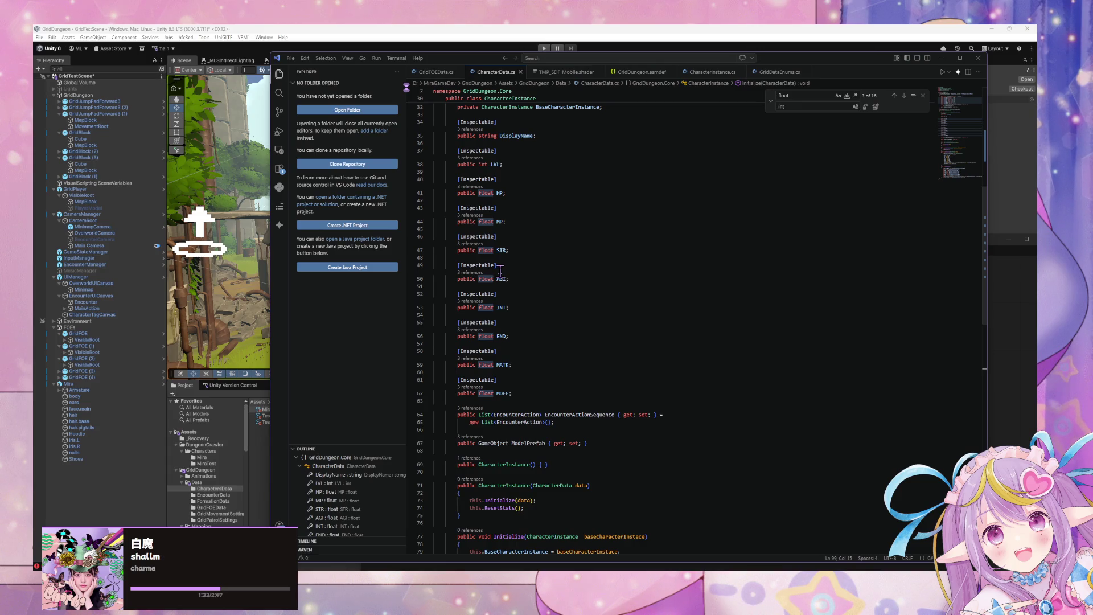
# Step: Insert a new indented empty line after line 66 in CharacterData.cs
pyautogui.click(547, 429)
pyautogui.press('Return')
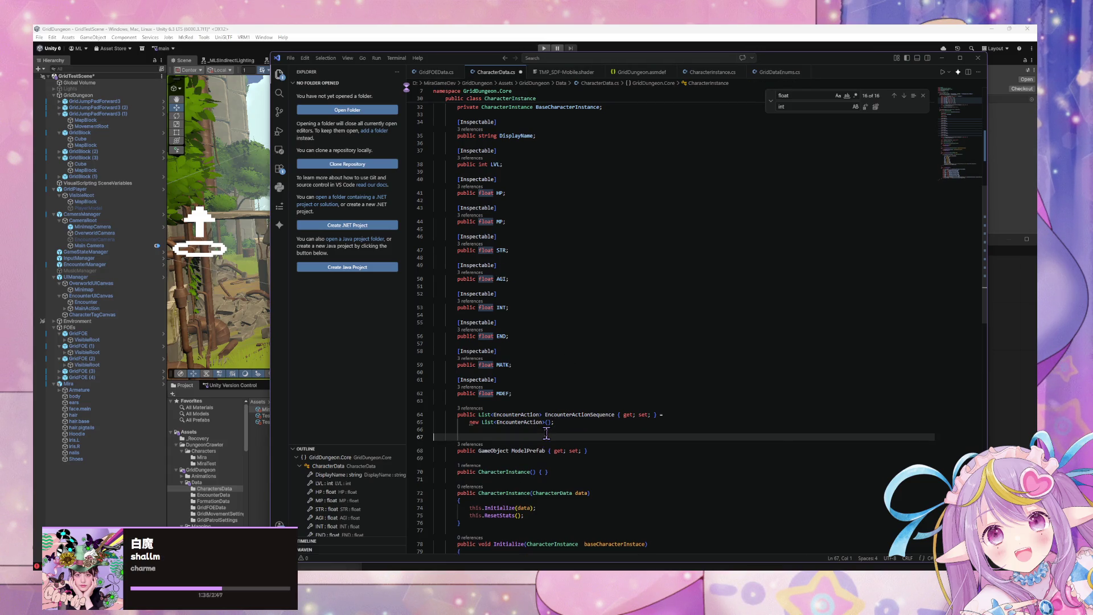
pyautogui.press('Tab')
pyautogui.scroll(4, 550, 397)
pyautogui.scroll(-5, 550, 397)
pyautogui.scroll(2, 549, 397)
pyautogui.scroll(-2, 549, 397)
pyautogui.click(551, 390)
pyautogui.scroll(6, 553, 391)
pyautogui.scroll(5, 551, 391)
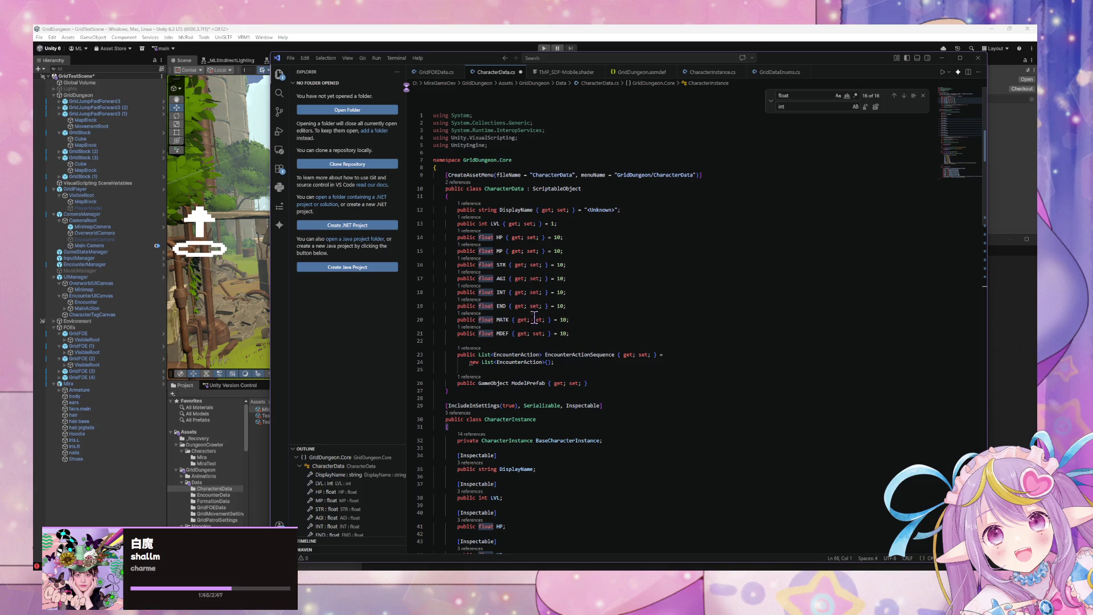
# Step: Remove { get; set; } from EncounterActionSequence and ModelPrefab, leaving plain fields
pyautogui.moveTo(658, 355)
pyautogui.mouseDown()
pyautogui.moveTo(617, 355)
pyautogui.moveTo(550, 383)
pyautogui.mouseUp()
pyautogui.press('BackSpace')
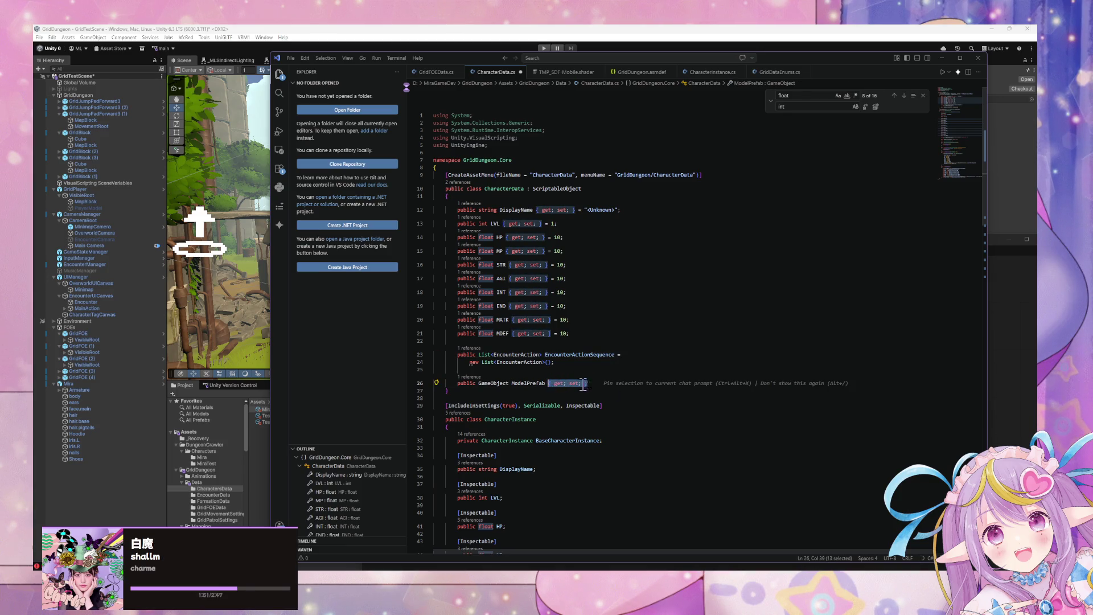
pyautogui.press('BackSpace')
pyautogui.press('BackSpace')
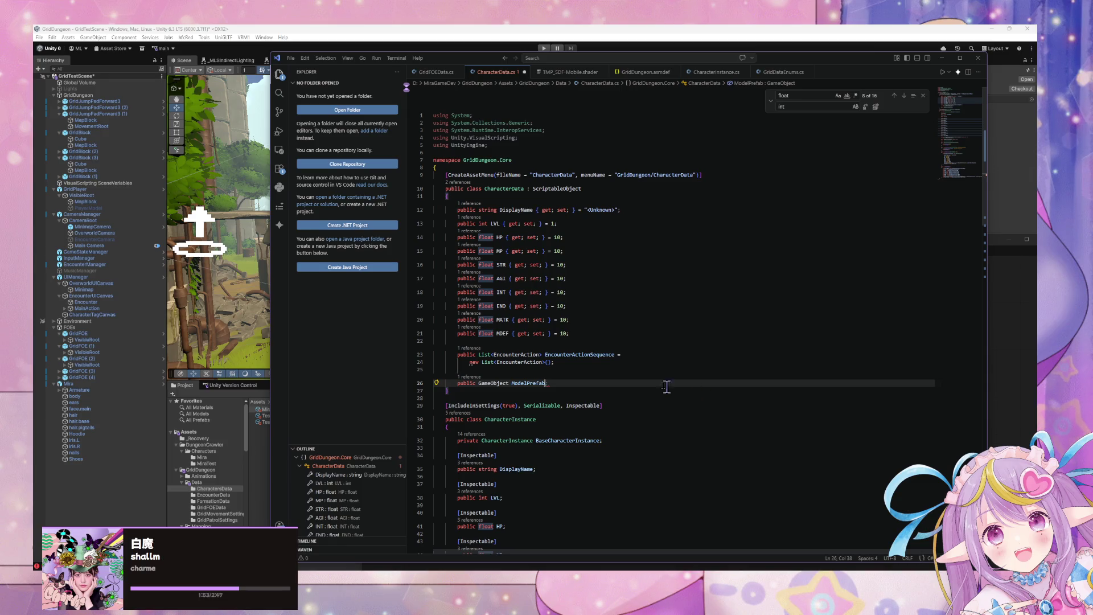
pyautogui.write(';')
pyautogui.press('BackSpace')
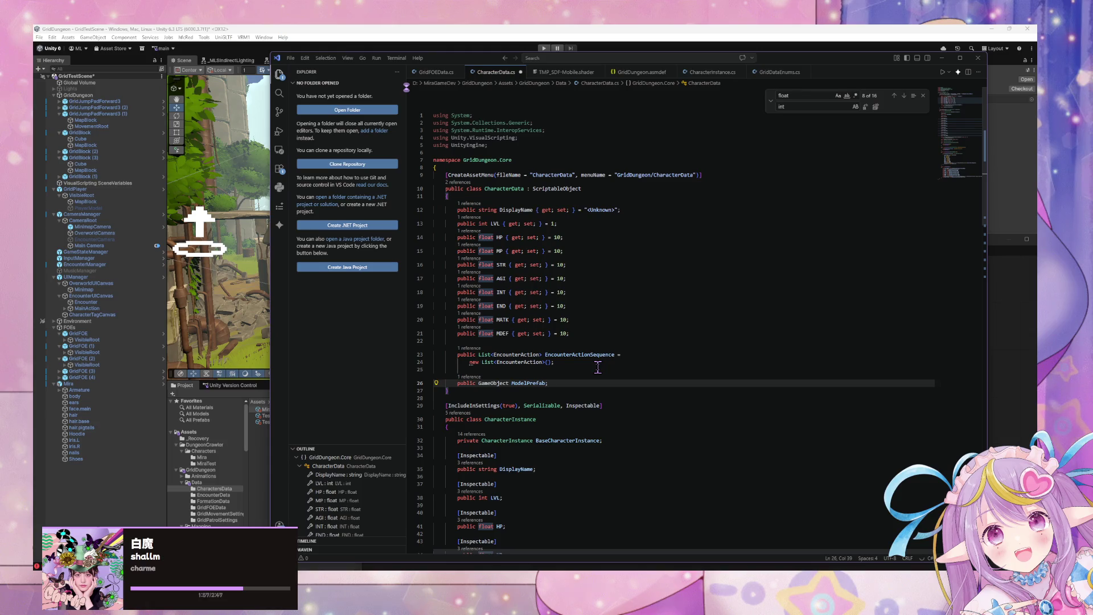
# Step: Start a multi-cursor edit with edit points on lines 13 through 17
pyautogui.keyDown('alt'); pyautogui.click(542, 223); pyautogui.keyUp('alt')
pyautogui.keyDown('alt'); pyautogui.click(543, 237); pyautogui.keyUp('alt')
pyautogui.keyDown('alt'); pyautogui.click(543, 250); pyautogui.keyUp('alt')
pyautogui.keyDown('alt'); pyautogui.click(545, 264); pyautogui.keyUp('alt')
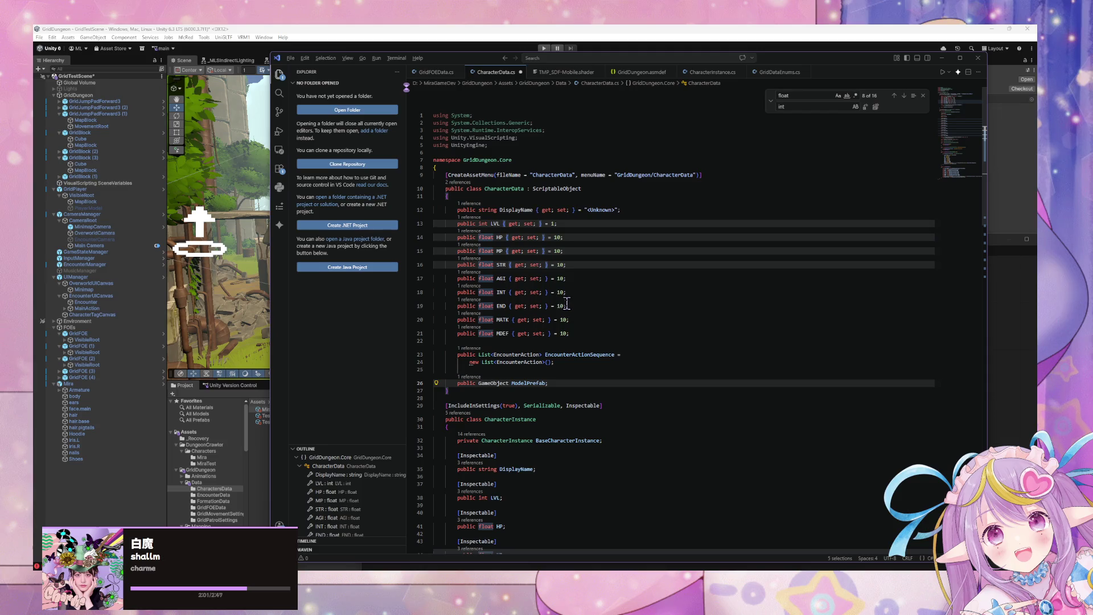
pyautogui.keyDown('alt'); pyautogui.click(546, 278); pyautogui.keyUp('alt')
# Step: Place cursors on lines 21 up to 13 and delete get; set; from LVL through MDEF
pyautogui.keyDown('alt'); pyautogui.click(548, 292); pyautogui.keyUp('alt')
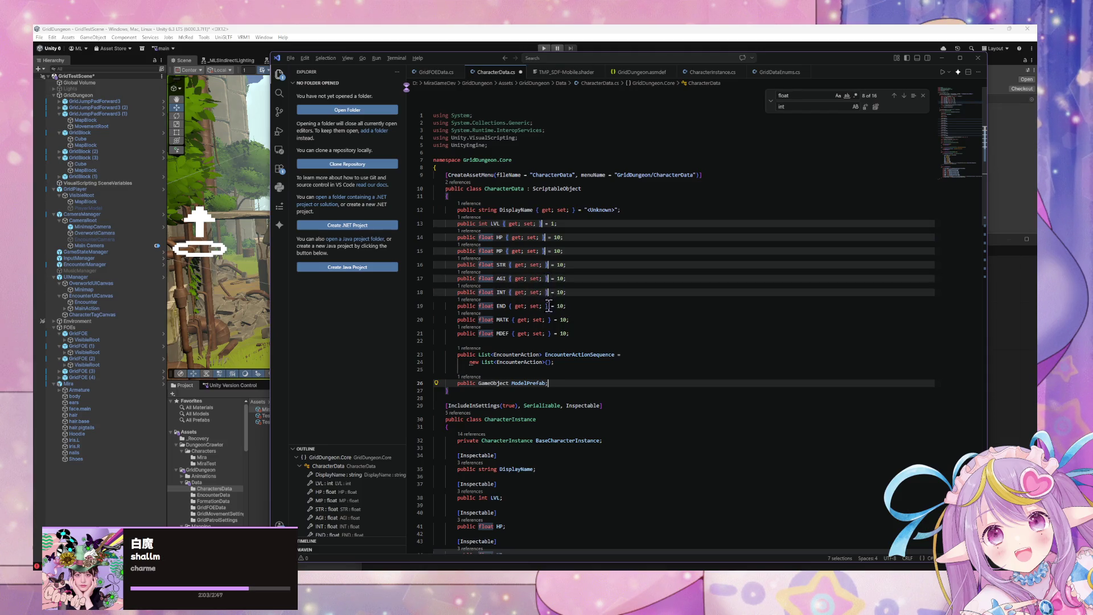
pyautogui.click(549, 333)
pyautogui.keyDown('alt'); pyautogui.click(550, 319); pyautogui.keyUp('alt')
pyautogui.keyDown('alt'); pyautogui.click(548, 306); pyautogui.keyUp('alt')
pyautogui.keyDown('alt'); pyautogui.click(547, 292); pyautogui.keyUp('alt')
pyautogui.keyDown('alt'); pyautogui.click(548, 279); pyautogui.keyUp('alt')
pyautogui.keyDown('alt'); pyautogui.click(548, 265); pyautogui.keyUp('alt')
pyautogui.keyDown('alt'); pyautogui.click(545, 251); pyautogui.keyUp('alt')
pyautogui.keyDown('alt'); pyautogui.click(544, 237); pyautogui.keyUp('alt')
pyautogui.keyDown('alt'); pyautogui.click(543, 224); pyautogui.keyUp('alt')
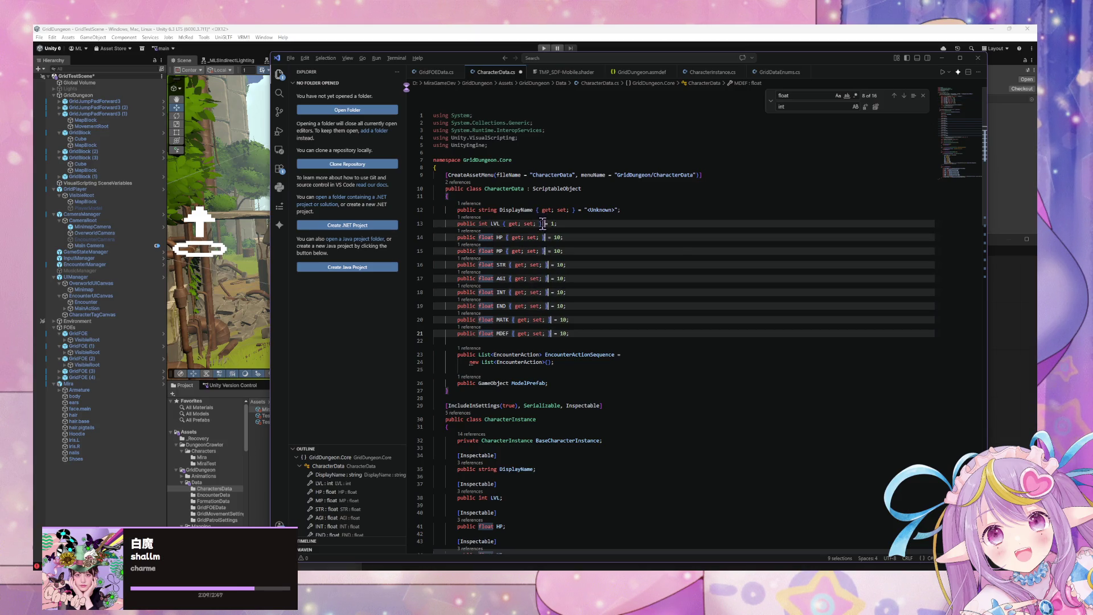
pyautogui.press('BackSpace')
pyautogui.press('BackSpace')
pyautogui.press('BackSpace')
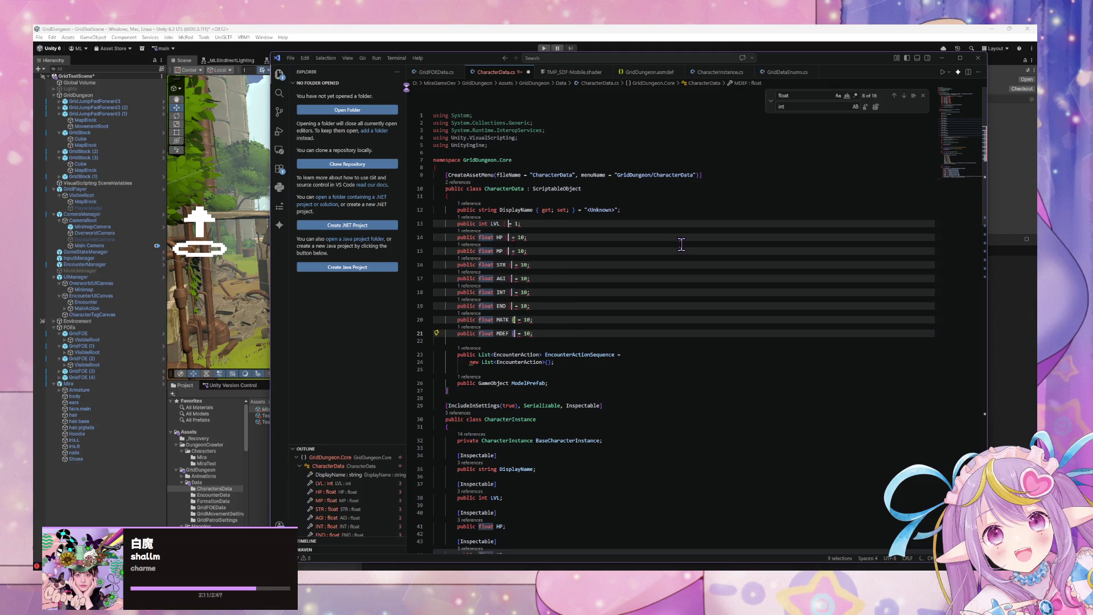
pyautogui.press('BackSpace')
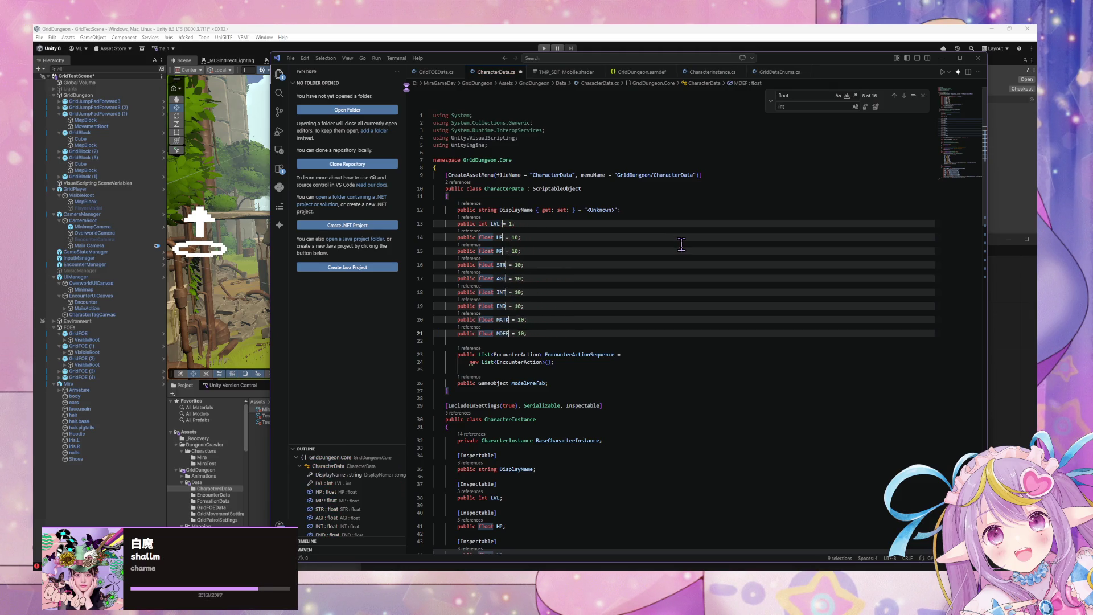
# Step: Dismiss the command palette and return to Unity so it recompiles the scripts
pyautogui.hotkey('ctrl', 'shift', 'p')
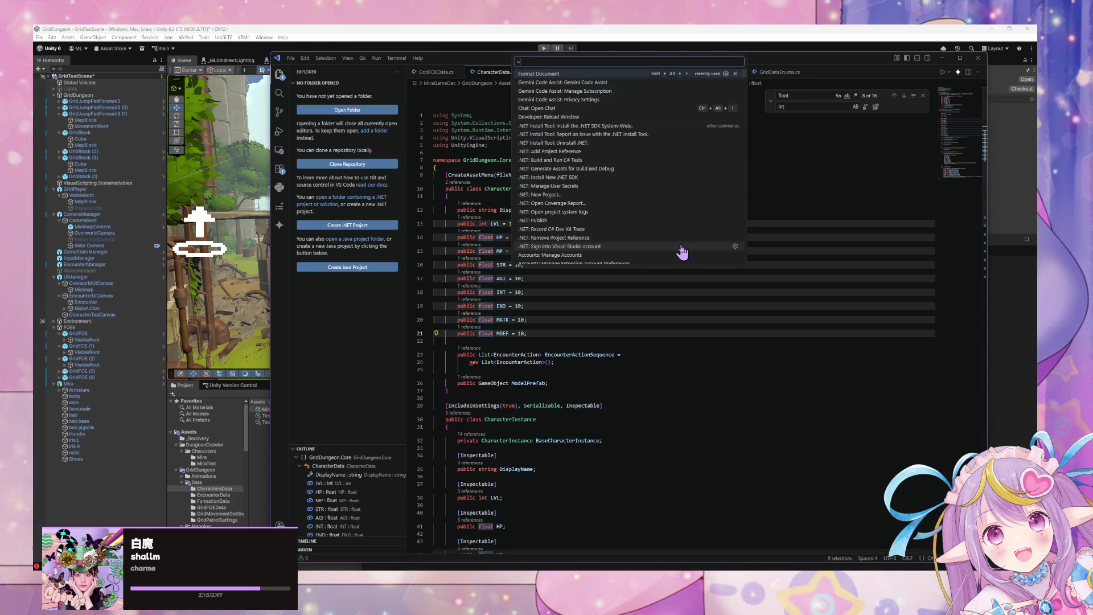
pyautogui.press('Escape')
pyautogui.click(603, 354)
pyautogui.click(568, 29)
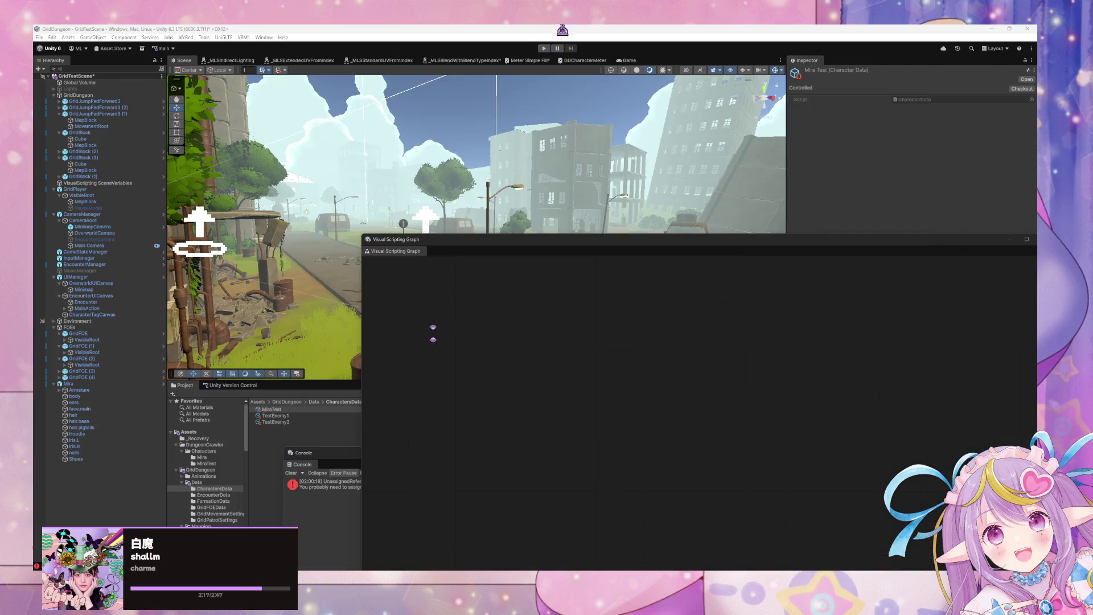
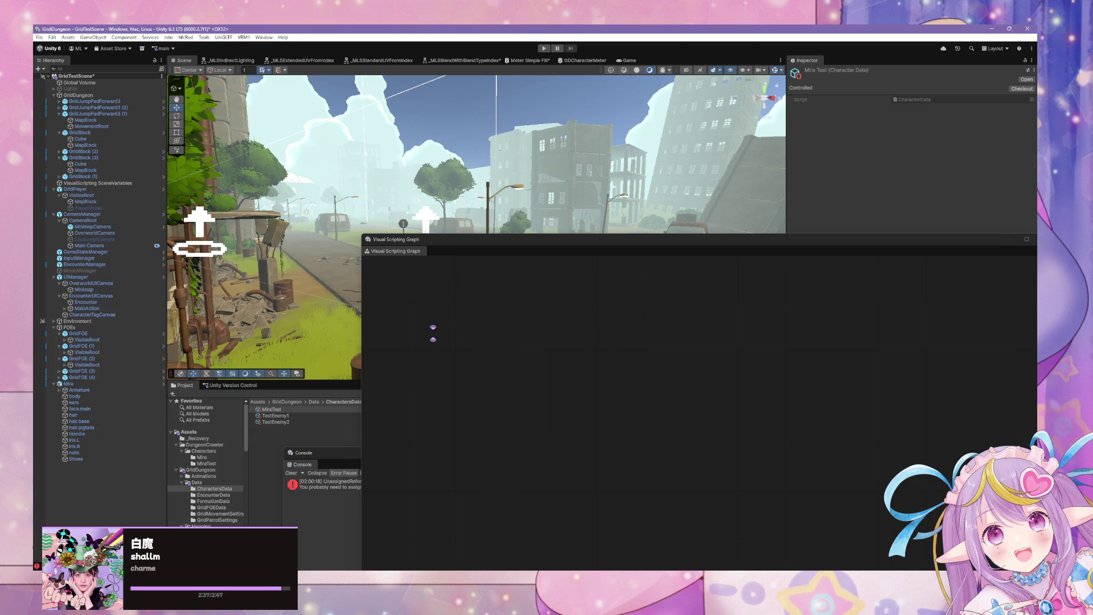
# Step: Move the Visual Scripting Graph window aside, check TestEnemy1 and TestEnemy2, and return to MiraTest's character data
pyautogui.click(272, 410)
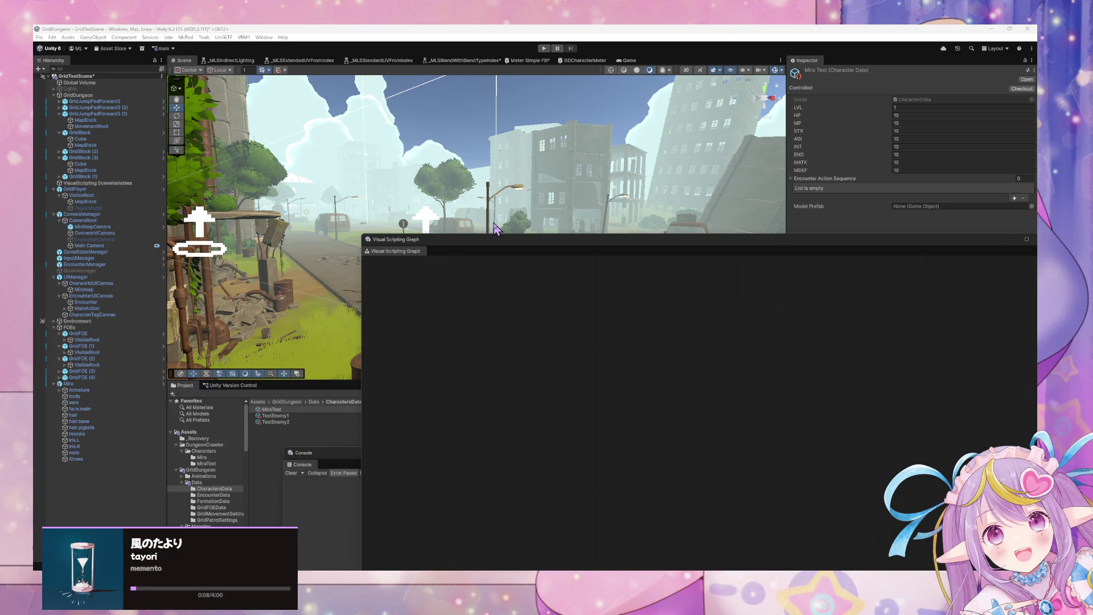
pyautogui.moveTo(500, 249); pyautogui.dragTo(617, 275)
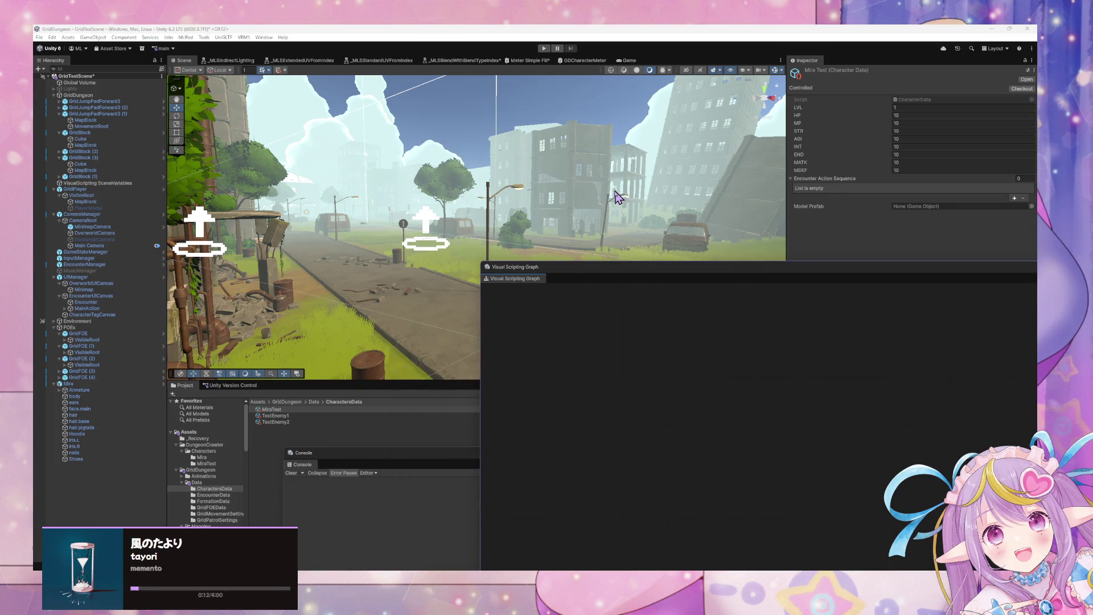
pyautogui.click(285, 416)
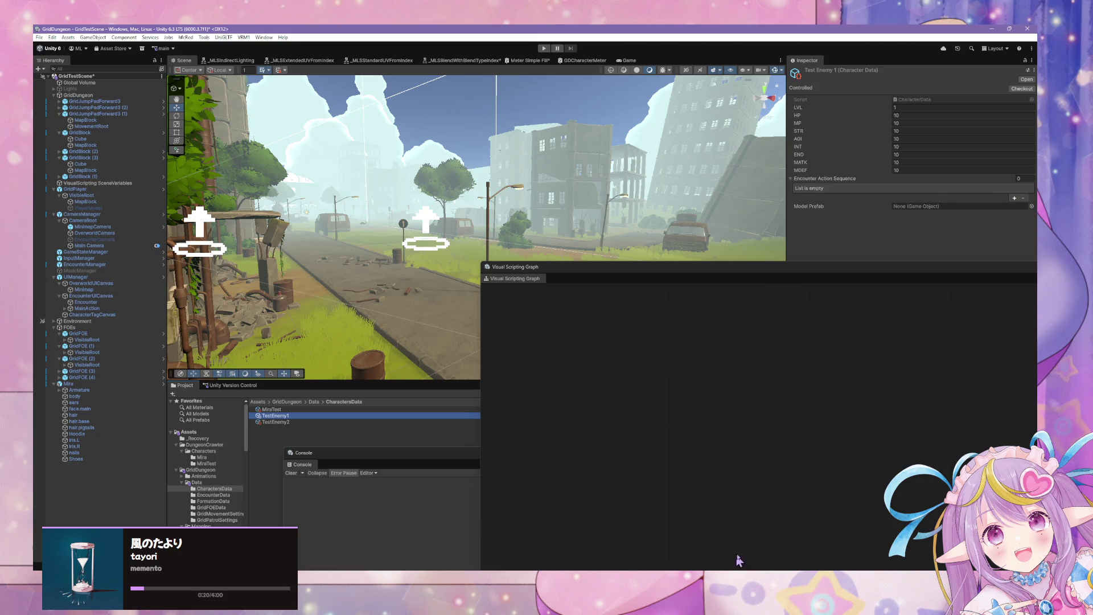
pyautogui.moveTo(777, 575)
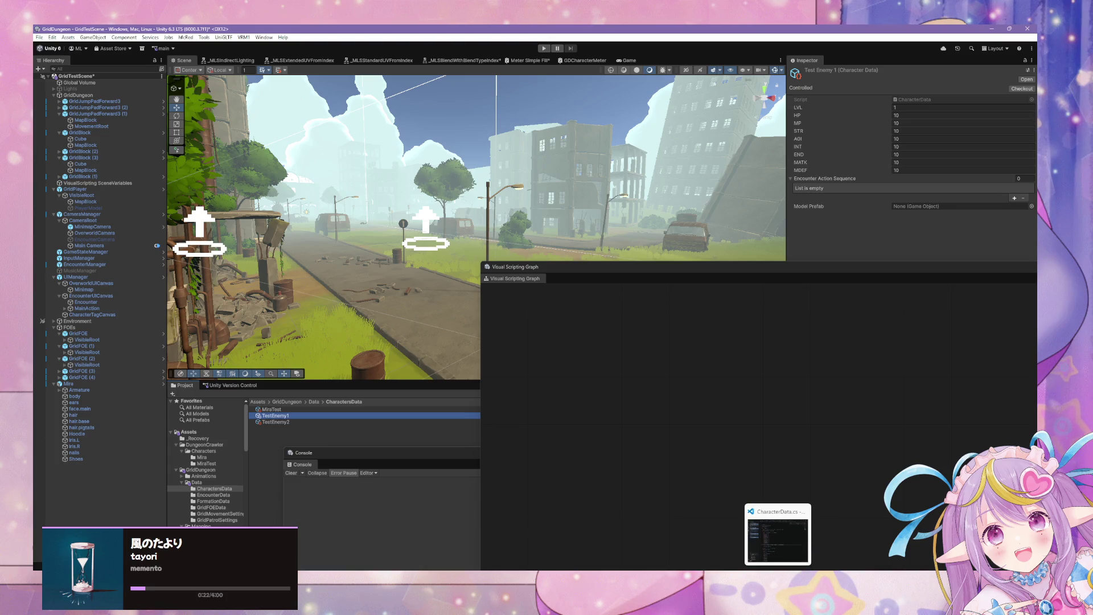
pyautogui.click(316, 422)
pyautogui.press('Up')
pyautogui.press('Up')
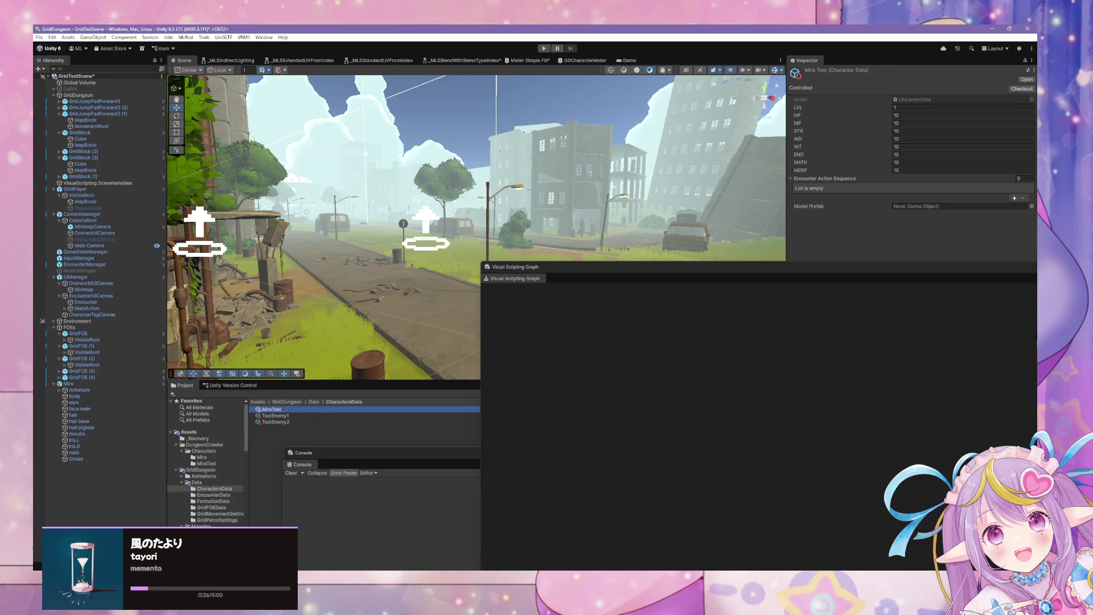
# Step: Set Mira Test's Model Prefab to the MiraTest prefab asset from the picker's Assets list
pyautogui.click(1032, 207)
pyautogui.write('mira')
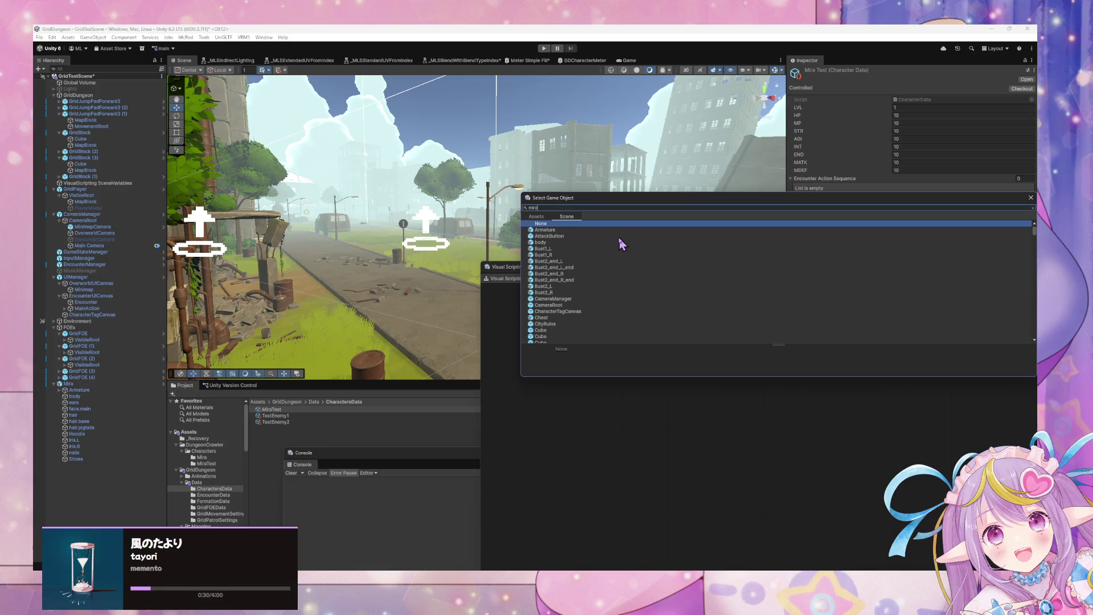
pyautogui.doubleClick(555, 234)
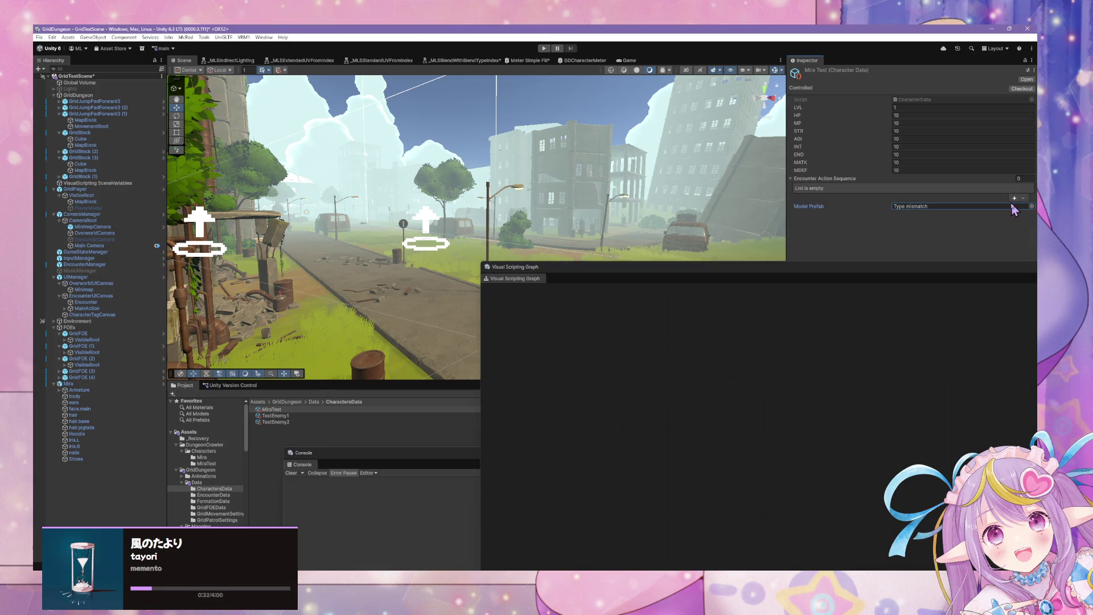
pyautogui.click(1032, 208)
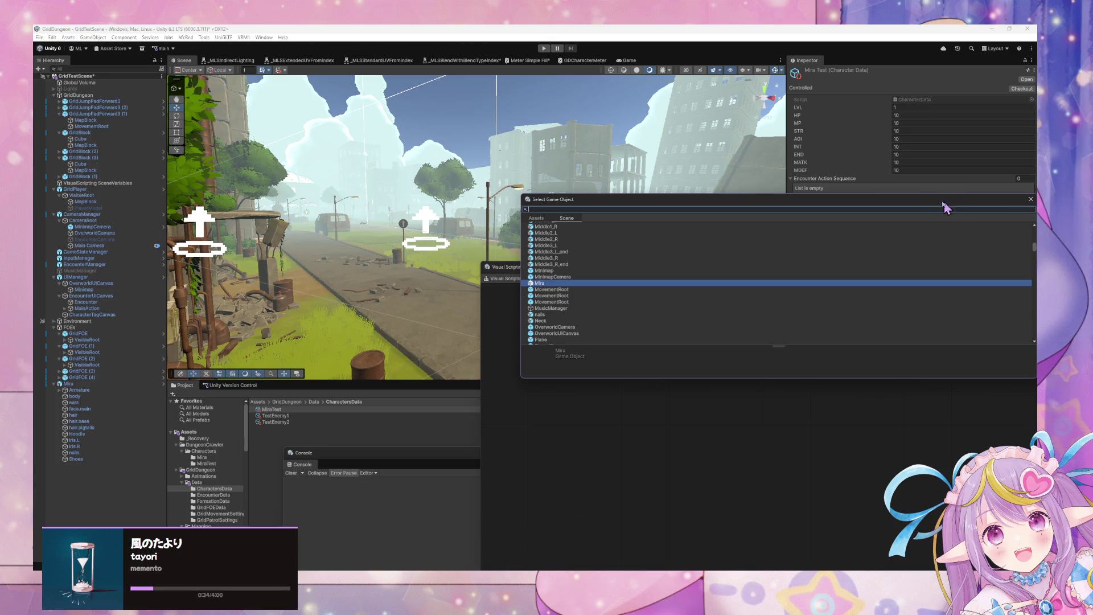
pyautogui.click(536, 218)
pyautogui.write('mira te')
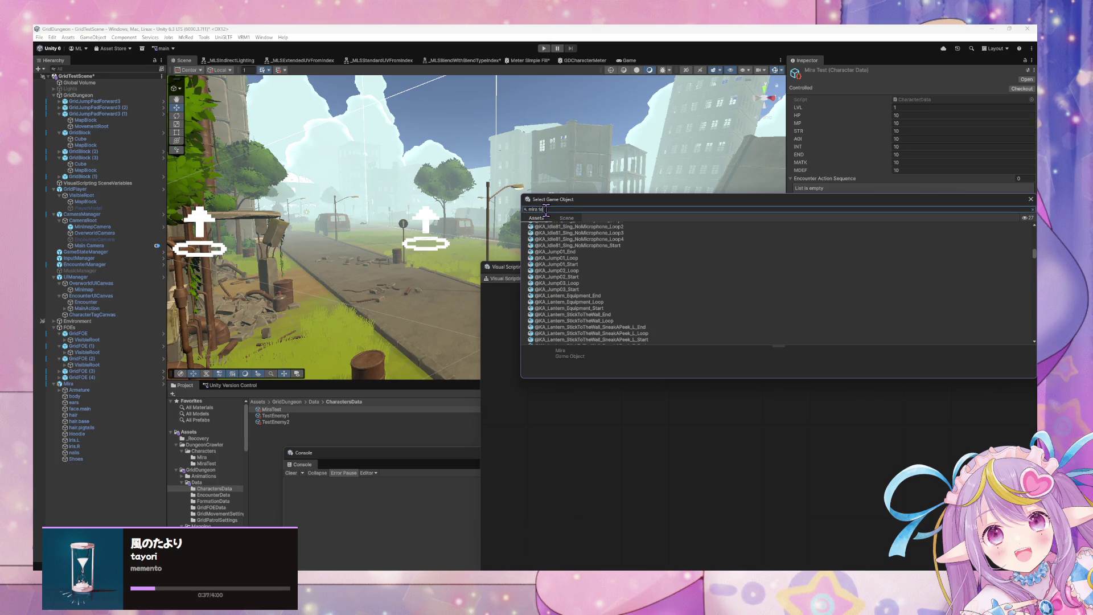
pyautogui.write('st')
pyautogui.doubleClick(550, 233)
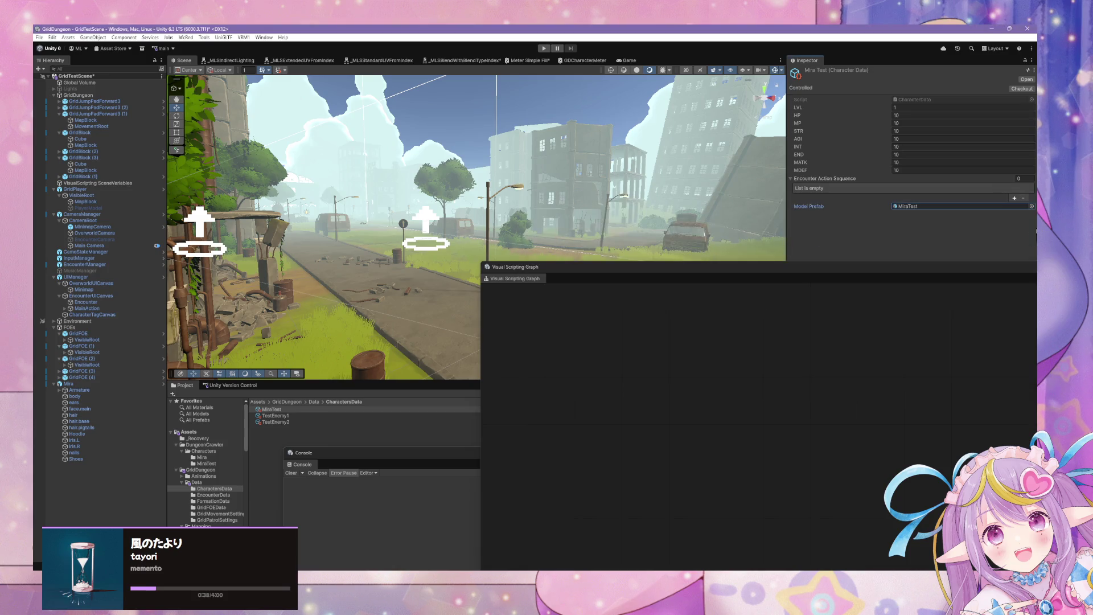
pyautogui.click(305, 418)
pyautogui.press('Up')
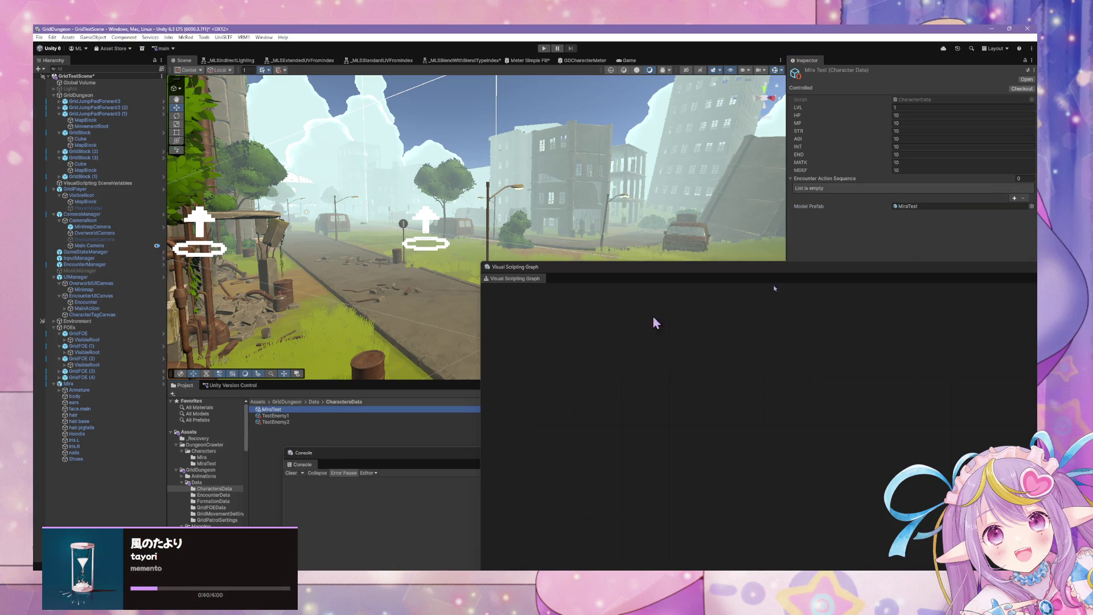
pyautogui.click(1031, 206)
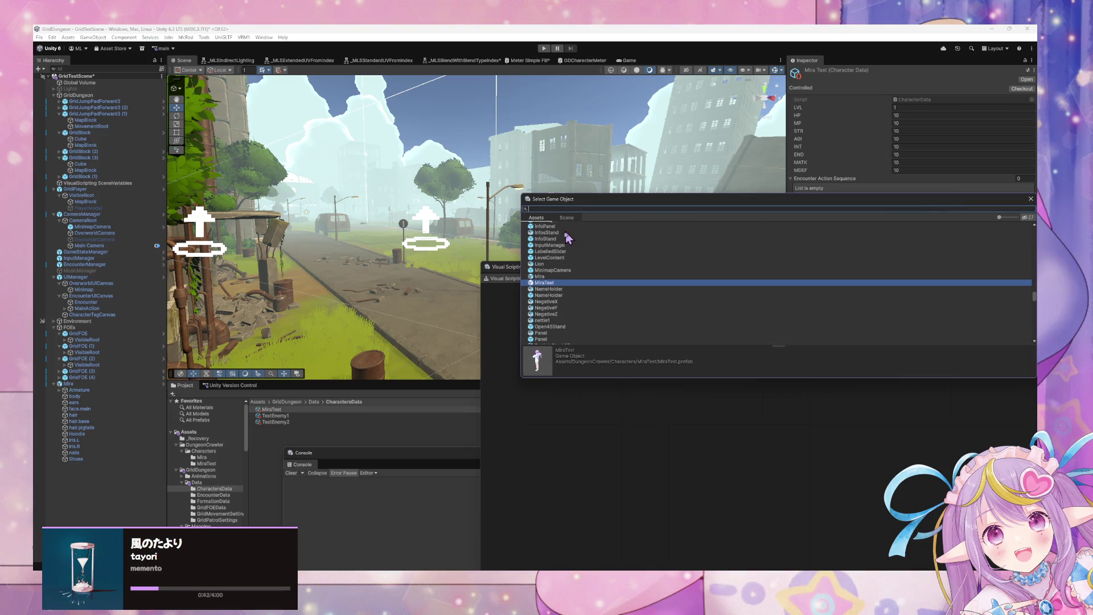
pyautogui.doubleClick(550, 282)
# Step: Start choosing Test Enemy 1's Model Prefab by browsing to the Prefabs/Characters folder
pyautogui.click(276, 416)
pyautogui.click(1032, 206)
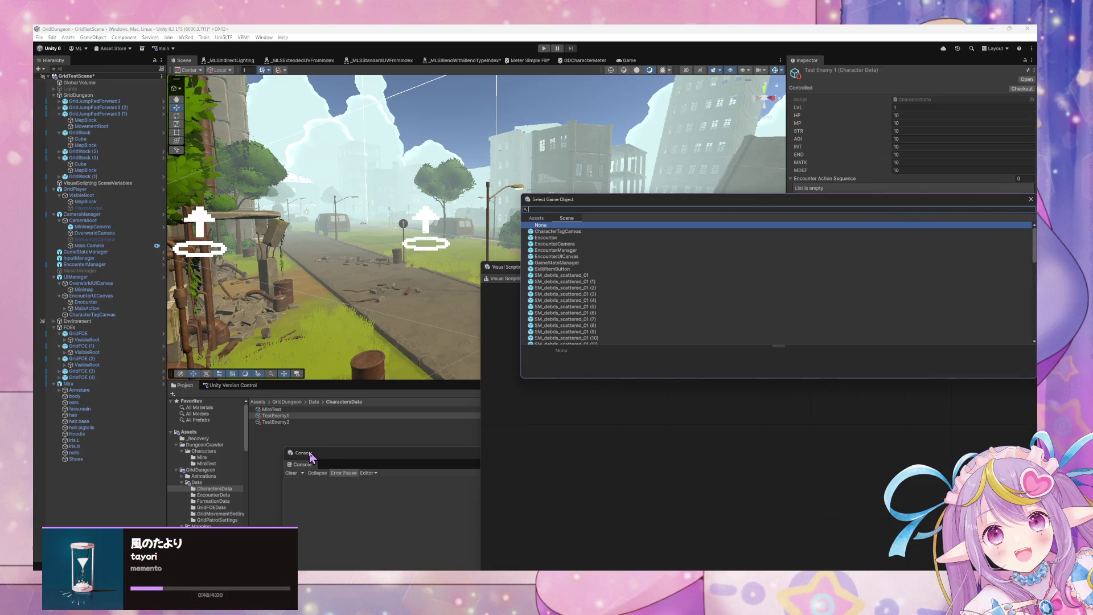
pyautogui.press('BackSpace')
pyautogui.press('BackSpace')
pyautogui.scroll(-5, 223, 470)
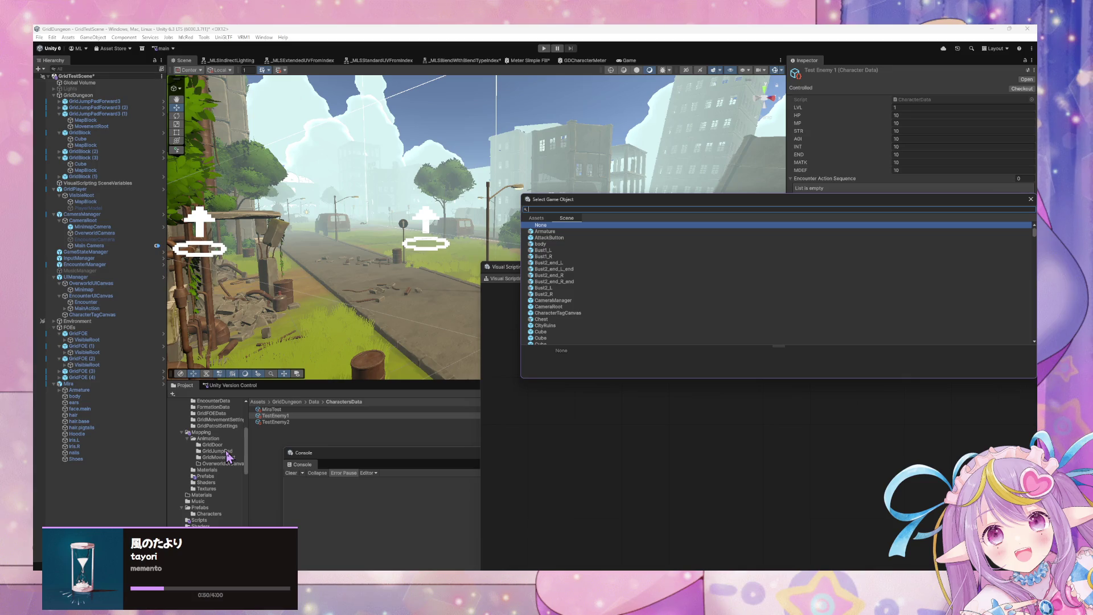
pyautogui.scroll(-1, 228, 455)
pyautogui.click(208, 490)
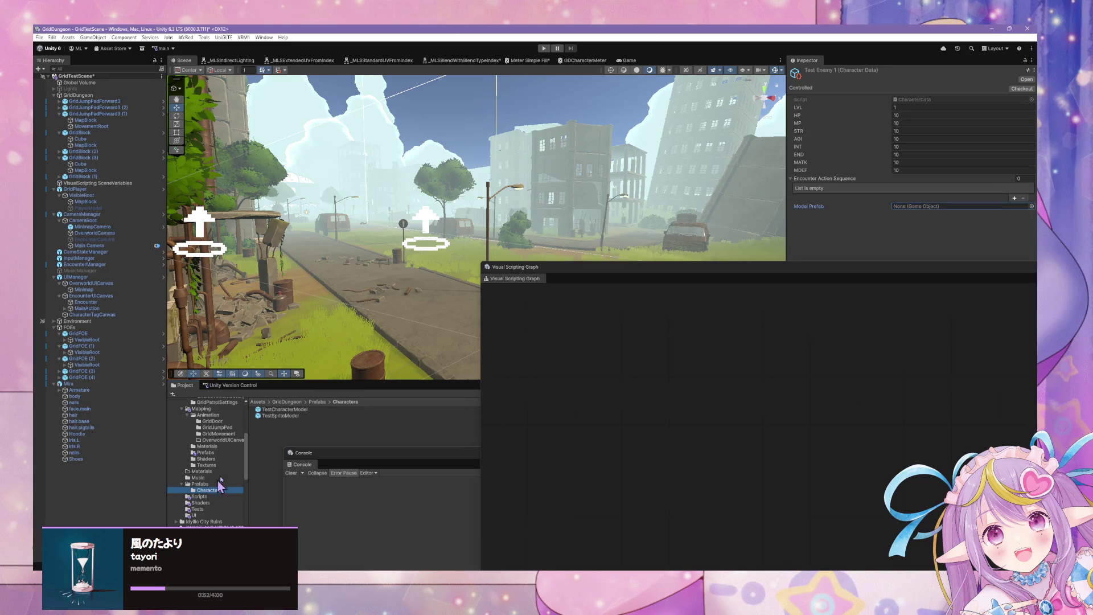
# Step: Inspect TestCharacterModel, then open the TestSpriteModel prefab in Prefab Mode
pyautogui.click(306, 410)
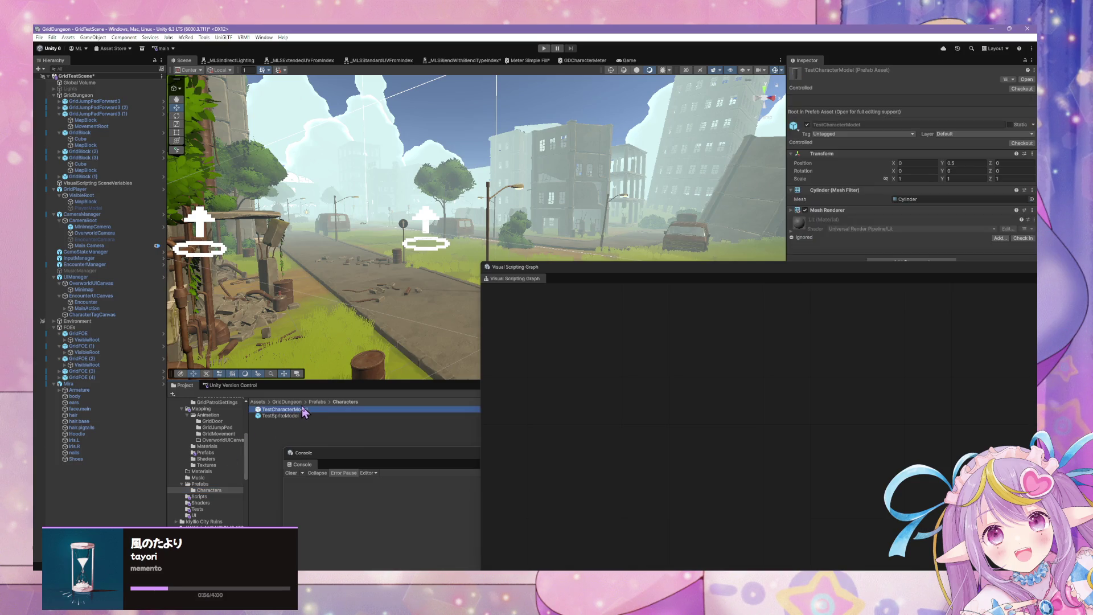
pyautogui.click(326, 416)
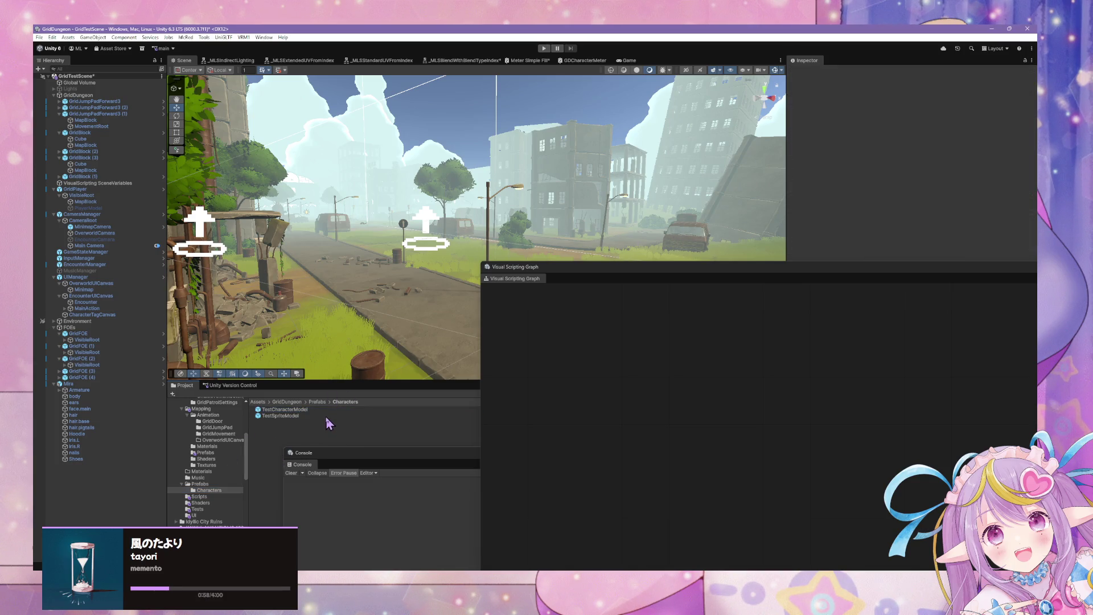
pyautogui.click(1027, 79)
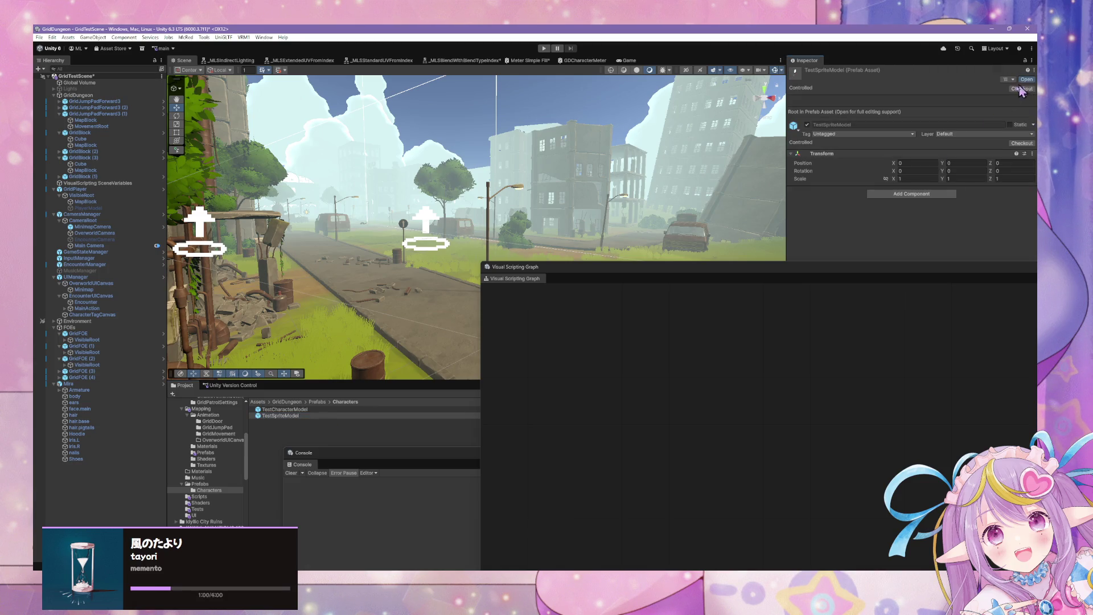
pyautogui.scroll(4, 222, 460)
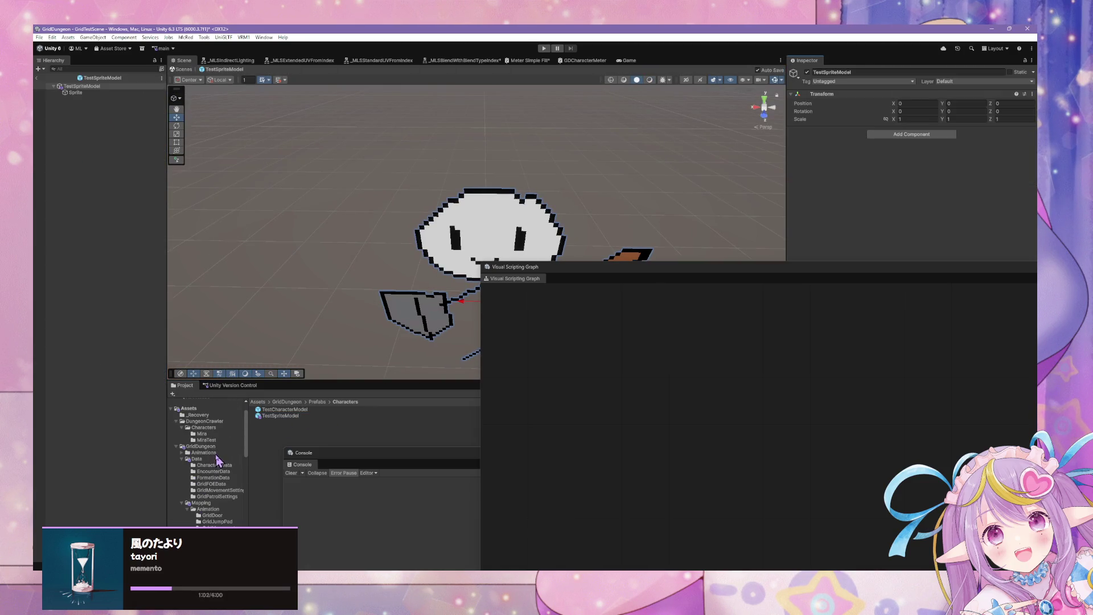
pyautogui.scroll(2, 220, 500)
pyautogui.scroll(-2, 221, 498)
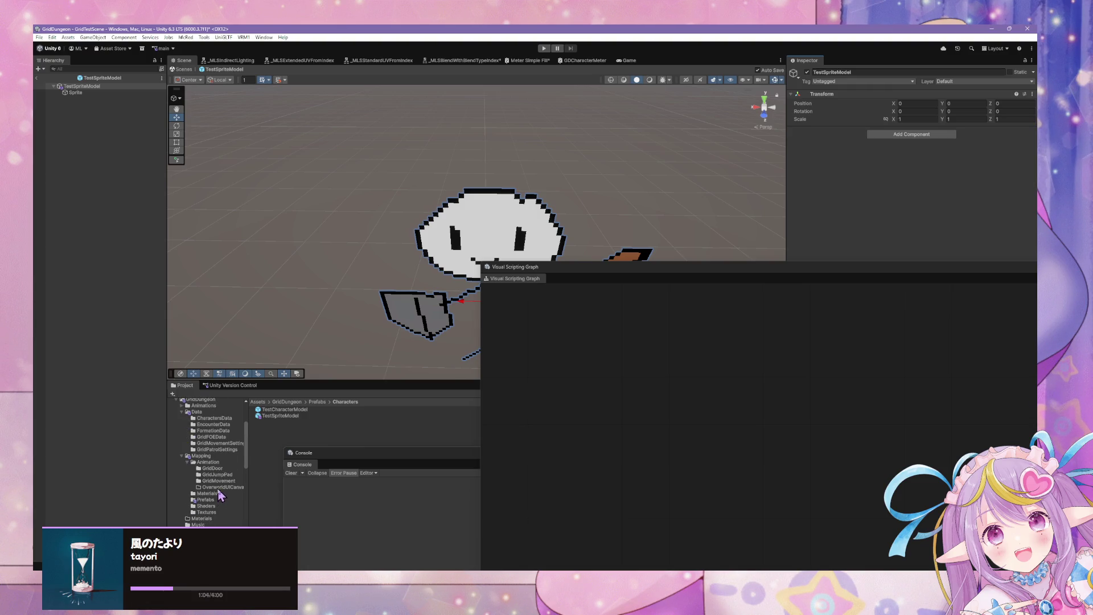
pyautogui.scroll(3, 220, 495)
# Step: Browse back to the Data/CharactersData folder and select TestEnemy1
pyautogui.click(206, 440)
pyautogui.scroll(-1, 215, 489)
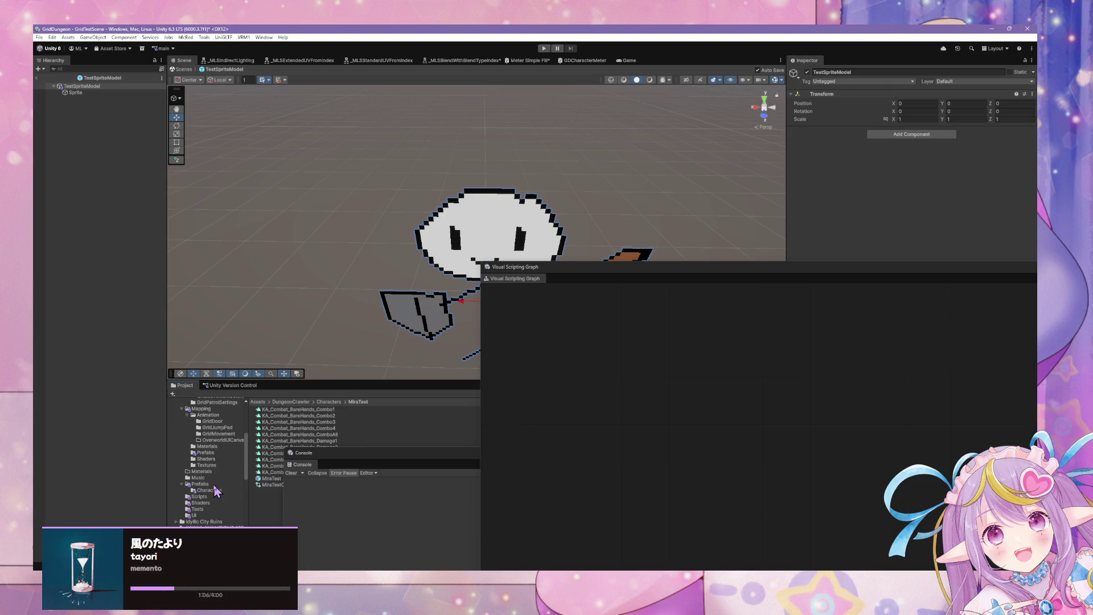
pyautogui.click(200, 483)
pyautogui.click(210, 490)
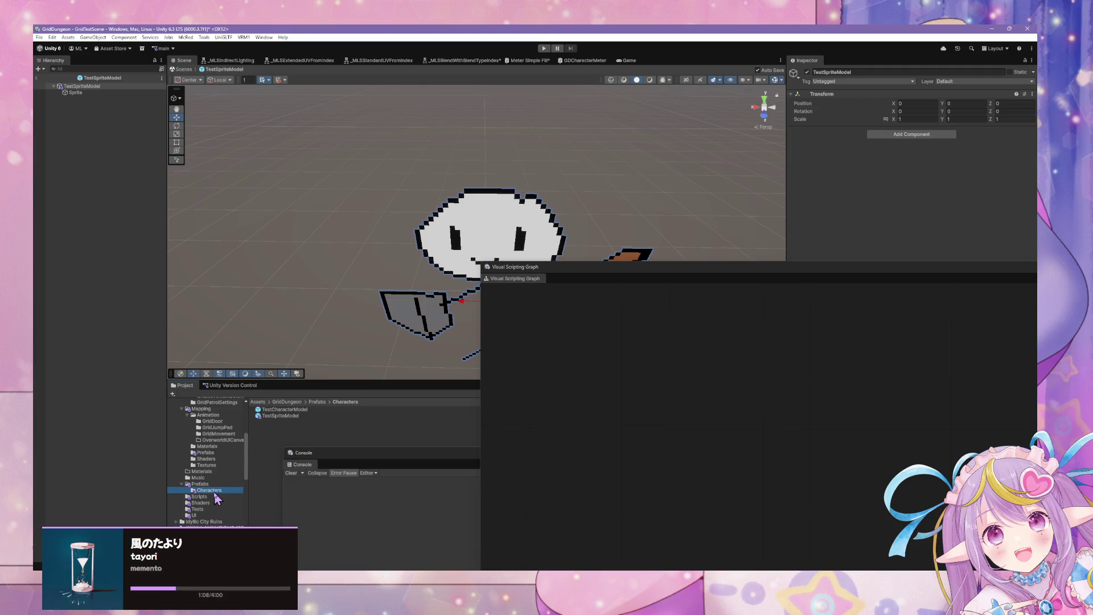
pyautogui.scroll(5, 211, 484)
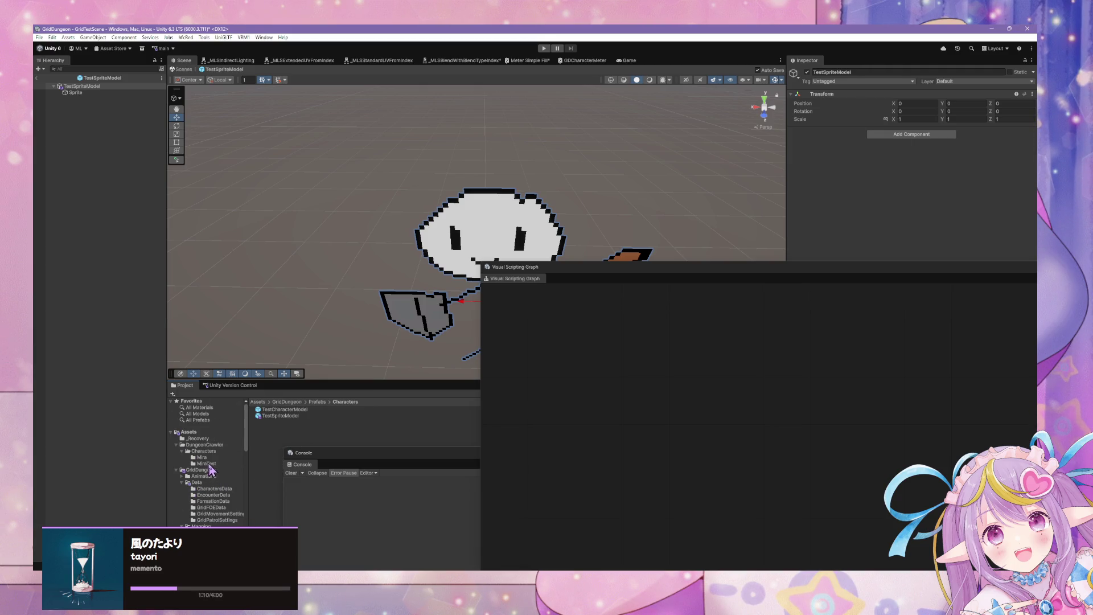
pyautogui.click(205, 458)
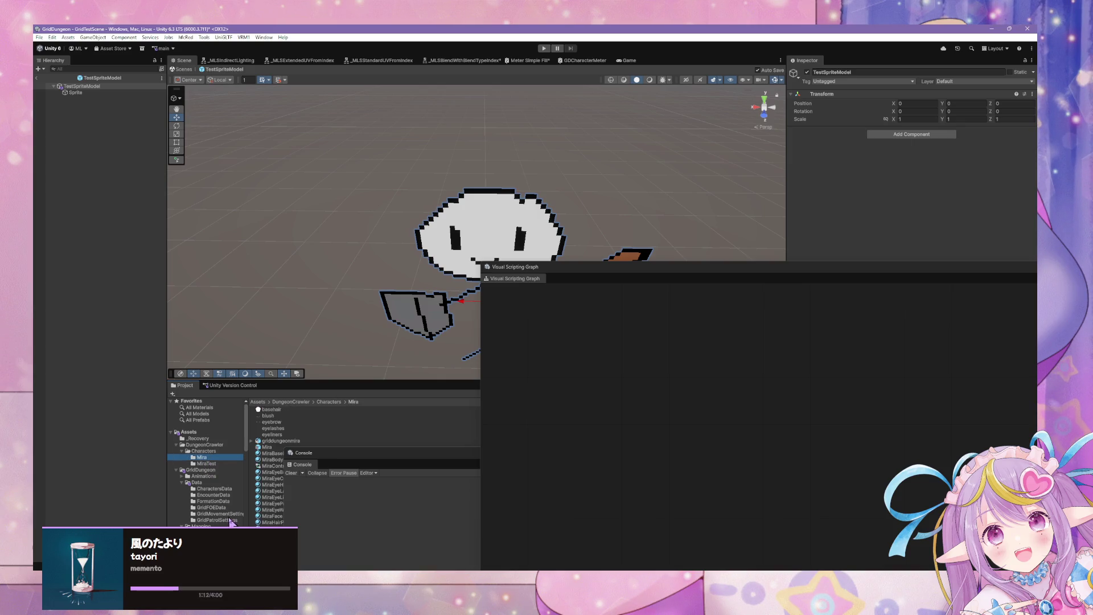
pyautogui.click(214, 489)
pyautogui.click(284, 416)
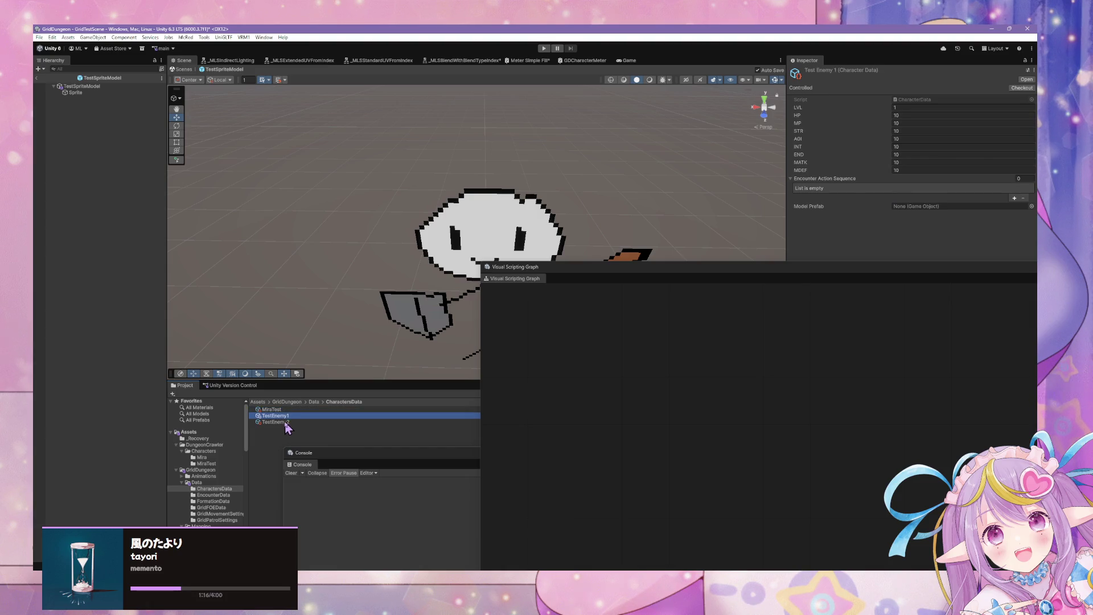
# Step: Assign TestSpriteModel as the Model Prefab for both TestEnemy1 and TestEnemy2
pyautogui.keyDown('shift'); pyautogui.click(285, 424); pyautogui.keyUp('shift')
pyautogui.click(1032, 206)
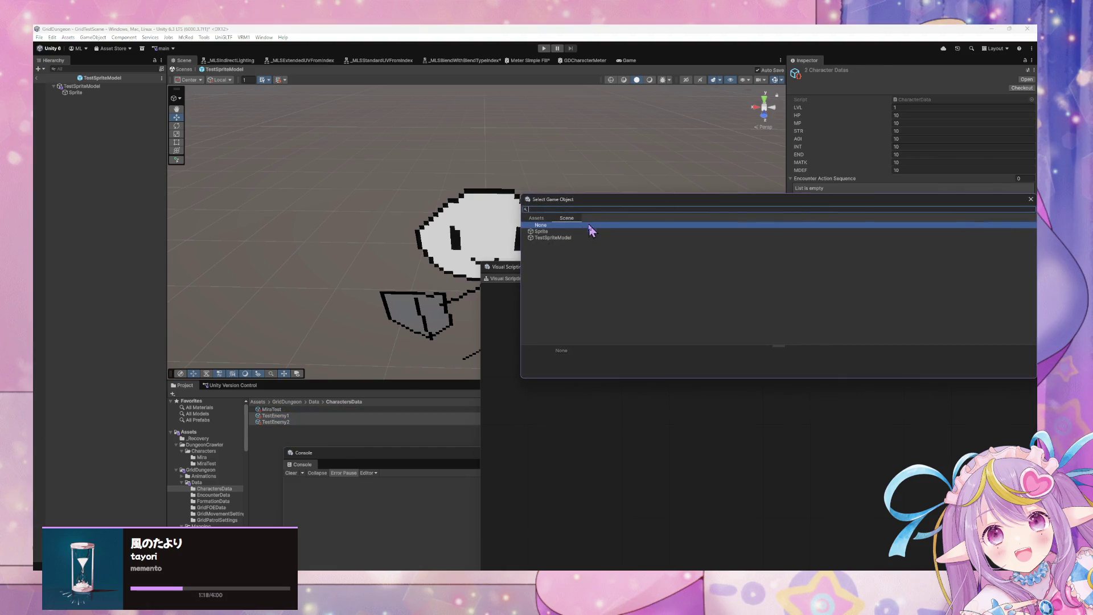
pyautogui.write('test')
pyautogui.doubleClick(562, 233)
pyautogui.moveTo(824, 288); pyautogui.dragTo(824, 381)
# Step: Give MiraTest, TestEnemy1 and TestEnemy2 an Encounter Action Sequence with Element 0 set to Attack
pyautogui.click(343, 411)
pyautogui.click(342, 422)
pyautogui.hotkey('ctrl', 'a')
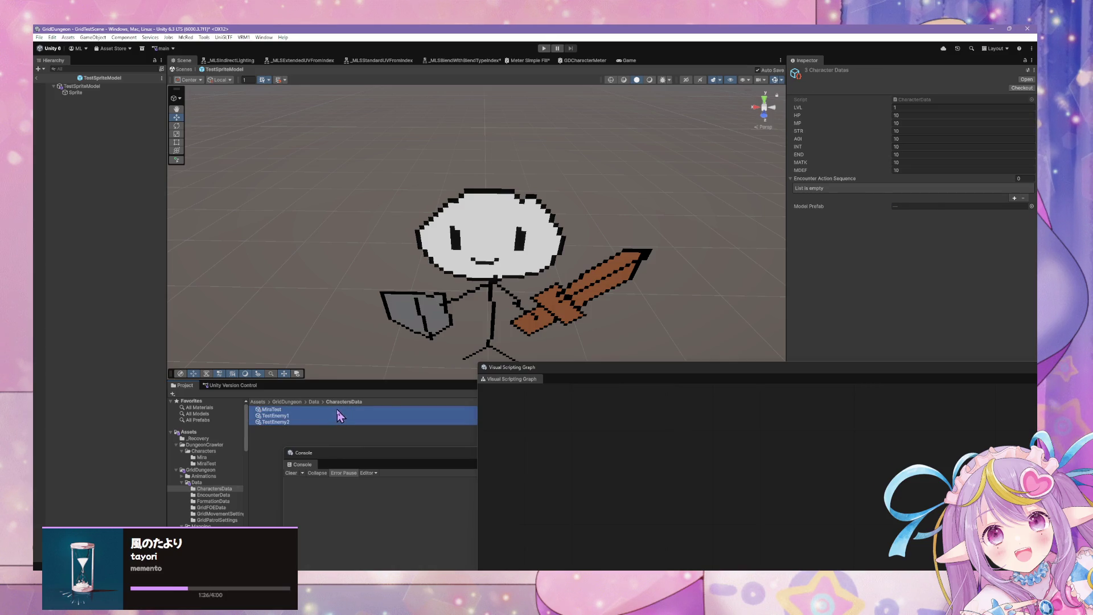
pyautogui.click(1014, 197)
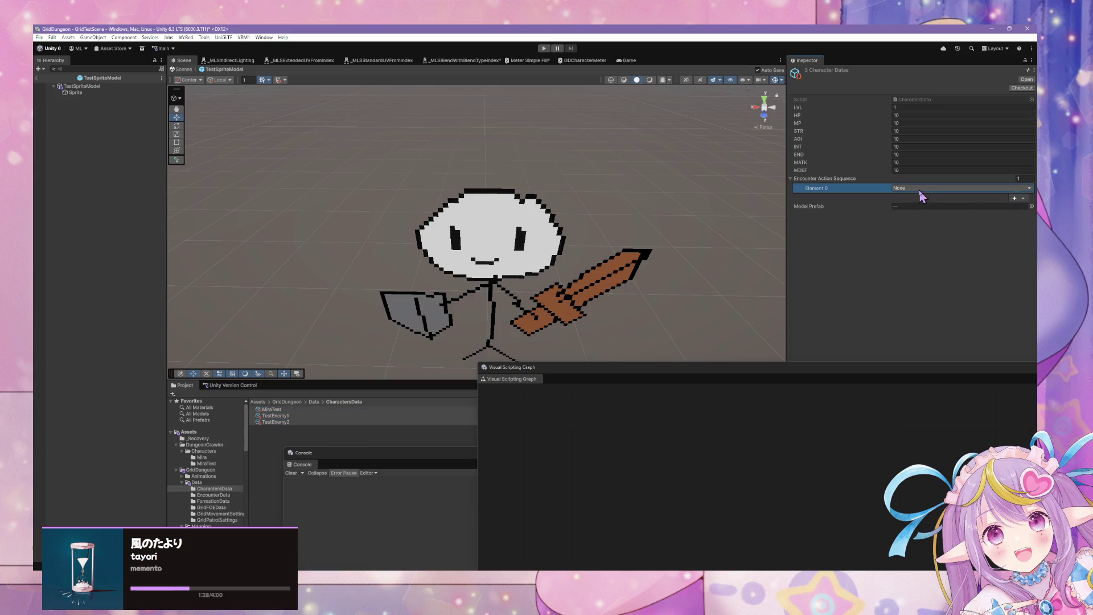
pyautogui.click(922, 188)
pyautogui.click(848, 232)
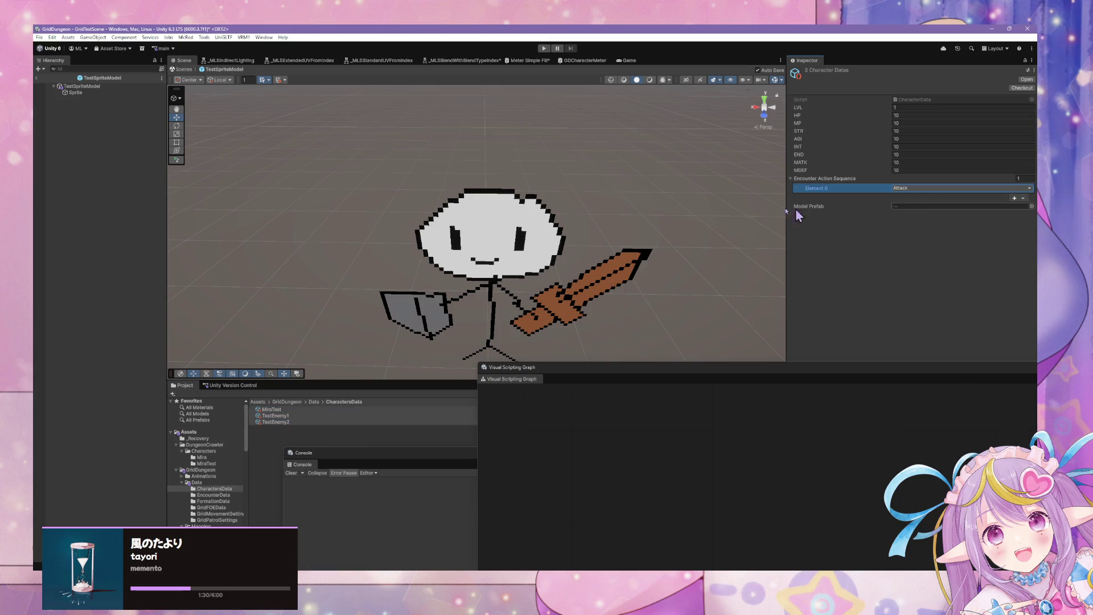
# Step: Check TestEnemy1 and TestEnemy2 individually, then exit prefab editing back to the scene
pyautogui.click(532, 171)
pyautogui.click(286, 416)
pyautogui.click(286, 422)
pyautogui.click(190, 70)
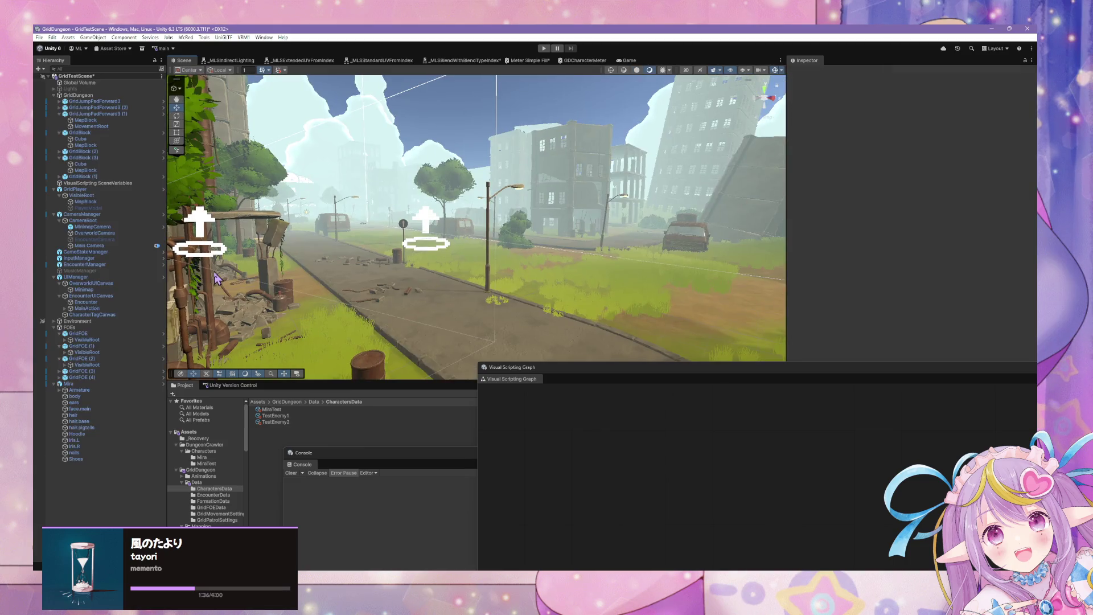
# Step: Enlarge the graph panel and view the UIManager, Mira and GridPlayer graphs in a floating window
pyautogui.moveTo(556, 364)
pyautogui.mouseDown()
pyautogui.moveTo(568, 349)
pyautogui.moveTo(563, 176)
pyautogui.mouseUp()
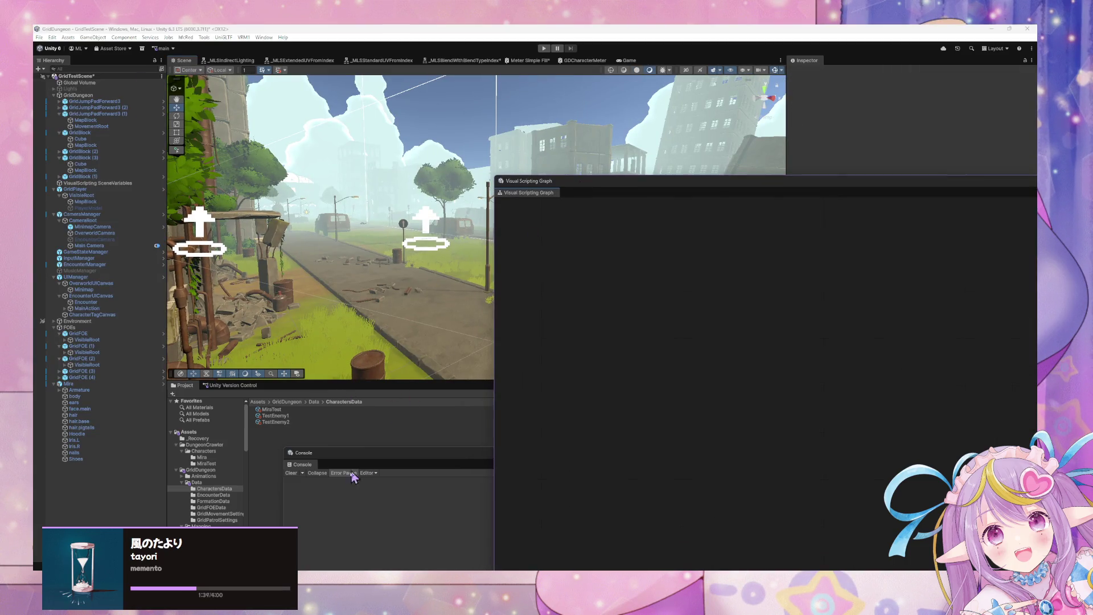
pyautogui.click(101, 302)
pyautogui.click(113, 278)
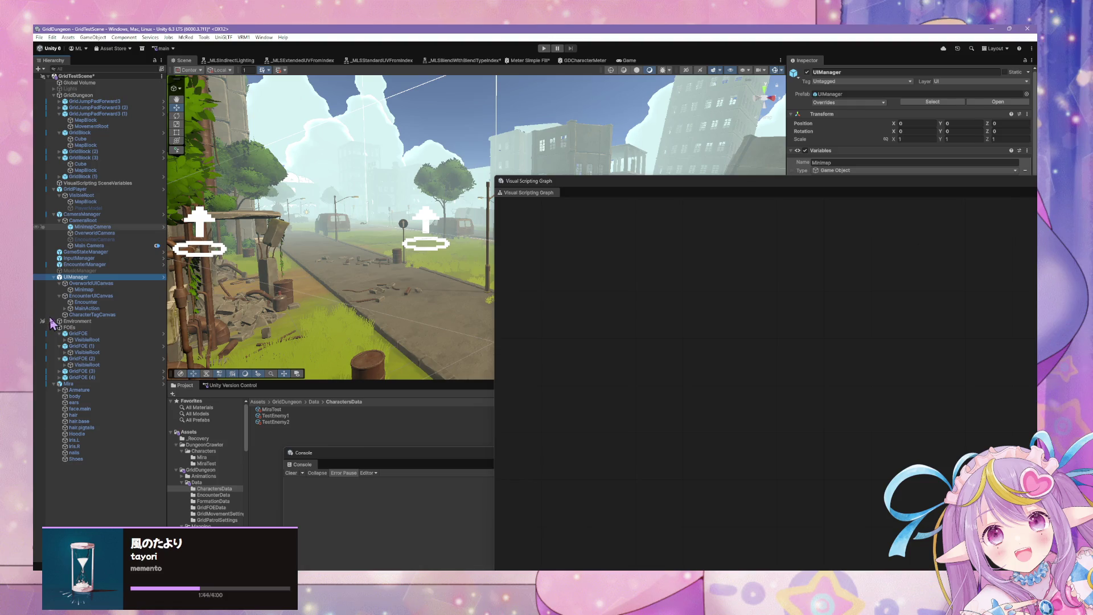
pyautogui.click(90, 383)
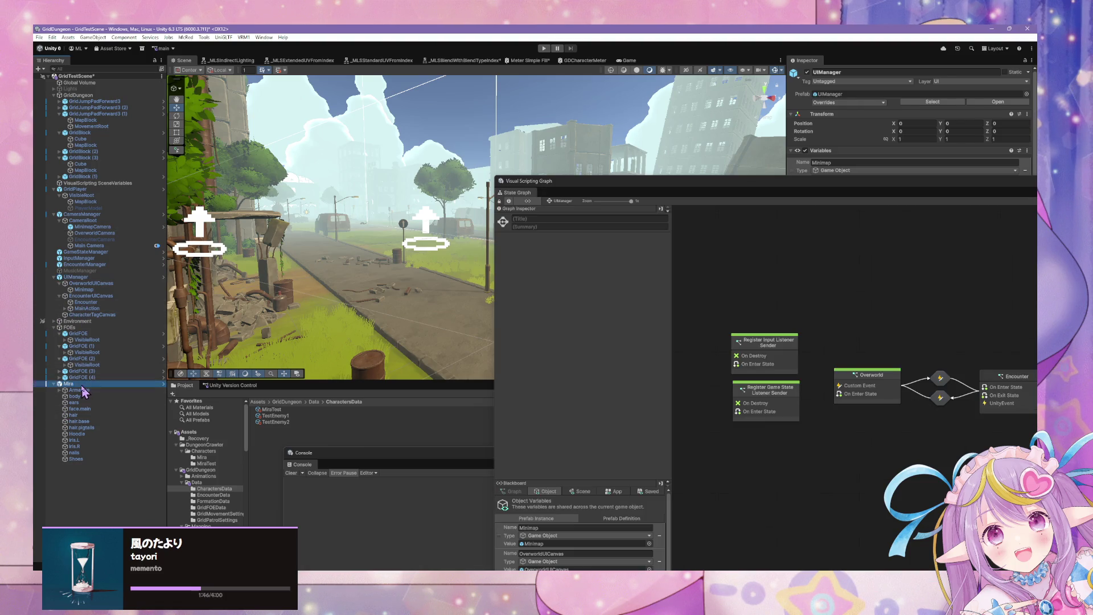
pyautogui.click(83, 189)
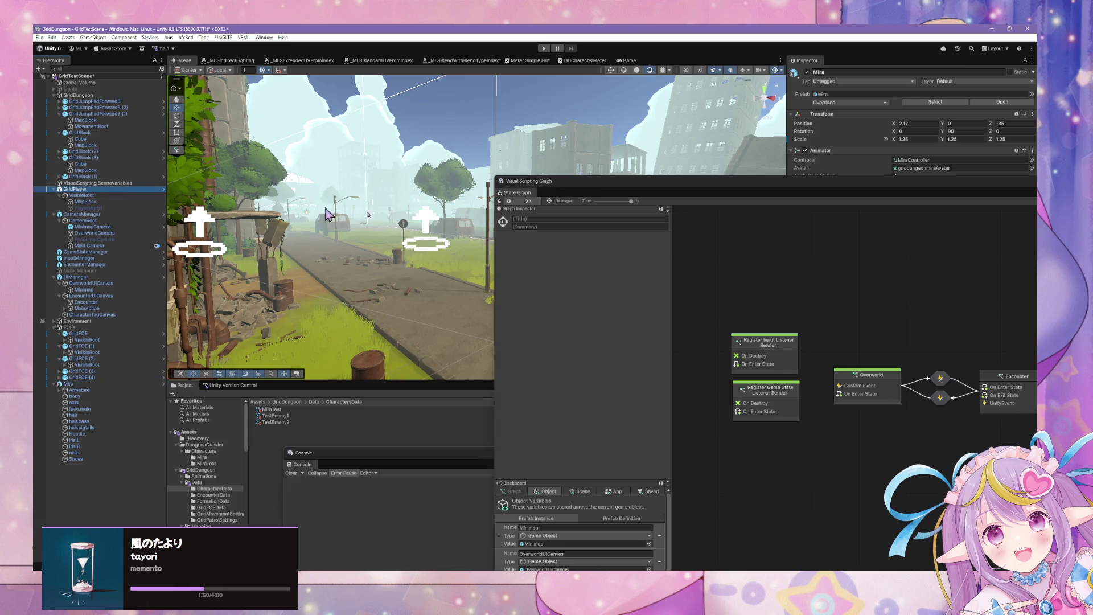
pyautogui.moveTo(720, 191)
pyautogui.mouseDown()
pyautogui.moveTo(507, 73)
pyautogui.moveTo(447, 92)
pyautogui.mouseUp()
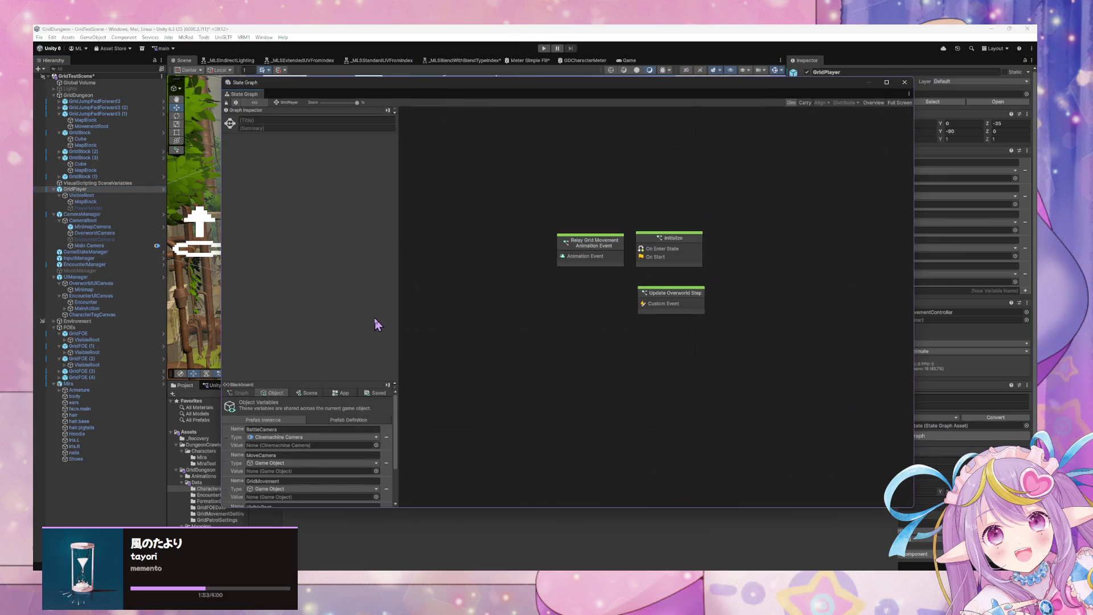
# Step: Create a Saved Blackboard variable named PlayerBaseCharacterInstances
pyautogui.click(380, 393)
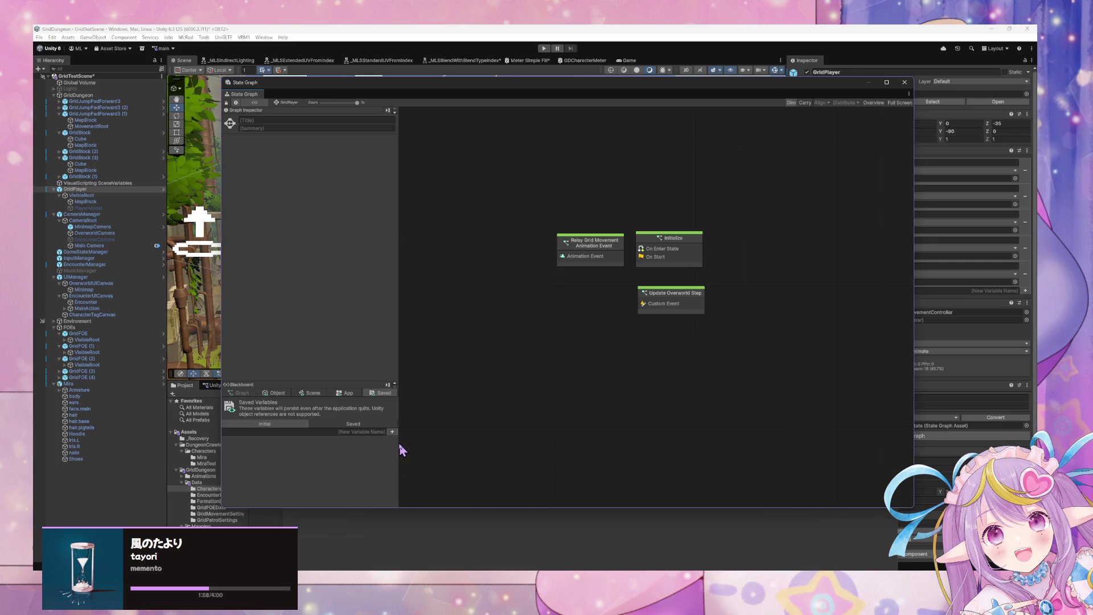
pyautogui.moveTo(399, 443); pyautogui.dragTo(539, 448)
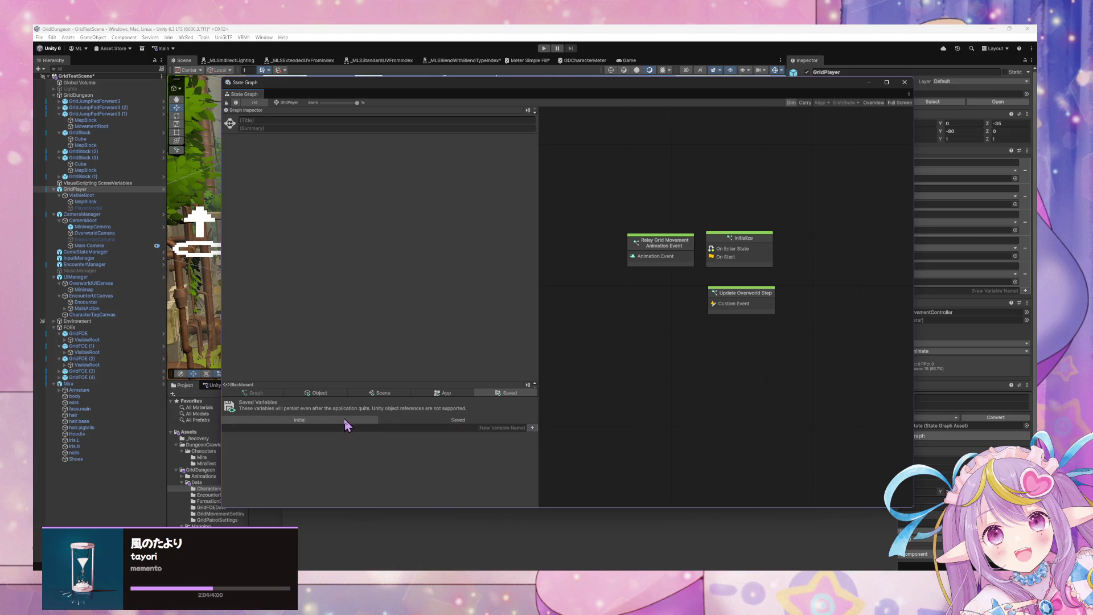
pyautogui.click(532, 427)
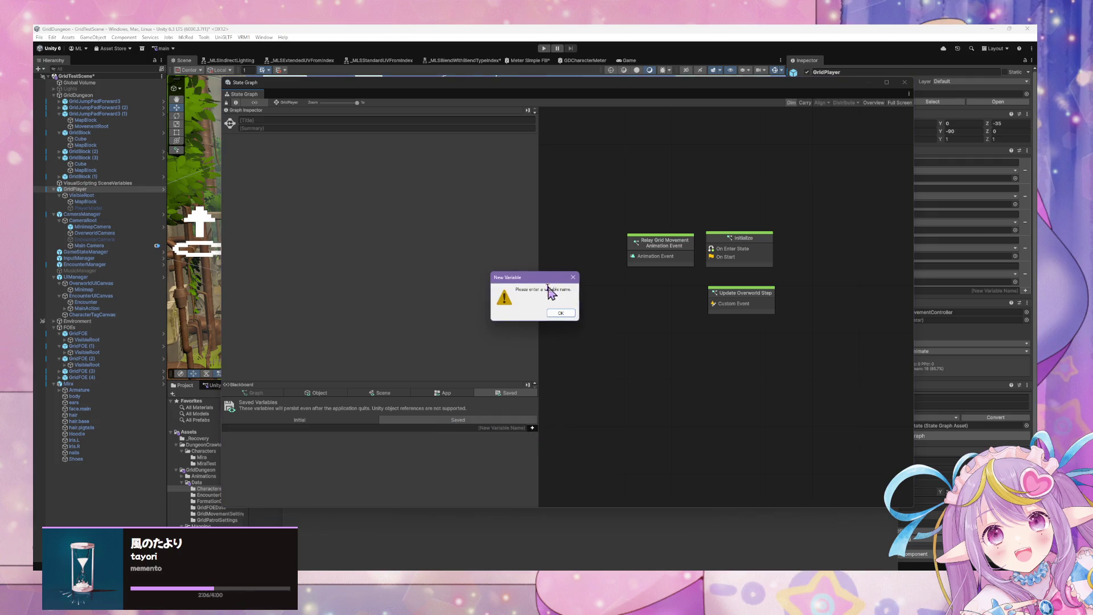
pyautogui.click(559, 312)
pyautogui.click(532, 427)
pyautogui.write('Player')
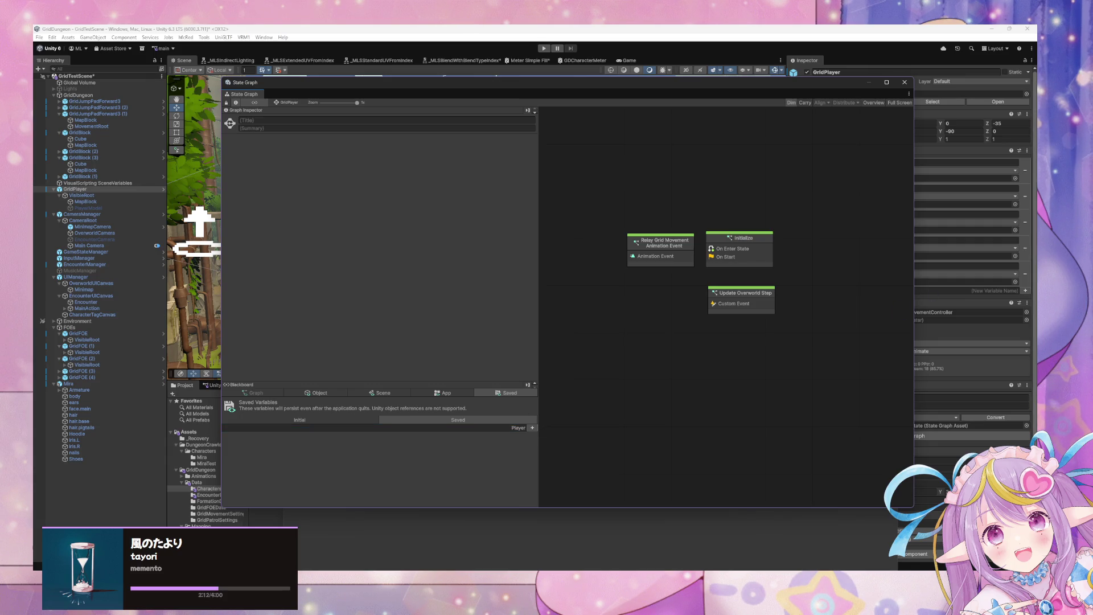
pyautogui.doubleClick(507, 428)
pyautogui.press('Right')
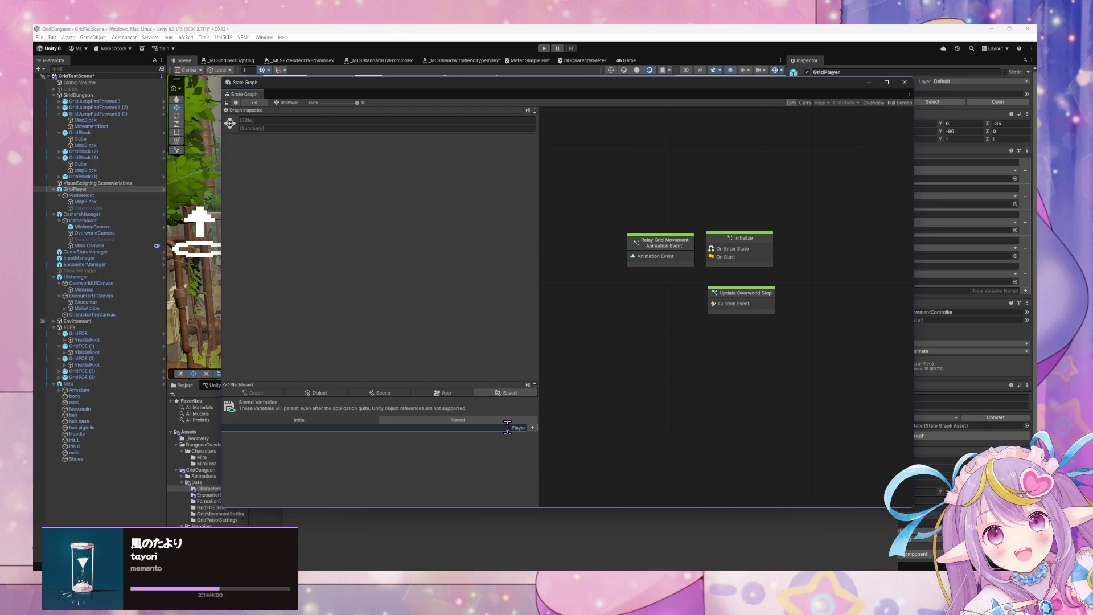
pyautogui.write('cter')
pyautogui.write('Data')
pyautogui.press('Return')
pyautogui.click(310, 430)
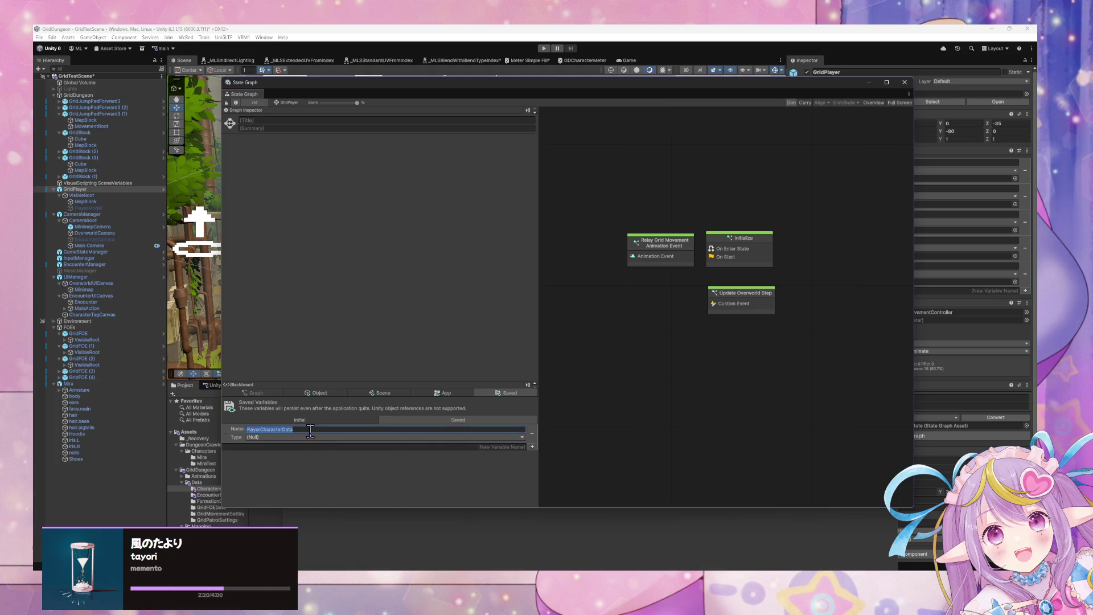
pyautogui.click(320, 431)
pyautogui.write('Base')
# Step: Set the variable's type to List of Character Instance and add one element
pyautogui.click(339, 438)
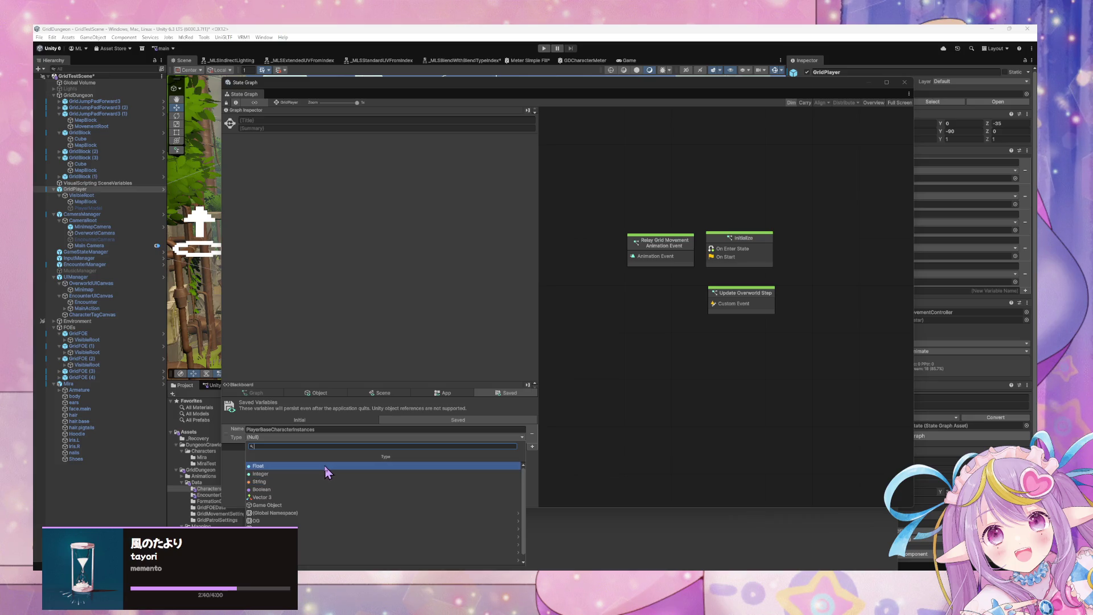
pyautogui.write('list of c')
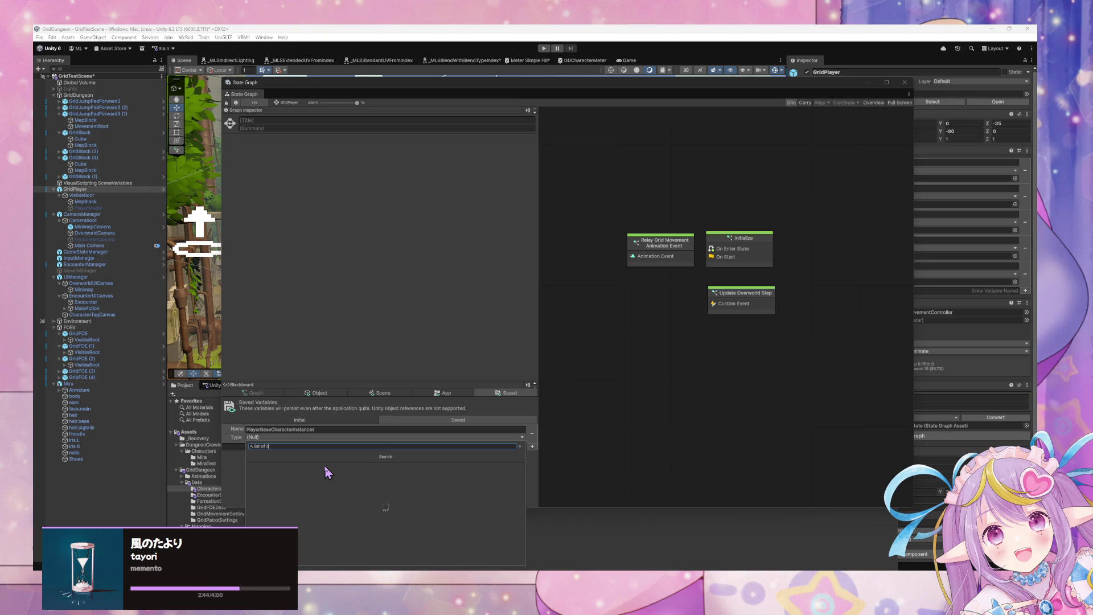
pyautogui.write('haracter ins')
pyautogui.write('ta')
pyautogui.click(325, 466)
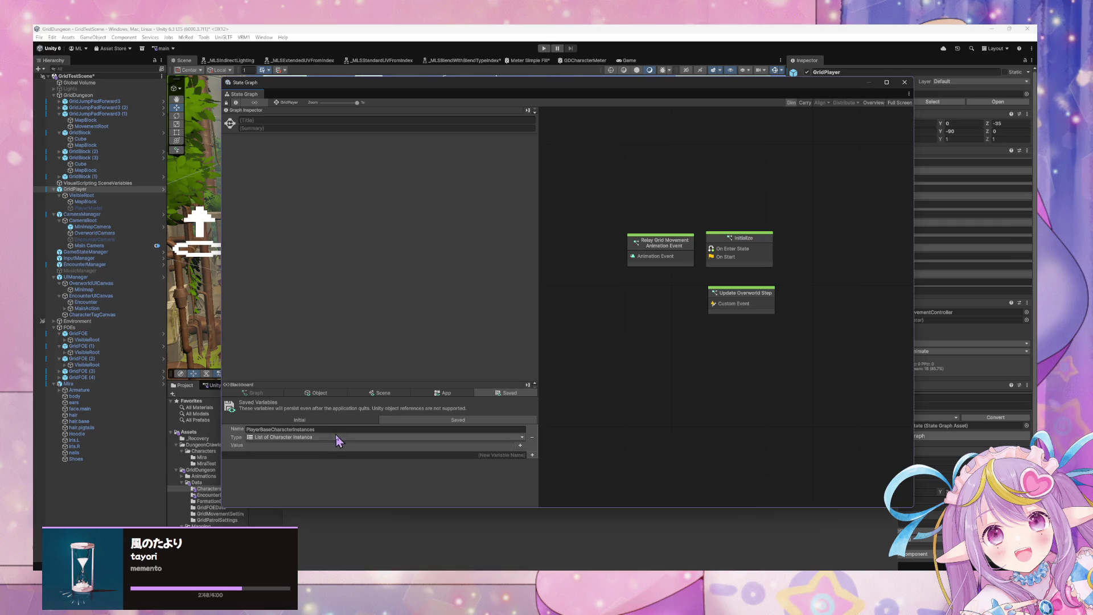
pyautogui.click(519, 445)
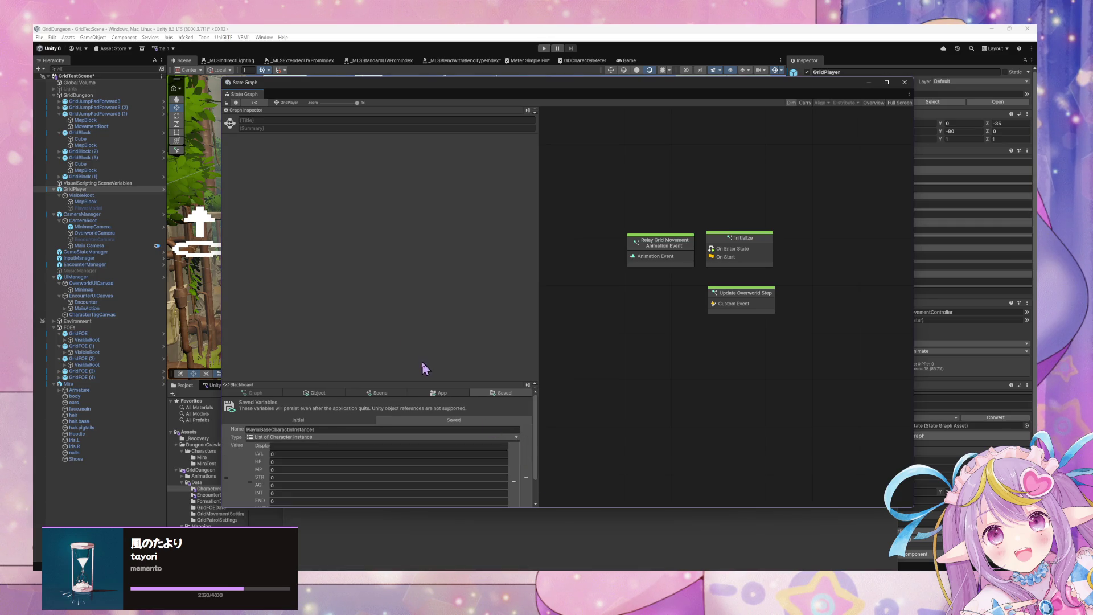
pyautogui.moveTo(424, 382)
pyautogui.mouseDown()
pyautogui.moveTo(410, 151)
pyautogui.moveTo(427, 252)
pyautogui.mouseUp()
# Step: Move the graph window aside and open the EncounterData folder
pyautogui.moveTo(456, 83)
pyautogui.mouseDown()
pyautogui.moveTo(571, 195)
pyautogui.moveTo(700, 164)
pyautogui.moveTo(653, 194)
pyautogui.mouseUp()
pyautogui.scroll(-5, 222, 501)
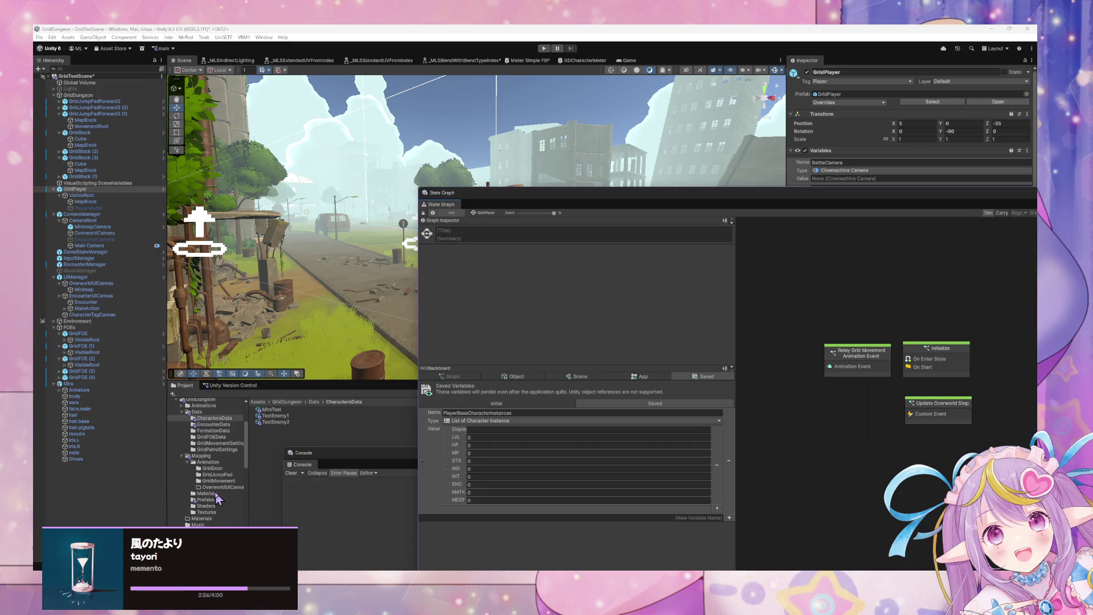
pyautogui.scroll(4, 222, 498)
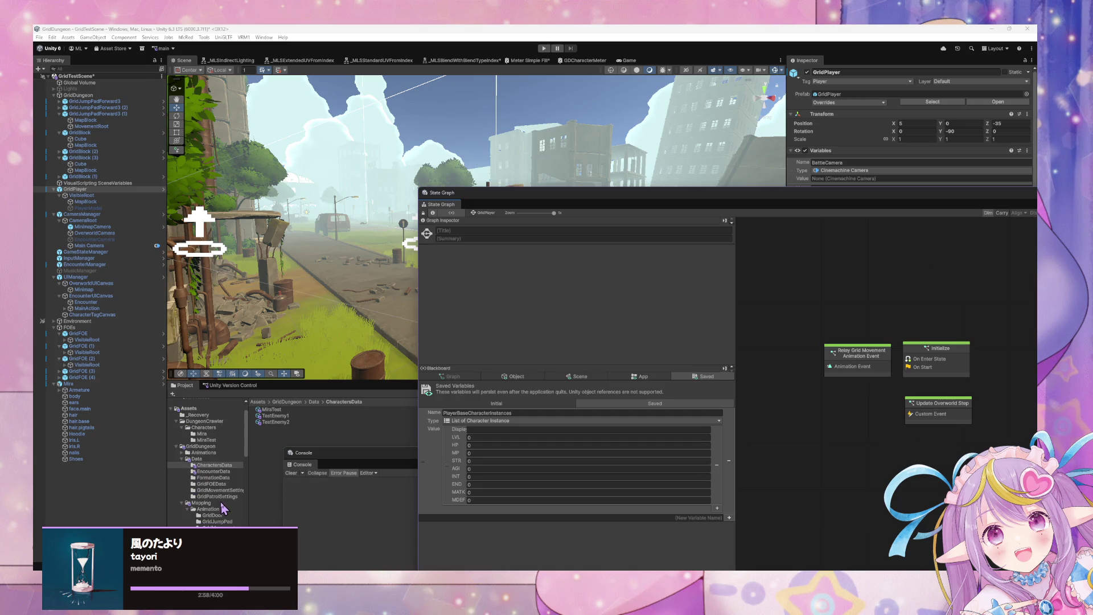
pyautogui.click(215, 471)
# Step: Set TestEncounter2's Element 2 character data to TestEnemy1
pyautogui.click(297, 409)
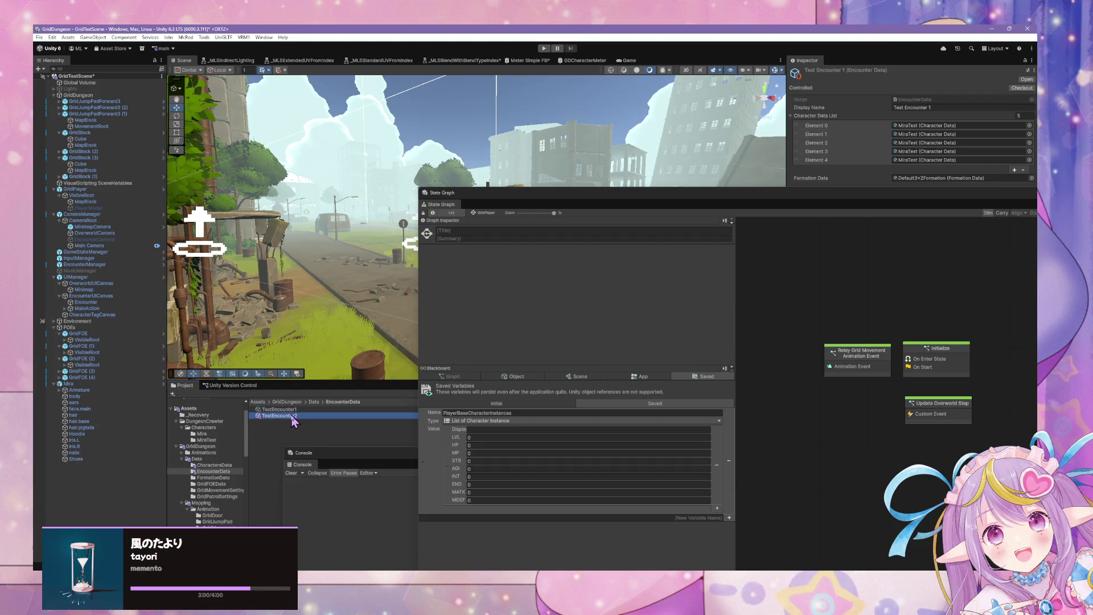
pyautogui.click(293, 417)
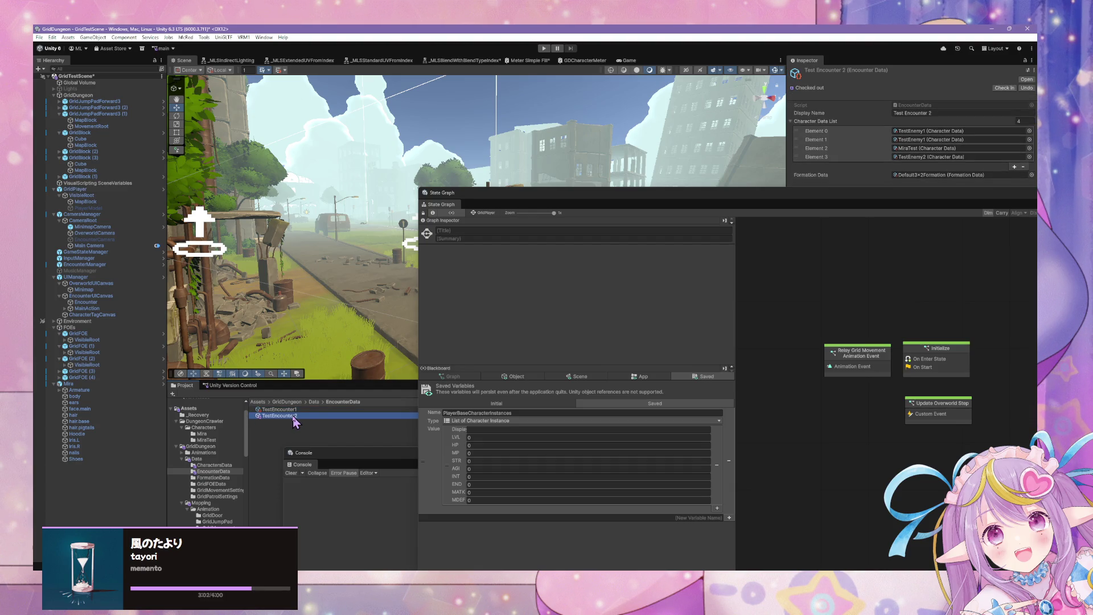
pyautogui.click(1029, 148)
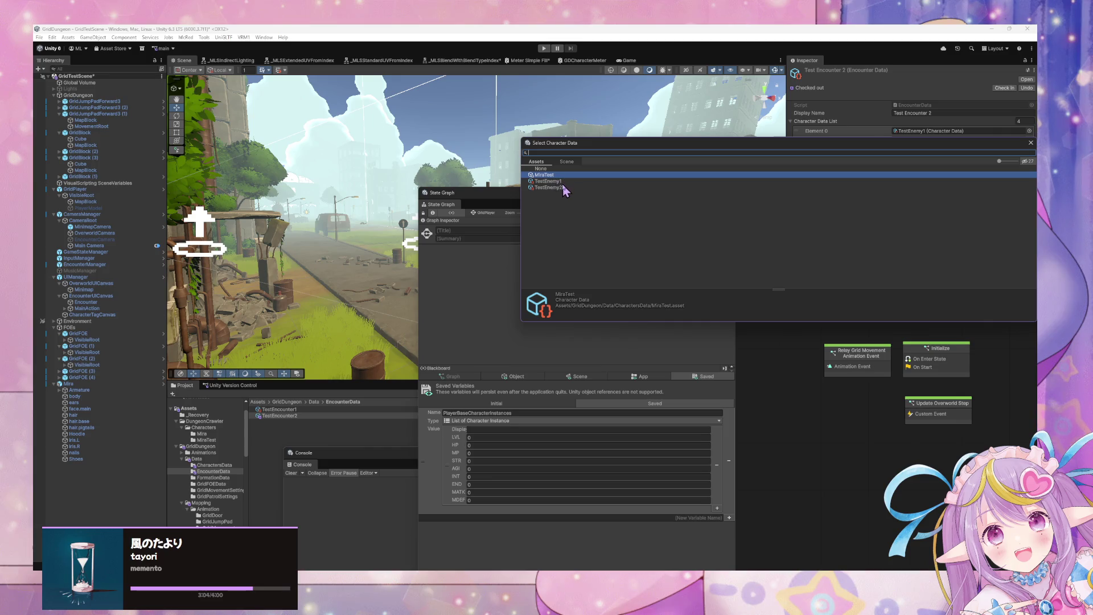
pyautogui.doubleClick(563, 181)
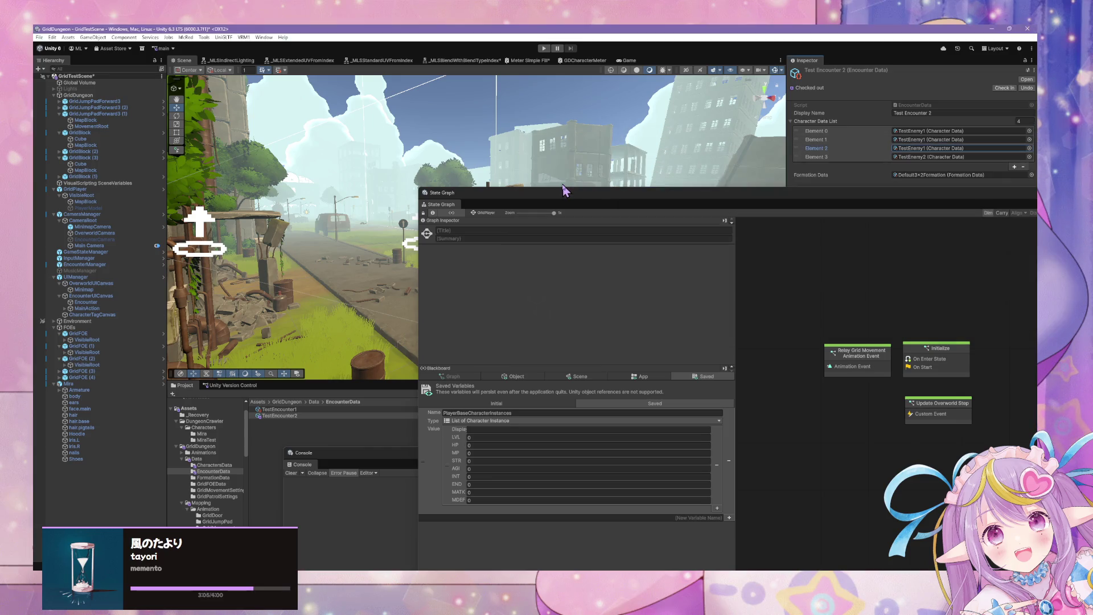
# Step: Open TestEncounter1's Default3x2Formation asset and browse GridFOEData before returning to EncounterData
pyautogui.click(272, 410)
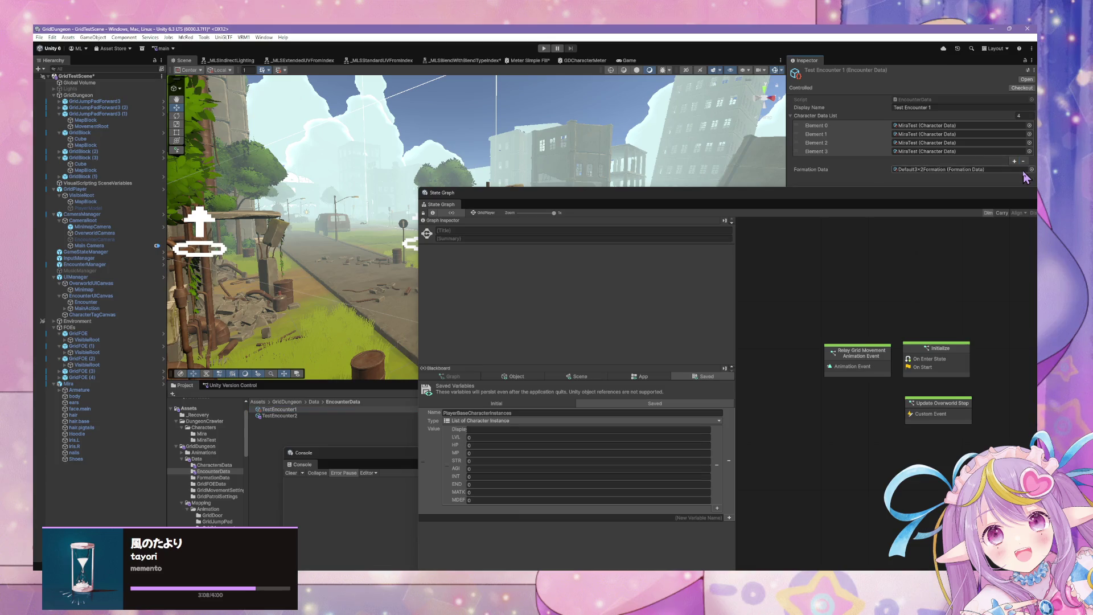
pyautogui.doubleClick(1023, 171)
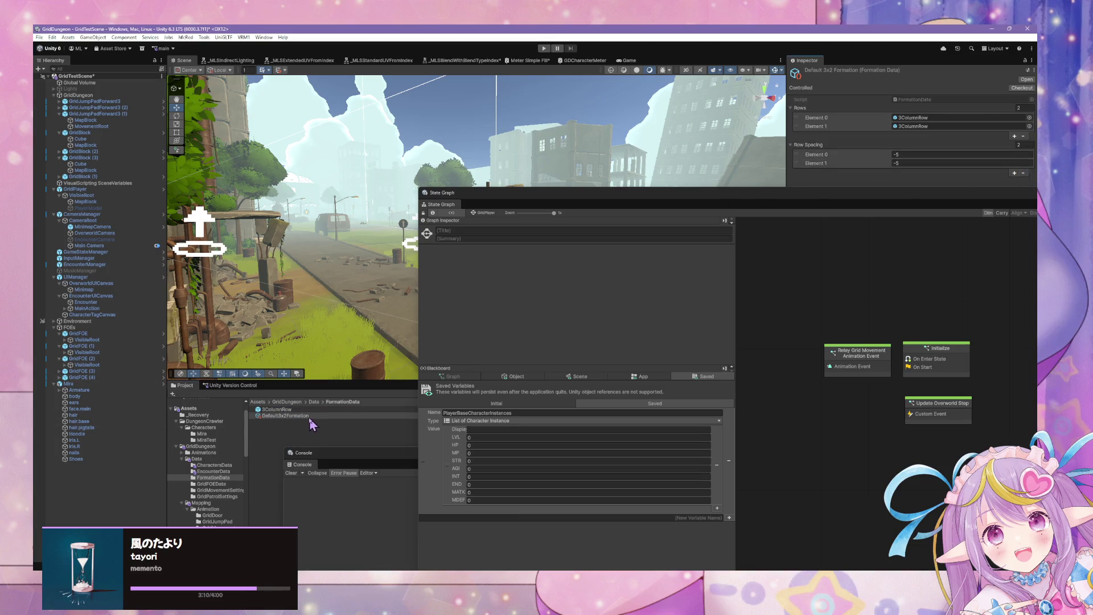
pyautogui.click(217, 484)
pyautogui.click(213, 471)
pyautogui.click(296, 415)
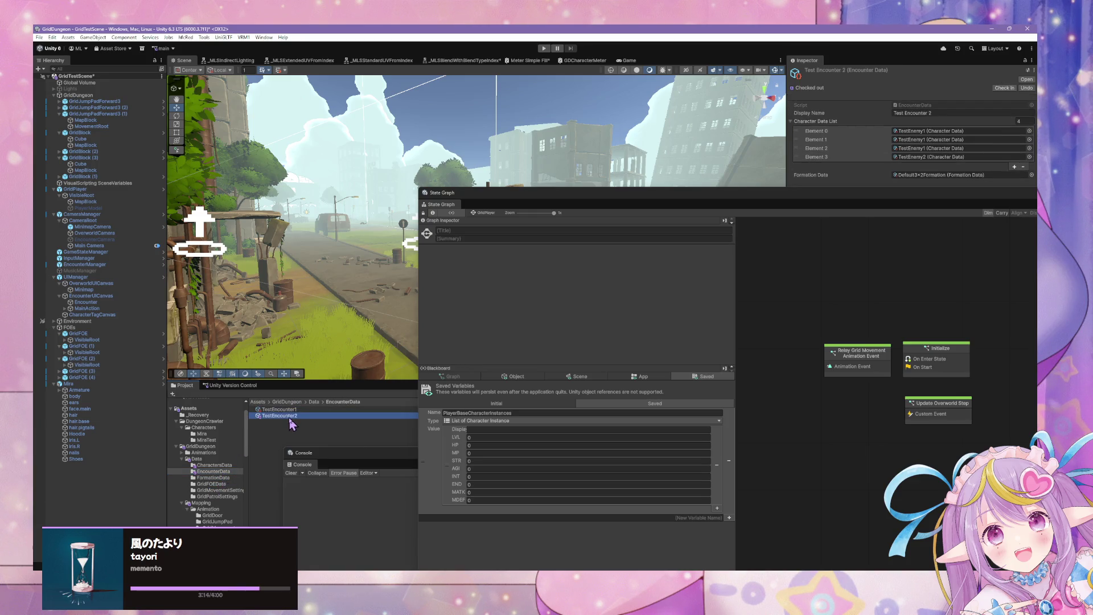
pyautogui.click(293, 416)
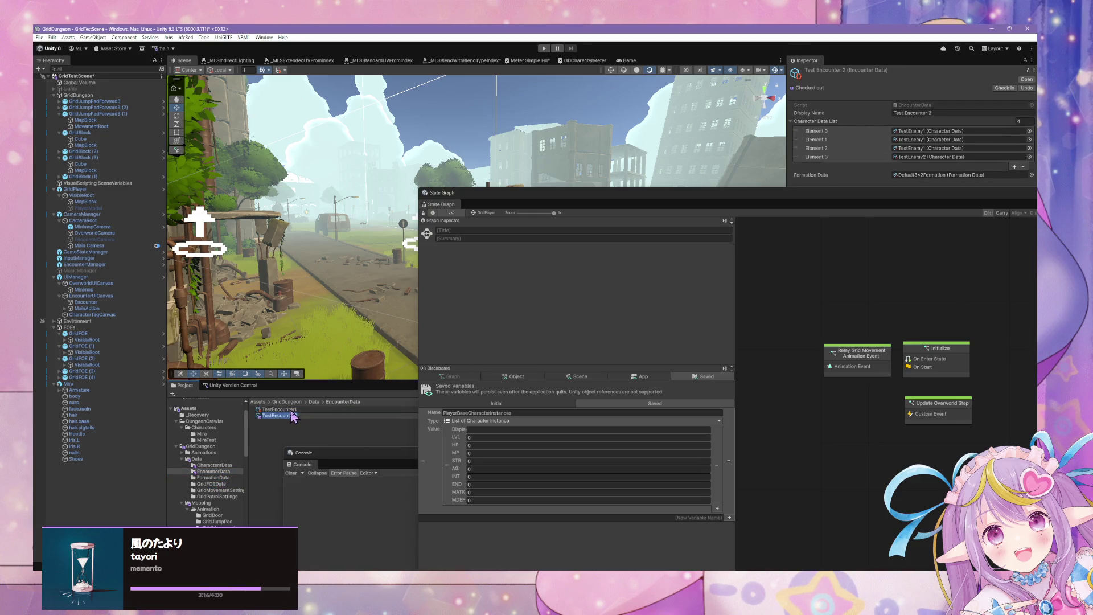
# Step: In TestEncounter1, remove the last character entry and set Element 1 to TestEnemy1, then compare with TestEncounter2
pyautogui.click(280, 409)
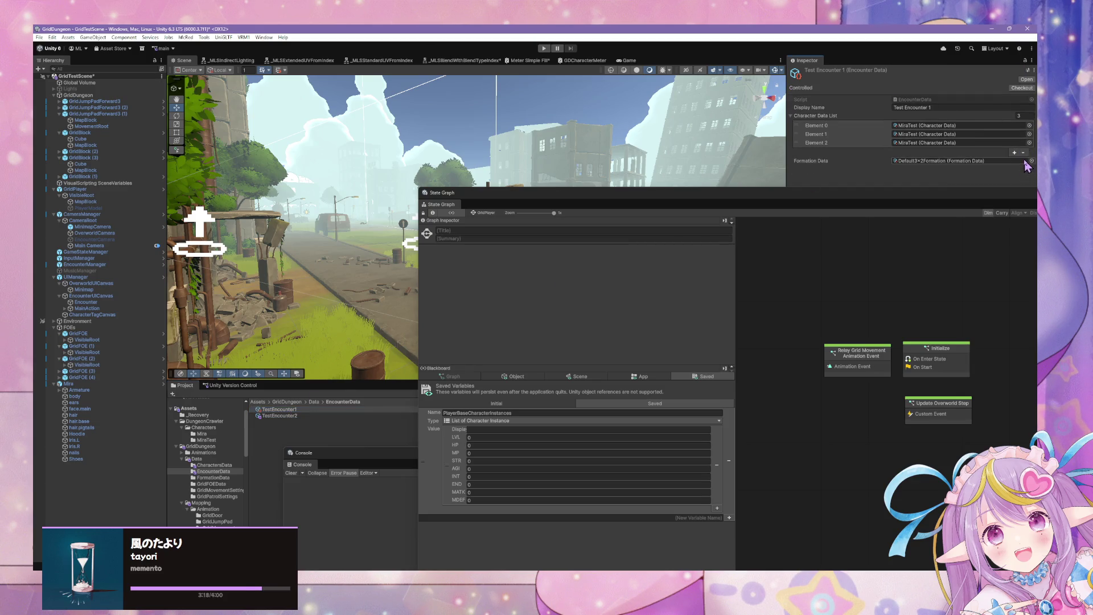
pyautogui.click(1023, 153)
pyautogui.click(1029, 135)
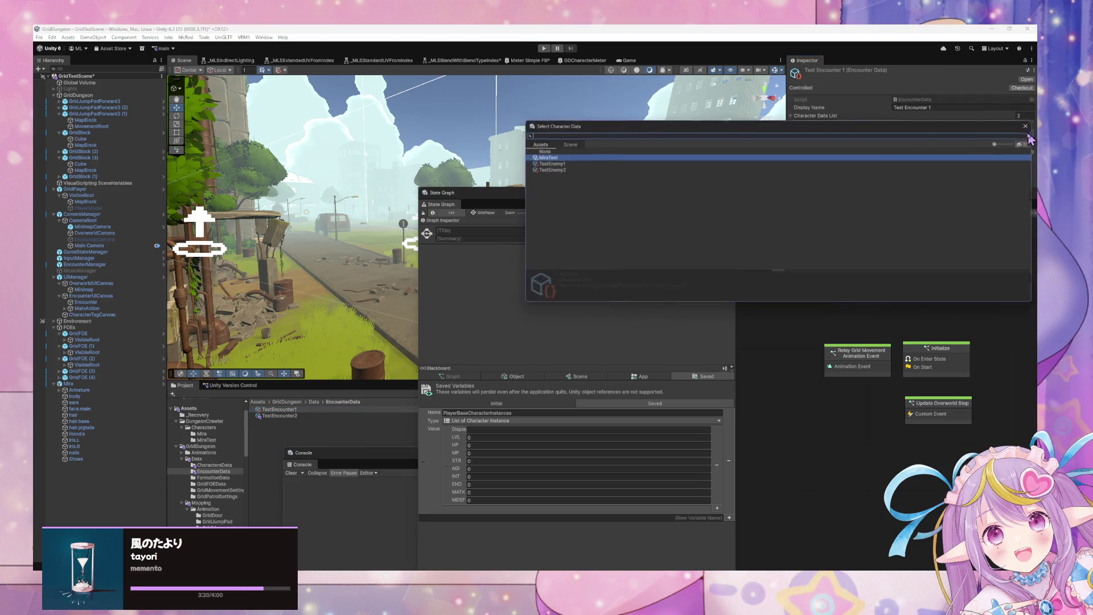
pyautogui.doubleClick(553, 162)
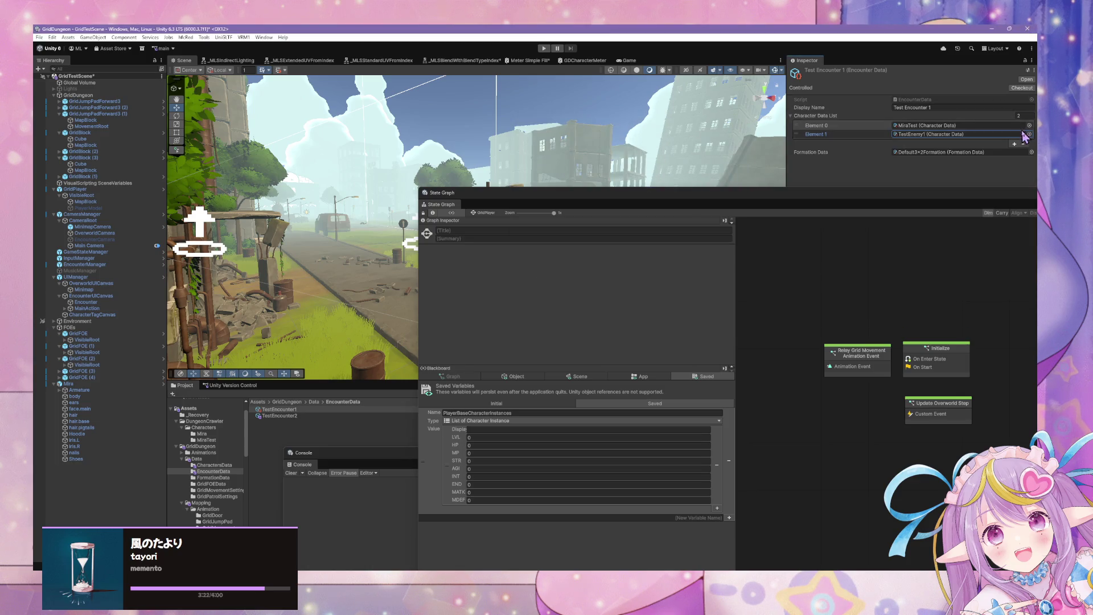
pyautogui.click(1029, 135)
pyautogui.doubleClick(602, 160)
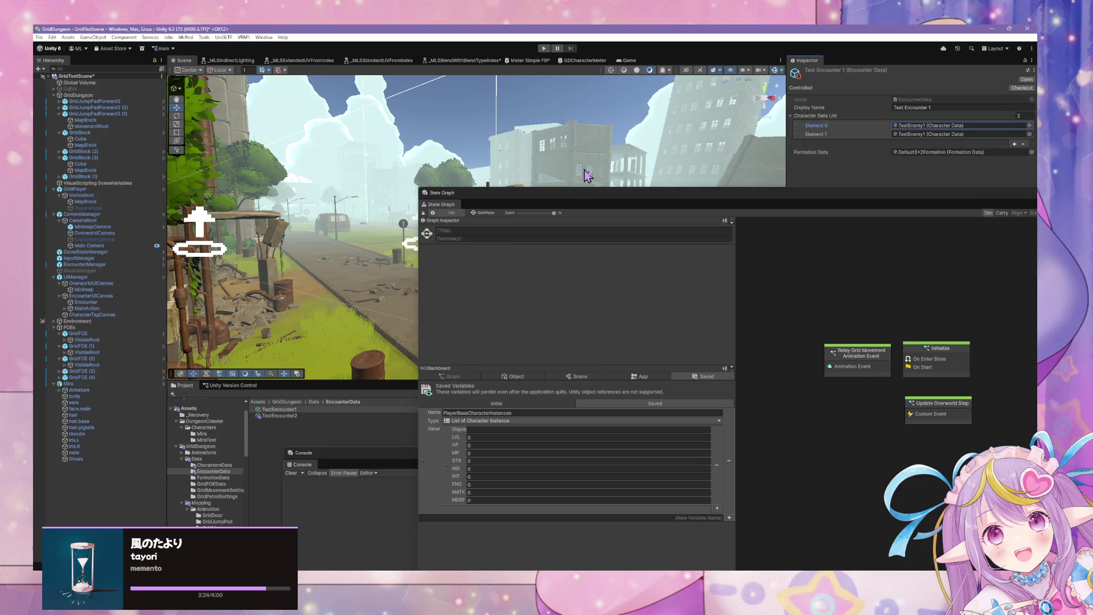
pyautogui.click(293, 416)
pyautogui.click(296, 409)
pyautogui.click(308, 416)
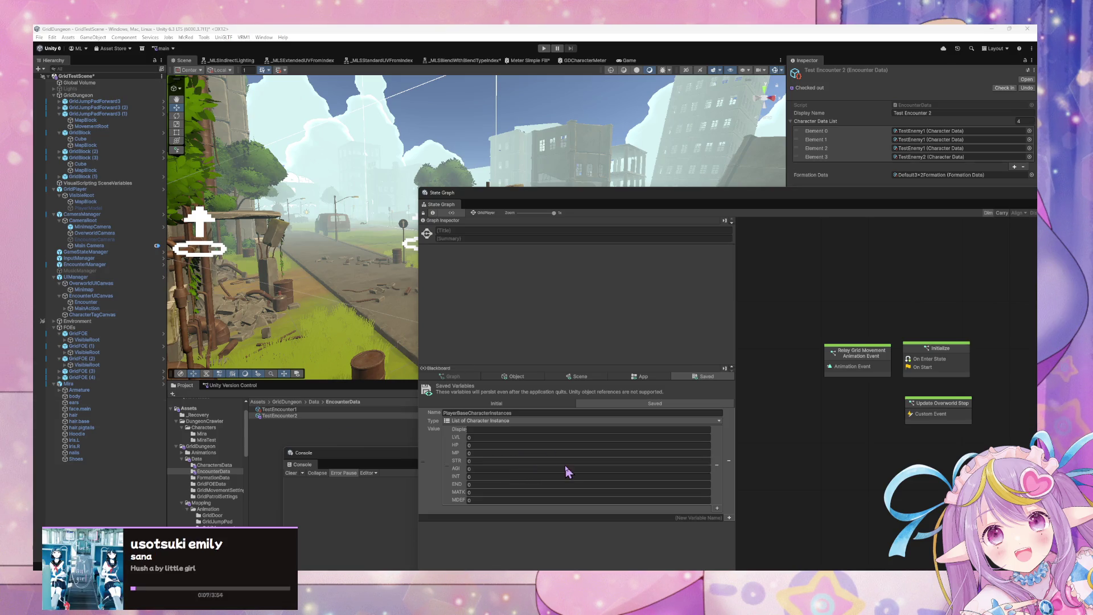
# Step: Name the entry Player Character 1 with LVL 10, HP/MP 100, STR–END 50, MATK/MDEF 10
pyautogui.click(484, 429)
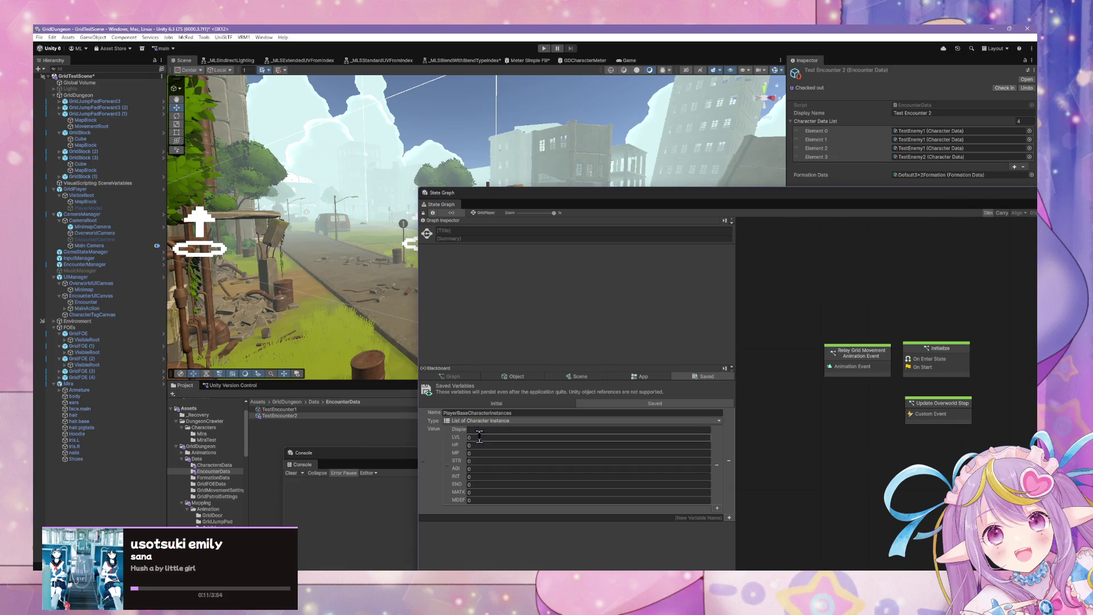
pyautogui.click(481, 430)
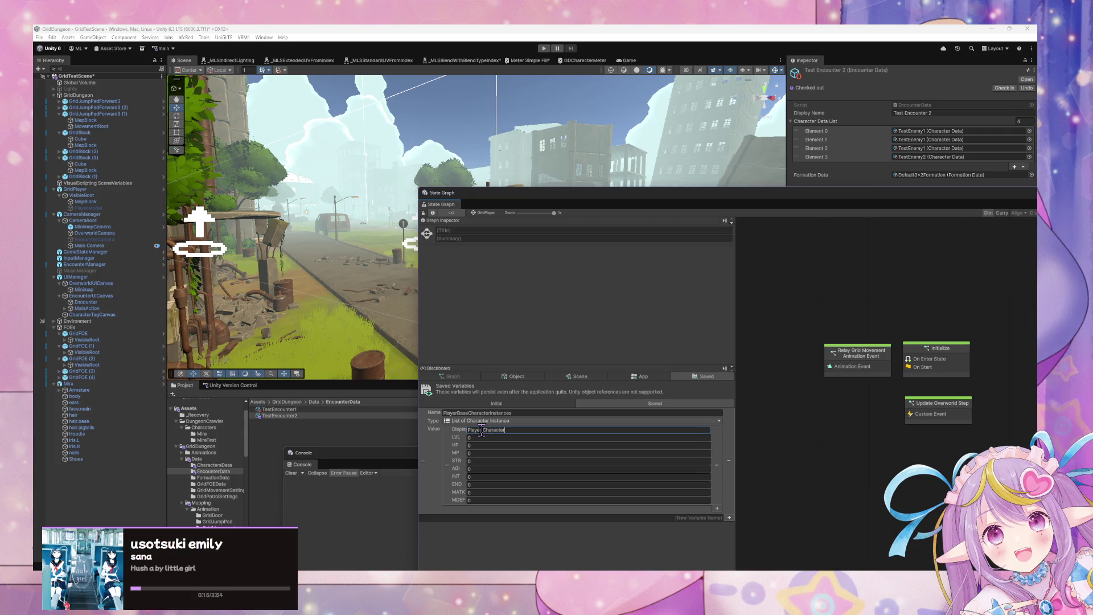
pyautogui.write('1')
pyautogui.click(483, 437)
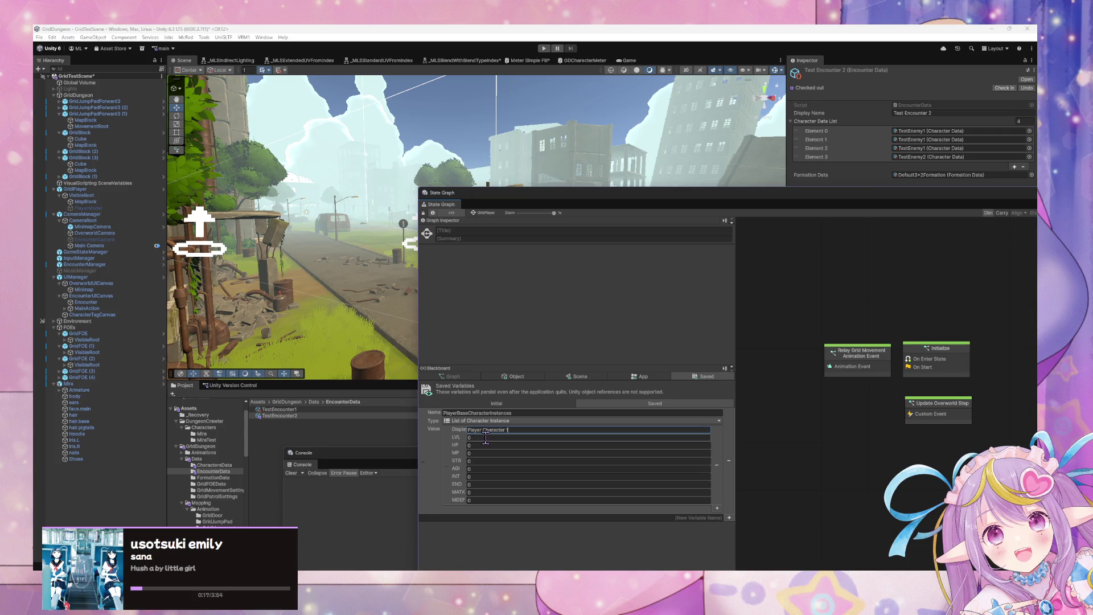
pyautogui.click(493, 445)
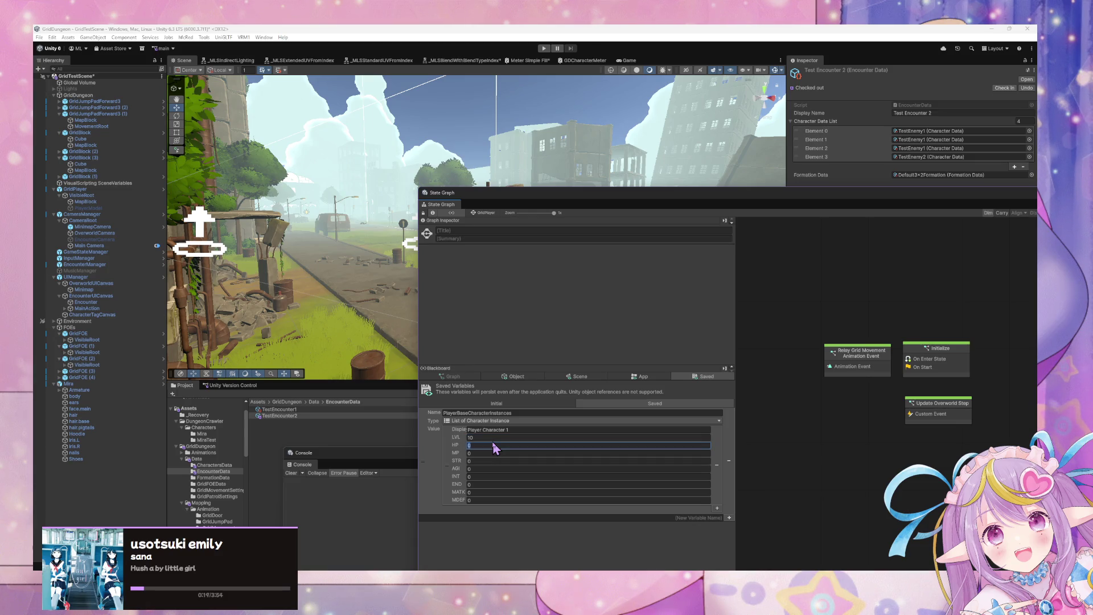
pyautogui.write('100')
pyautogui.press('Tab')
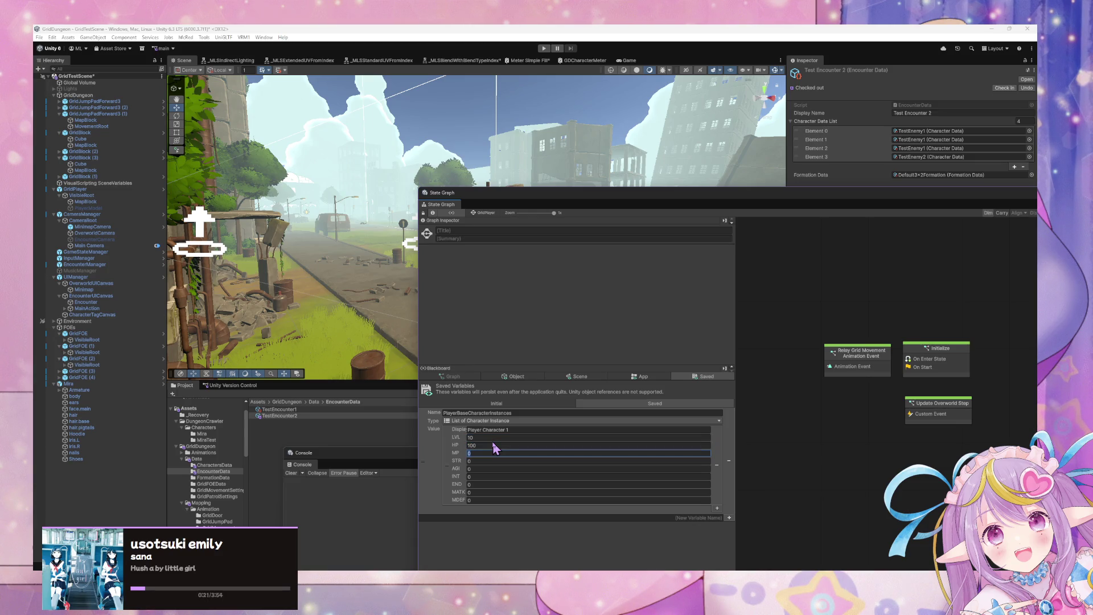
pyautogui.write('100')
pyautogui.press('Tab')
pyautogui.press('Tab')
pyautogui.write('50')
pyautogui.press('Tab')
pyautogui.press('Tab')
pyautogui.press('Tab')
pyautogui.press('Tab')
pyautogui.write('1')
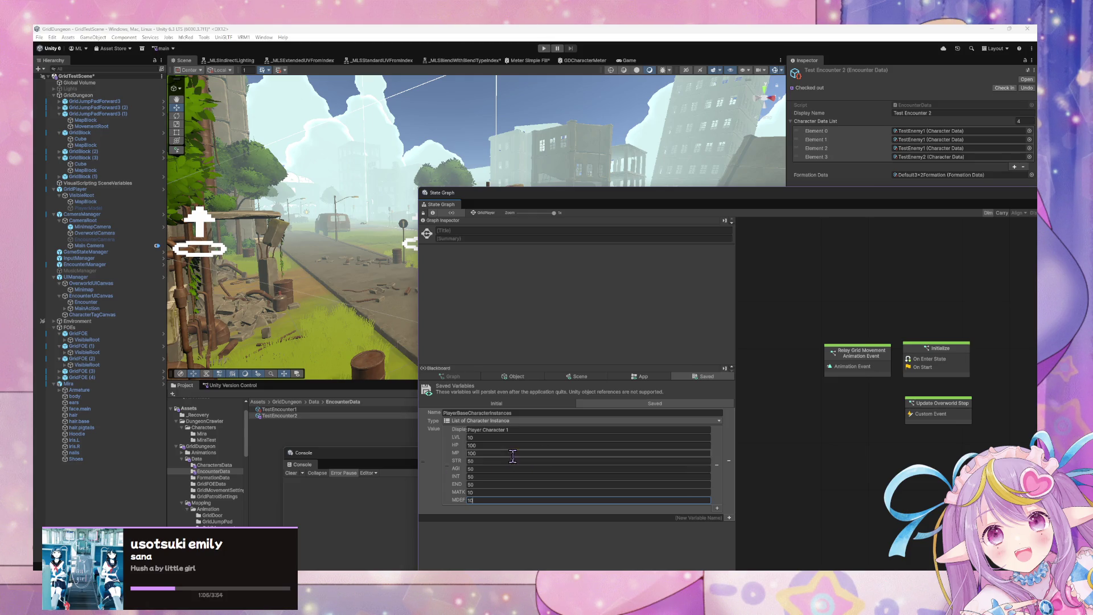
# Step: Duplicate the Player Character 1 list entry and rename the copy Player Character 2
pyautogui.rightClick(450, 467)
pyautogui.click(487, 510)
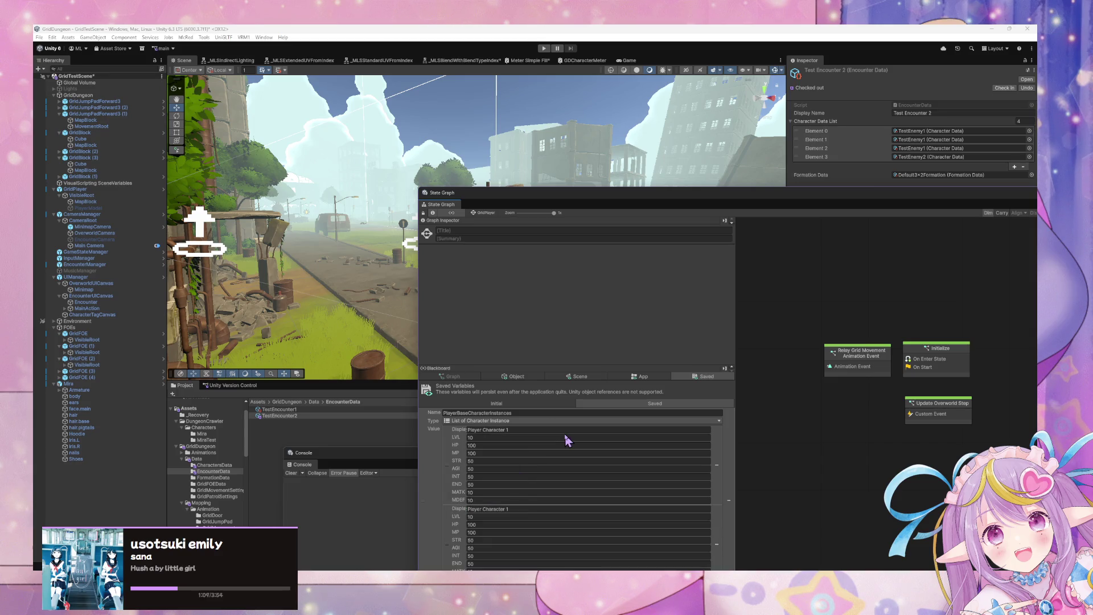
pyautogui.click(533, 508)
pyautogui.click(533, 508)
pyautogui.press('BackSpace')
pyautogui.write('2')
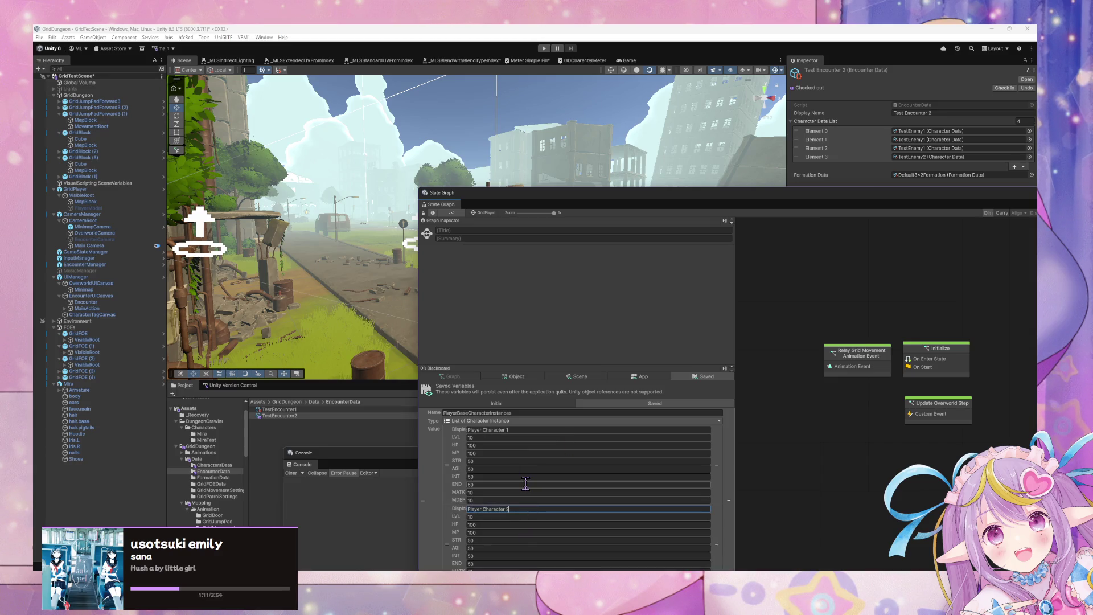
# Step: Move the State Graph window off the scene and start Play mode
pyautogui.moveTo(477, 200); pyautogui.dragTo(368, 99)
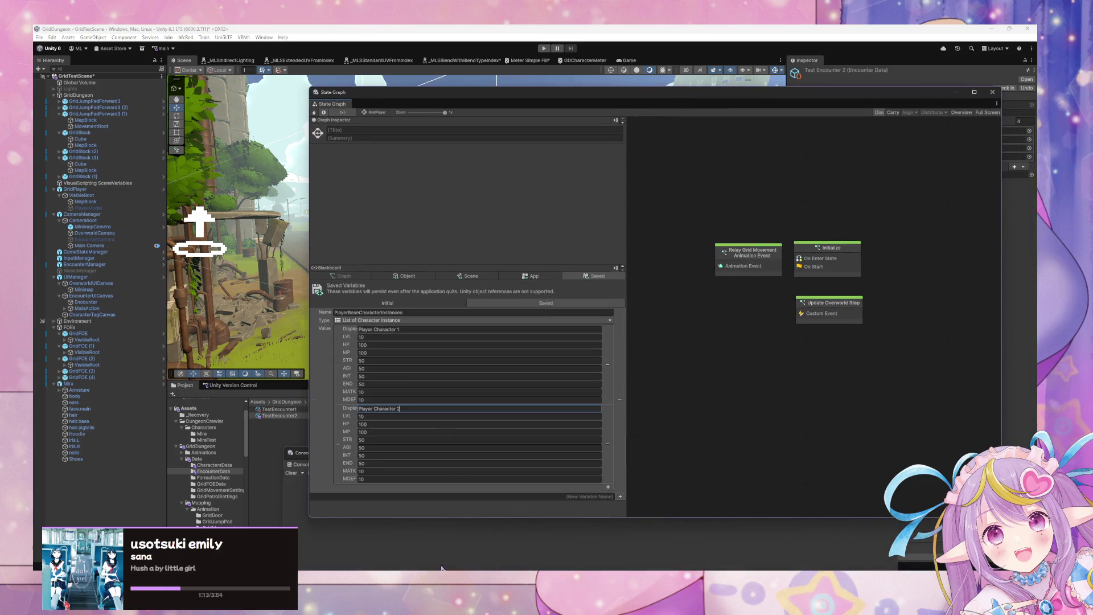
pyautogui.moveTo(450, 518)
pyautogui.mouseDown()
pyautogui.moveTo(454, 547)
pyautogui.moveTo(480, 519)
pyautogui.mouseUp()
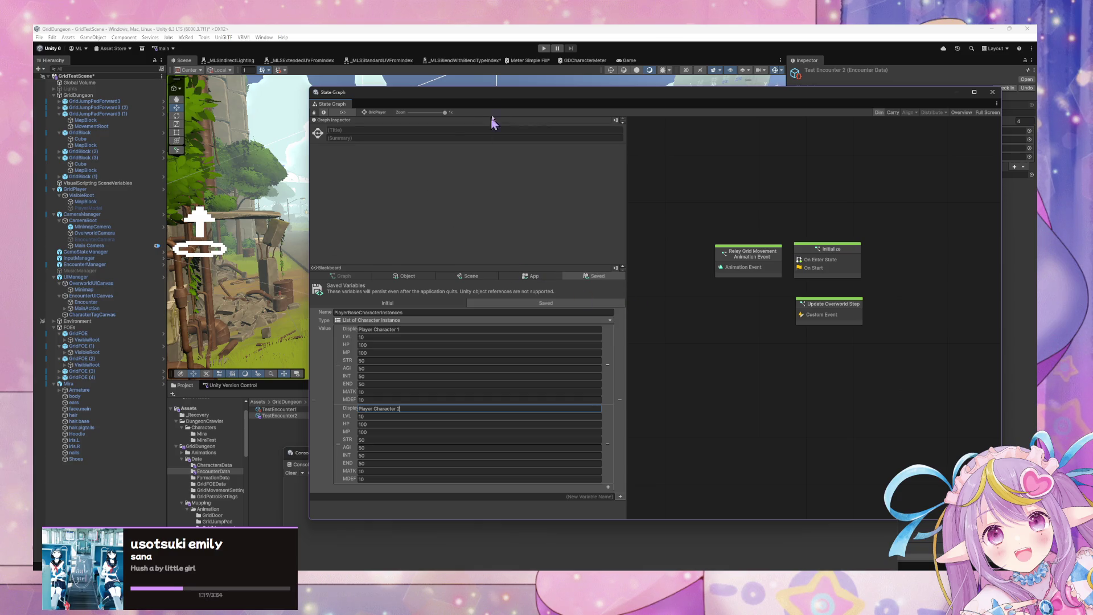
pyautogui.moveTo(501, 98)
pyautogui.mouseDown()
pyautogui.moveTo(439, 93)
pyautogui.moveTo(615, 231)
pyautogui.moveTo(705, 208)
pyautogui.moveTo(699, 171)
pyautogui.mouseUp()
pyautogui.click(543, 48)
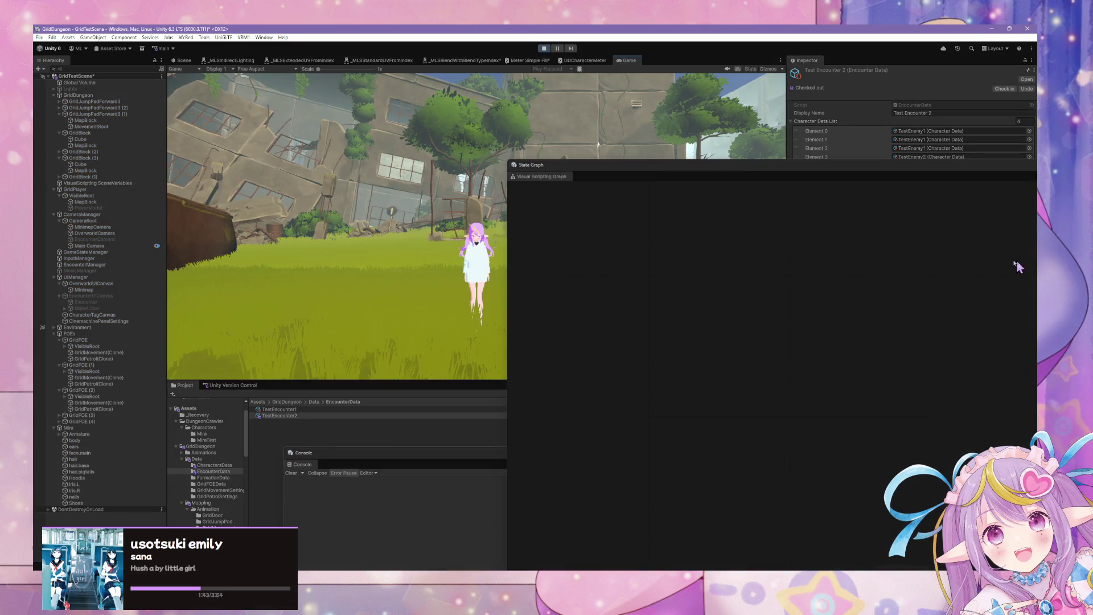
# Step: Show the Scene view and trace the unassigned CharacterData ModelPrefab console error to GridFOE (1)
pyautogui.click(528, 169)
pyautogui.moveTo(528, 158); pyautogui.dragTo(659, 211)
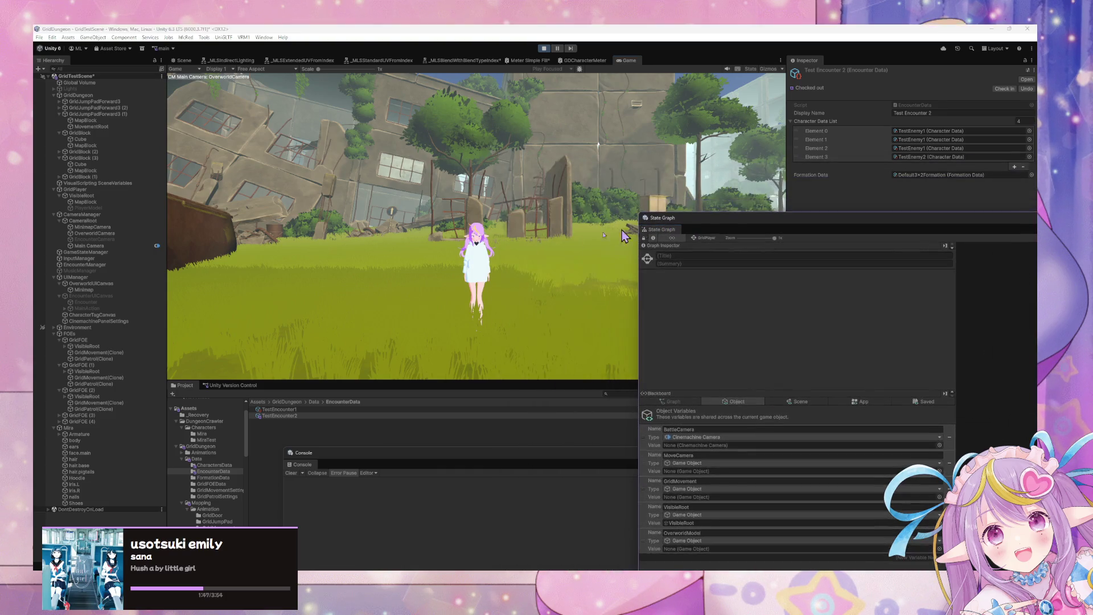
pyautogui.click(182, 60)
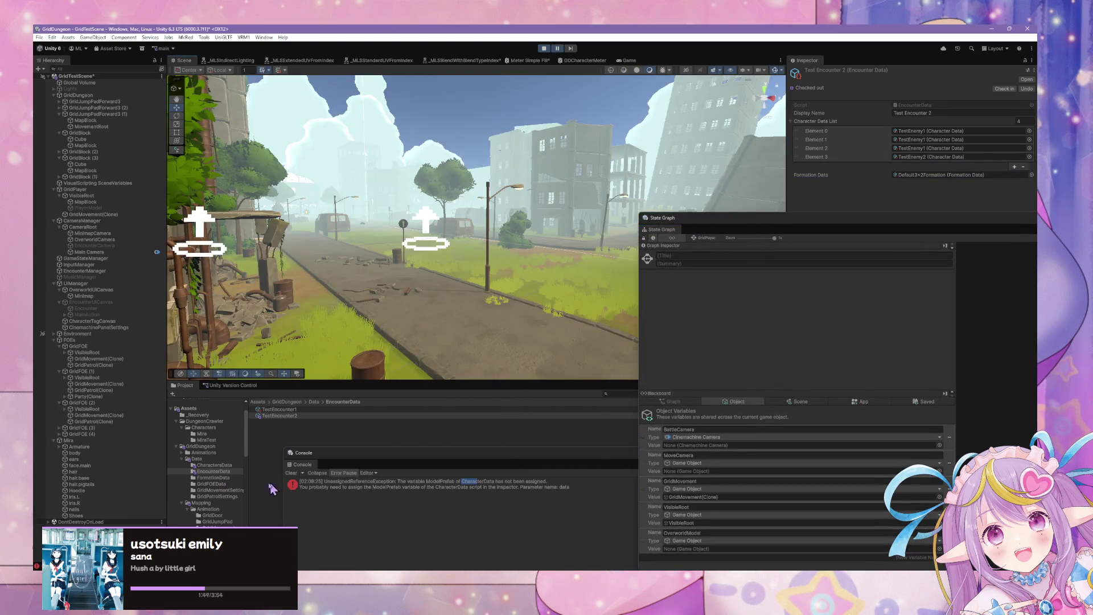
pyautogui.click(584, 484)
pyautogui.moveTo(585, 458); pyautogui.dragTo(446, 250)
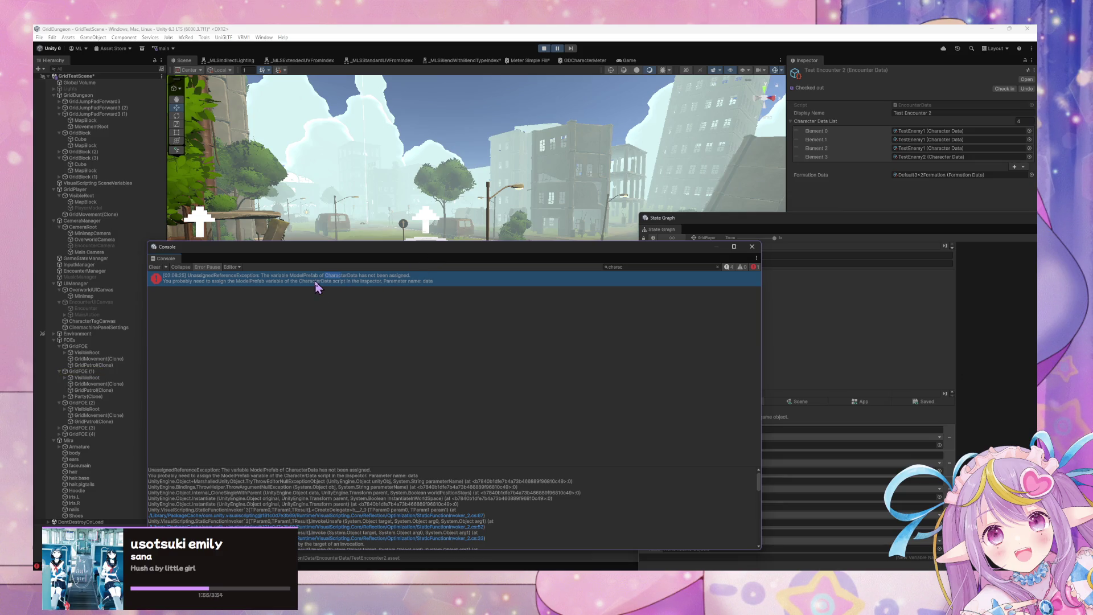
pyautogui.moveTo(502, 246)
pyautogui.mouseDown()
pyautogui.moveTo(533, 327)
pyautogui.moveTo(378, 391)
pyautogui.moveTo(517, 317)
pyautogui.moveTo(427, 230)
pyautogui.mouseUp()
pyautogui.click(414, 250)
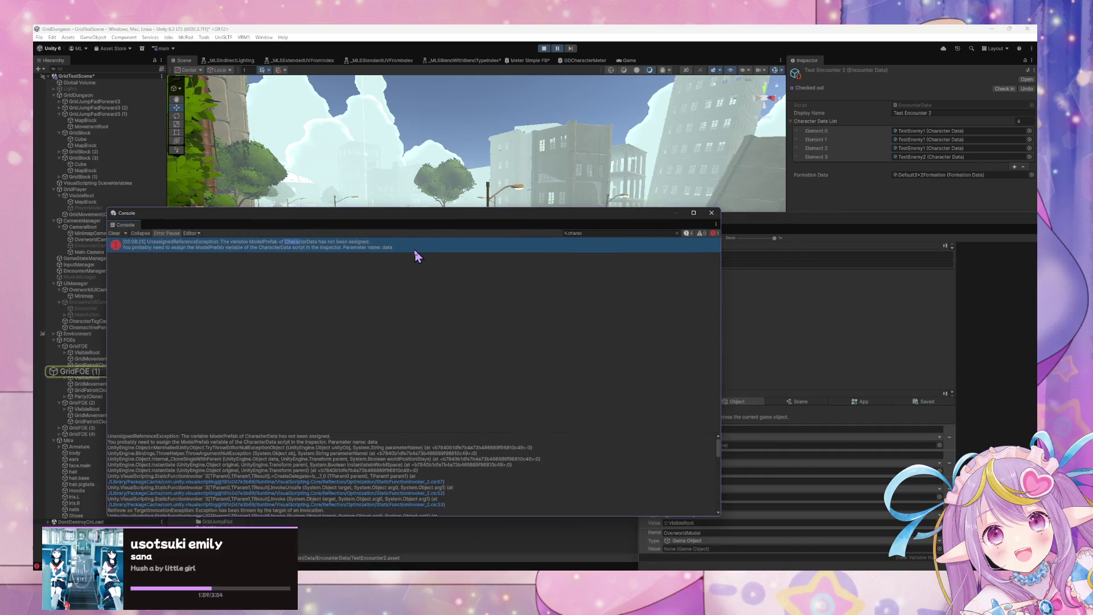
pyautogui.moveTo(504, 214)
pyautogui.mouseDown()
pyautogui.moveTo(618, 351)
pyautogui.moveTo(724, 358)
pyautogui.mouseUp()
pyautogui.click(427, 382)
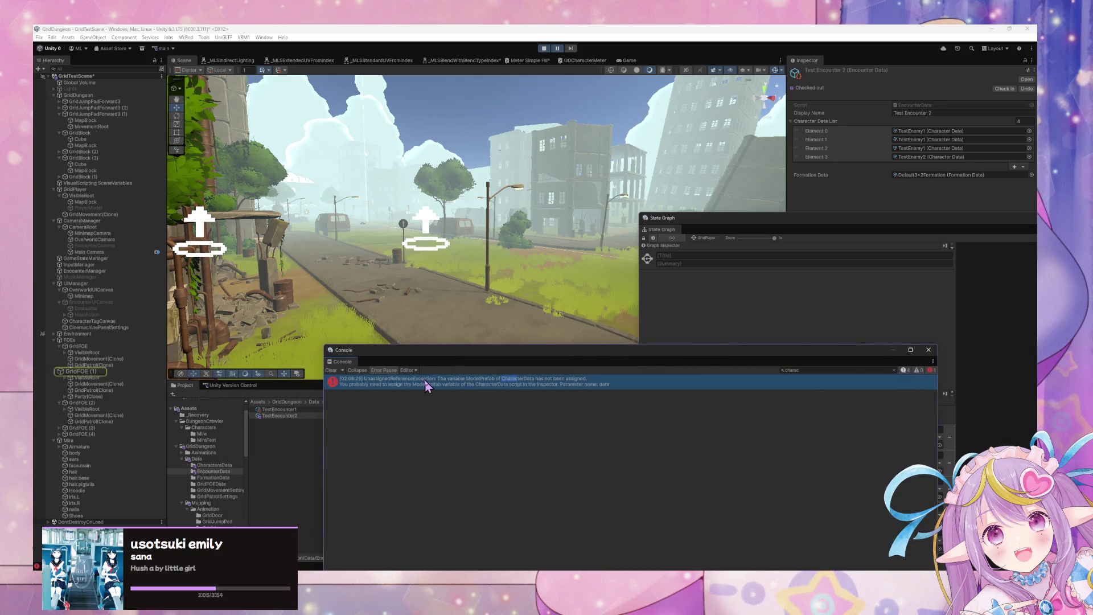
# Step: Open the Overworld script graph and inspect the Trigger Custom Event node's error
pyautogui.click(80, 371)
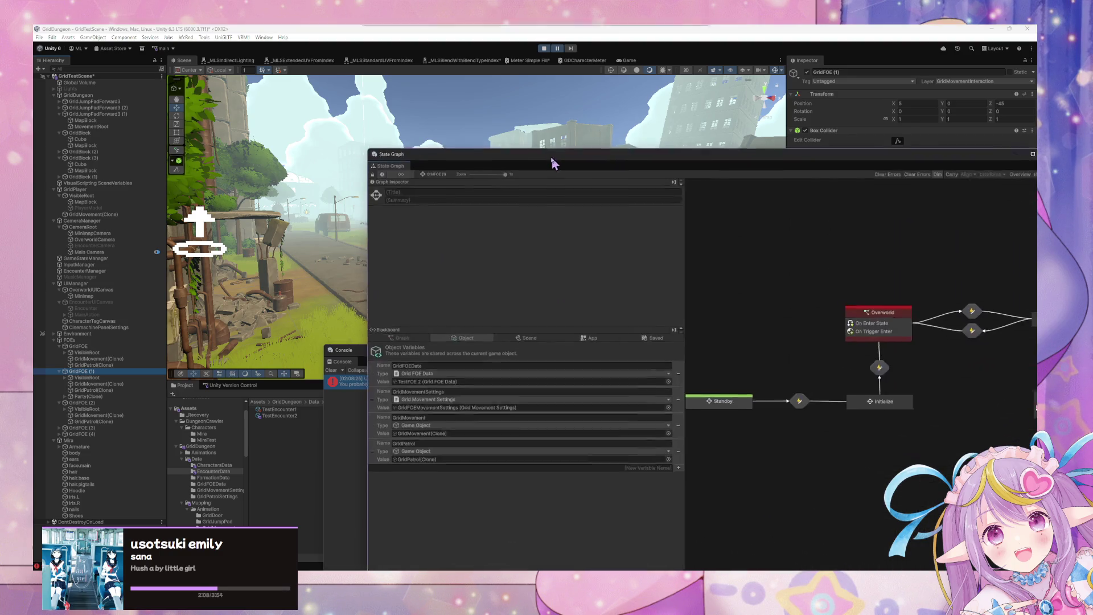
pyautogui.doubleClick(826, 230)
pyautogui.doubleClick(808, 307)
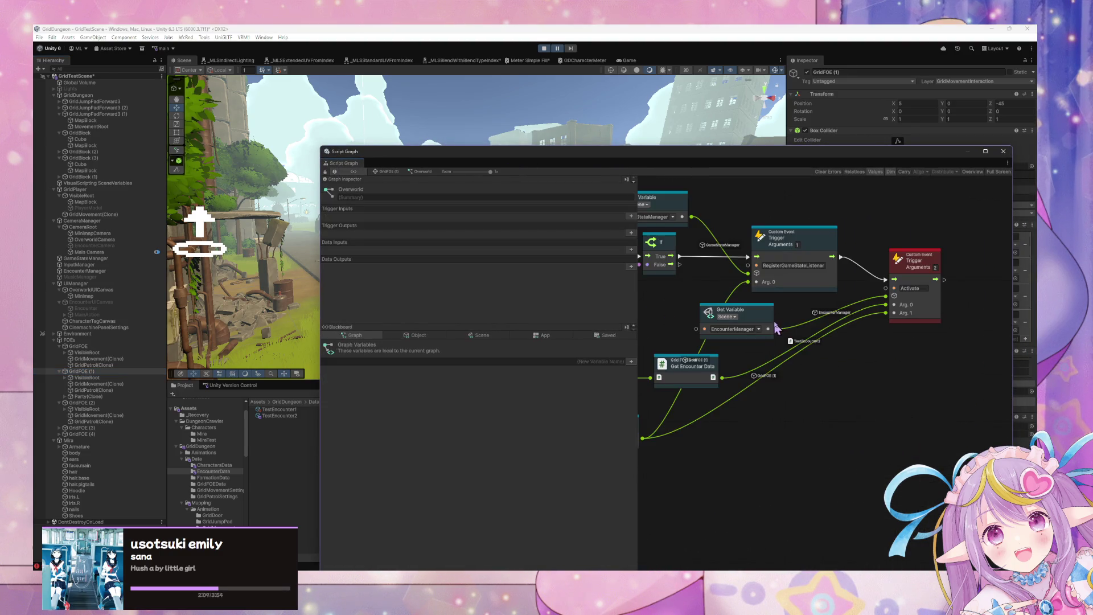
pyautogui.click(939, 285)
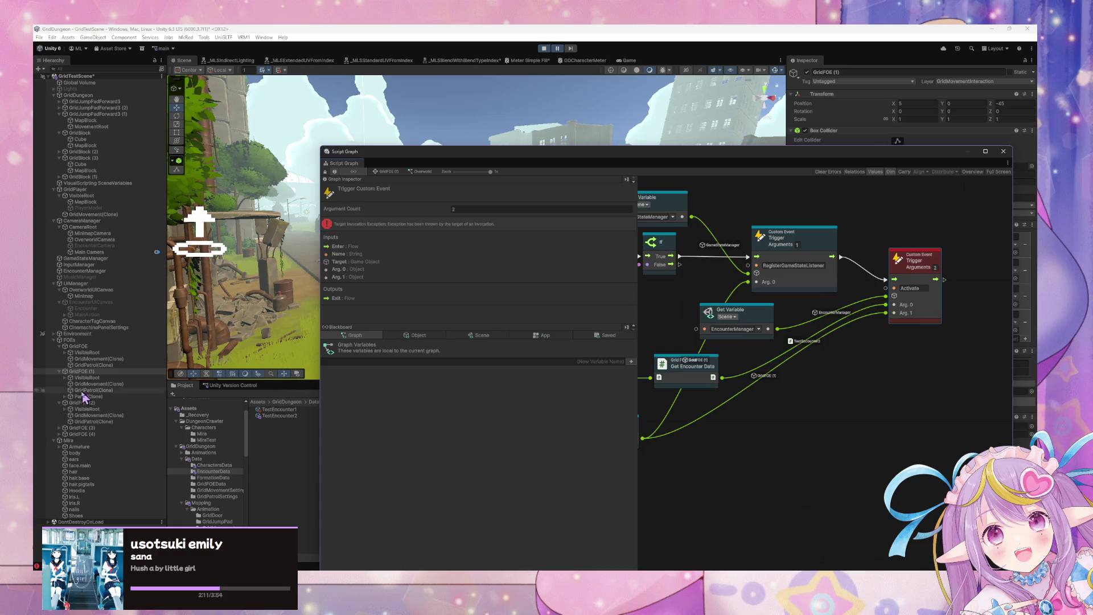
# Step: Expand Party(Clone) > Formation(Clone) > 3ColumnRow(Clone) > Middle and select the spawned <Unknown> character
pyautogui.click(64, 396)
pyautogui.click(73, 404)
pyautogui.click(70, 403)
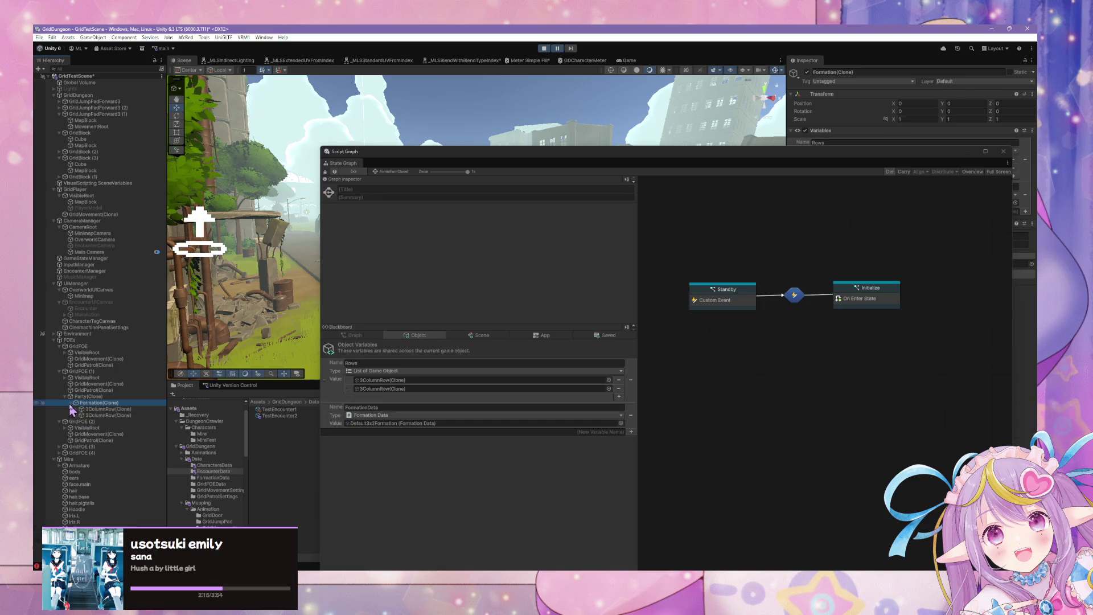
pyautogui.click(91, 409)
pyautogui.click(76, 409)
pyautogui.click(80, 428)
pyautogui.click(99, 434)
pyautogui.click(87, 434)
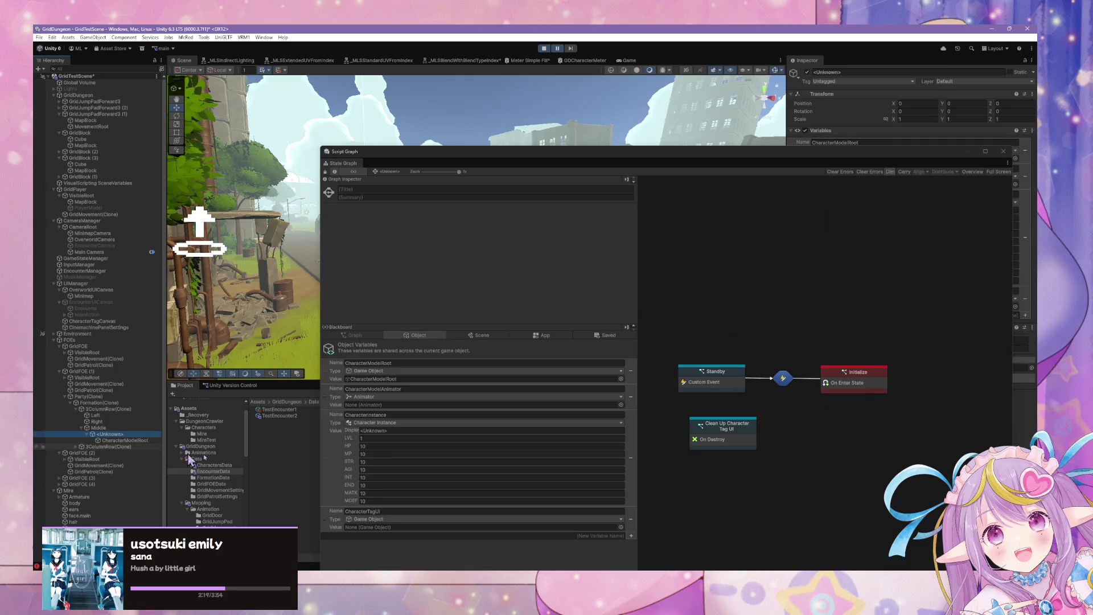
# Step: Inspect the Initialize state's Target Invocation Exception and open its script graph
pyautogui.click(854, 380)
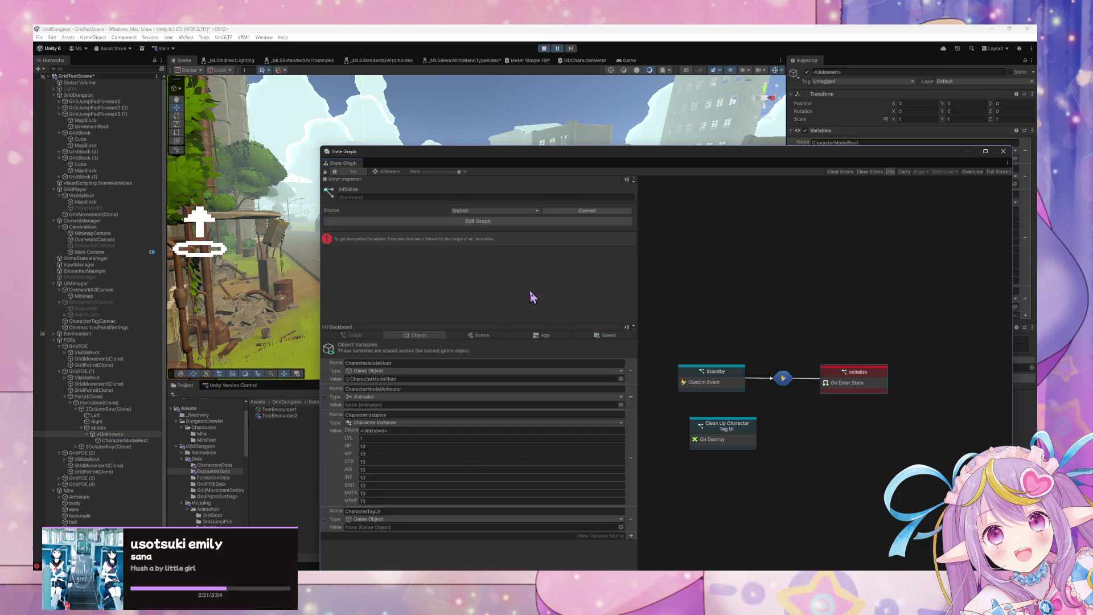
pyautogui.moveTo(568, 154)
pyautogui.mouseDown()
pyautogui.moveTo(539, 344)
pyautogui.moveTo(460, 186)
pyautogui.moveTo(547, 207)
pyautogui.moveTo(588, 317)
pyautogui.moveTo(443, 191)
pyautogui.moveTo(510, 183)
pyautogui.mouseUp()
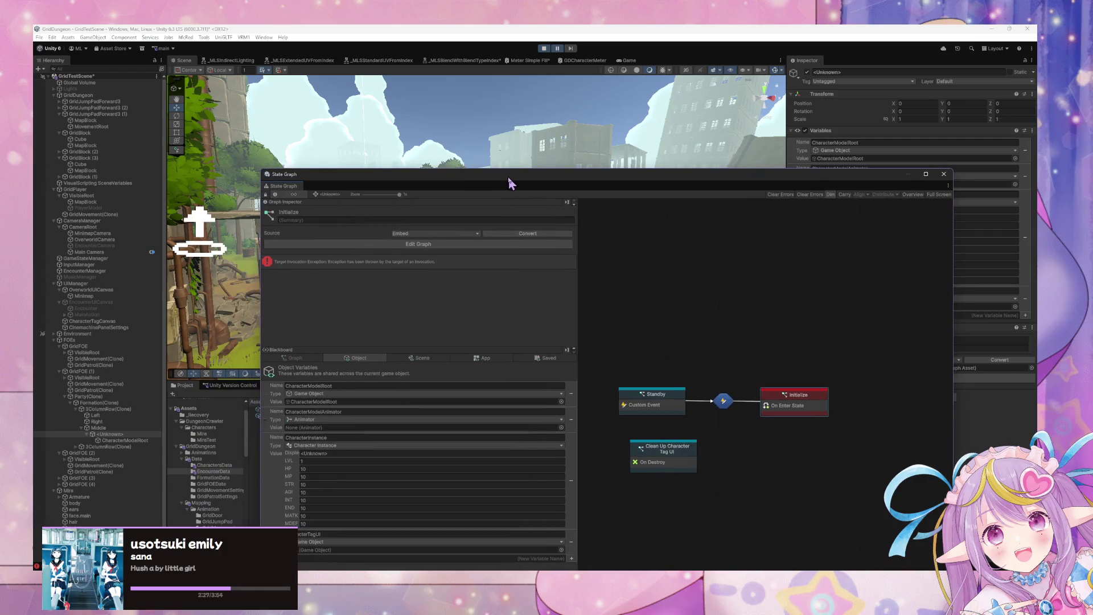
pyautogui.doubleClick(804, 403)
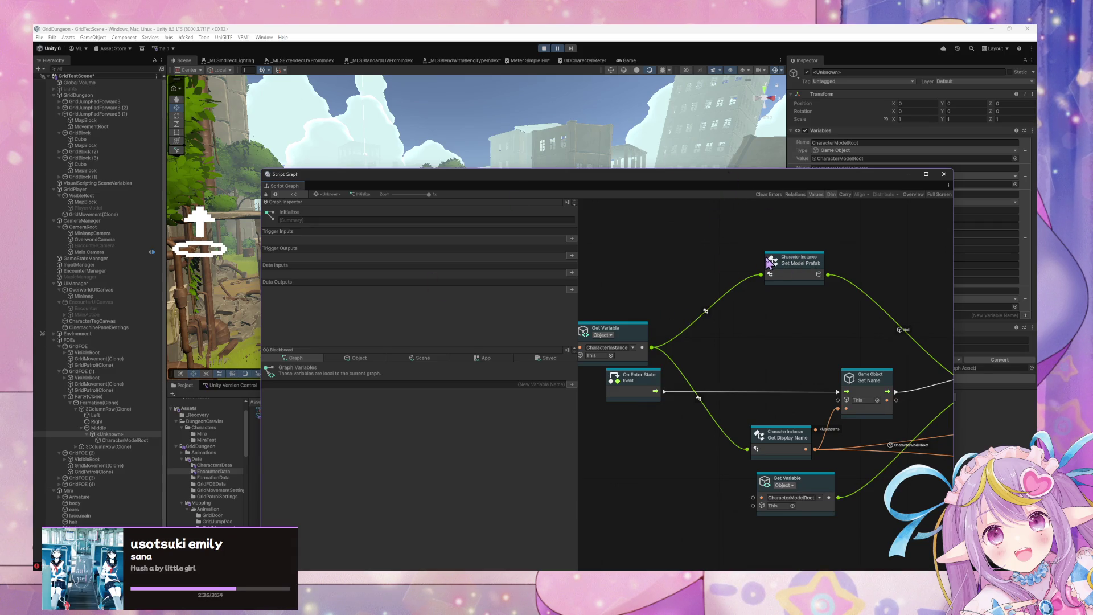
# Step: Move the floating graph and console windows aside and browse the Mira and MiraTest folders
pyautogui.moveTo(674, 172)
pyautogui.mouseDown()
pyautogui.moveTo(675, 318)
pyautogui.moveTo(722, 336)
pyautogui.moveTo(707, 246)
pyautogui.moveTo(704, 418)
pyautogui.mouseUp()
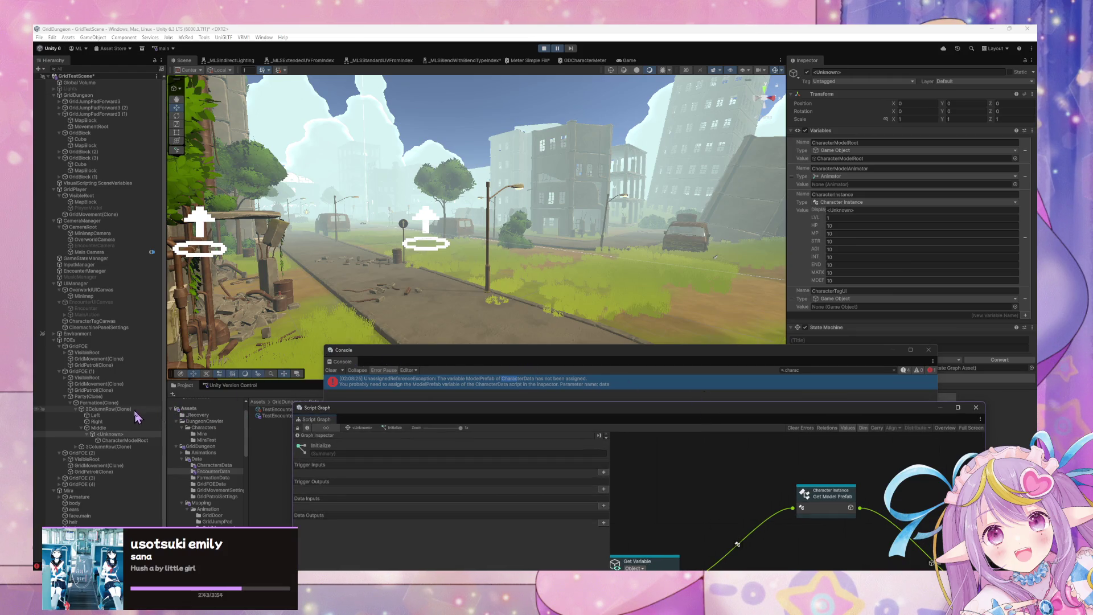
pyautogui.scroll(-1, 141, 433)
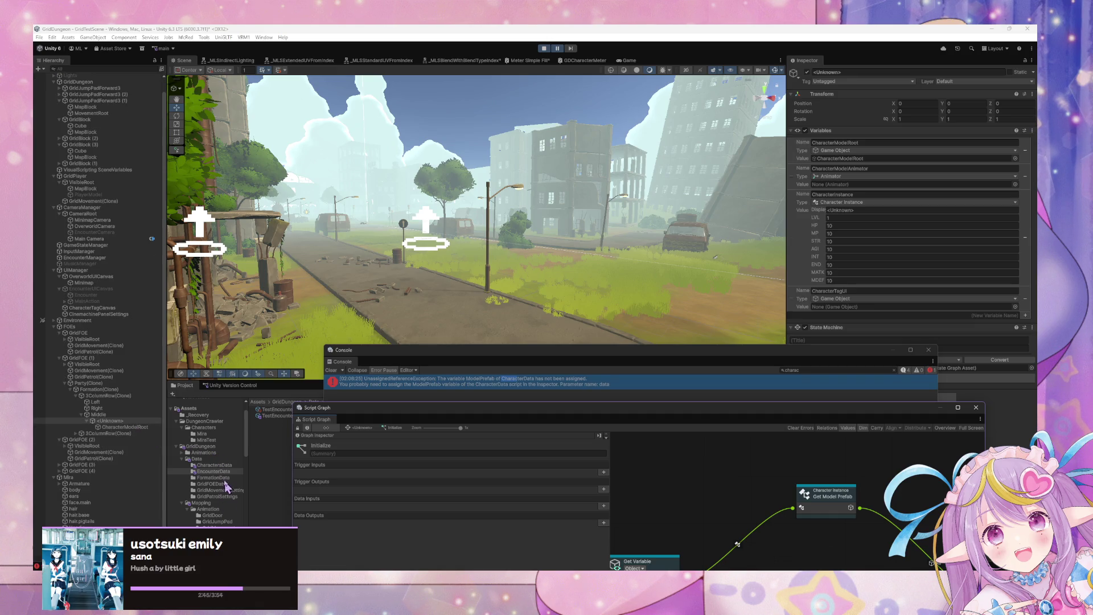
pyautogui.scroll(2, 217, 447)
pyautogui.click(209, 464)
pyautogui.click(202, 457)
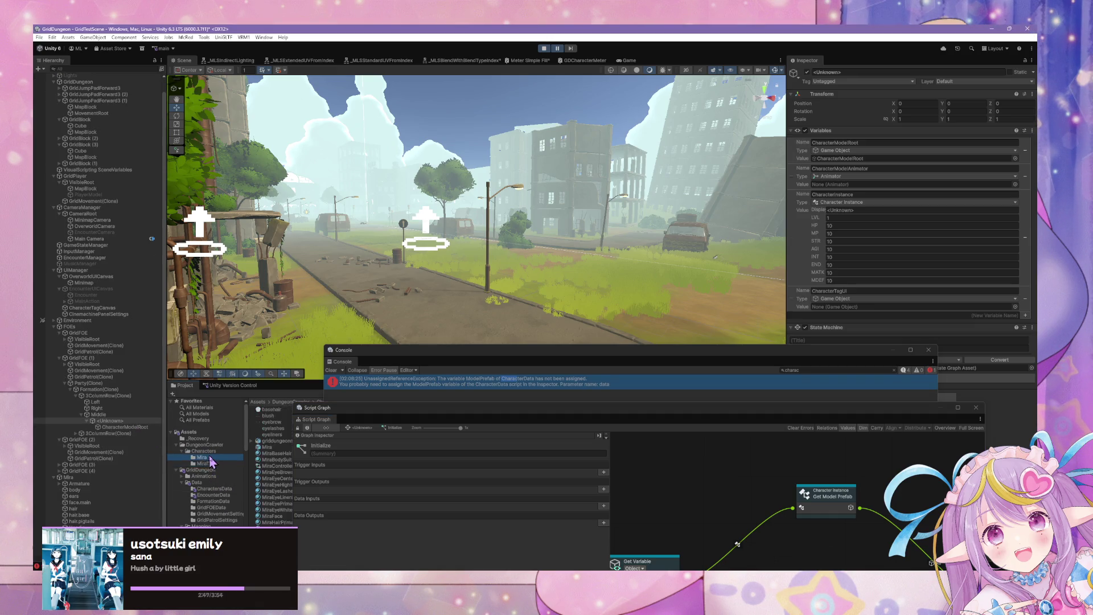
pyautogui.moveTo(415, 411); pyautogui.dragTo(680, 403)
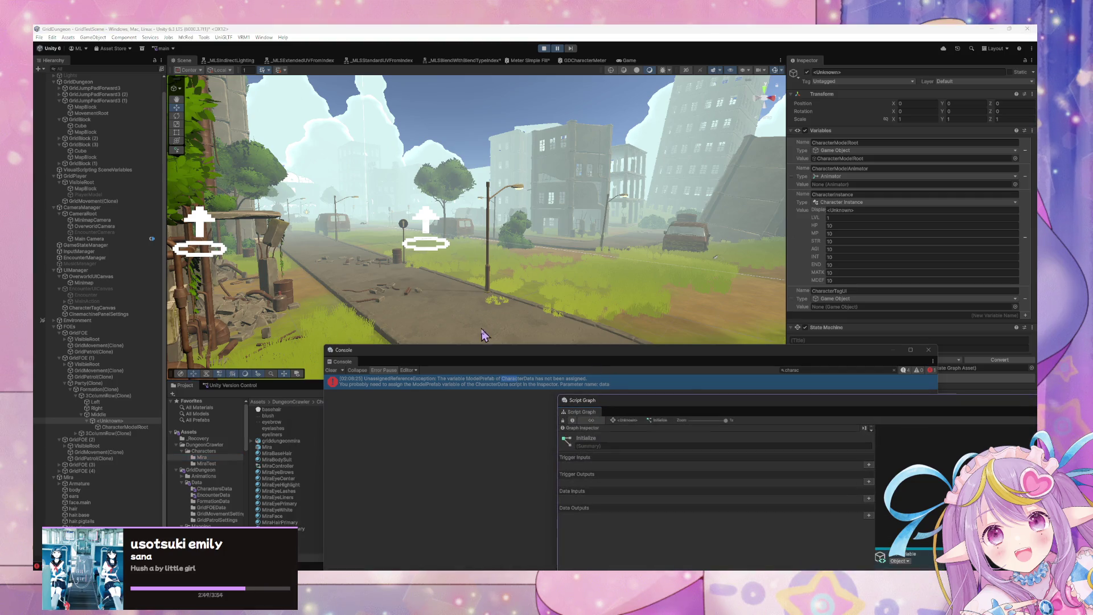
pyautogui.moveTo(444, 359); pyautogui.dragTo(710, 431)
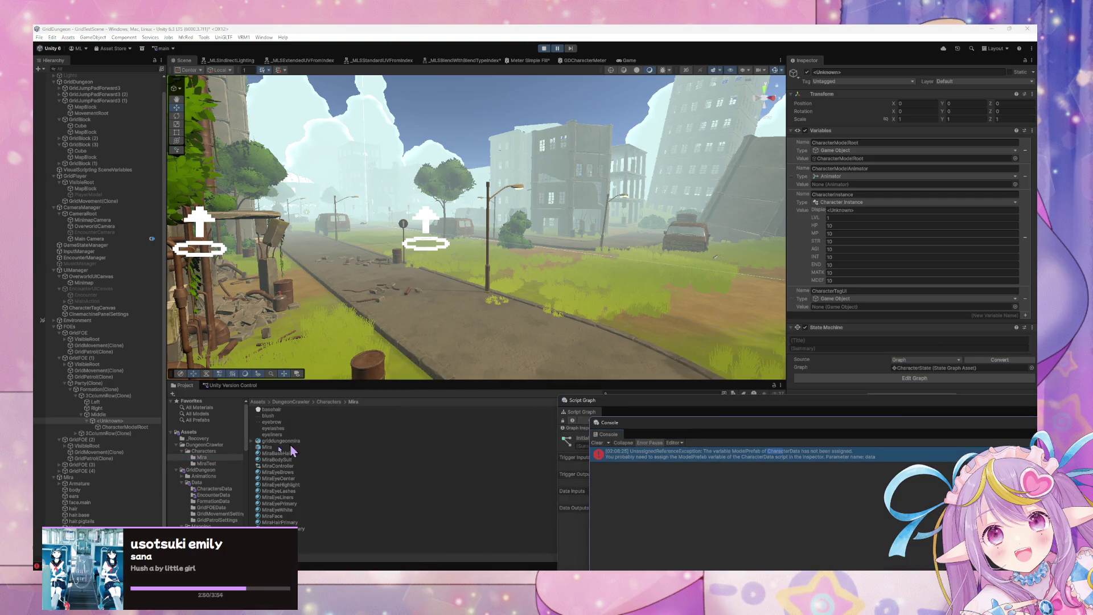
# Step: Navigate the Project panel to Data/CharactersData and select the MiraTest character data
pyautogui.click(202, 464)
pyautogui.click(202, 457)
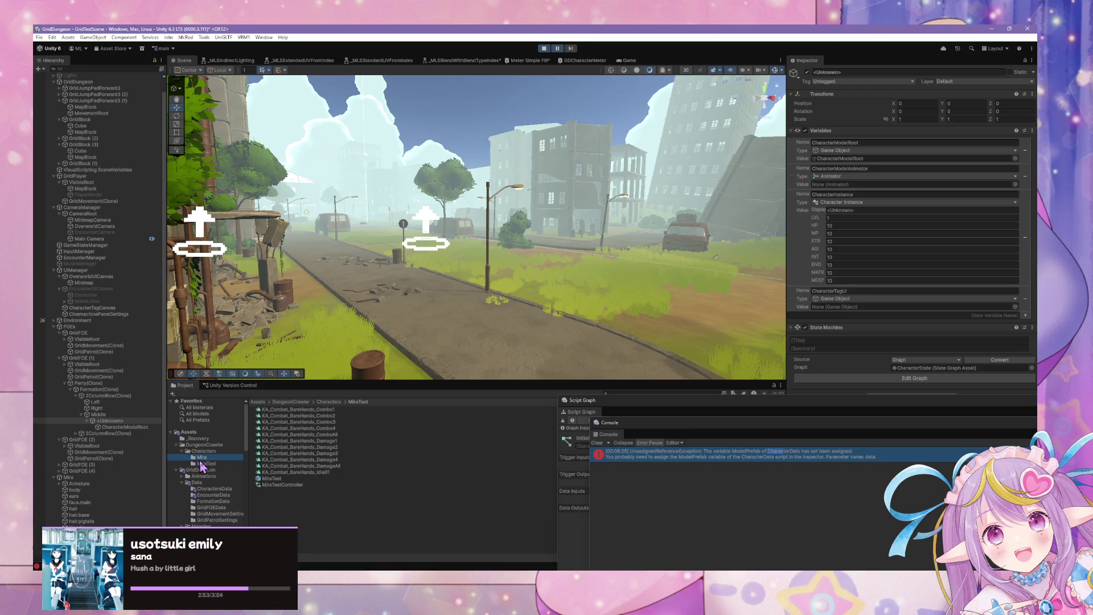
pyautogui.click(209, 451)
pyautogui.click(214, 445)
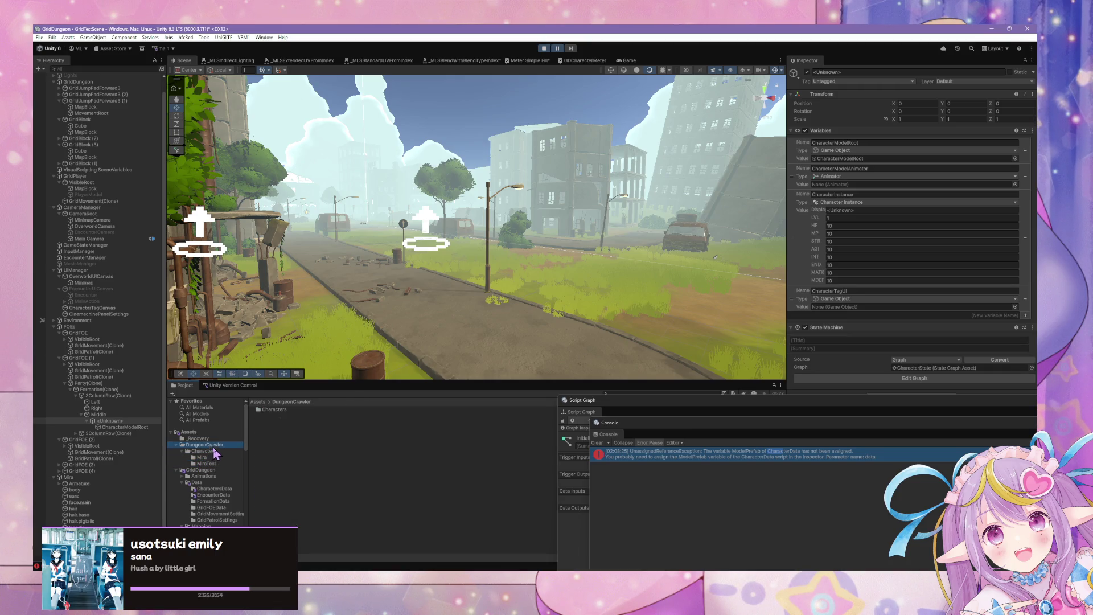
pyautogui.click(214, 452)
pyautogui.click(269, 411)
pyautogui.click(270, 417)
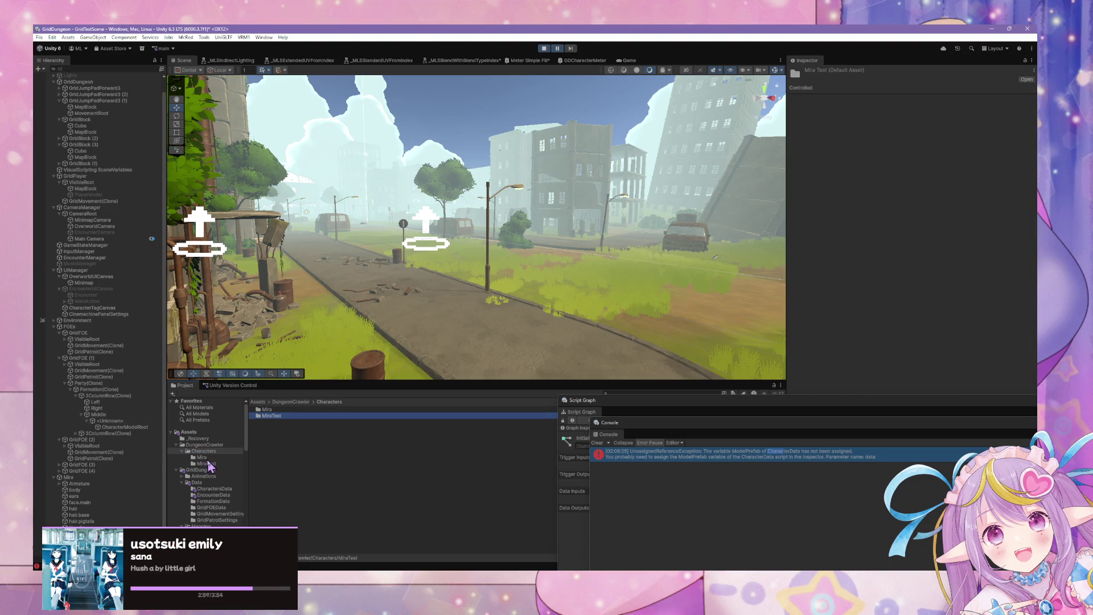
pyautogui.click(220, 489)
pyautogui.click(276, 422)
# Step: Exit Play mode and view TestEnemy1's data, which has an empty Model Prefab
pyautogui.press('Up')
pyautogui.press('Up')
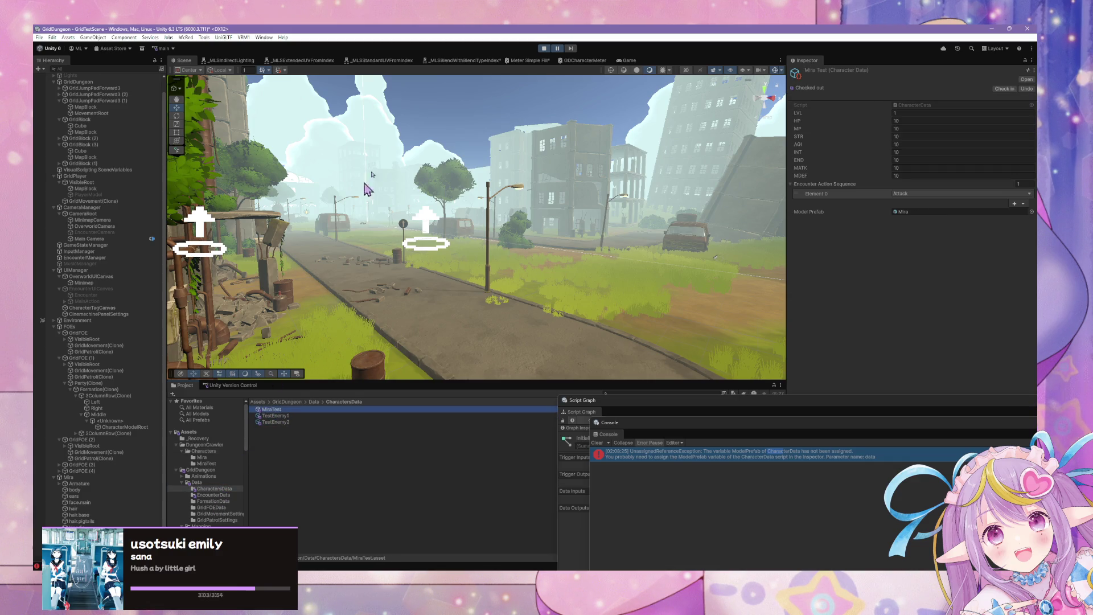
pyautogui.click(544, 49)
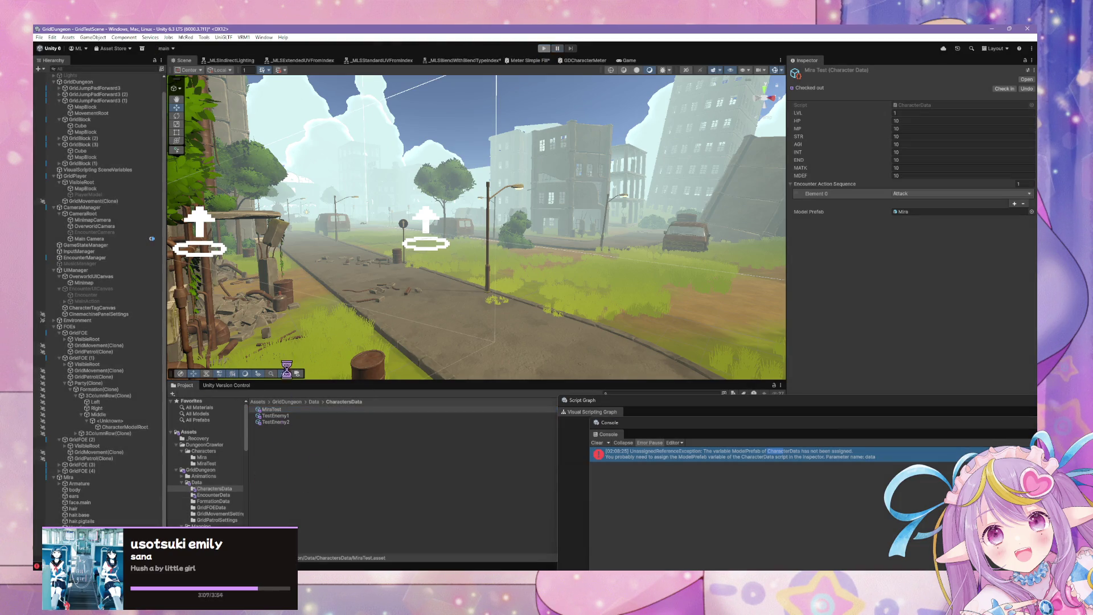
pyautogui.click(280, 418)
pyautogui.click(281, 422)
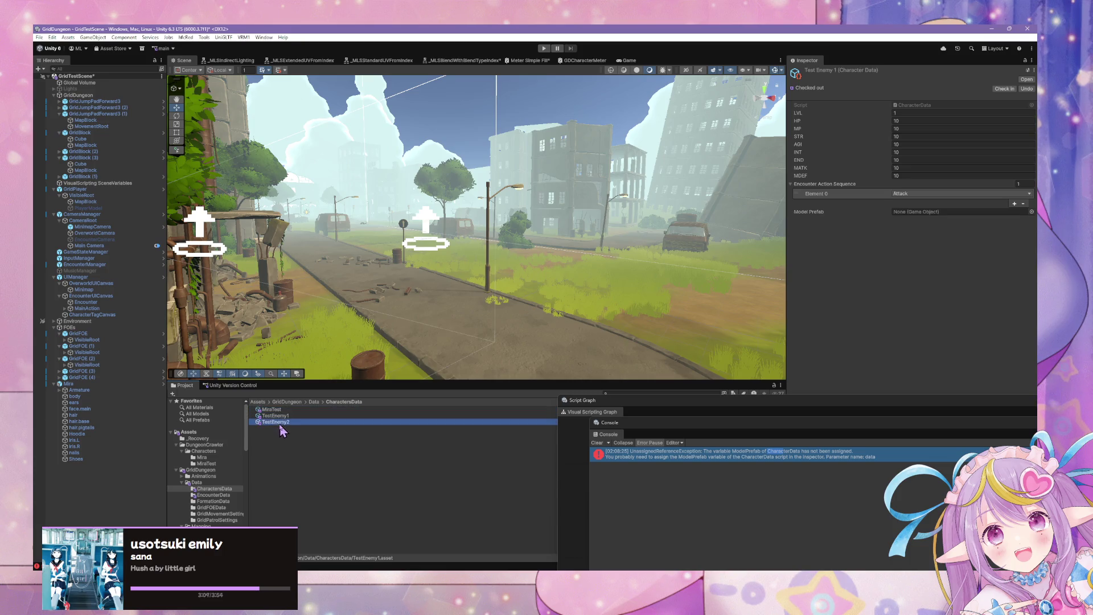
# Step: Set TestSpriteModel as the Model Prefab on both TestEnemy1 and TestEnemy2, then review Test Enemy 1
pyautogui.keyDown('ctrl'); pyautogui.click(278, 416); pyautogui.keyUp('ctrl')
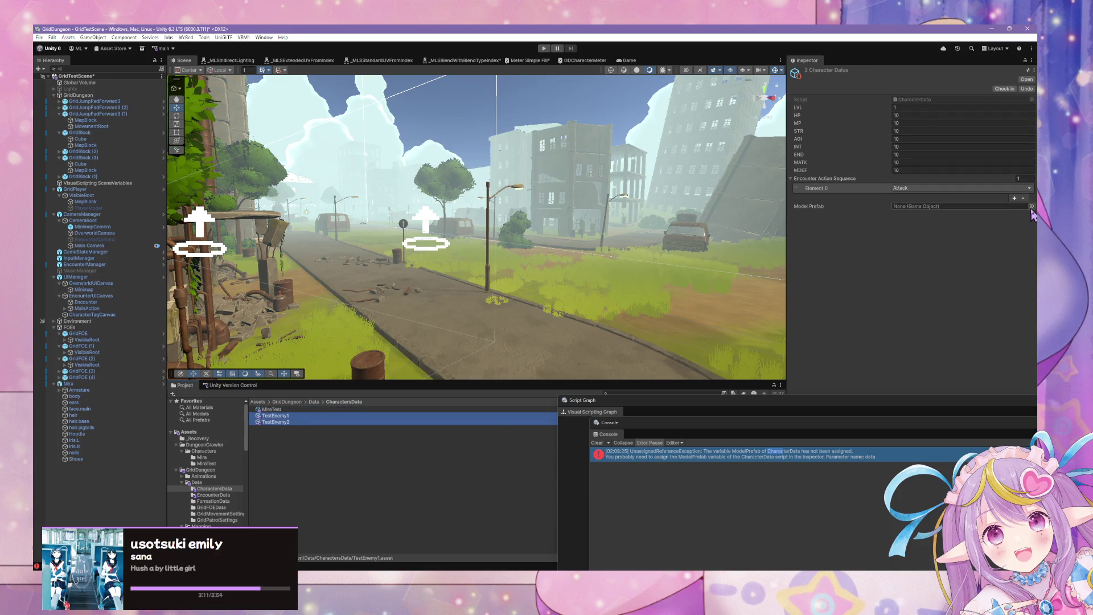
pyautogui.click(1032, 206)
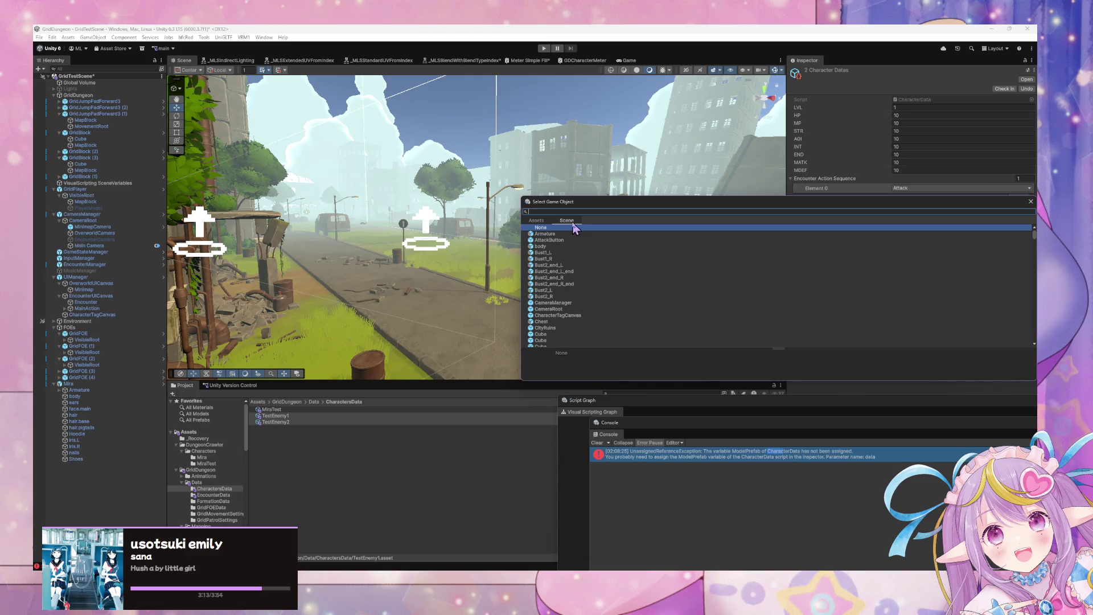
pyautogui.click(546, 222)
pyautogui.click(566, 220)
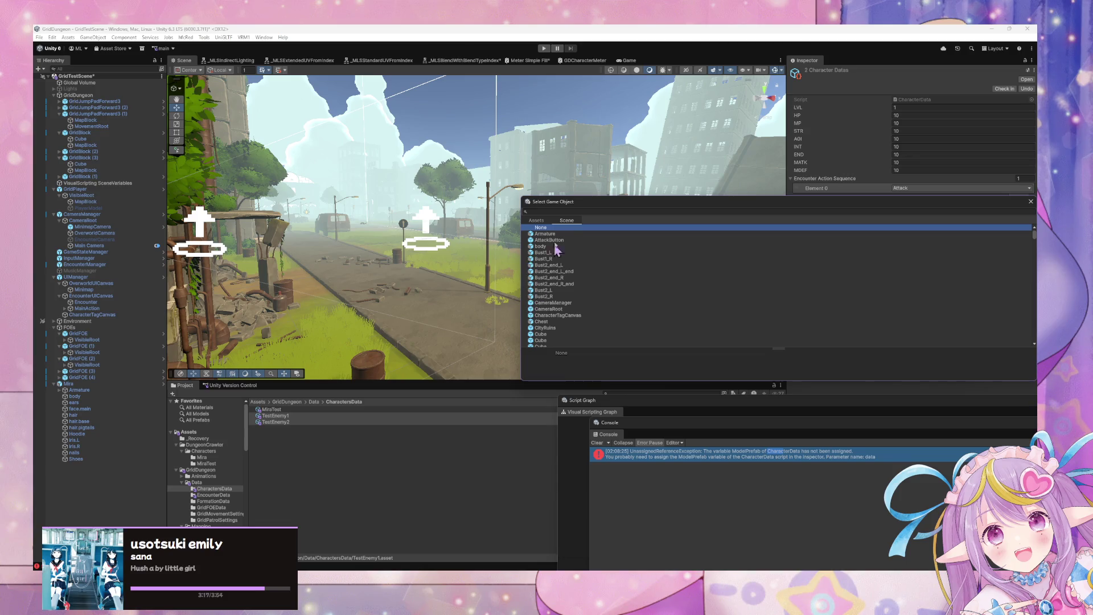
pyautogui.click(536, 220)
pyautogui.click(569, 212)
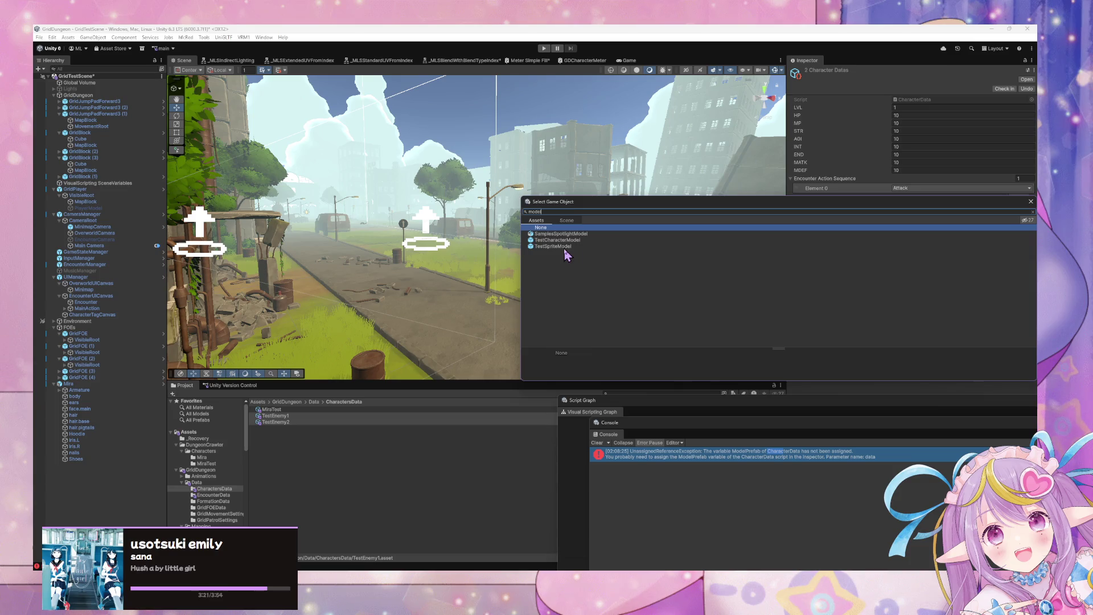
pyautogui.doubleClick(566, 251)
pyautogui.click(282, 416)
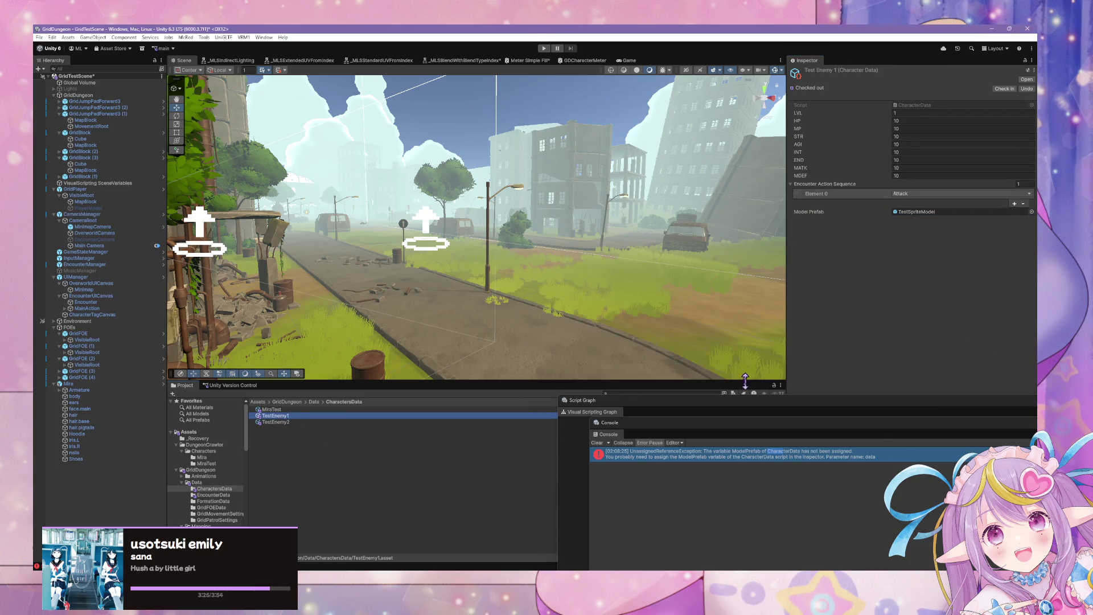
pyautogui.moveTo(592, 411); pyautogui.dragTo(237, 89)
# Step: Float the graph window, open the Character prefab's state graph and view its Standby script graph
pyautogui.moveTo(615, 393)
pyautogui.mouseDown()
pyautogui.moveTo(433, 231)
pyautogui.moveTo(640, 230)
pyautogui.mouseUp()
pyautogui.moveTo(505, 448); pyautogui.dragTo(444, 200)
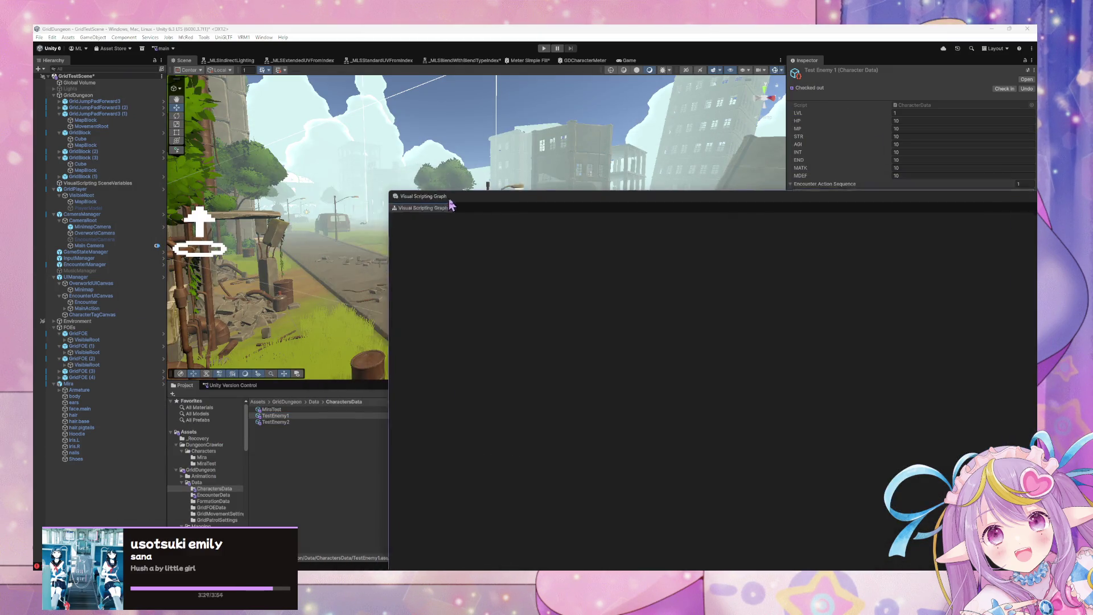
pyautogui.moveTo(563, 207)
pyautogui.mouseDown()
pyautogui.moveTo(686, 242)
pyautogui.moveTo(756, 391)
pyautogui.moveTo(739, 409)
pyautogui.moveTo(682, 401)
pyautogui.mouseUp()
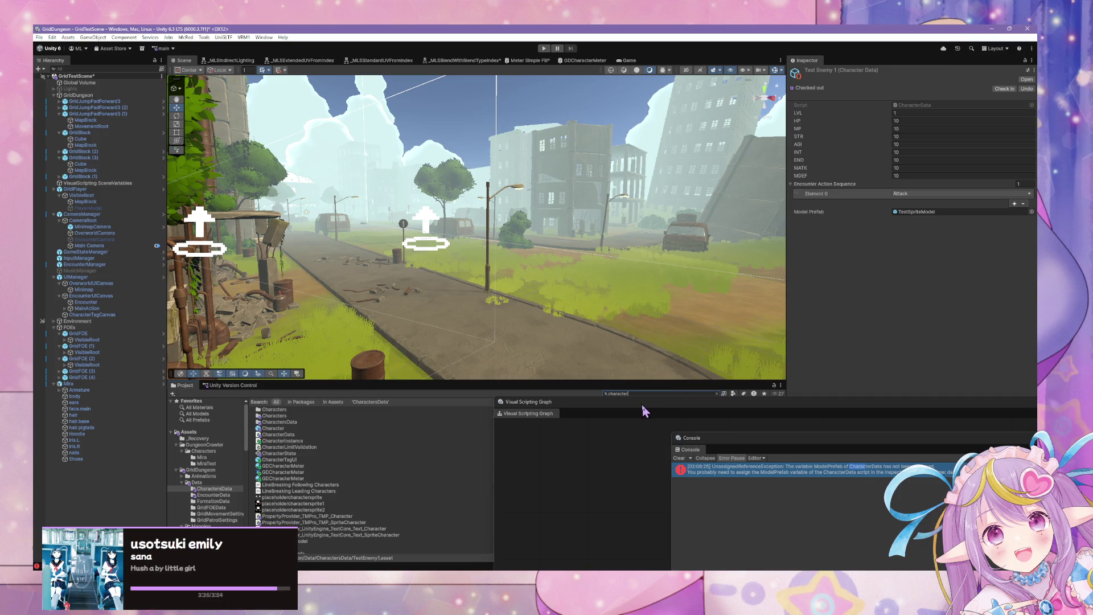
pyautogui.moveTo(637, 407); pyautogui.dragTo(291, 436)
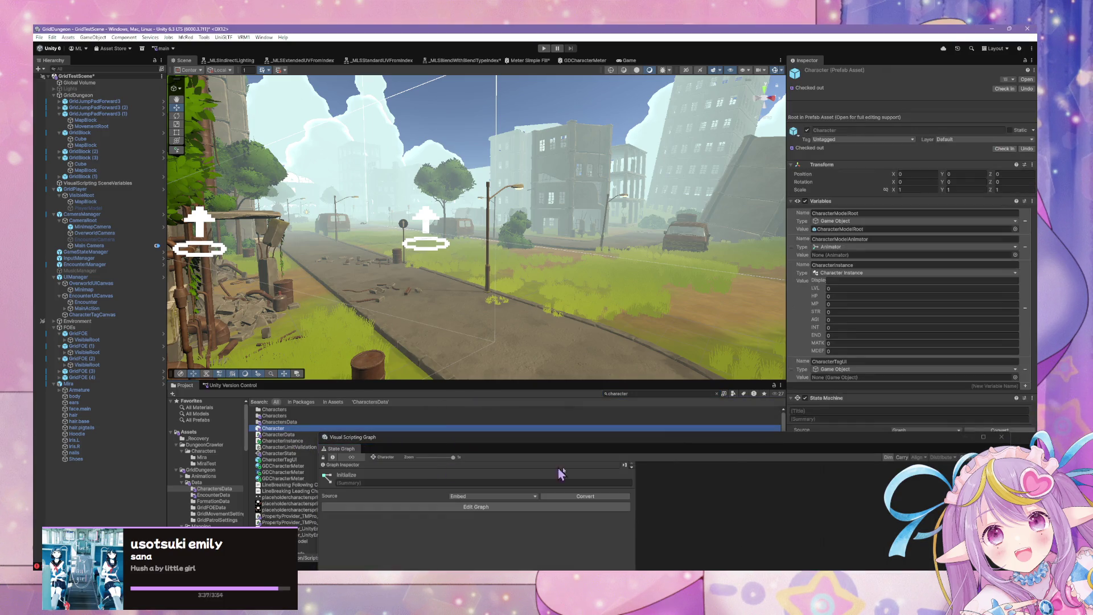
pyautogui.moveTo(677, 444); pyautogui.dragTo(653, 174)
pyautogui.doubleClick(691, 399)
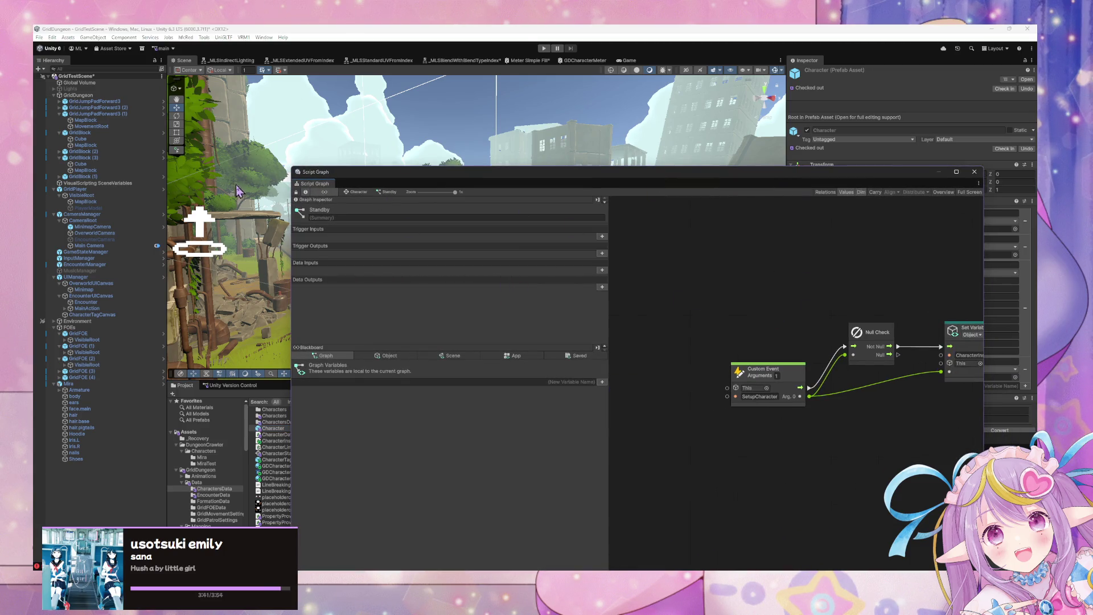
pyautogui.click(347, 192)
# Step: In the Initialize graph, add a Null Coalesce node and wire its output into Instantiate's Original
pyautogui.doubleClick(825, 398)
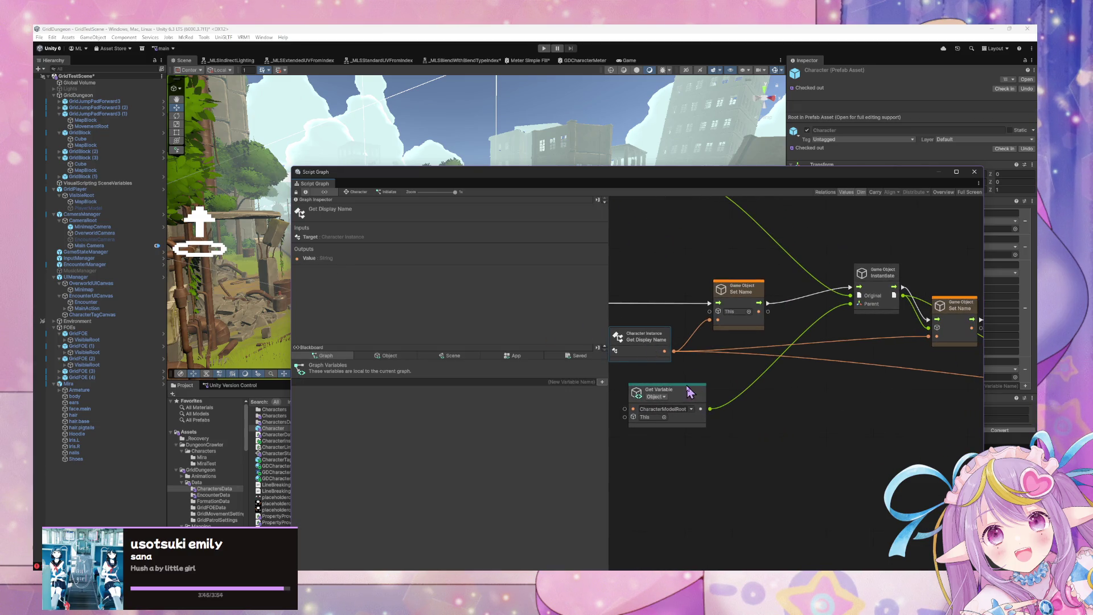
pyautogui.moveTo(691, 392); pyautogui.dragTo(676, 395)
pyautogui.moveTo(793, 383); pyautogui.dragTo(841, 494)
pyautogui.rightClick(772, 267)
pyautogui.click(713, 271)
pyautogui.rightClick(782, 278)
pyautogui.click(798, 284)
pyautogui.write('nu')
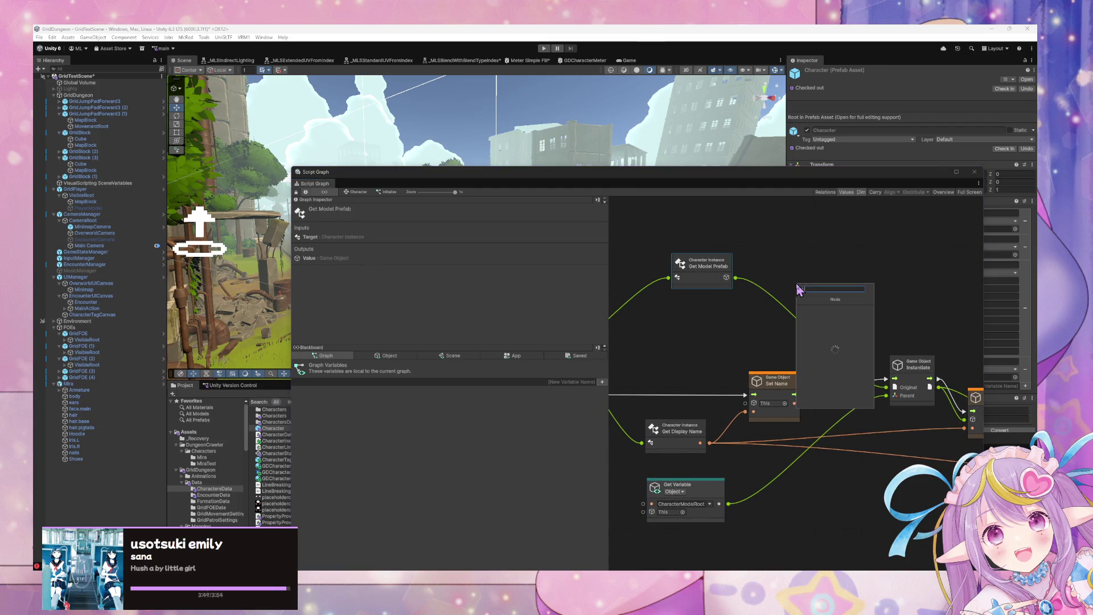
pyautogui.write('oa')
pyautogui.write('ries')
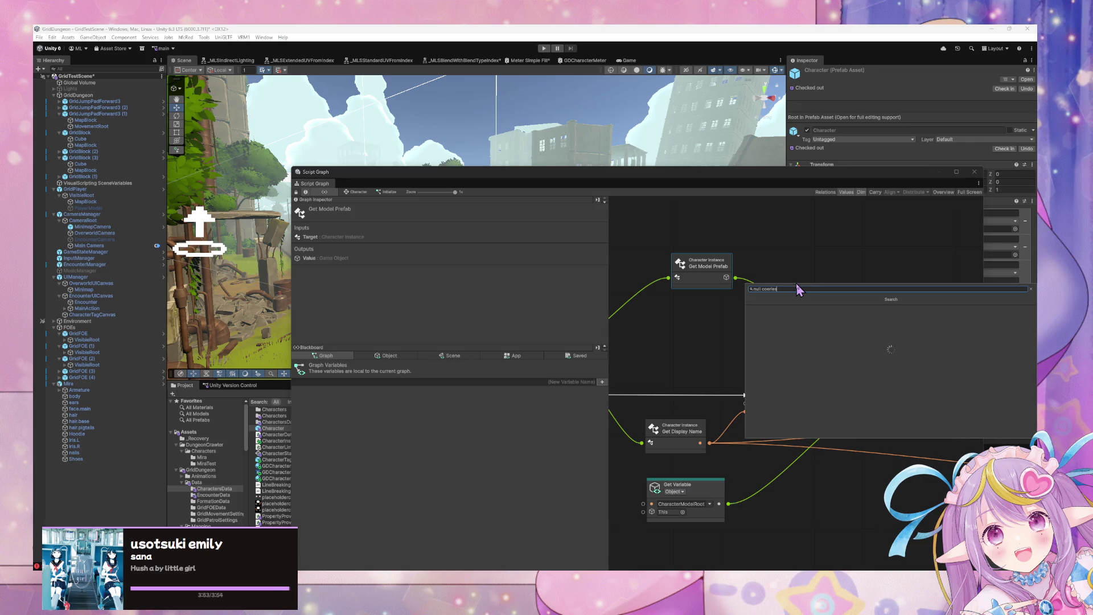
pyautogui.press('BackSpace')
pyautogui.press('BackSpace')
pyautogui.press('BackSpace')
pyautogui.write('o')
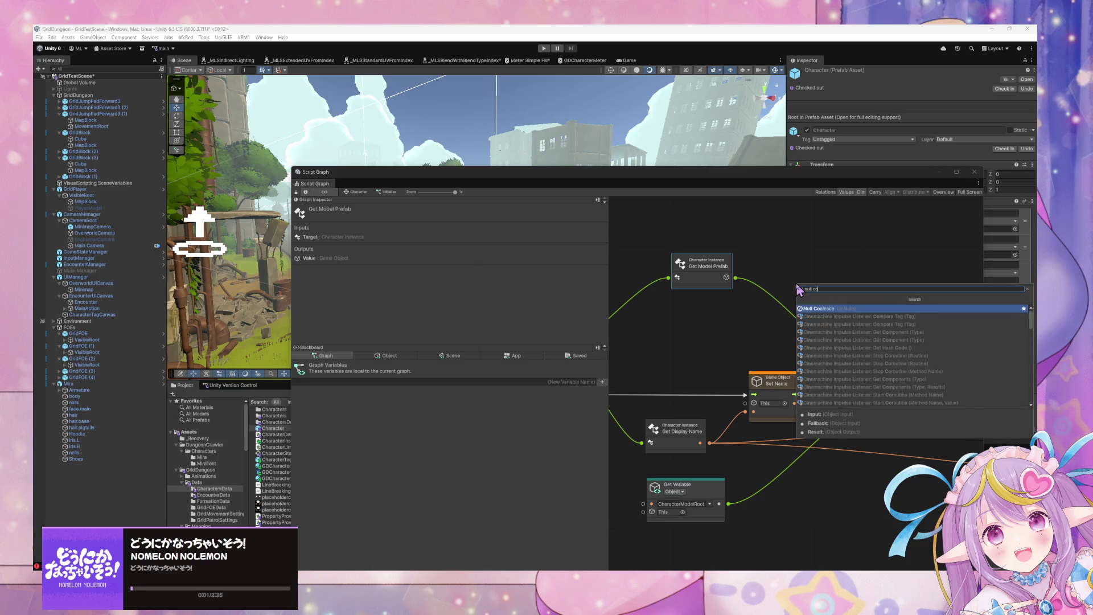
pyautogui.press('Return')
pyautogui.moveTo(838, 301); pyautogui.dragTo(885, 392)
pyautogui.moveTo(788, 288); pyautogui.dragTo(776, 292)
# Step: Add a Game Object literal set to TestSpriteModel and feed it into Null Coalesce's Fallback
pyautogui.rightClick(671, 340)
pyautogui.click(711, 344)
pyautogui.write('asset')
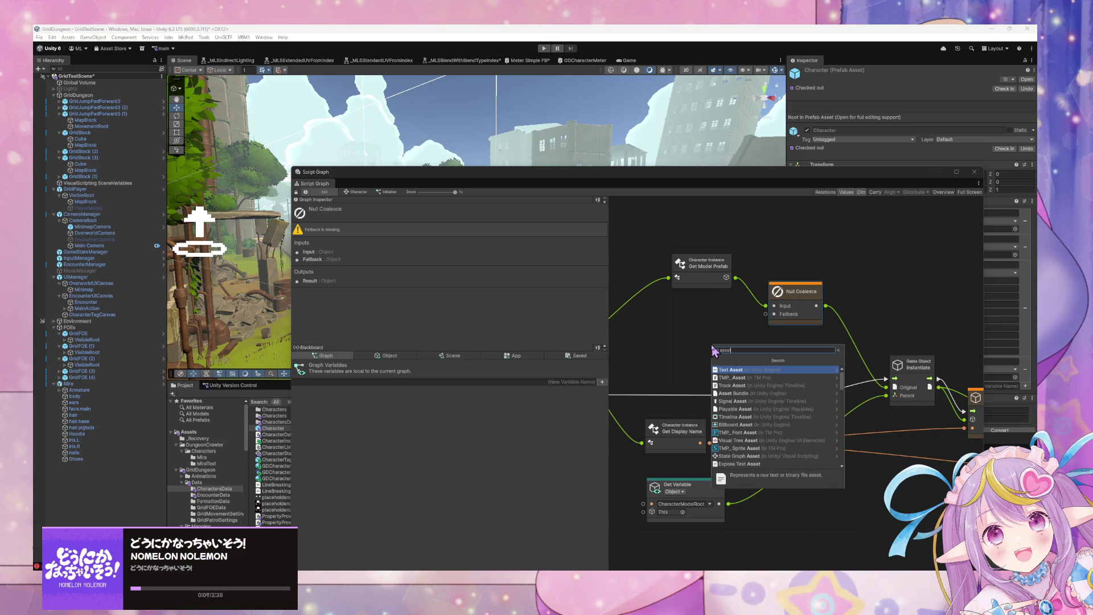
pyautogui.hotkey('ctrl', 'a')
pyautogui.write('gameobject literal')
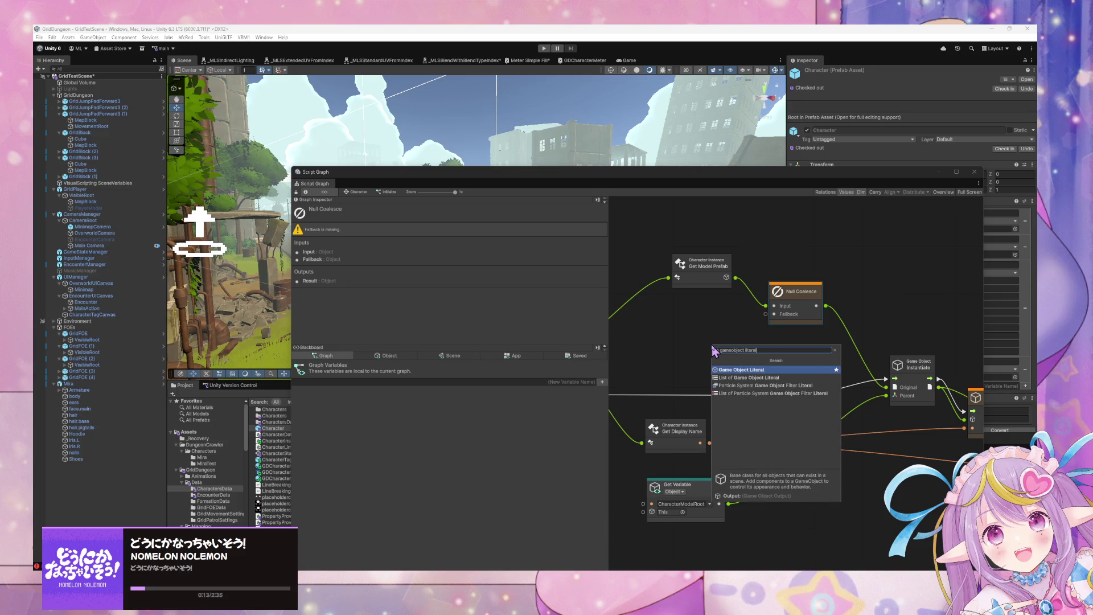
pyautogui.press('Return')
pyautogui.click(714, 350)
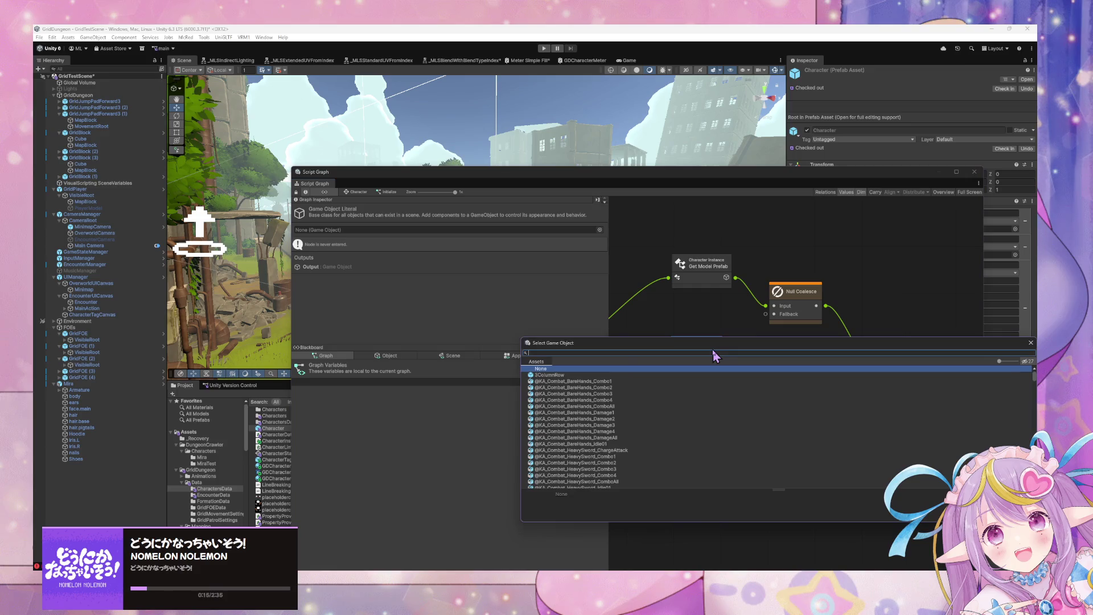
pyautogui.write('test')
pyautogui.doubleClick(567, 391)
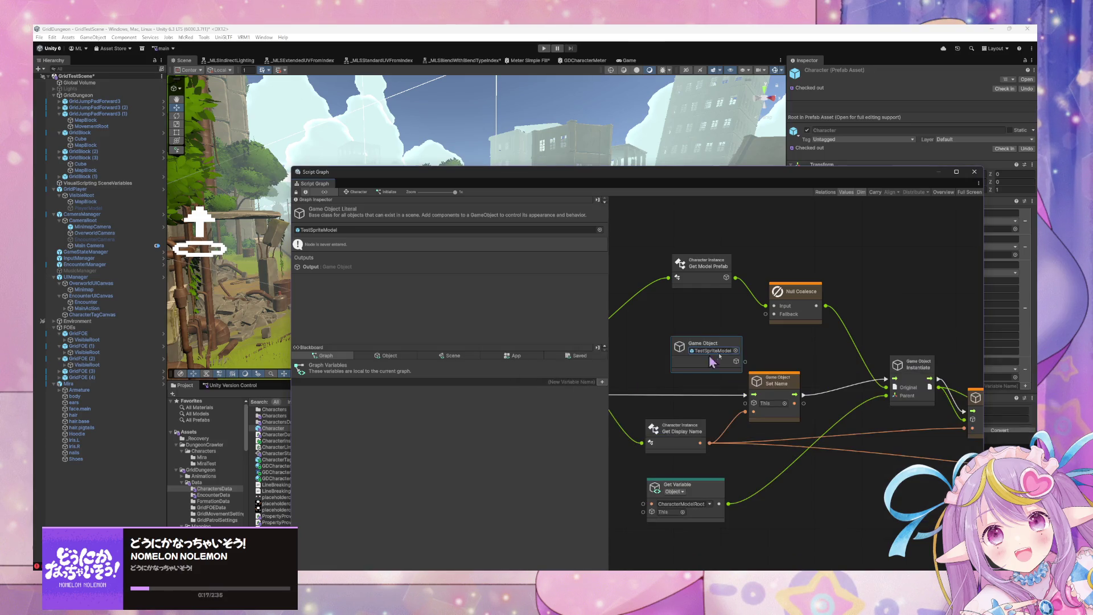
pyautogui.moveTo(745, 361); pyautogui.dragTo(765, 313)
pyautogui.moveTo(732, 350); pyautogui.dragTo(715, 315)
# Step: Rearrange the Get Model Prefab, TestSpriteModel and Null Coalesce nodes into a tidy layout
pyautogui.rightClick(848, 299)
pyautogui.click(876, 307)
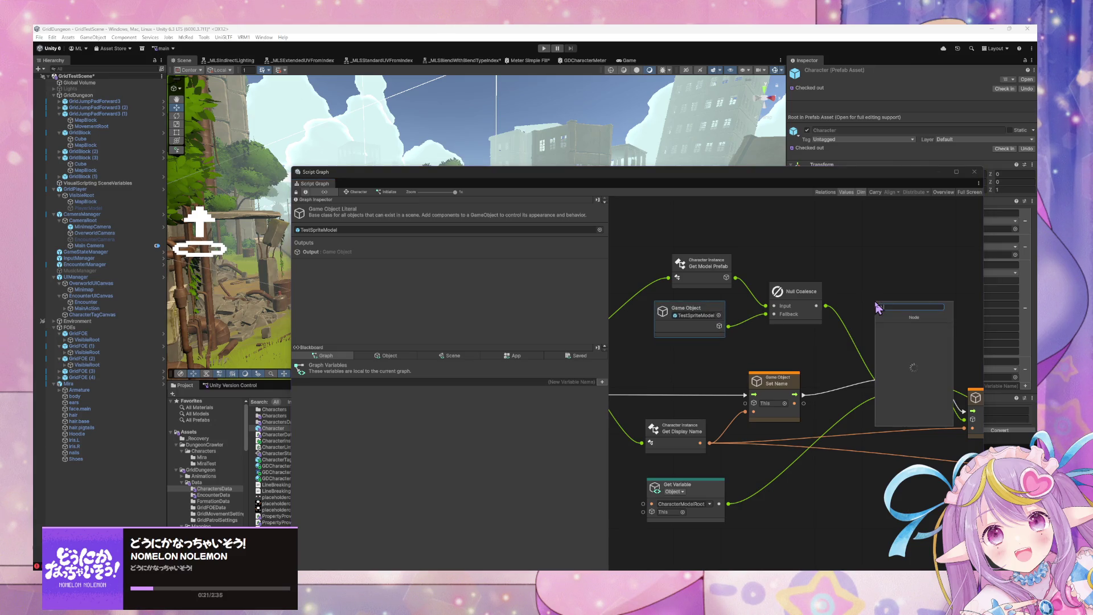
pyautogui.moveTo(800, 292); pyautogui.dragTo(837, 272)
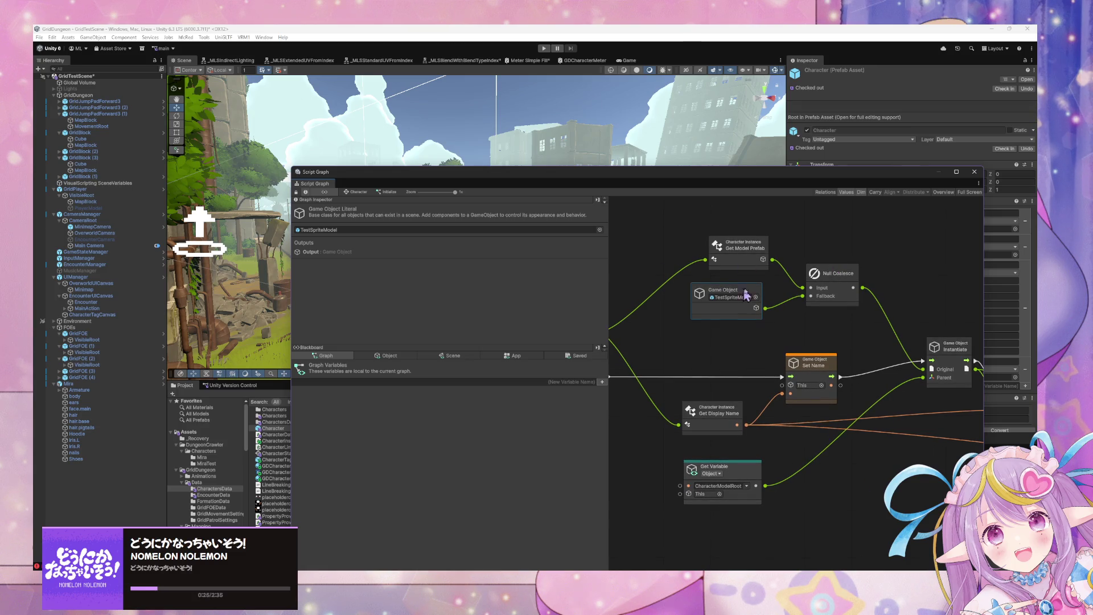
pyautogui.moveTo(734, 291); pyautogui.dragTo(816, 282)
pyautogui.moveTo(852, 323)
pyautogui.mouseDown()
pyautogui.moveTo(766, 228)
pyautogui.moveTo(716, 223)
pyautogui.mouseUp()
pyautogui.moveTo(890, 266); pyautogui.dragTo(846, 263)
pyautogui.rightClick(797, 334)
# Step: Add a Null Check node, routing On Enter State's trigger and Get Model Prefab's output through it
pyautogui.click(832, 338)
pyautogui.write('null check')
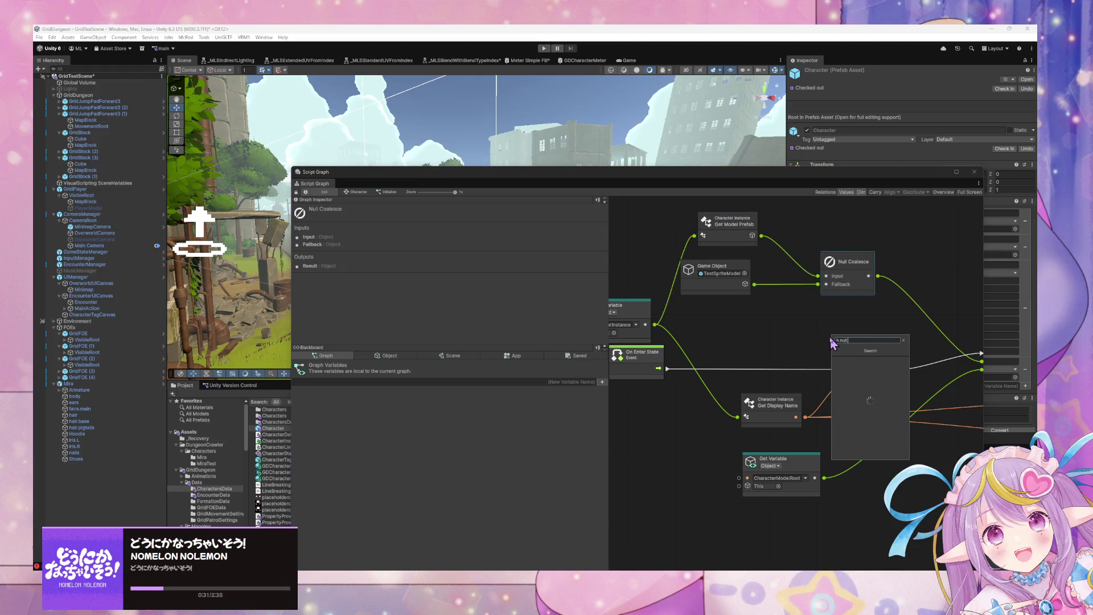
pyautogui.press('Return')
pyautogui.moveTo(819, 341); pyautogui.dragTo(755, 352)
pyautogui.click(661, 380)
pyautogui.moveTo(664, 371); pyautogui.dragTo(846, 370)
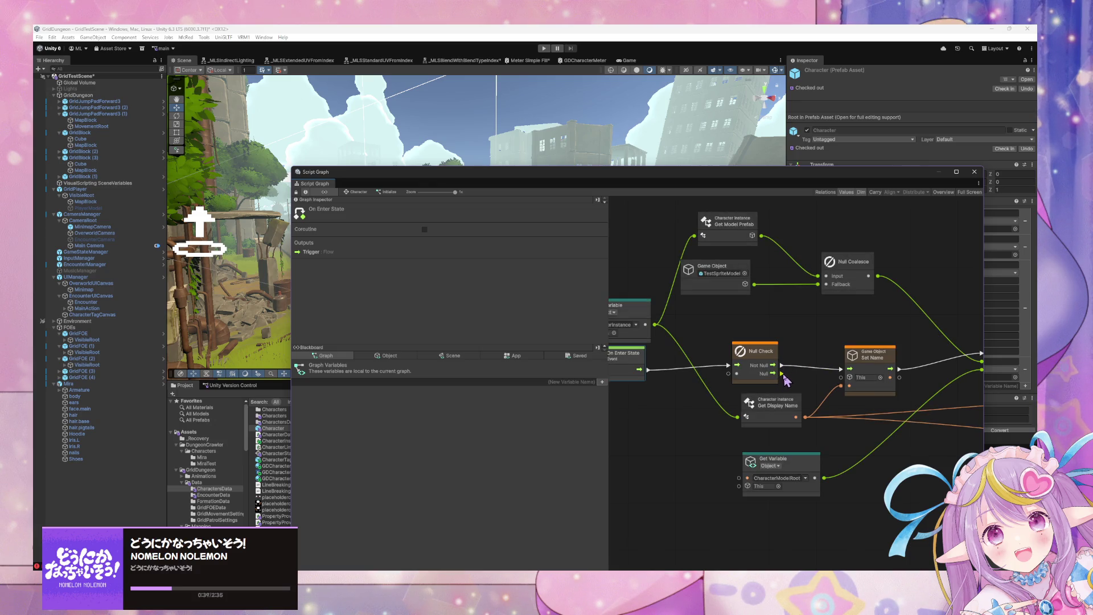
pyautogui.moveTo(763, 364); pyautogui.dragTo(734, 368)
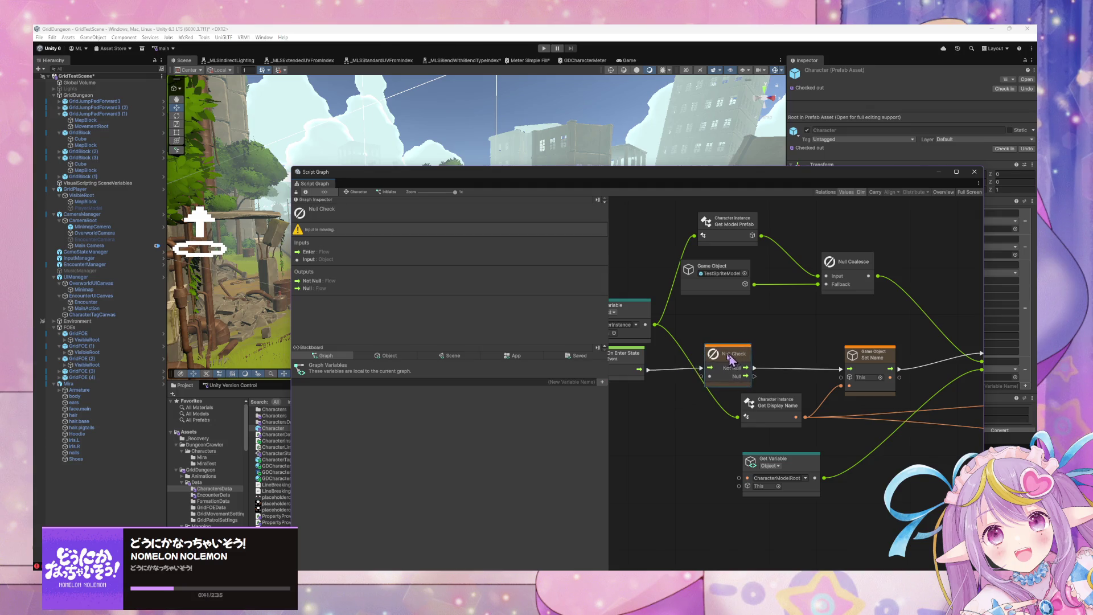
pyautogui.moveTo(672, 355); pyautogui.dragTo(724, 349)
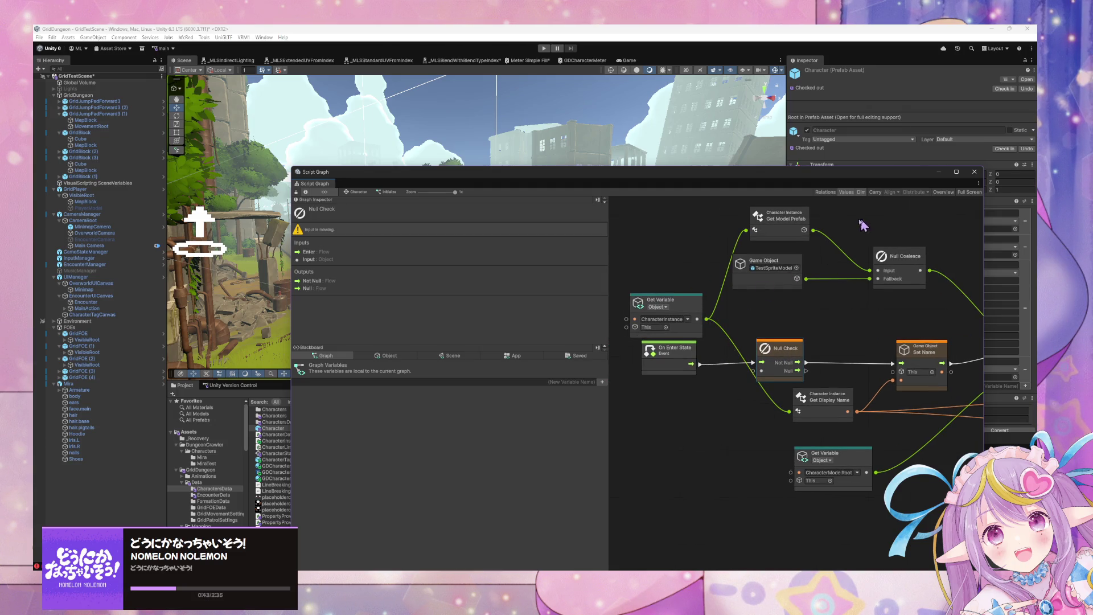
pyautogui.moveTo(813, 230)
pyautogui.mouseDown()
pyautogui.moveTo(761, 370)
pyautogui.moveTo(784, 345)
pyautogui.mouseUp()
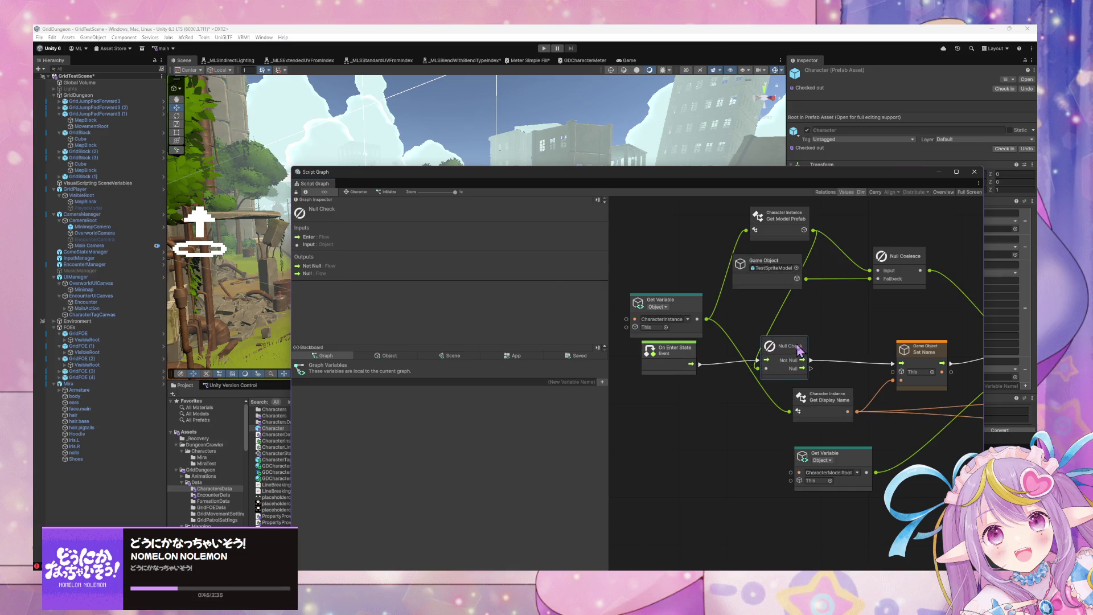
pyautogui.moveTo(660, 367); pyautogui.dragTo(650, 366)
# Step: Add a Debug Log node after the Null Check
pyautogui.rightClick(845, 310)
pyautogui.click(873, 313)
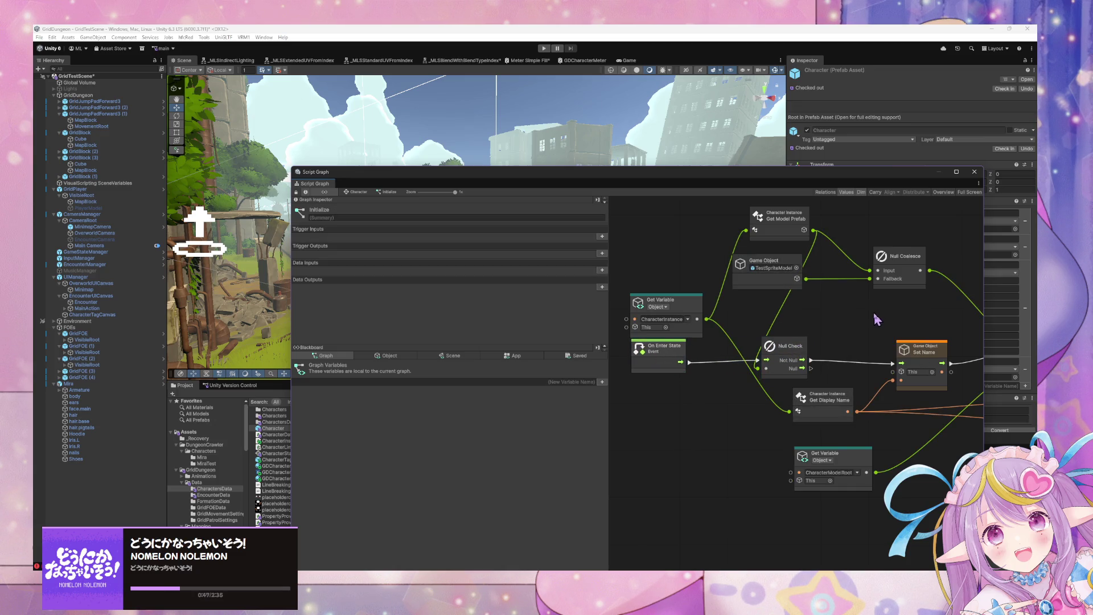
pyautogui.write('debug log')
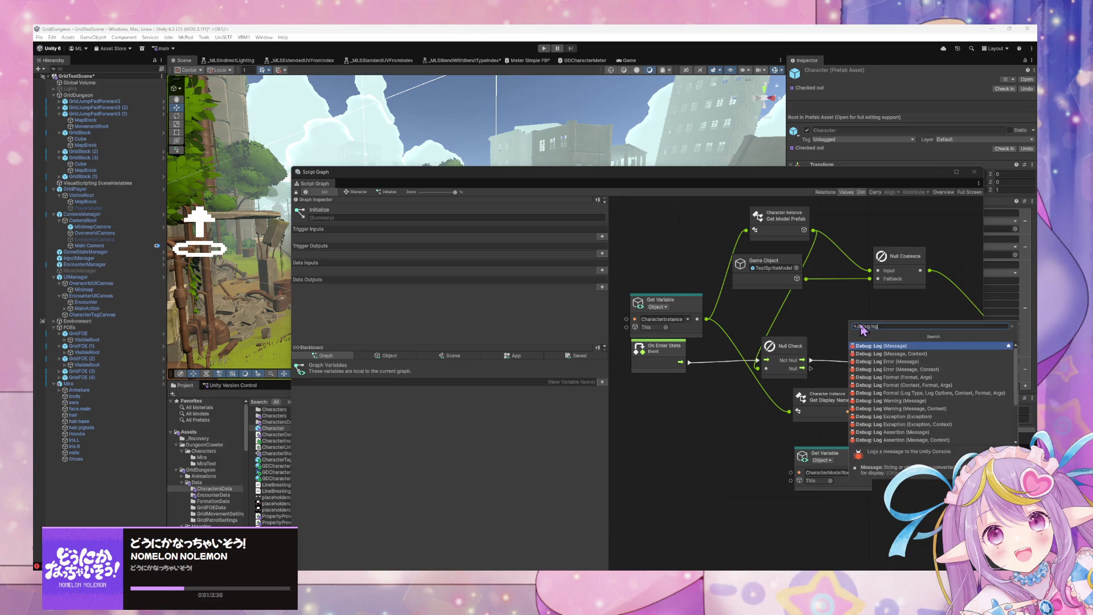
pyautogui.press('Return')
pyautogui.moveTo(847, 330)
pyautogui.mouseDown()
pyautogui.moveTo(822, 358)
pyautogui.moveTo(901, 363)
pyautogui.mouseUp()
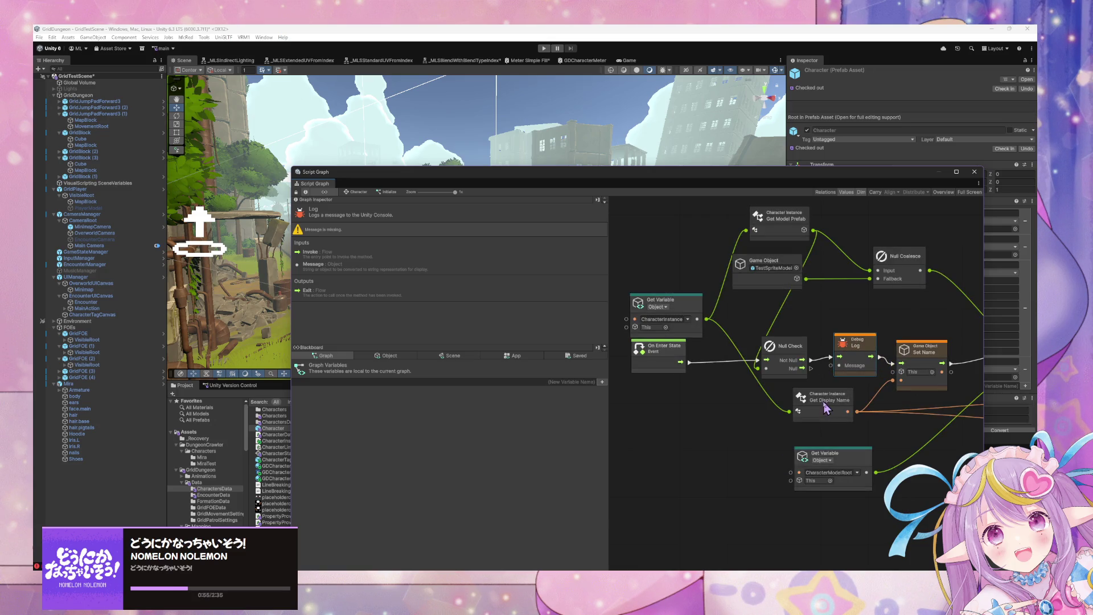
# Step: Connect a String Literal reading 'Missing Character Model' to the Log node's Message input
pyautogui.click(825, 407)
pyautogui.rightClick(740, 409)
pyautogui.click(778, 418)
pyautogui.write('string lit')
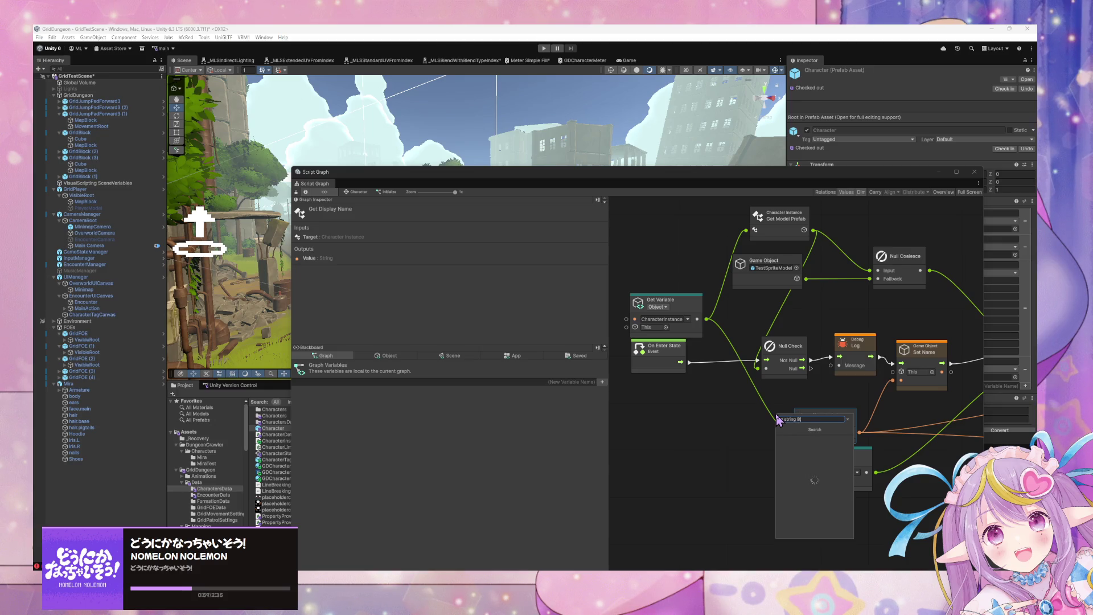
pyautogui.press('Return')
pyautogui.moveTo(768, 432); pyautogui.dragTo(831, 365)
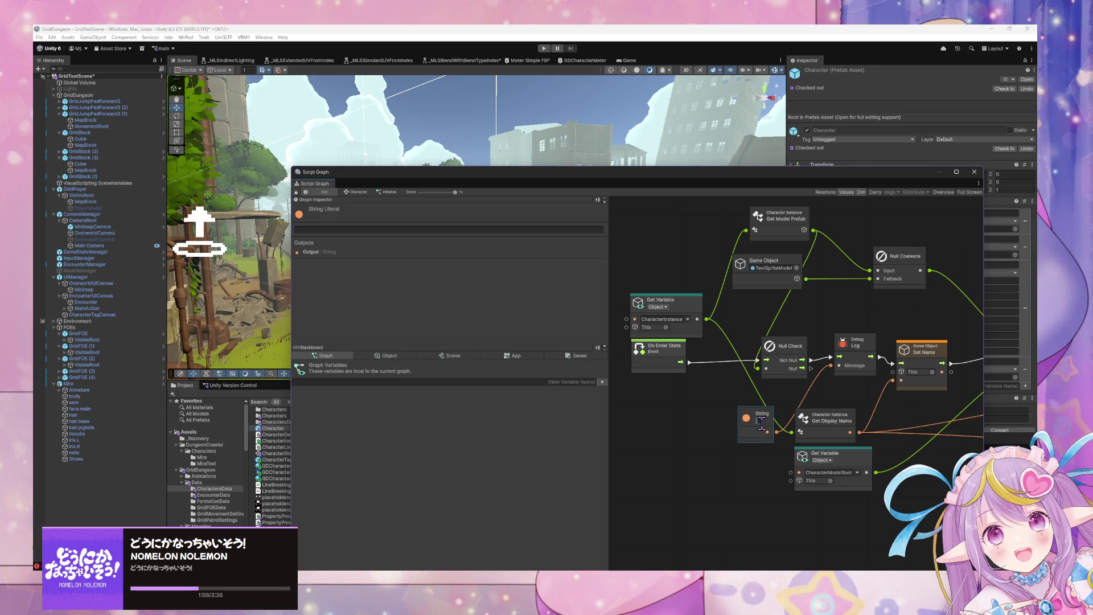
pyautogui.write('Missing Character')
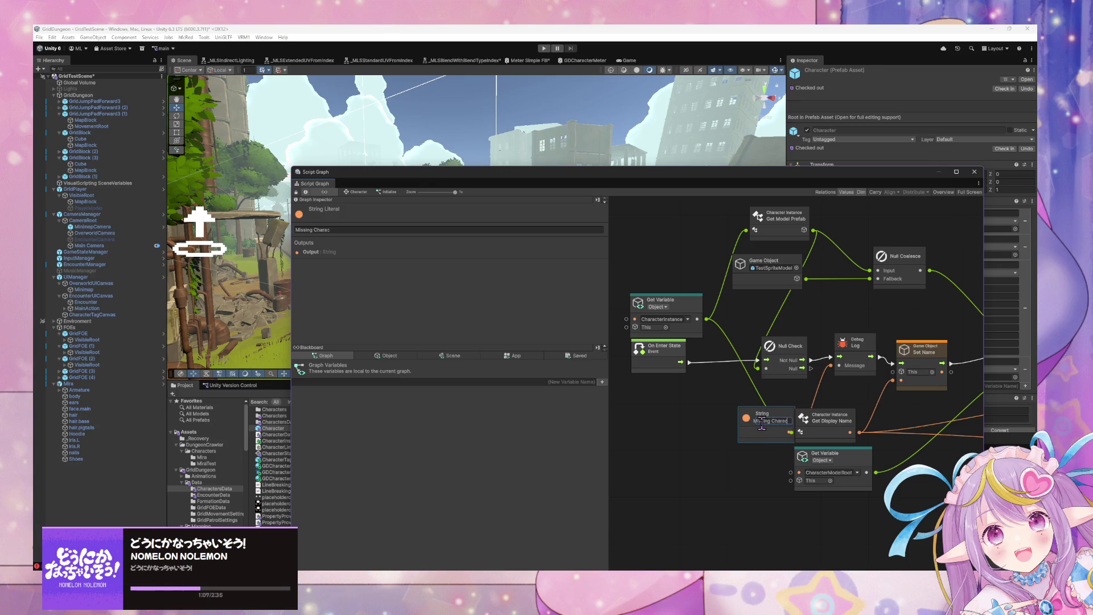
pyautogui.write(' Mod')
pyautogui.moveTo(766, 414); pyautogui.dragTo(692, 399)
pyautogui.click(586, 464)
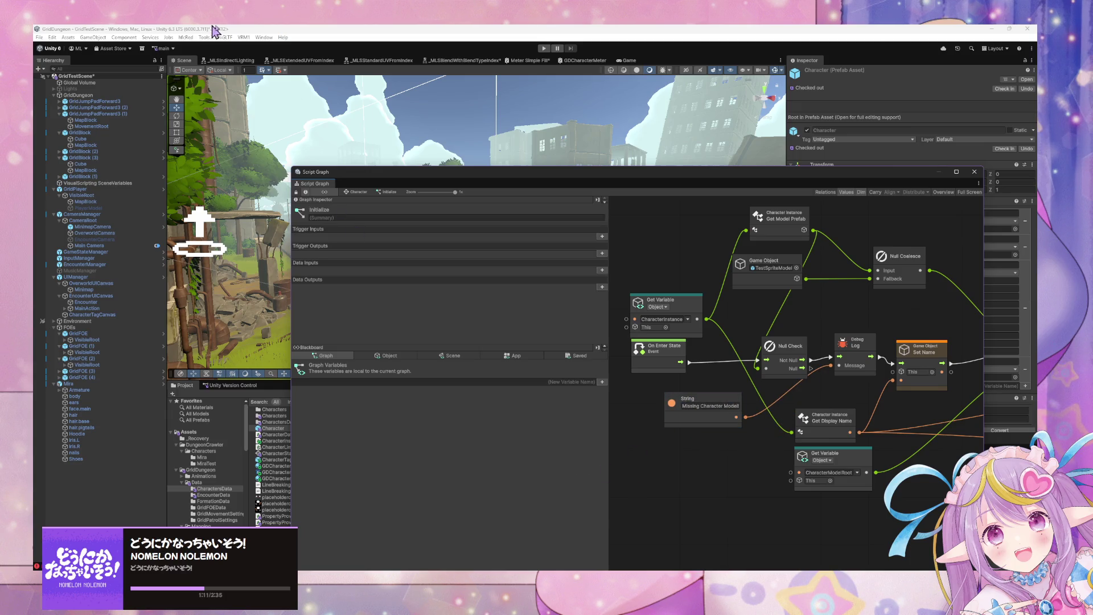
# Step: Play-test the game with the graph window moved aside, escaping the encounter battle
pyautogui.click(544, 49)
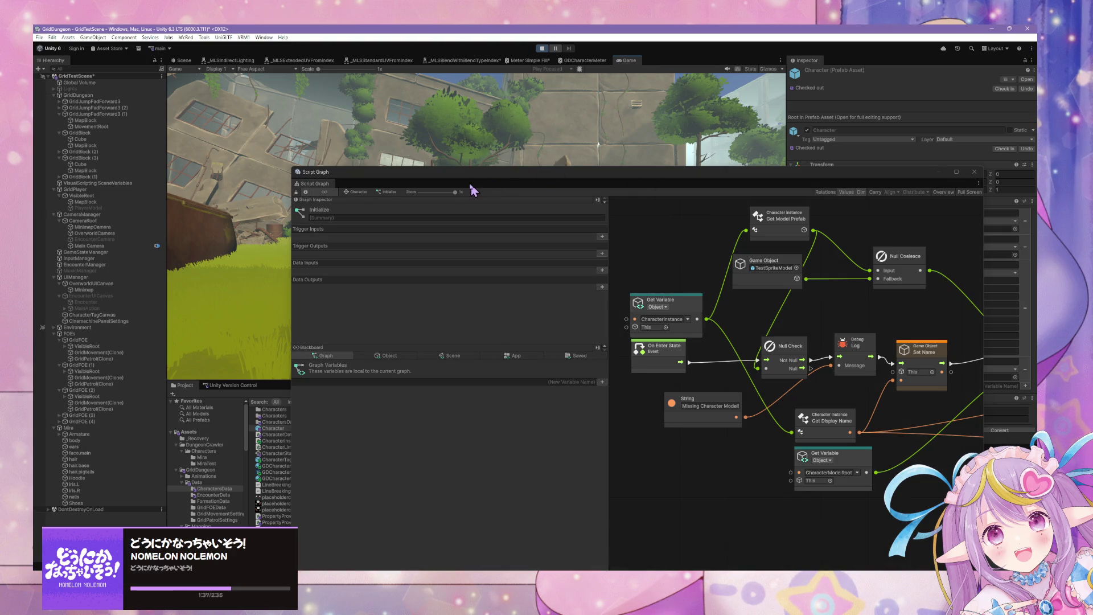
pyautogui.moveTo(471, 172)
pyautogui.mouseDown()
pyautogui.moveTo(455, 175)
pyautogui.moveTo(532, 181)
pyautogui.moveTo(547, 223)
pyautogui.mouseUp()
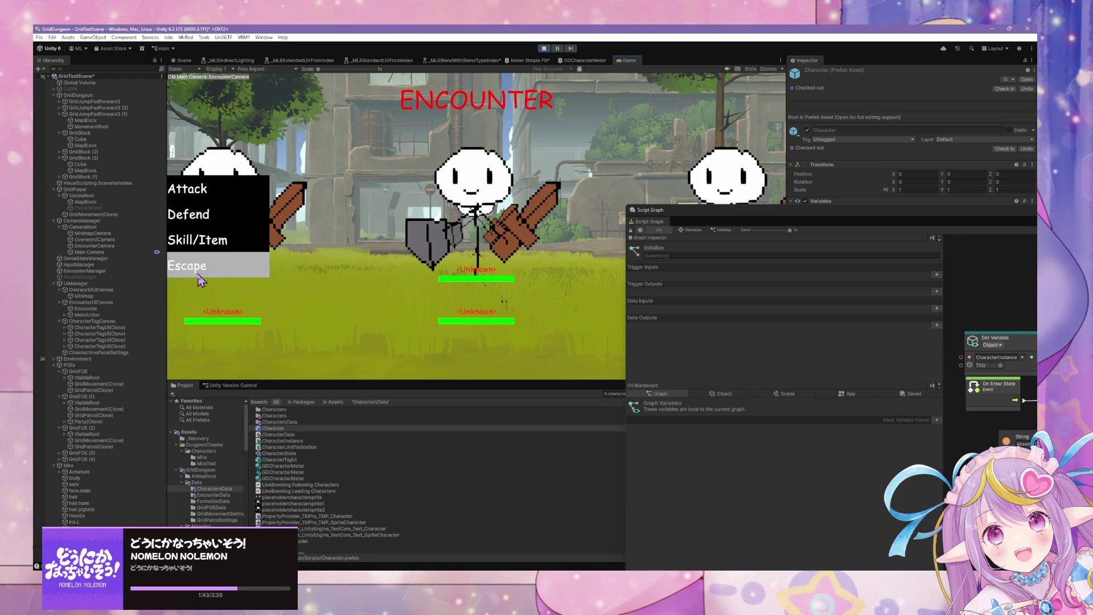
pyautogui.moveTo(732, 213); pyautogui.dragTo(737, 310)
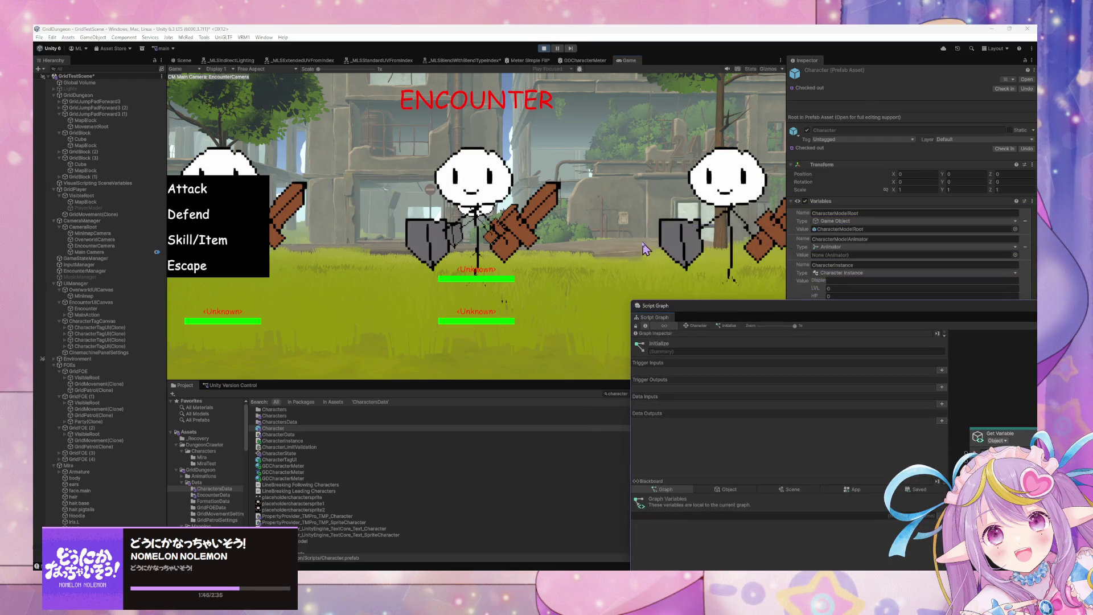
pyautogui.click(256, 272)
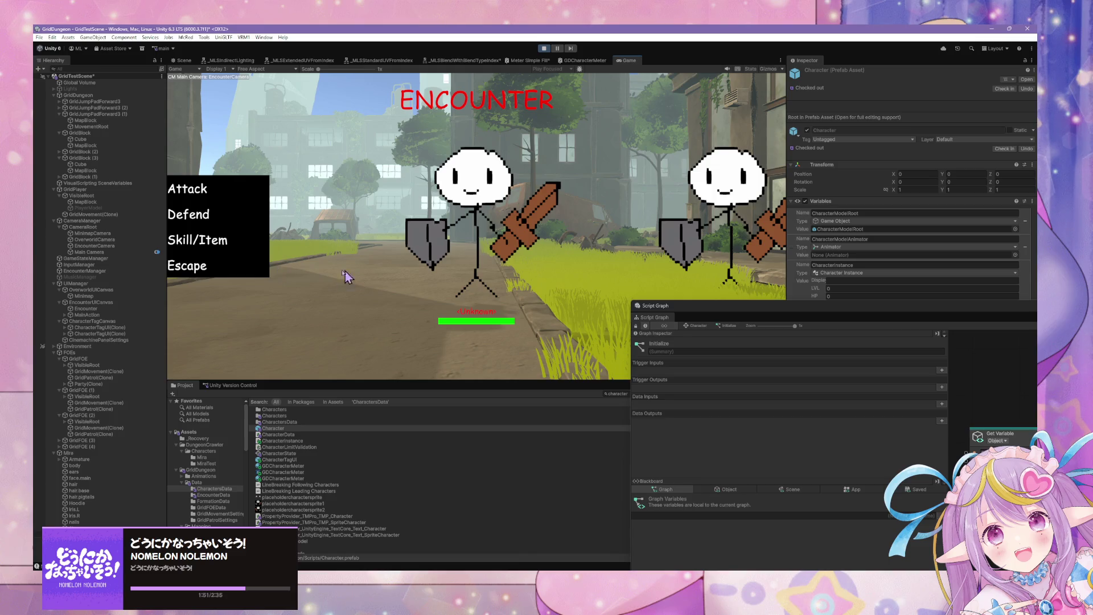
# Step: Browse the CharactersData assets, open CharacterData.cs for editing, and stop Play mode
pyautogui.click(225, 495)
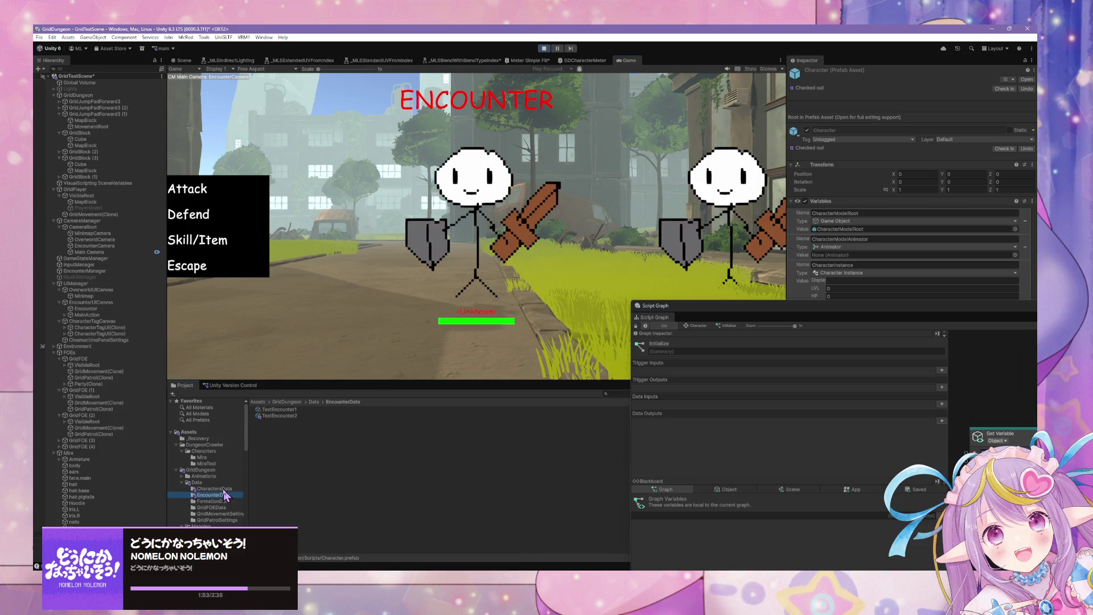
pyautogui.click(222, 489)
pyautogui.click(296, 416)
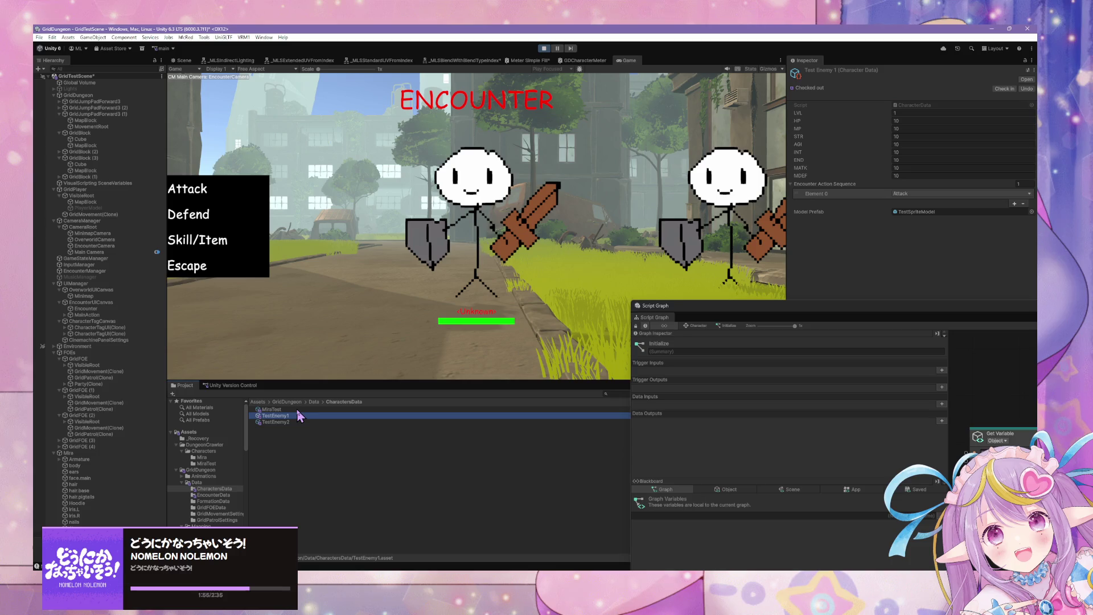
pyautogui.click(296, 408)
pyautogui.click(296, 421)
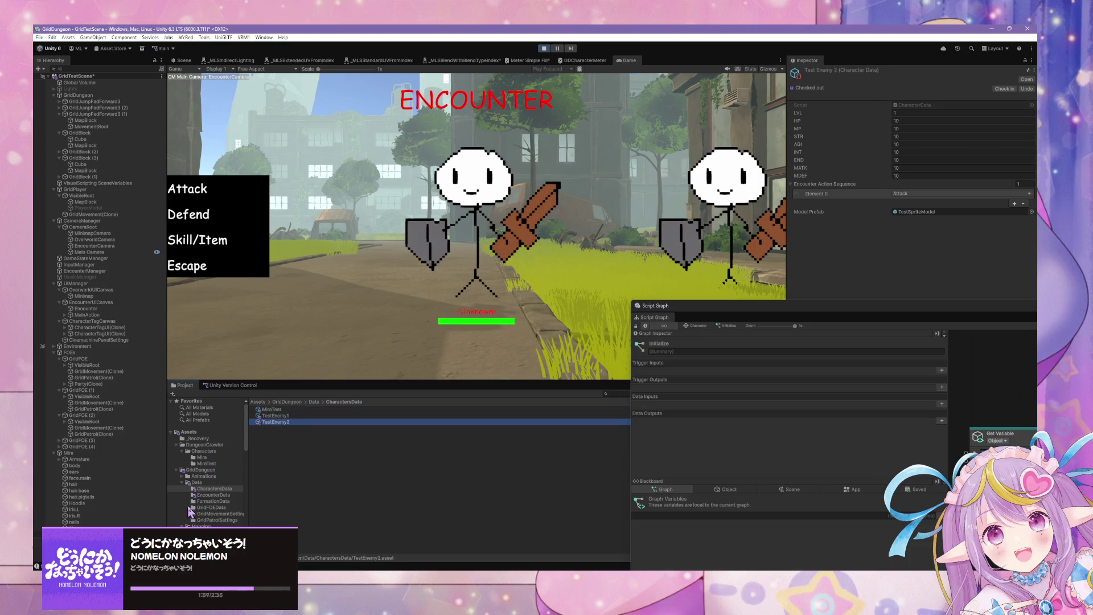
pyautogui.doubleClick(282, 423)
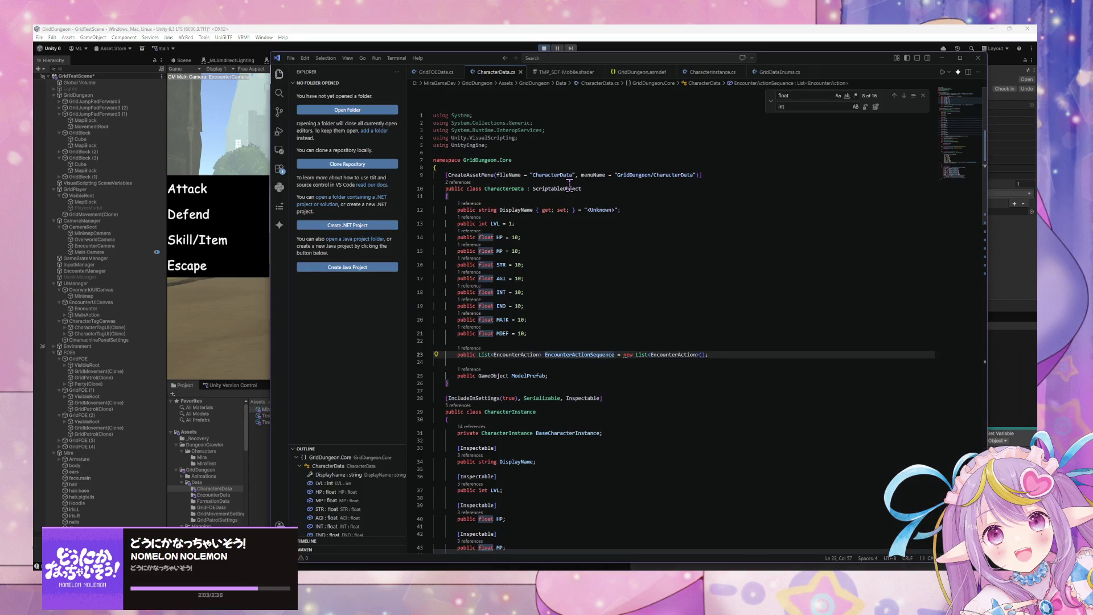
pyautogui.click(219, 333)
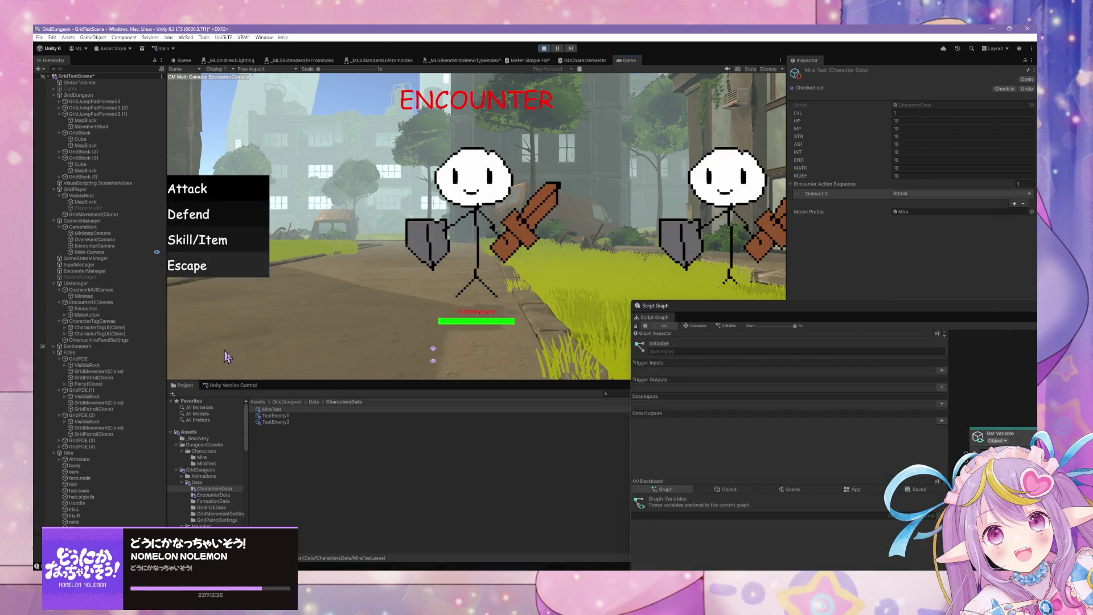
pyautogui.click(544, 49)
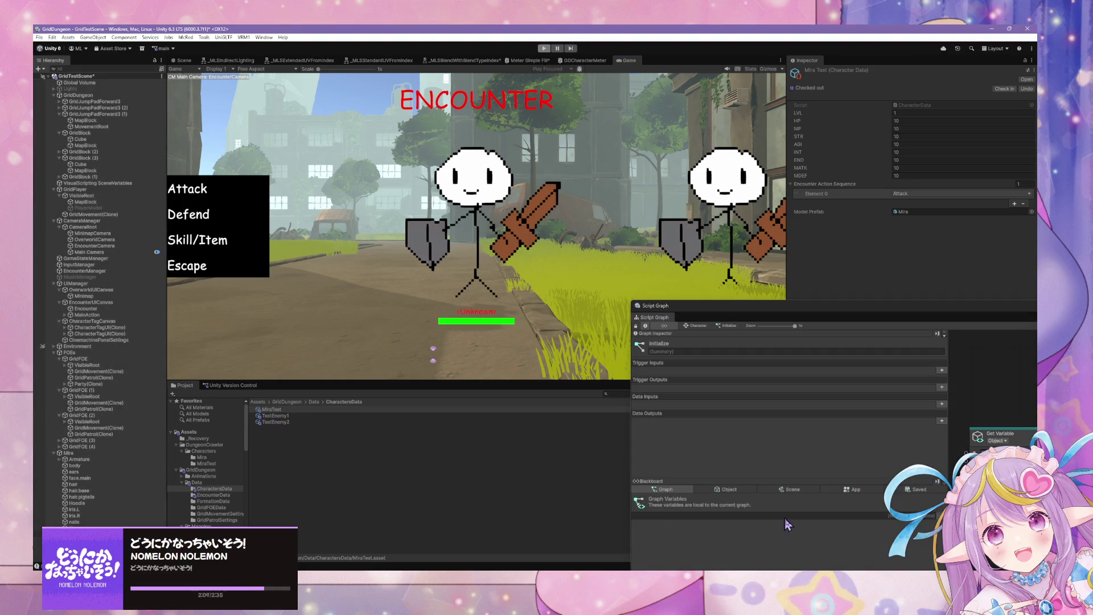
pyautogui.hotkey('alt', 'Tab')
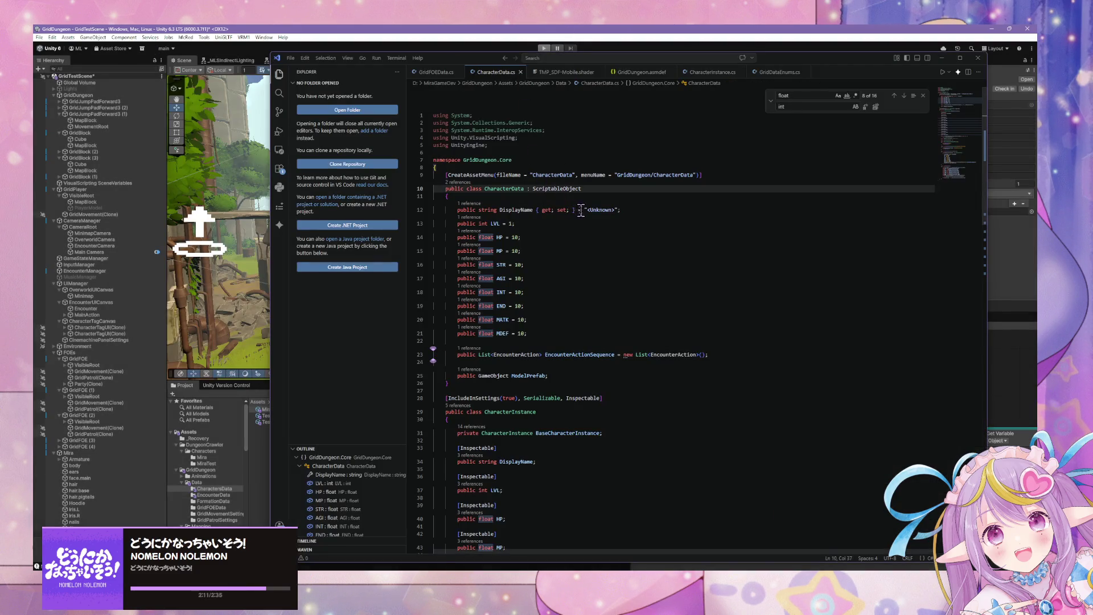
# Step: Turn DisplayName on line 12 into a plain field defaulting to "<Unknown>", then return to Unity
pyautogui.moveTo(536, 210); pyautogui.dragTo(585, 210)
pyautogui.press('BackSpace')
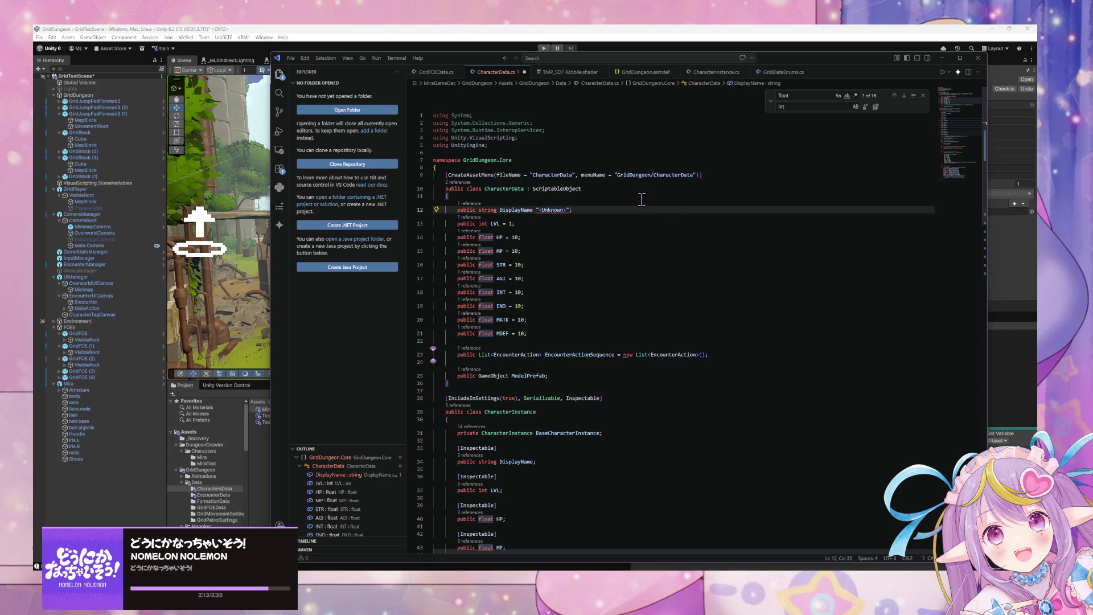
pyautogui.write('=')
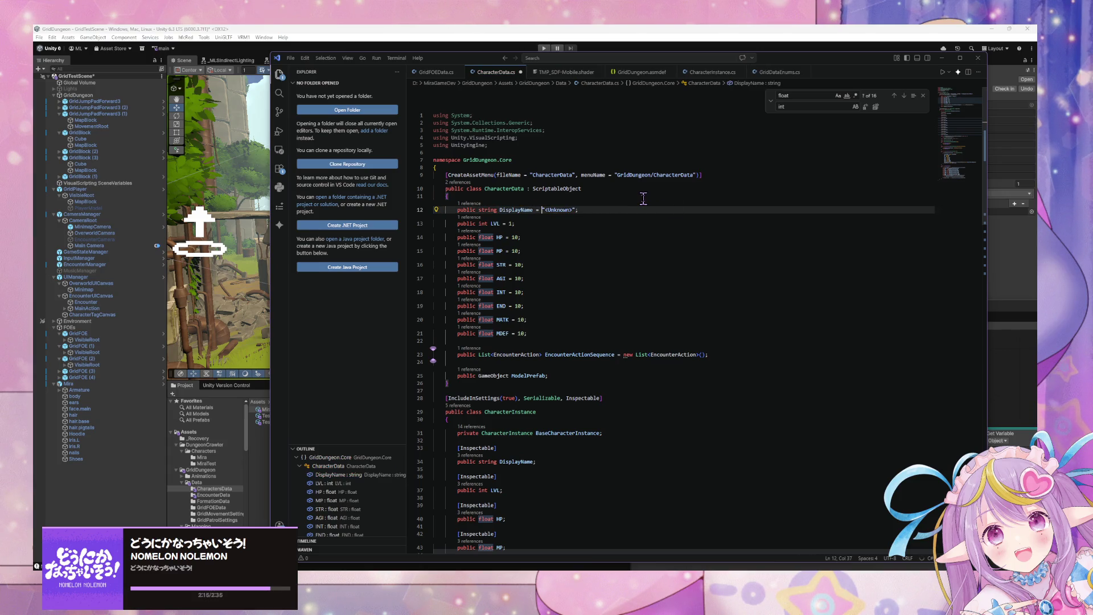
pyautogui.scroll(-15, 643, 198)
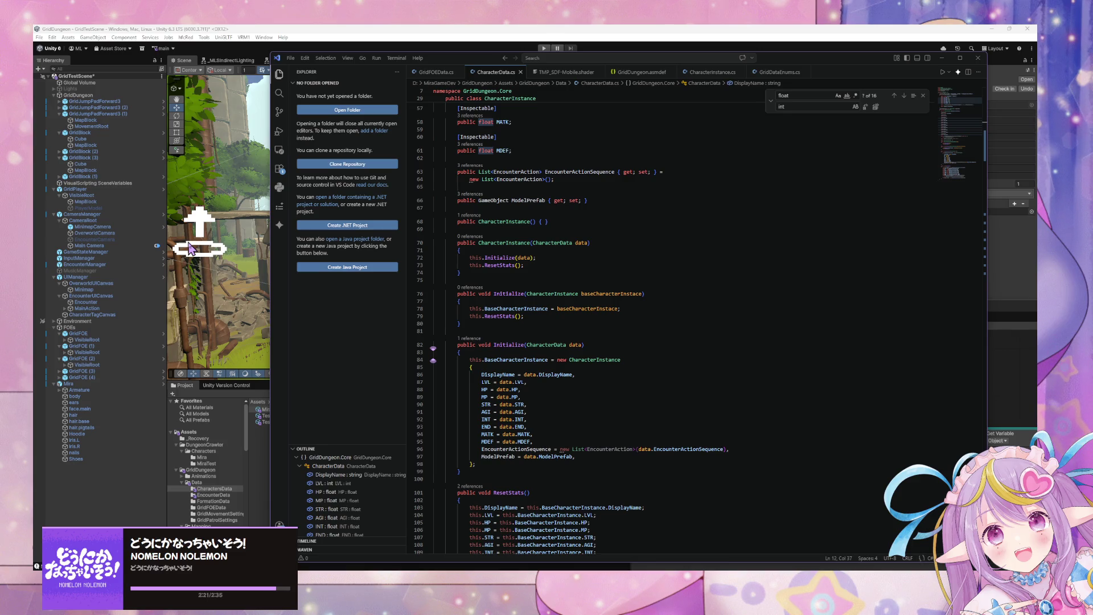
pyautogui.click(169, 29)
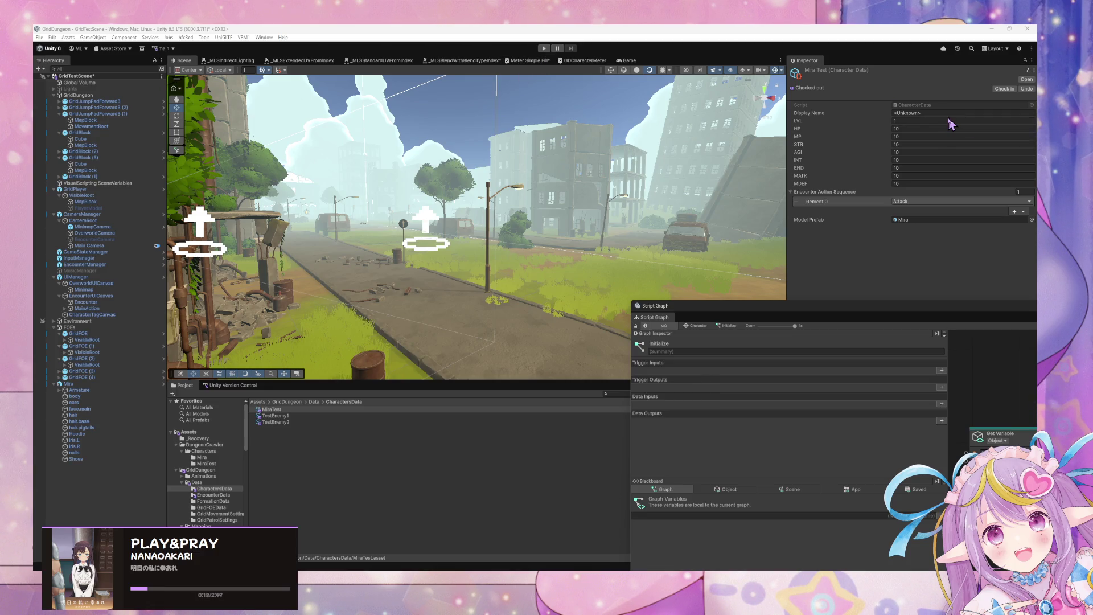
# Step: Edit MiraTest's Display Name so it no longer reads <Unknown>
pyautogui.click(940, 121)
pyautogui.click(941, 113)
pyautogui.write('Mi')
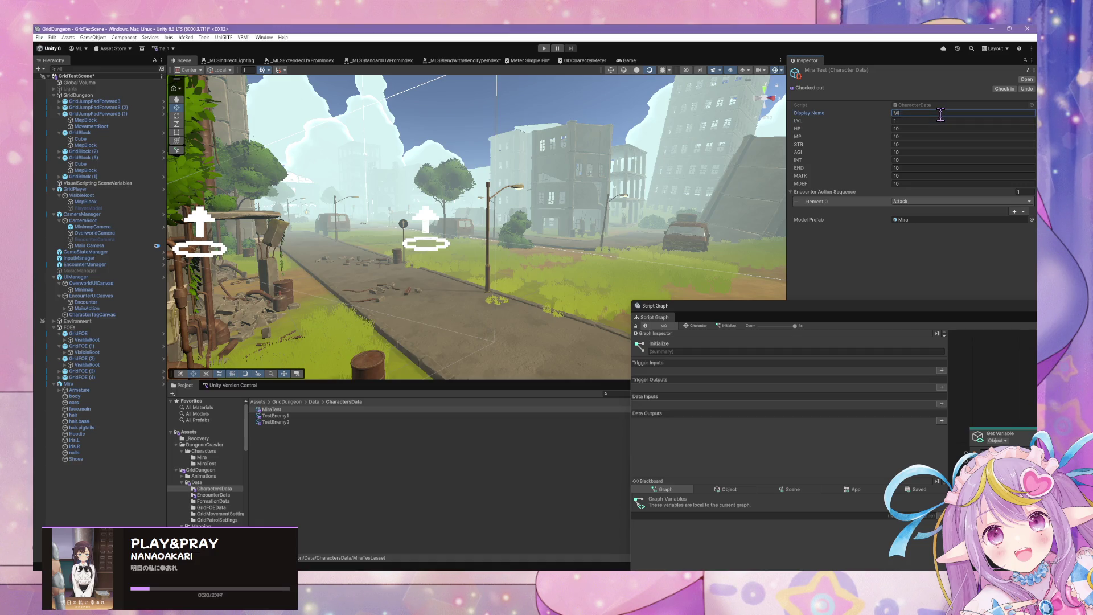
pyautogui.write('st')
# Step: Give TestEnemy1 the display name 'Test Knight 1' and TestEnemy2 'Test Knight 2'
pyautogui.click(263, 416)
pyautogui.click(943, 113)
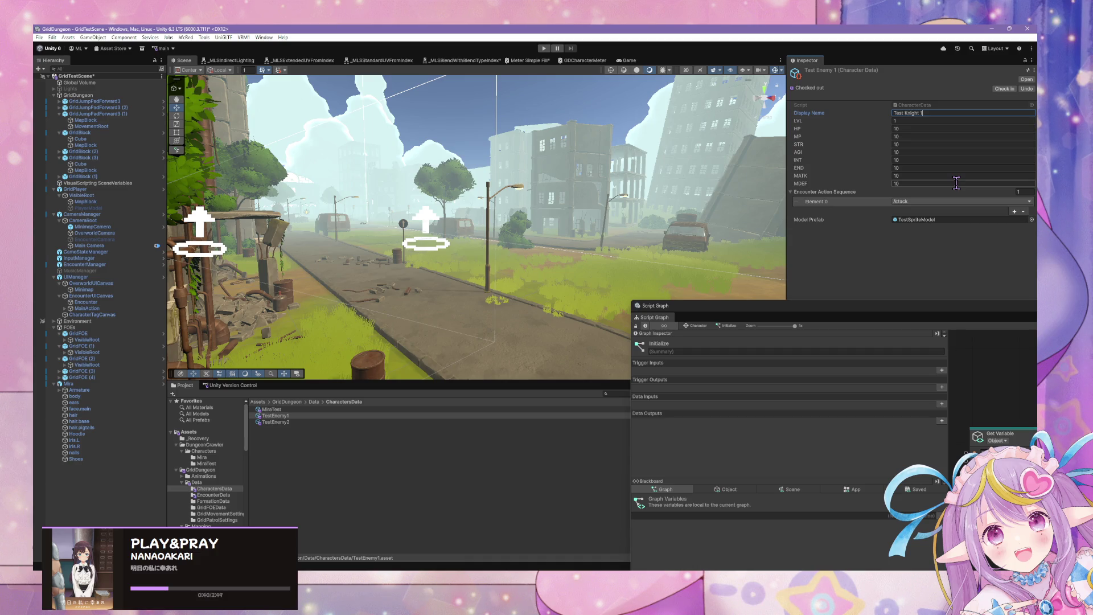
pyautogui.click(294, 416)
pyautogui.click(280, 422)
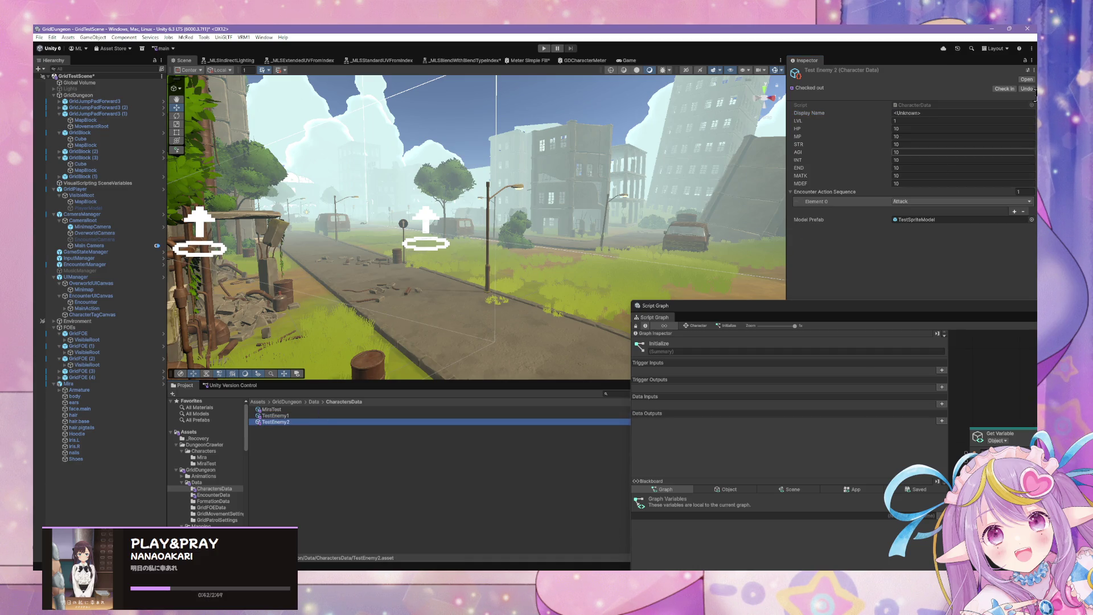
pyautogui.click(937, 114)
pyautogui.write('Test Knight 2')
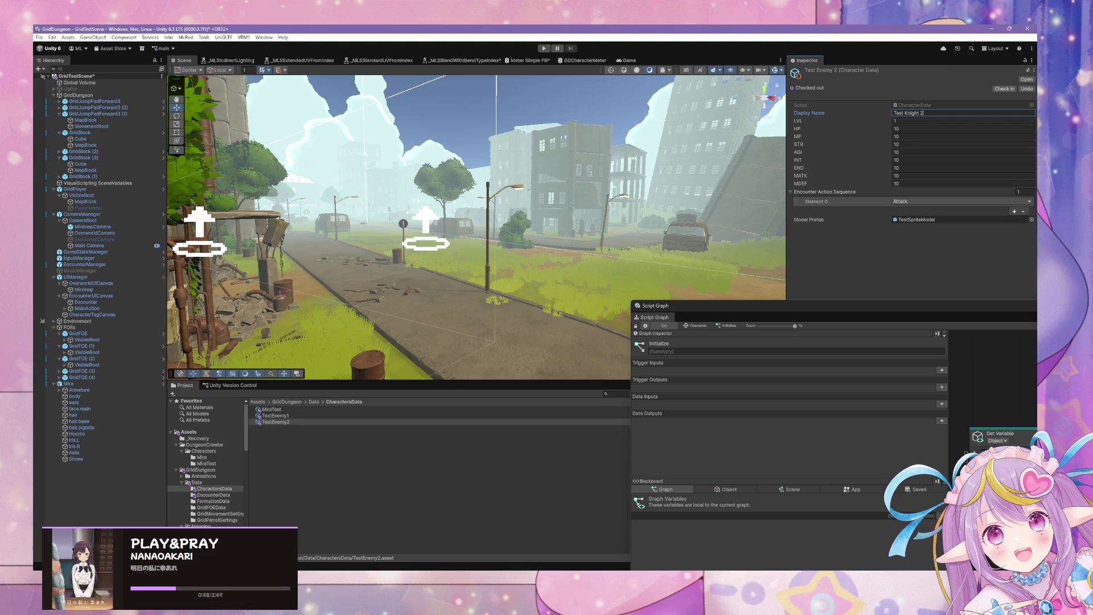
pyautogui.click(1030, 219)
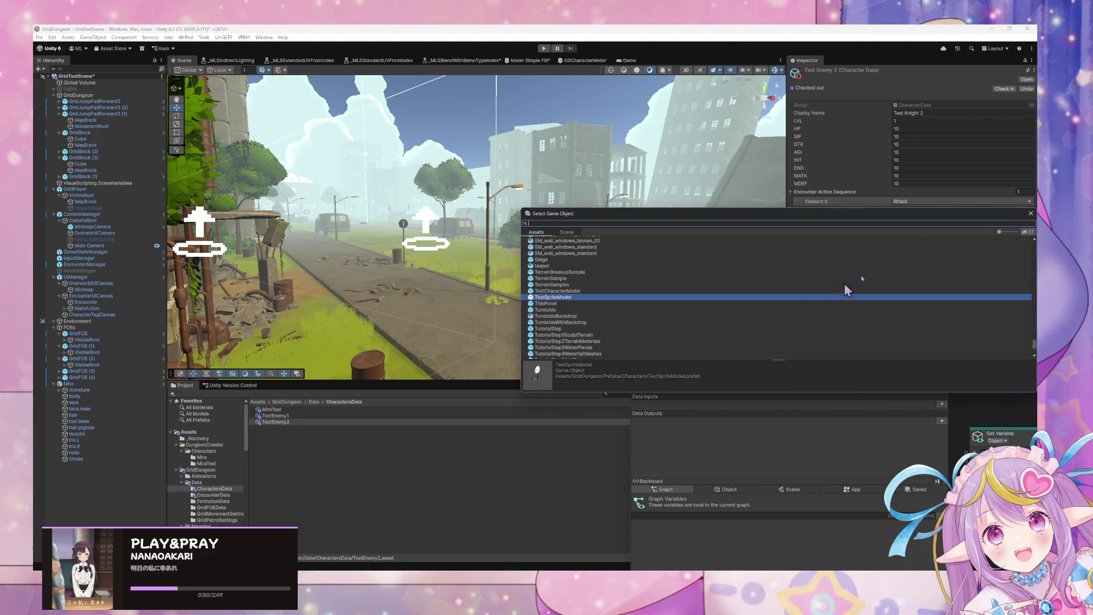
# Step: Assign TestSpriteModel as Test Enemy 2's Model Prefab and open that prefab for editing
pyautogui.click(1031, 214)
pyautogui.click(1001, 220)
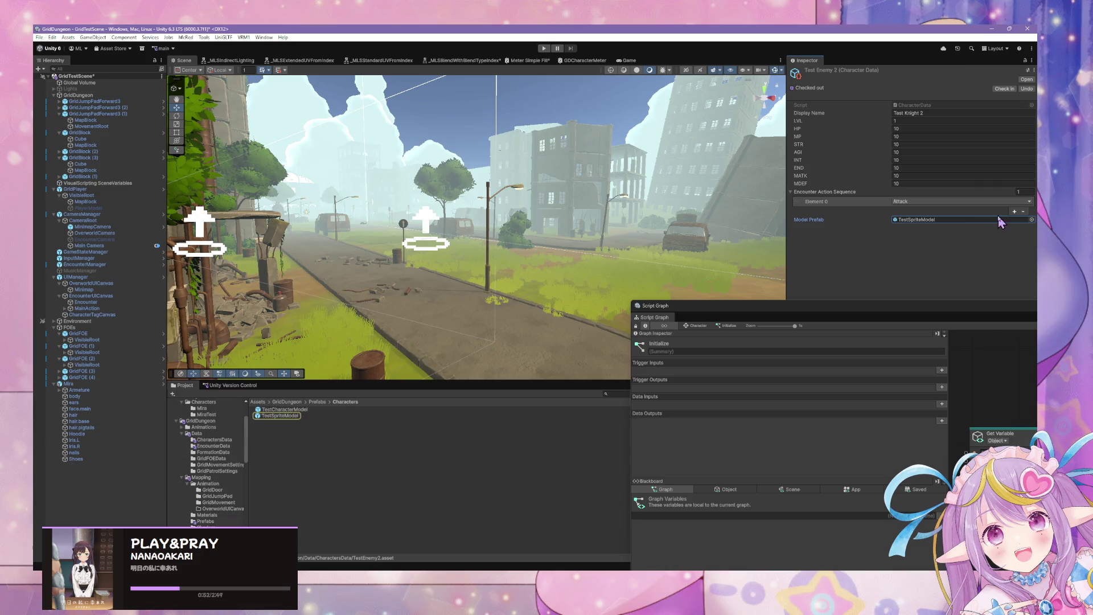
pyautogui.click(272, 416)
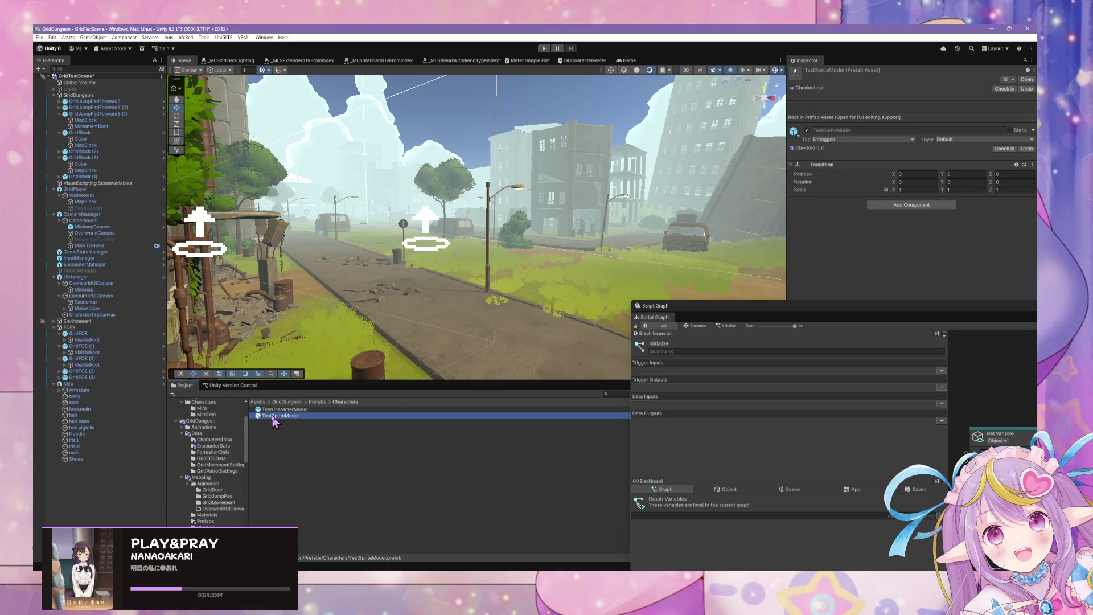
pyautogui.click(1026, 79)
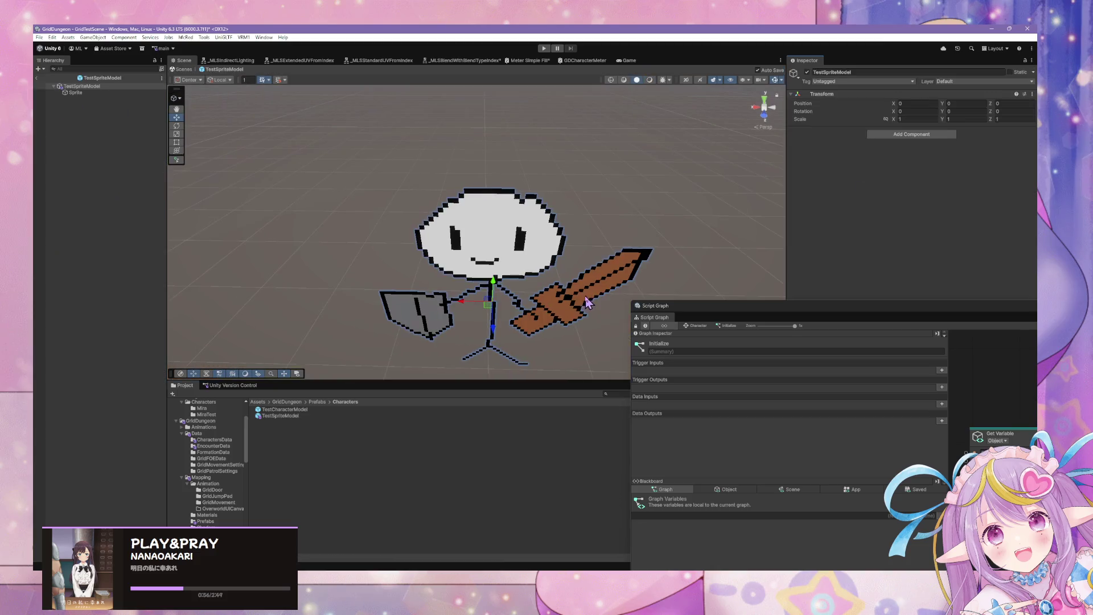
# Step: Select the Sprite child, expand its billboard material, and open the GDTestBillboardSprite shader graph
pyautogui.scroll(5, 608, 206)
pyautogui.scroll(-4, 608, 206)
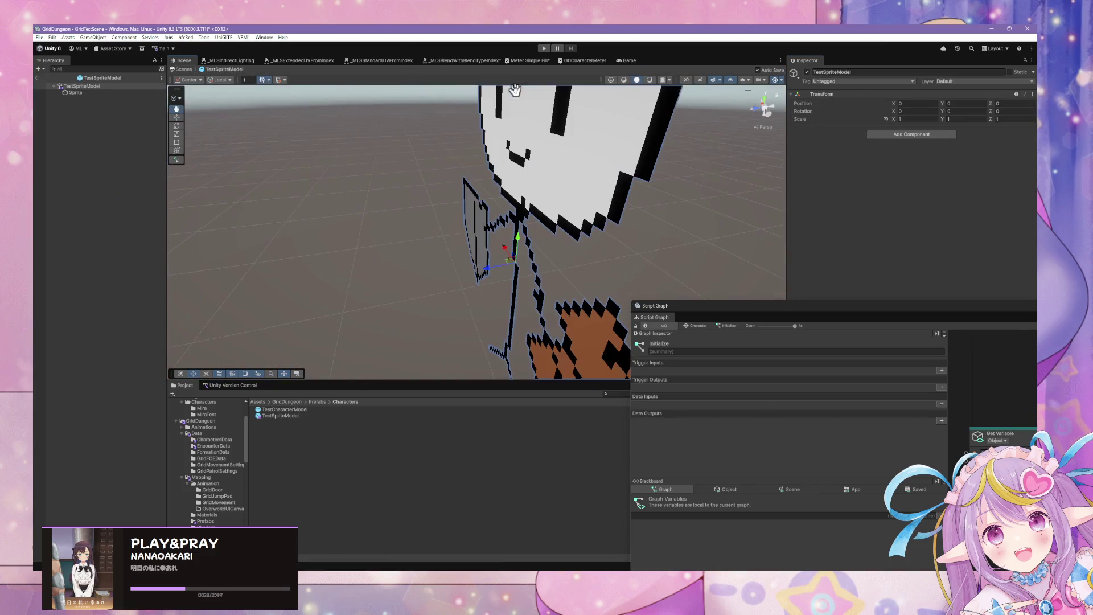
pyautogui.click(76, 92)
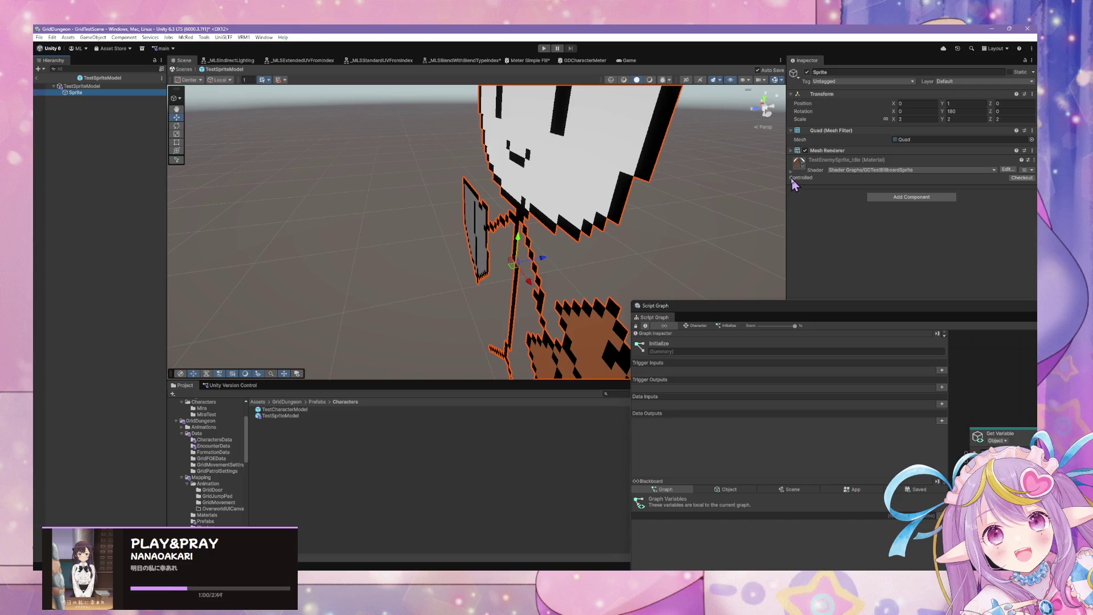
pyautogui.click(791, 172)
pyautogui.moveTo(904, 310)
pyautogui.mouseDown()
pyautogui.moveTo(867, 326)
pyautogui.moveTo(468, 306)
pyautogui.moveTo(419, 333)
pyautogui.mouseUp()
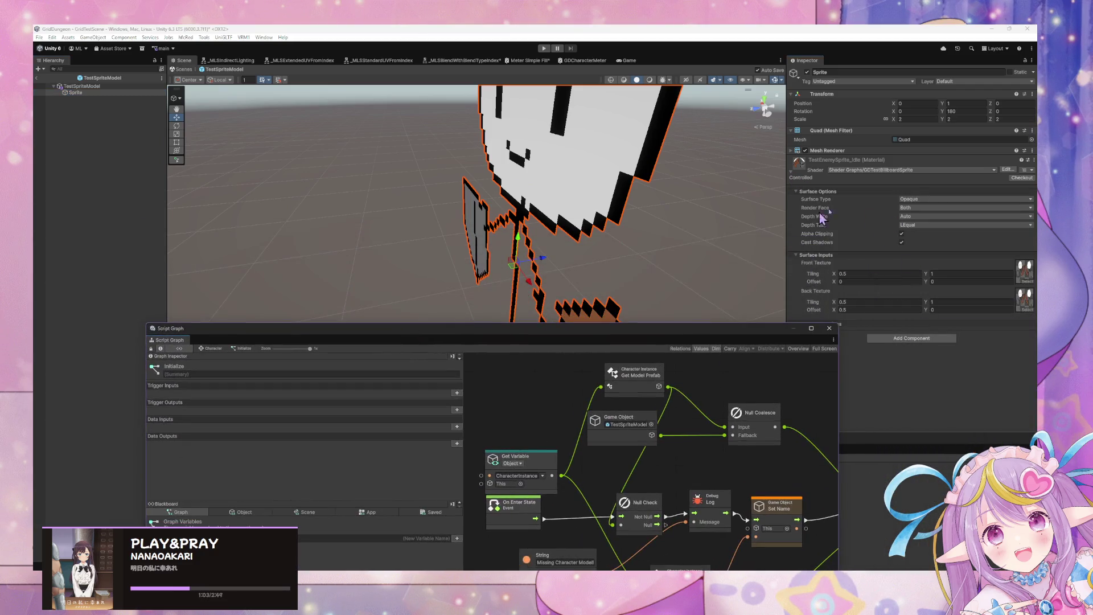
pyautogui.click(1010, 178)
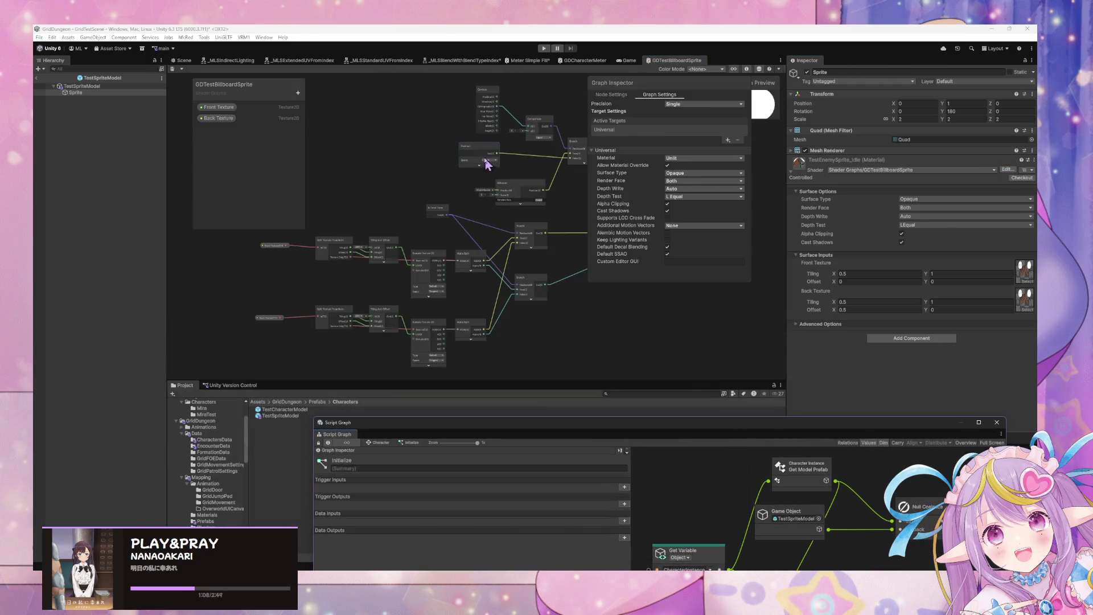
# Step: Add a Color node to the GDTestBillboardSprite shader graph
pyautogui.scroll(-3, 467, 171)
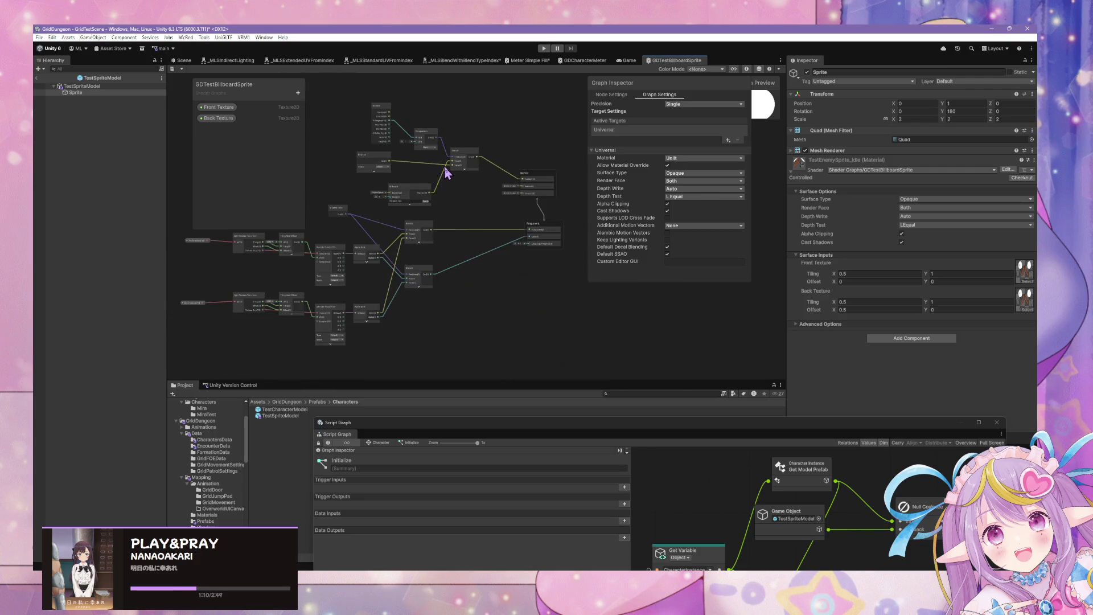
pyautogui.scroll(3, 446, 173)
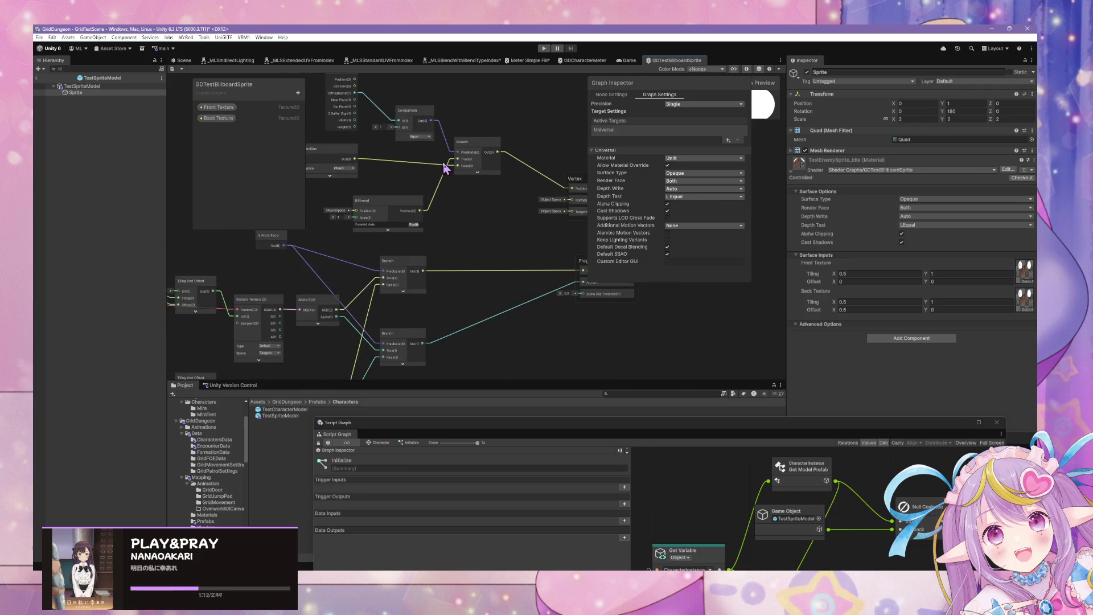
pyautogui.moveTo(477, 195); pyautogui.dragTo(446, 176)
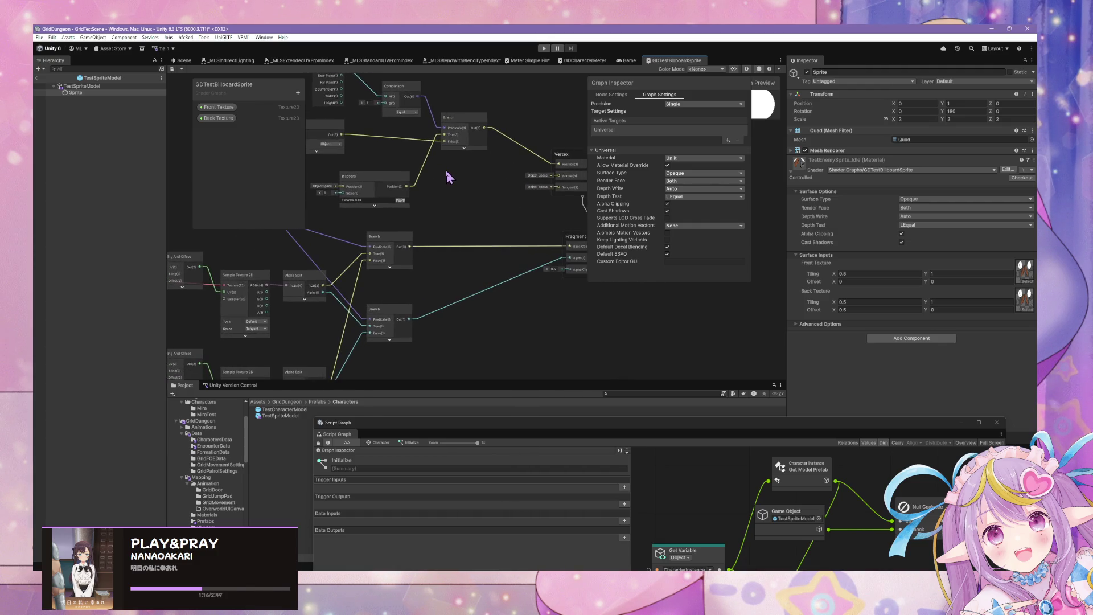
pyautogui.rightClick(539, 322)
pyautogui.click(569, 321)
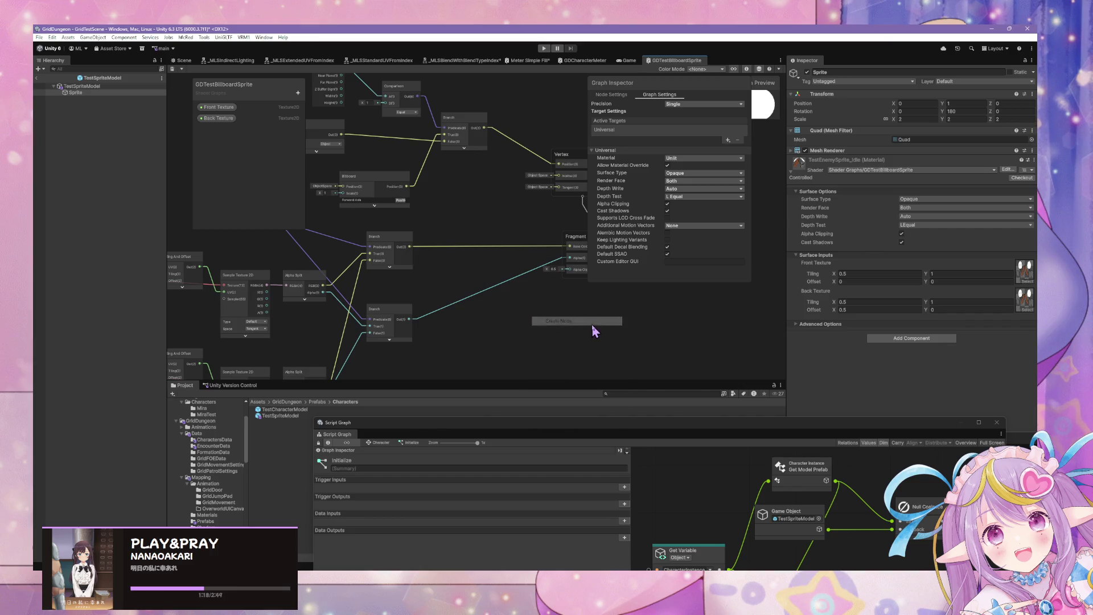
pyautogui.write('colo')
pyautogui.press('Return')
# Step: Convert the Color node into a property and set it as Main Color
pyautogui.rightClick(568, 331)
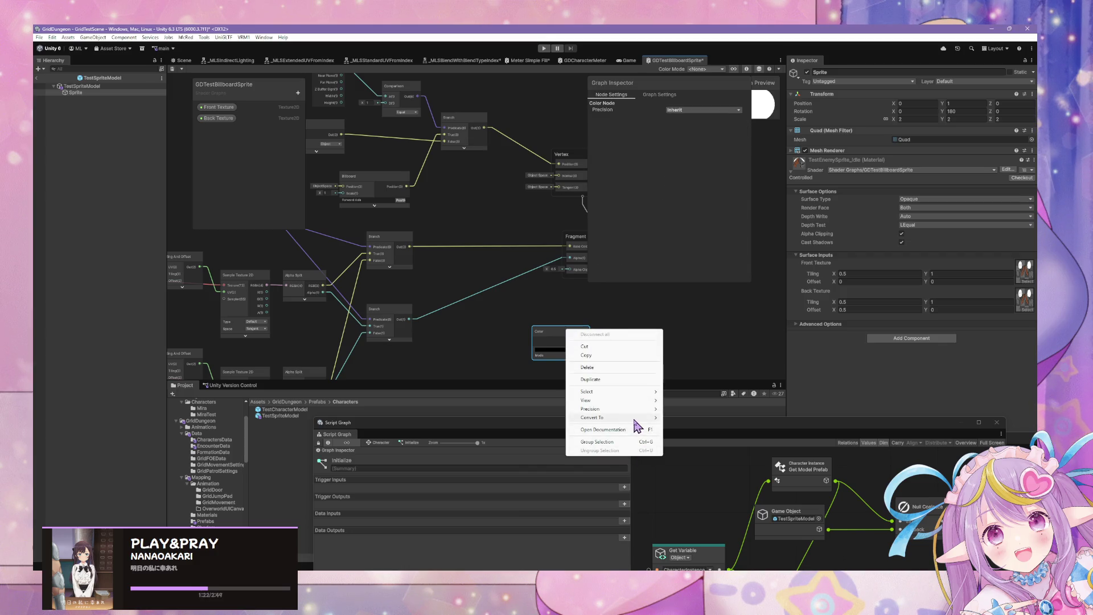
pyautogui.moveTo(603, 417)
pyautogui.click(689, 426)
pyautogui.click(226, 141)
pyautogui.moveTo(543, 336); pyautogui.dragTo(464, 275)
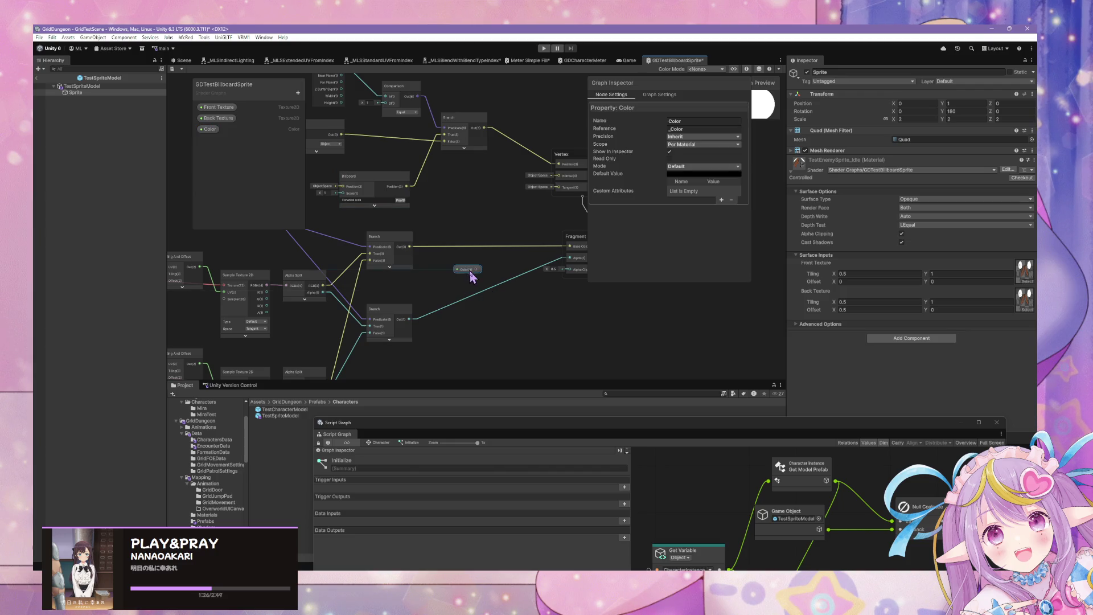
pyautogui.rightClick(214, 128)
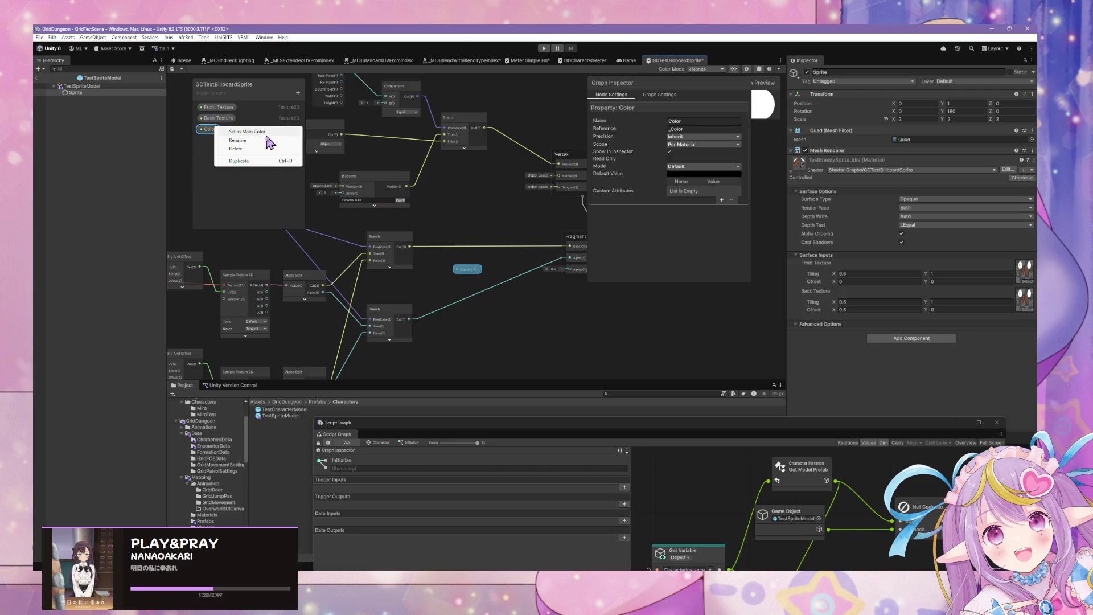
pyautogui.click(242, 132)
# Step: Check the Color property's default value, leaving it white
pyautogui.click(698, 184)
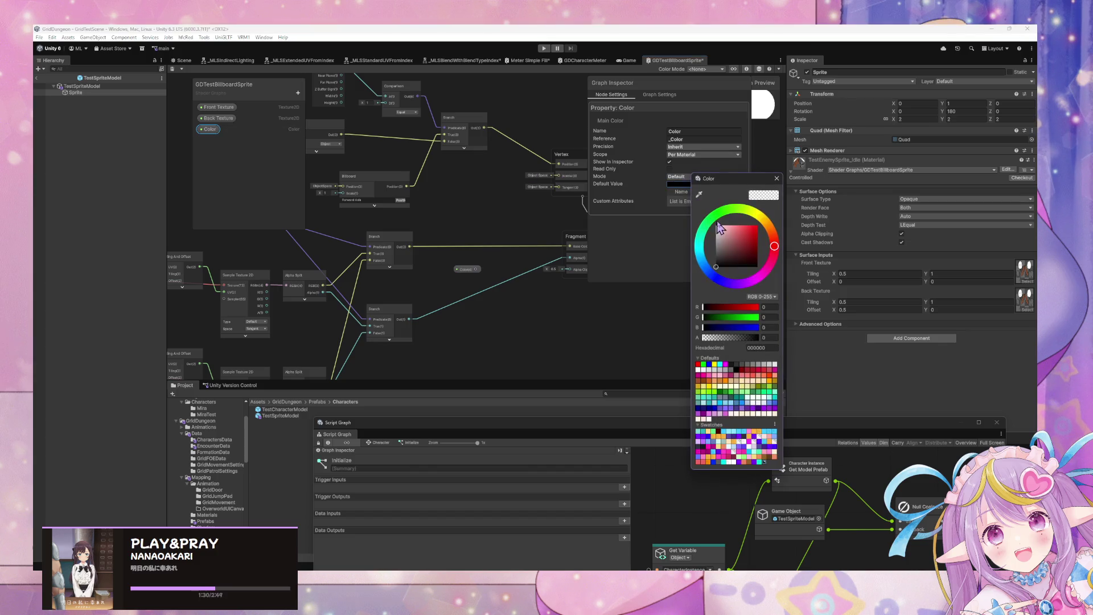
pyautogui.click(778, 180)
pyautogui.click(680, 183)
pyautogui.click(493, 251)
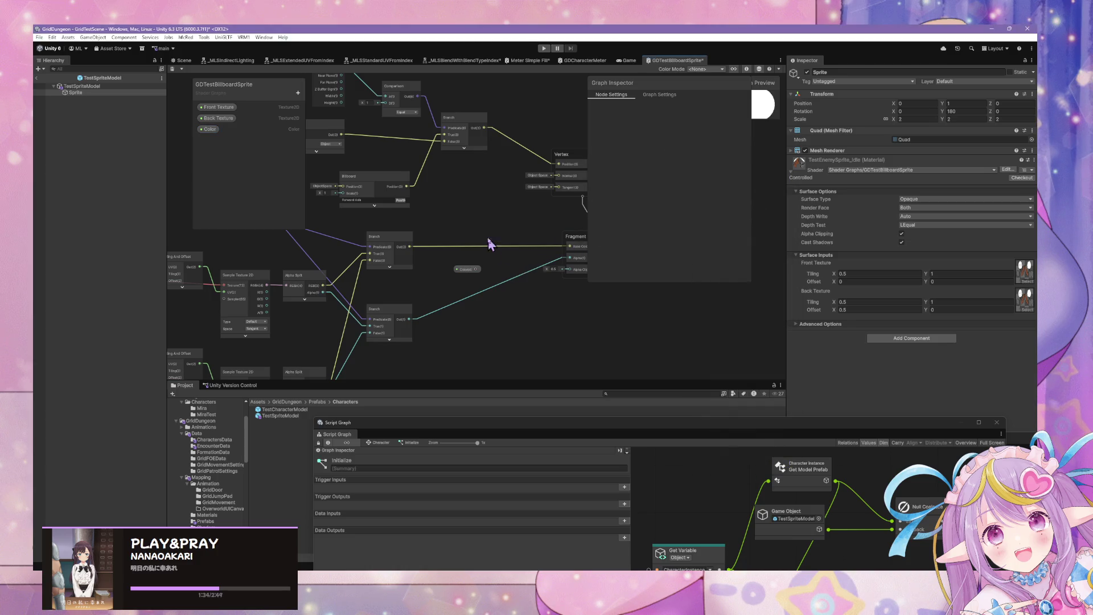
# Step: Add a Multiply node and move the Color property node to the left
pyautogui.rightClick(493, 222)
pyautogui.click(508, 228)
pyautogui.write('mult')
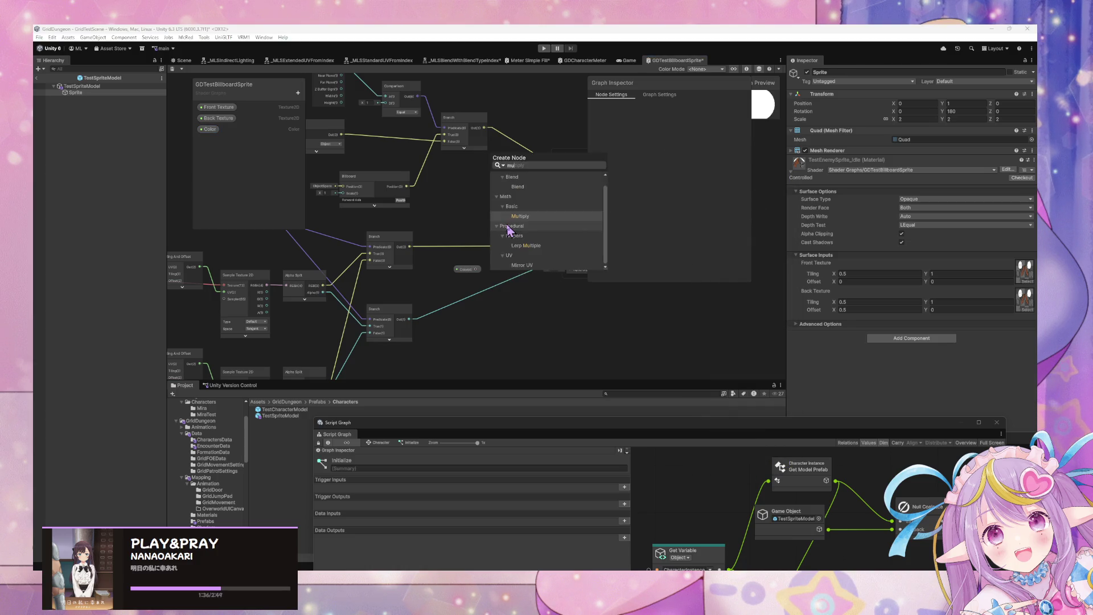
pyautogui.doubleClick(508, 226)
pyautogui.moveTo(467, 270); pyautogui.dragTo(449, 270)
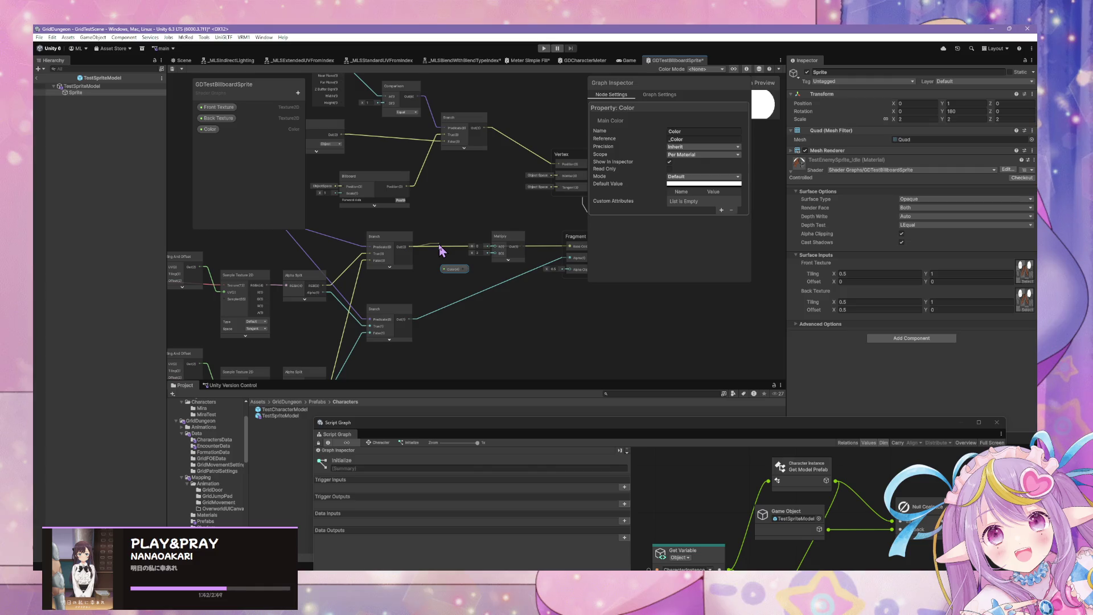
pyautogui.rightClick(439, 239)
pyautogui.rightClick(455, 232)
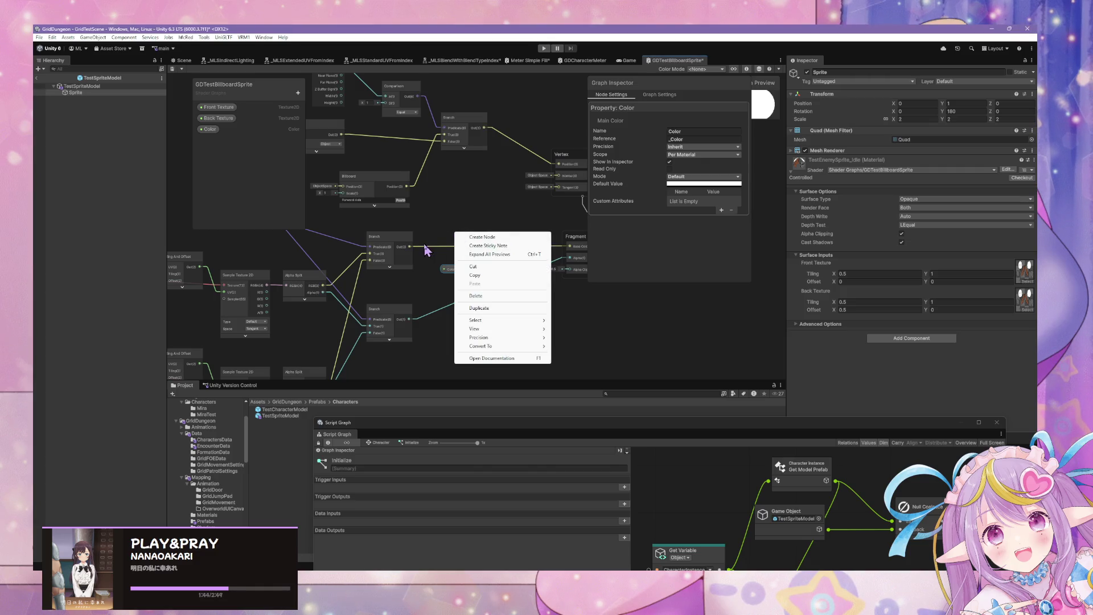
pyautogui.click(475, 228)
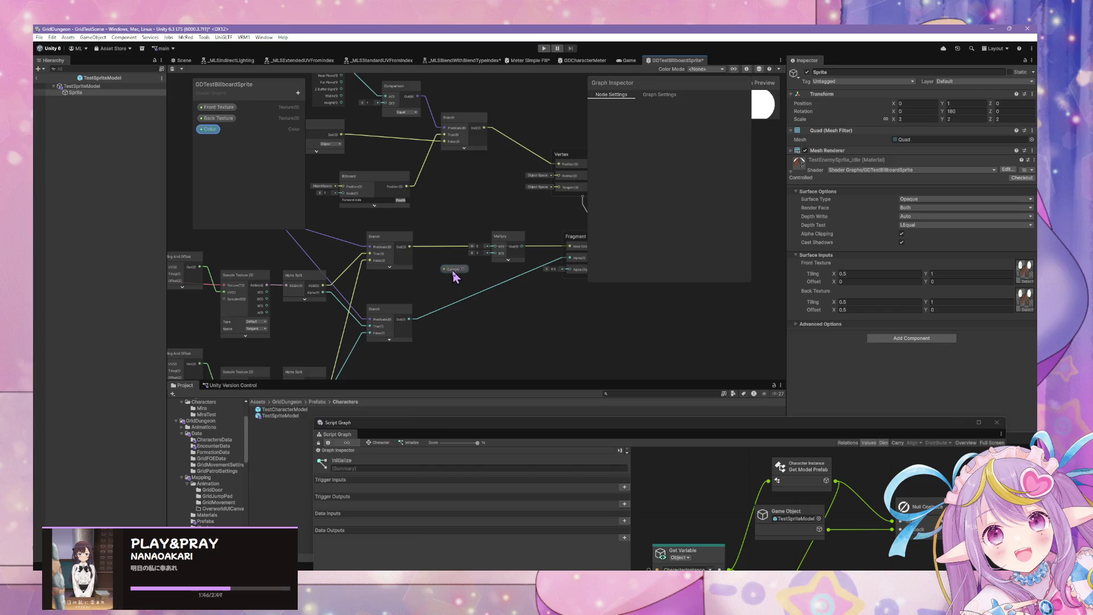
pyautogui.moveTo(452, 270); pyautogui.dragTo(397, 287)
# Step: Add an Alpha Split node and connect the Color property into it
pyautogui.rightClick(452, 291)
pyautogui.click(469, 296)
pyautogui.write('alph')
pyautogui.press('Down')
pyautogui.press('Return')
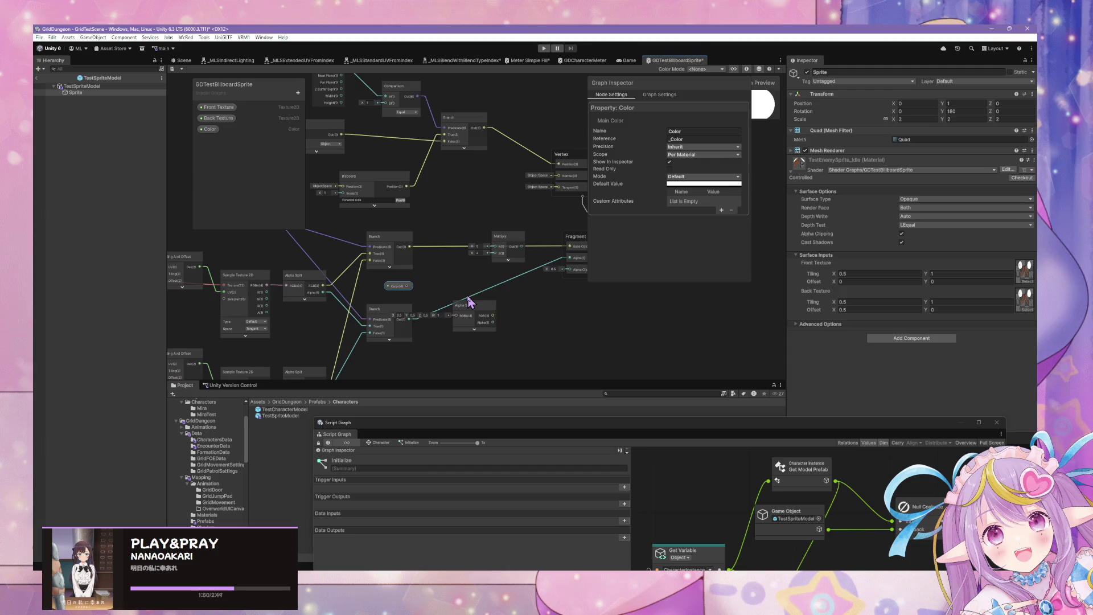
pyautogui.moveTo(399, 286)
pyautogui.mouseDown()
pyautogui.moveTo(386, 284)
pyautogui.moveTo(461, 296)
pyautogui.moveTo(474, 284)
pyautogui.mouseUp()
pyautogui.moveTo(514, 239)
pyautogui.mouseDown()
pyautogui.moveTo(492, 223)
pyautogui.moveTo(476, 237)
pyautogui.moveTo(572, 258)
pyautogui.moveTo(569, 246)
pyautogui.mouseUp()
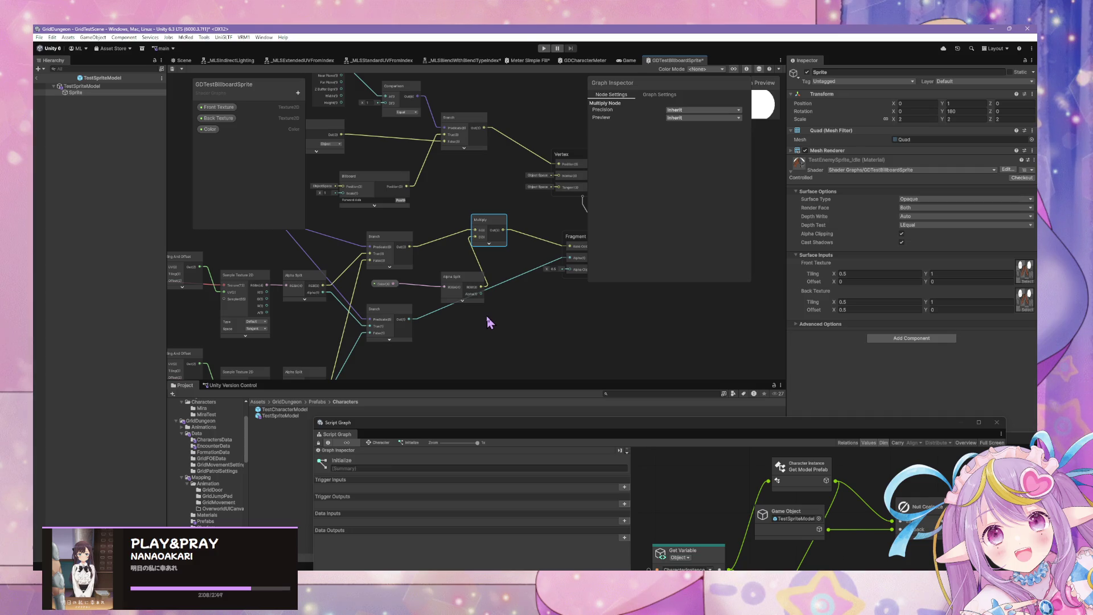
pyautogui.moveTo(472, 280); pyautogui.dragTo(458, 278)
# Step: Add a Blend node fed by Branch, with Color's alpha as its Opacity
pyautogui.rightClick(499, 267)
pyautogui.click(519, 275)
pyautogui.write('blend')
pyautogui.press('Return')
pyautogui.moveTo(527, 278); pyautogui.dragTo(515, 237)
pyautogui.moveTo(410, 247); pyautogui.dragTo(498, 246)
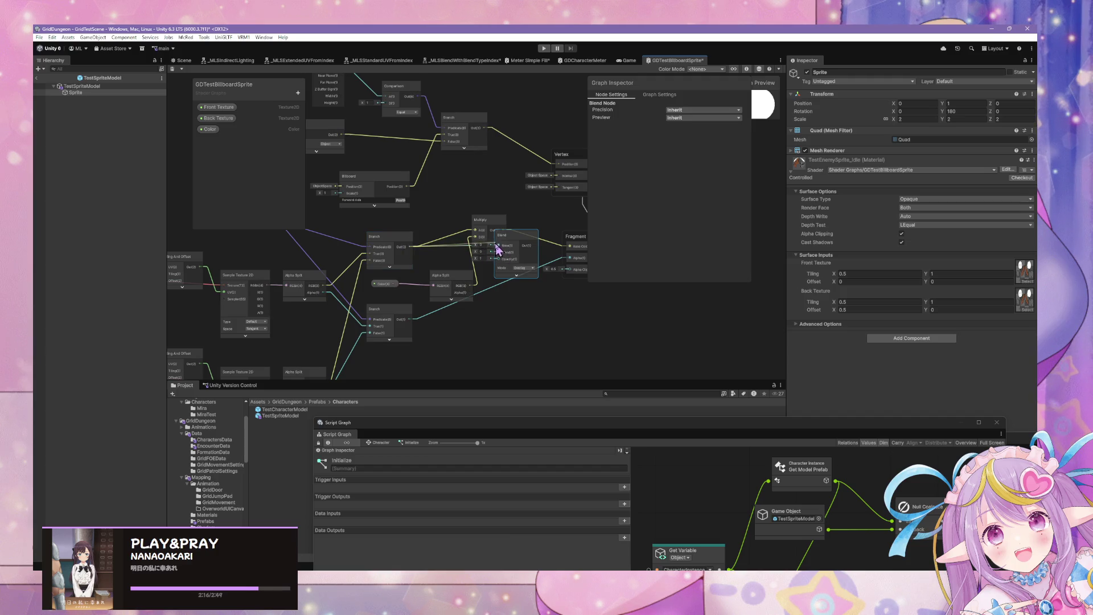
pyautogui.moveTo(417, 252); pyautogui.dragTo(498, 252)
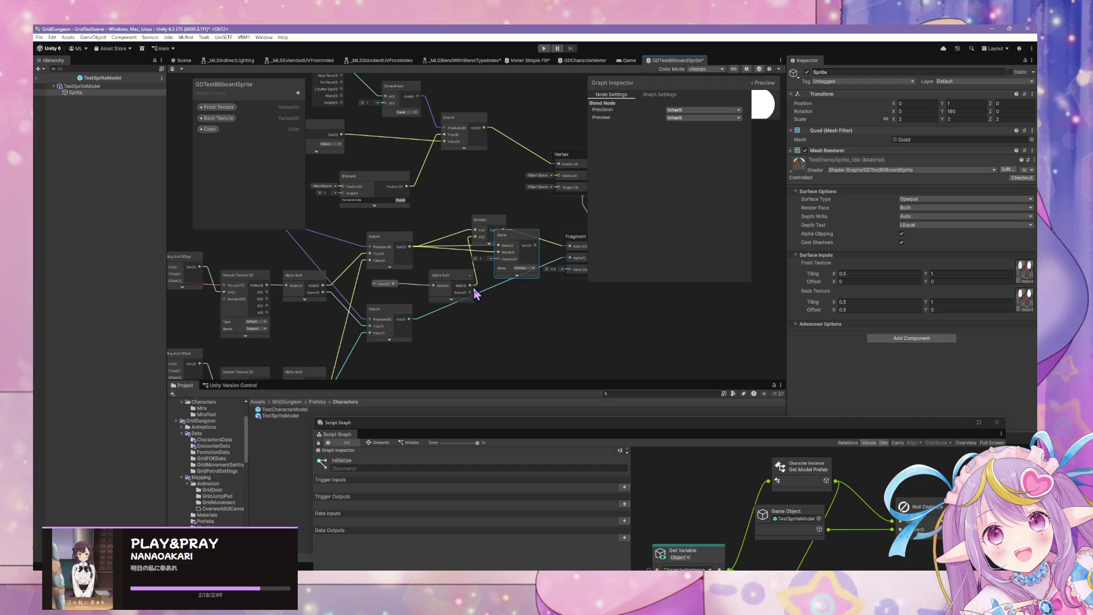
pyautogui.moveTo(470, 292); pyautogui.dragTo(508, 231)
# Step: Delete the unused Multiply node and save the shader graph
pyautogui.click(500, 224)
pyautogui.press('Delete')
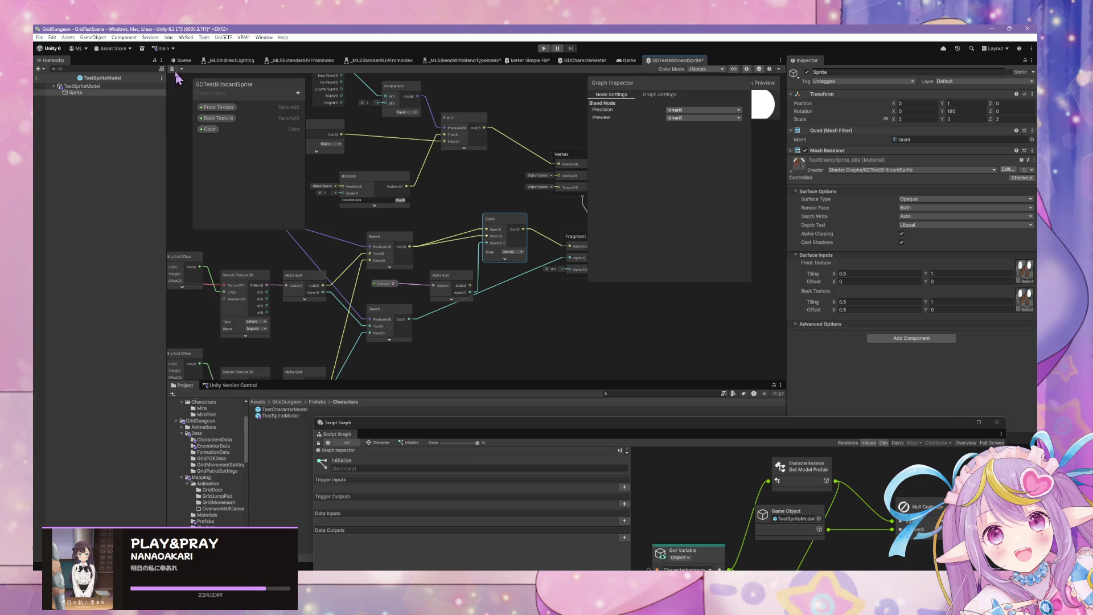
pyautogui.click(174, 70)
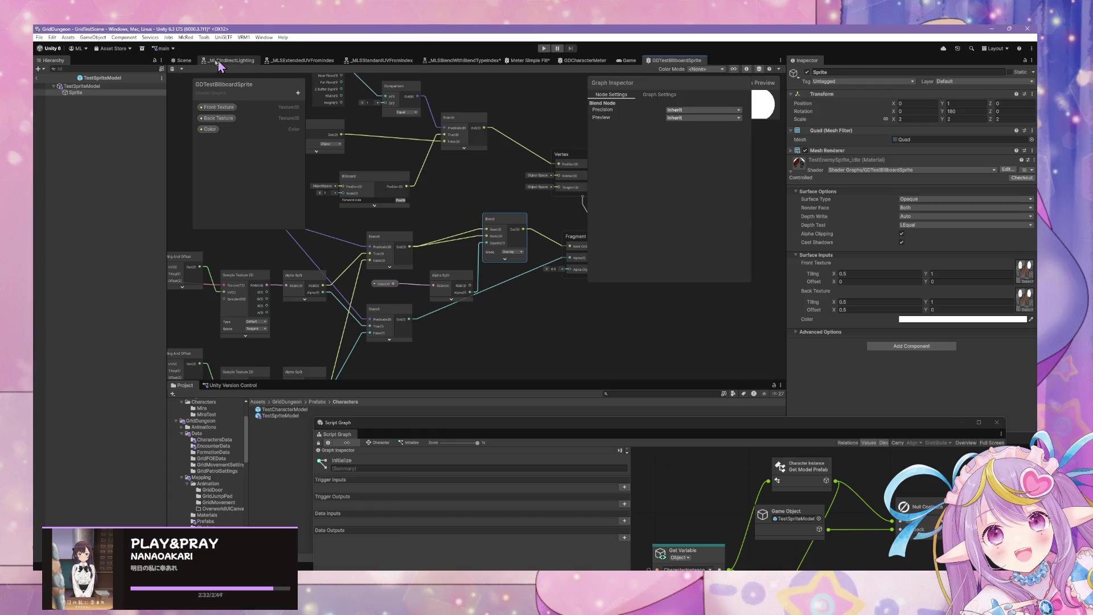
# Step: Frame the stick-figure sprite in the Scene view
pyautogui.click(184, 60)
pyautogui.moveTo(520, 388)
pyautogui.mouseDown()
pyautogui.moveTo(475, 176)
pyautogui.moveTo(460, 207)
pyautogui.mouseUp()
pyautogui.press('f')
pyautogui.scroll(4, 512, 219)
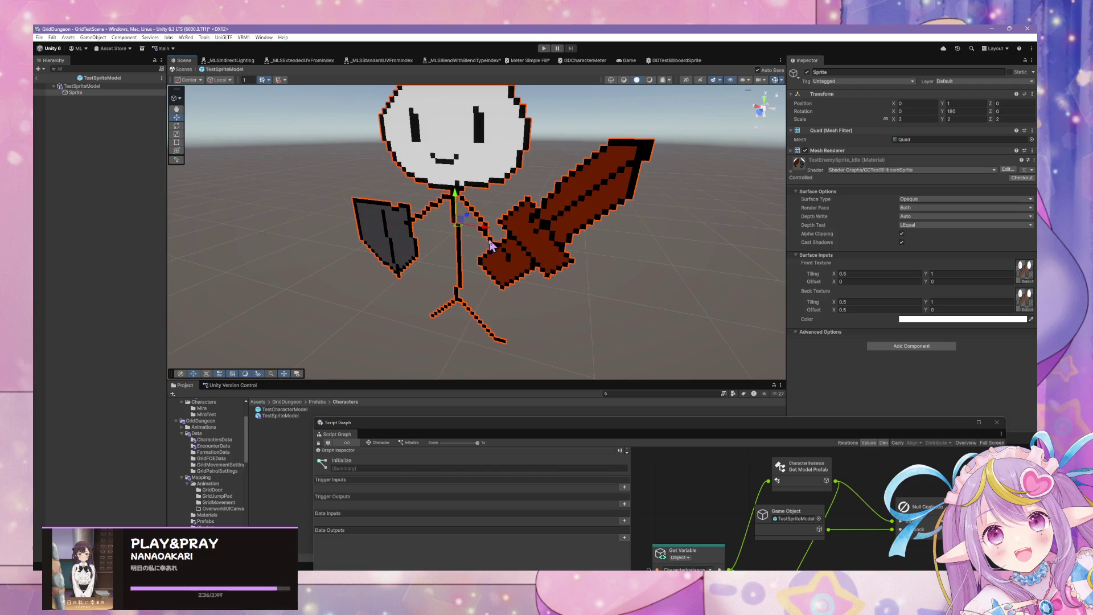
# Step: Try the material's tint colour, keeping it white, and reopen the billboard shader graph
pyautogui.click(962, 319)
pyautogui.moveTo(992, 349)
pyautogui.mouseDown()
pyautogui.moveTo(1011, 321)
pyautogui.moveTo(881, 266)
pyautogui.mouseUp()
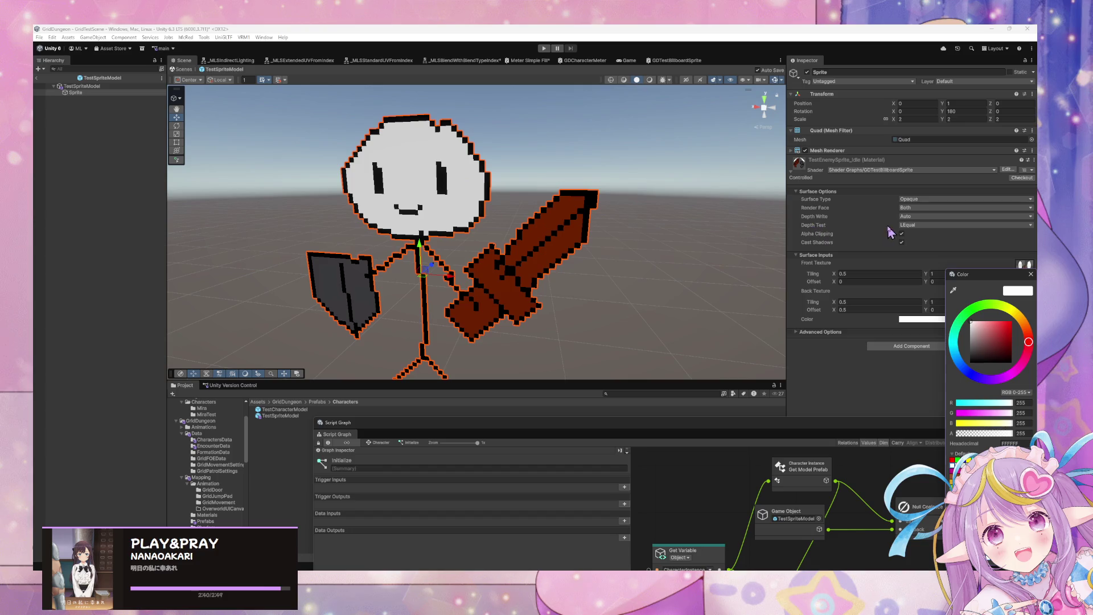
pyautogui.click(707, 432)
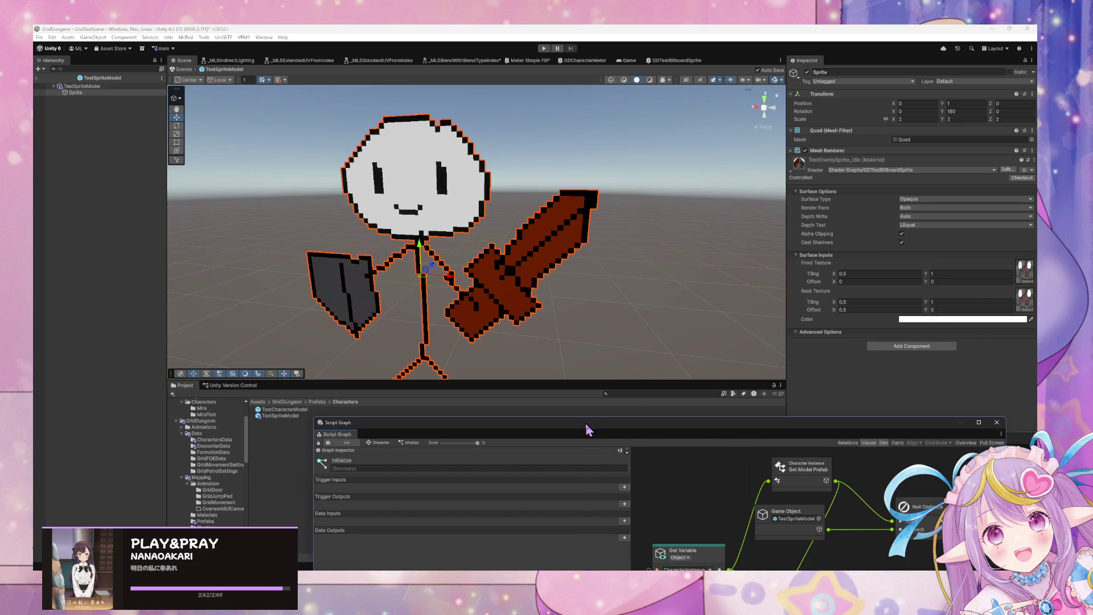
pyautogui.moveTo(587, 429); pyautogui.dragTo(338, 178)
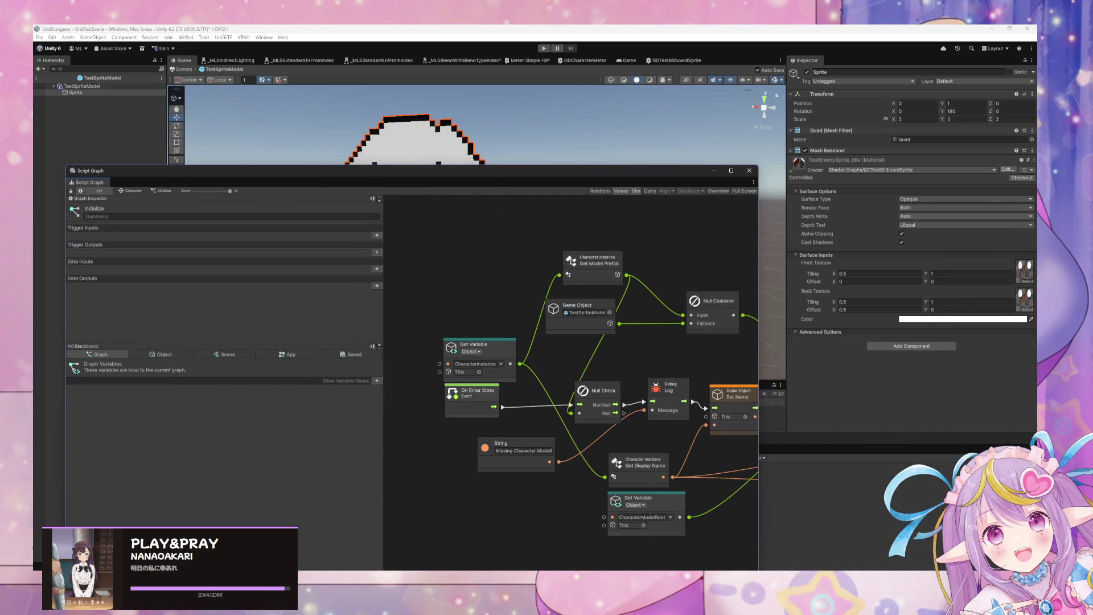
pyautogui.click(1010, 170)
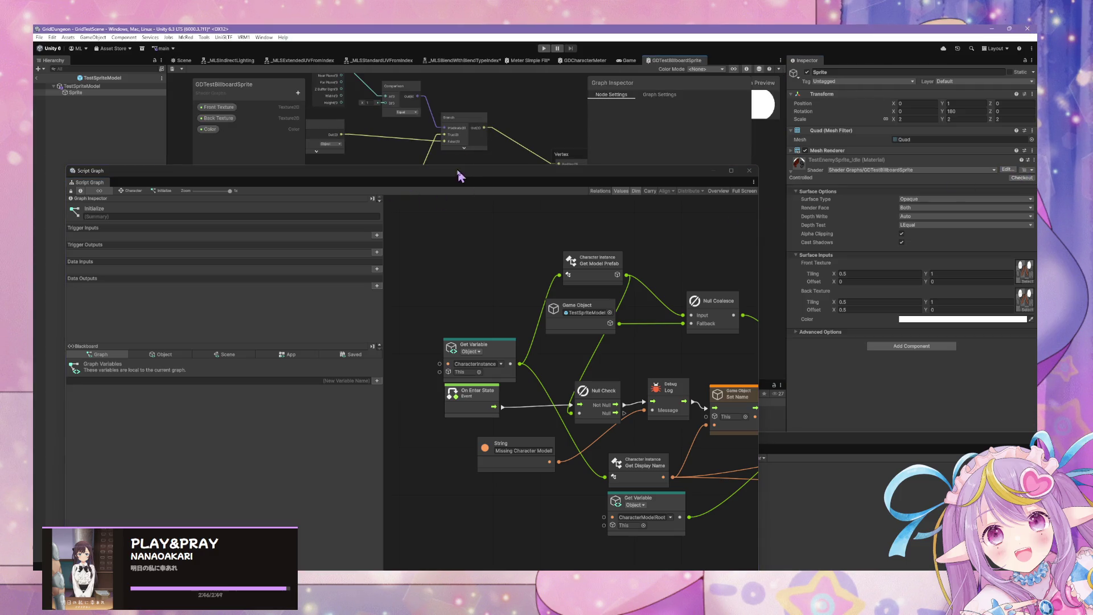
# Step: Switch the Blend node's mode from Overlay to Multiply, save, and return to the Scene
pyautogui.moveTo(460, 175); pyautogui.dragTo(627, 375)
pyautogui.click(378, 273)
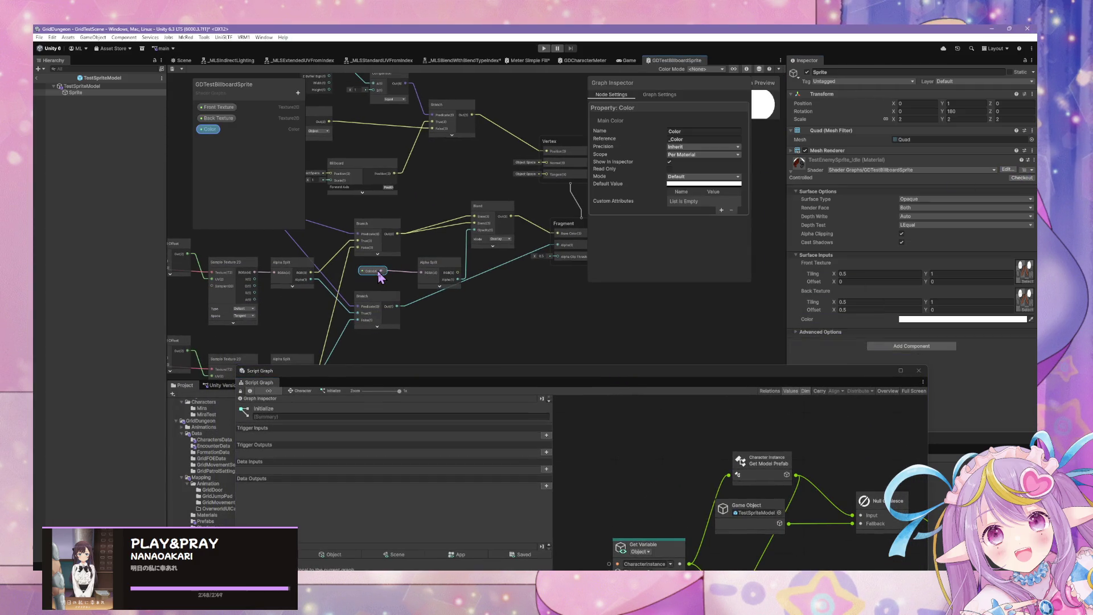
pyautogui.scroll(3, 503, 263)
pyautogui.click(504, 222)
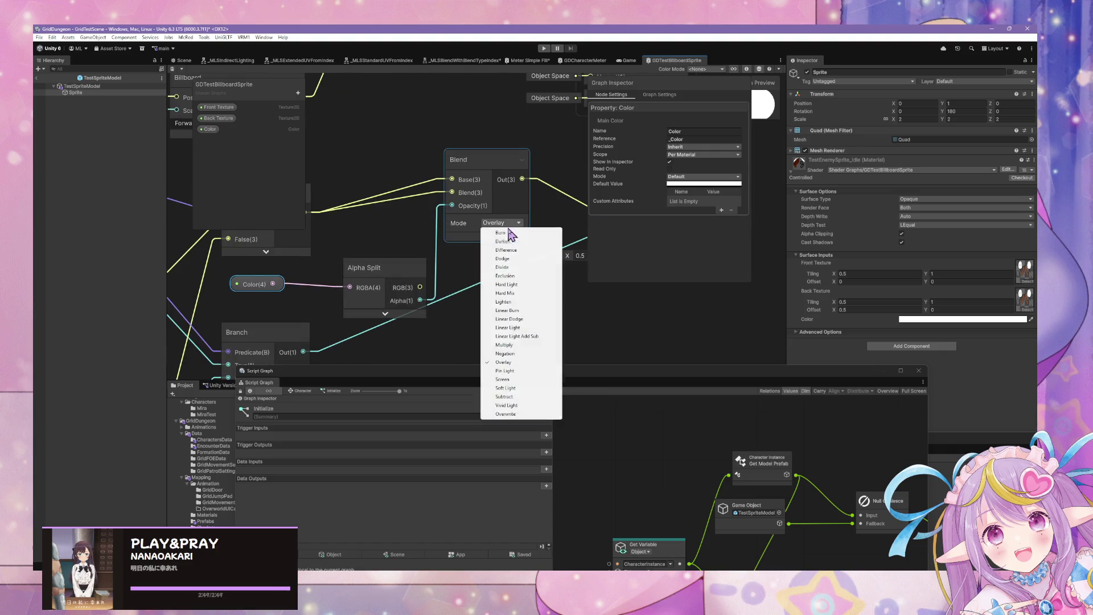
pyautogui.click(514, 345)
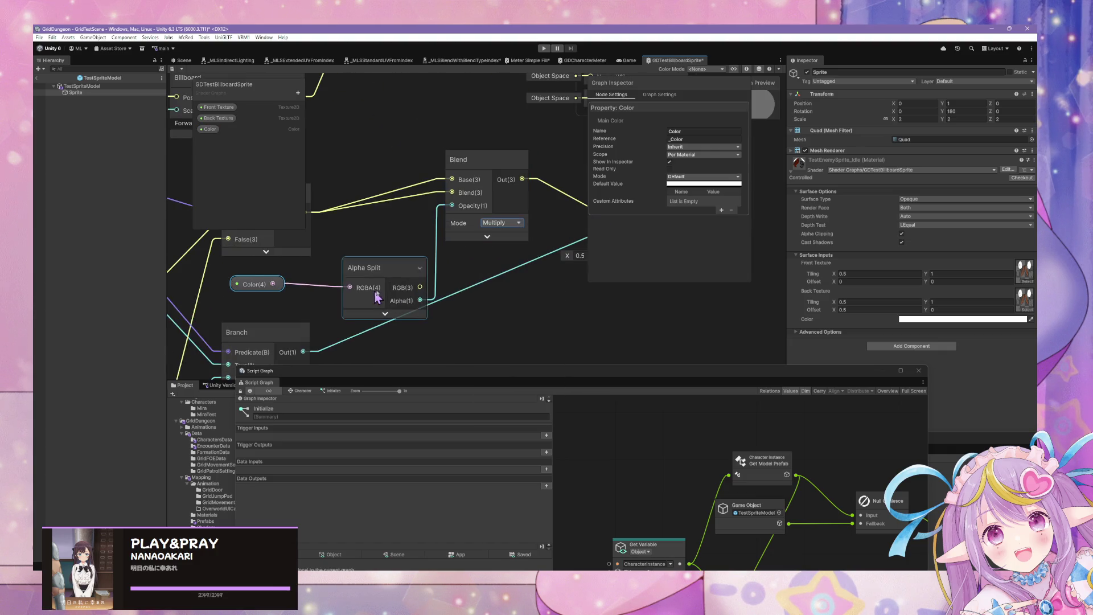
pyautogui.click(173, 68)
pyautogui.click(183, 60)
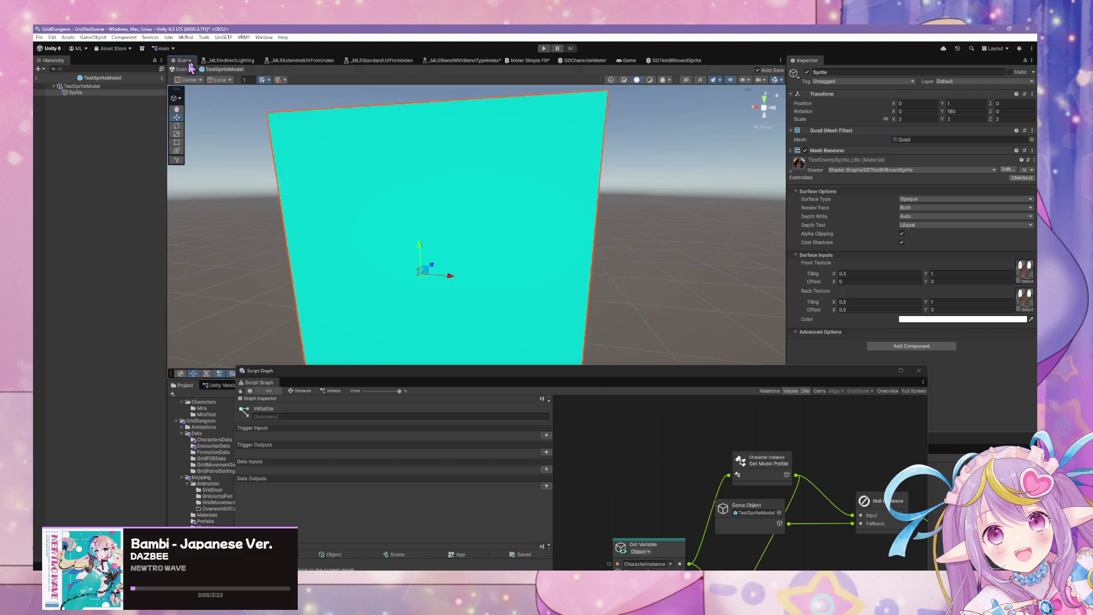
# Step: Try a red tint, undo back to white, and reposition the Alpha Split node
pyautogui.click(939, 320)
pyautogui.moveTo(974, 342); pyautogui.dragTo(1007, 319)
pyautogui.hotkey('ctrl', 'z')
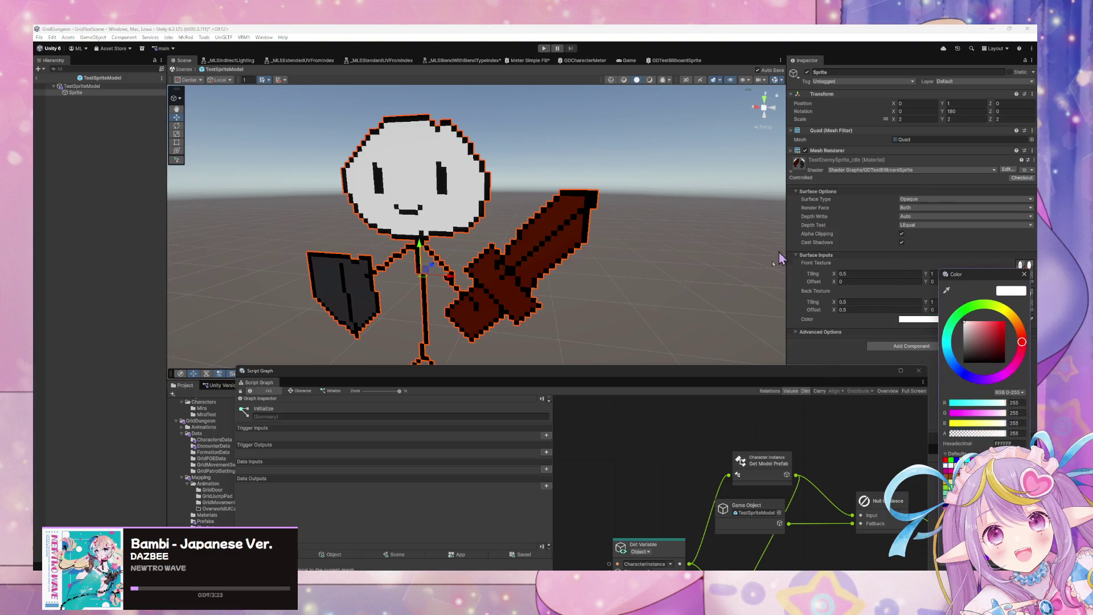
pyautogui.moveTo(692, 376); pyautogui.dragTo(526, 183)
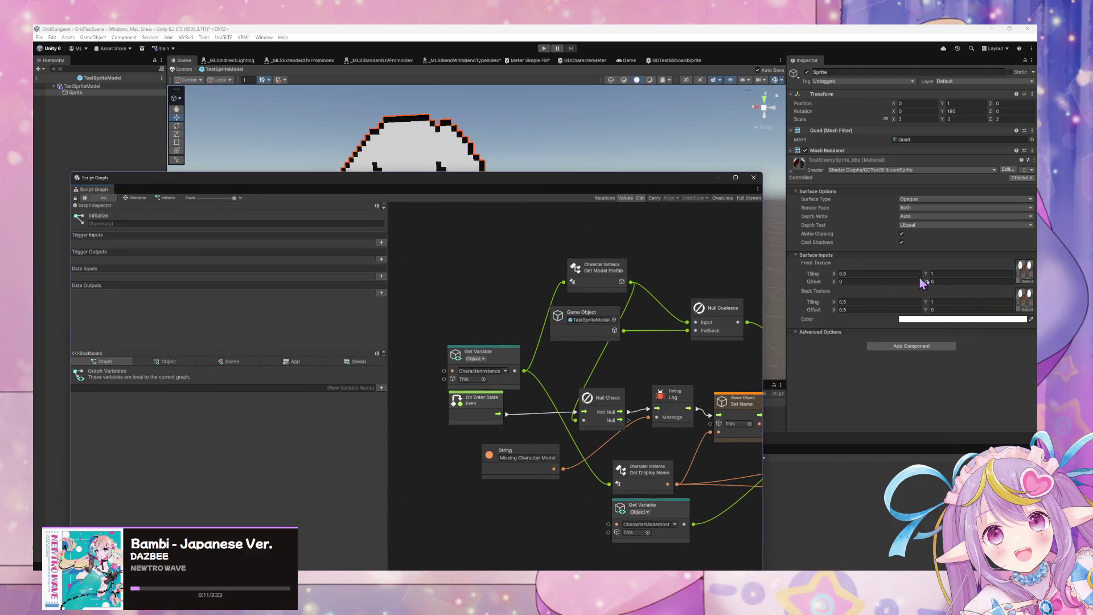
pyautogui.click(1003, 170)
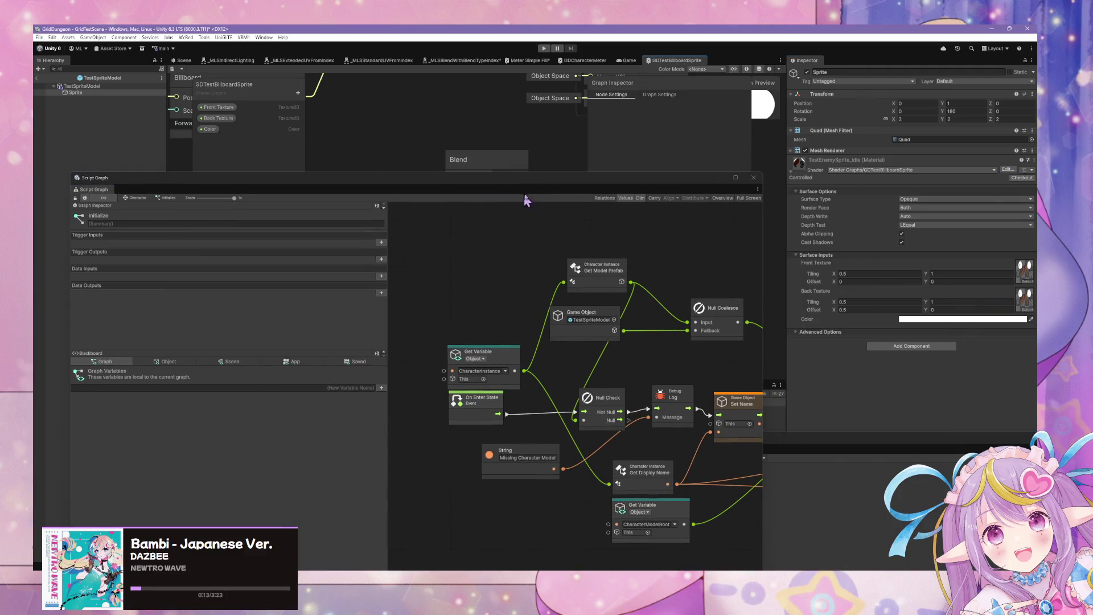
pyautogui.moveTo(543, 181); pyautogui.dragTo(607, 410)
pyautogui.moveTo(539, 264)
pyautogui.mouseDown()
pyautogui.moveTo(444, 288)
pyautogui.moveTo(483, 312)
pyautogui.mouseUp()
pyautogui.moveTo(398, 329); pyautogui.dragTo(379, 308)
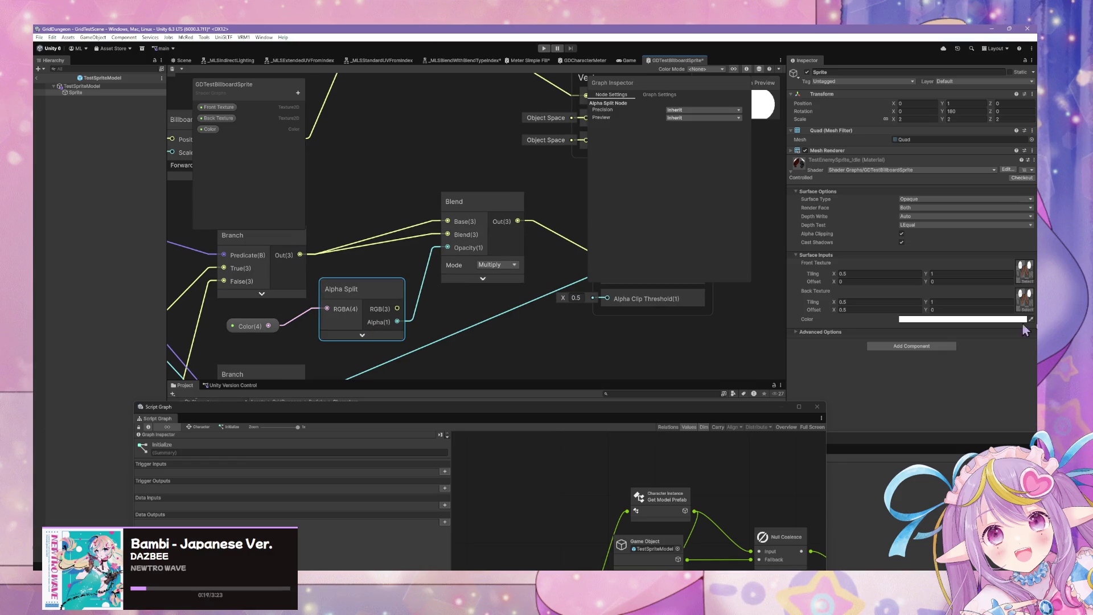
# Step: Lower the material tint's alpha to 0 and return to the Scene view
pyautogui.click(1006, 320)
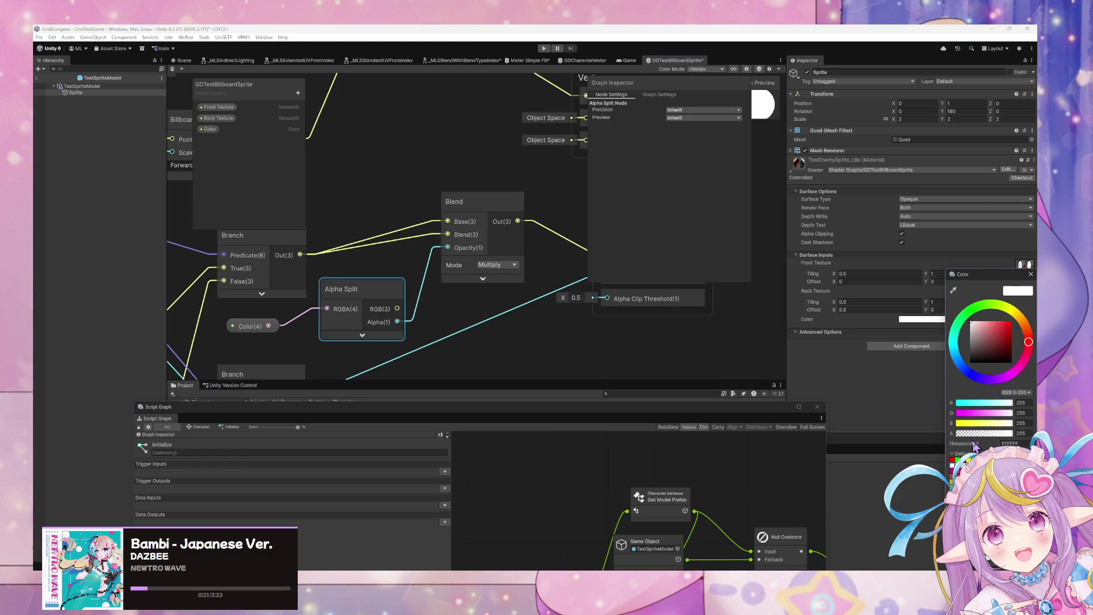
pyautogui.moveTo(1008, 437)
pyautogui.mouseDown()
pyautogui.moveTo(939, 439)
pyautogui.moveTo(1024, 436)
pyautogui.moveTo(900, 439)
pyautogui.moveTo(1031, 436)
pyautogui.mouseUp()
pyautogui.click(183, 60)
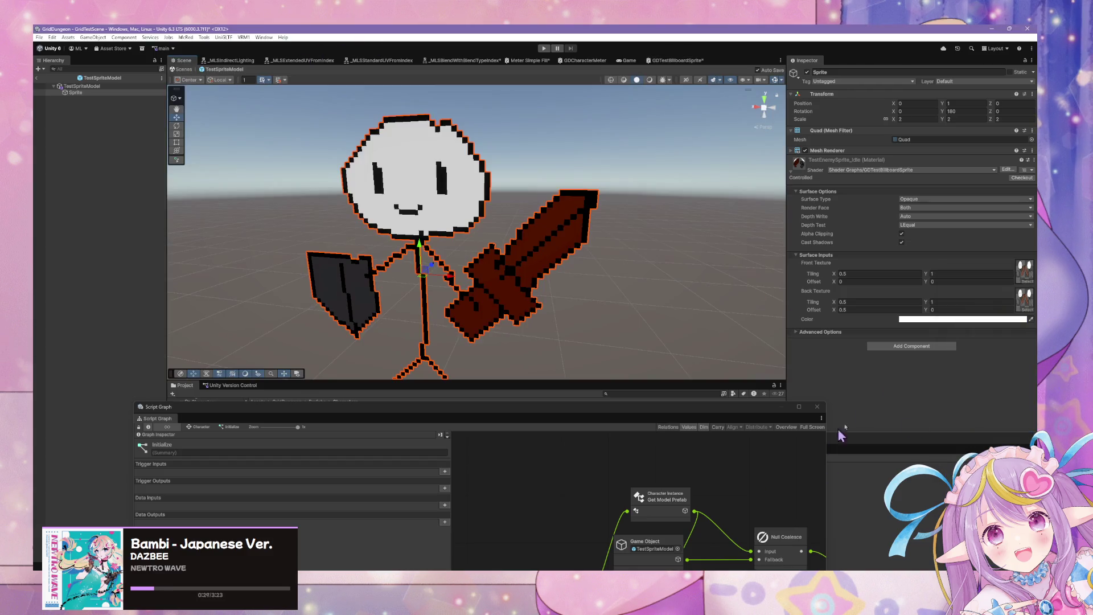
# Step: Set the sprite material's tint to red with alpha 150
pyautogui.click(928, 319)
pyautogui.moveTo(968, 339); pyautogui.dragTo(994, 320)
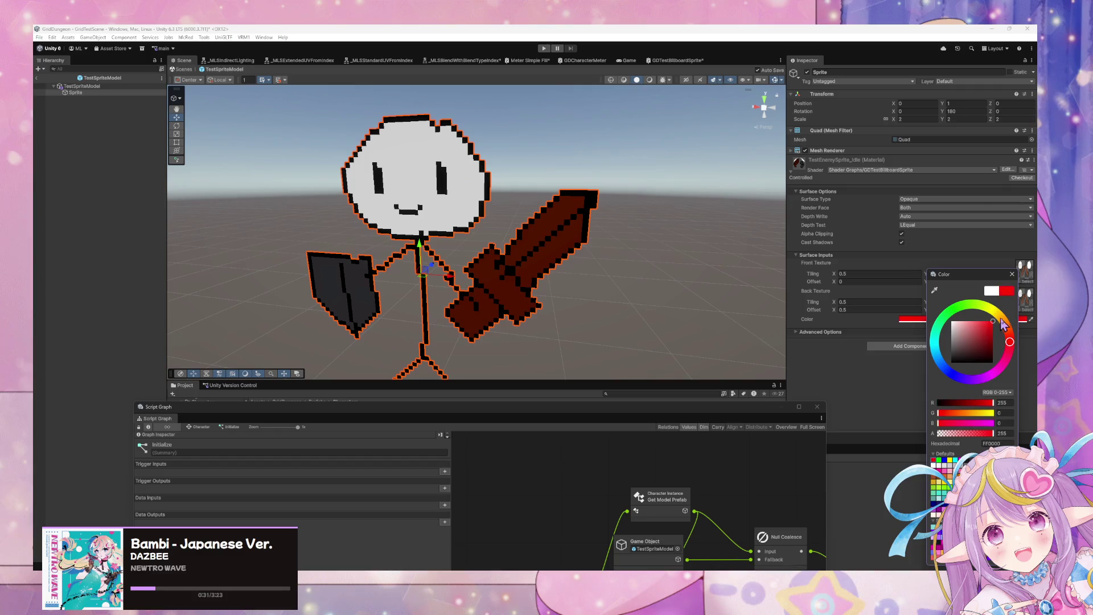
pyautogui.moveTo(990, 433); pyautogui.dragTo(923, 428)
pyautogui.click(972, 433)
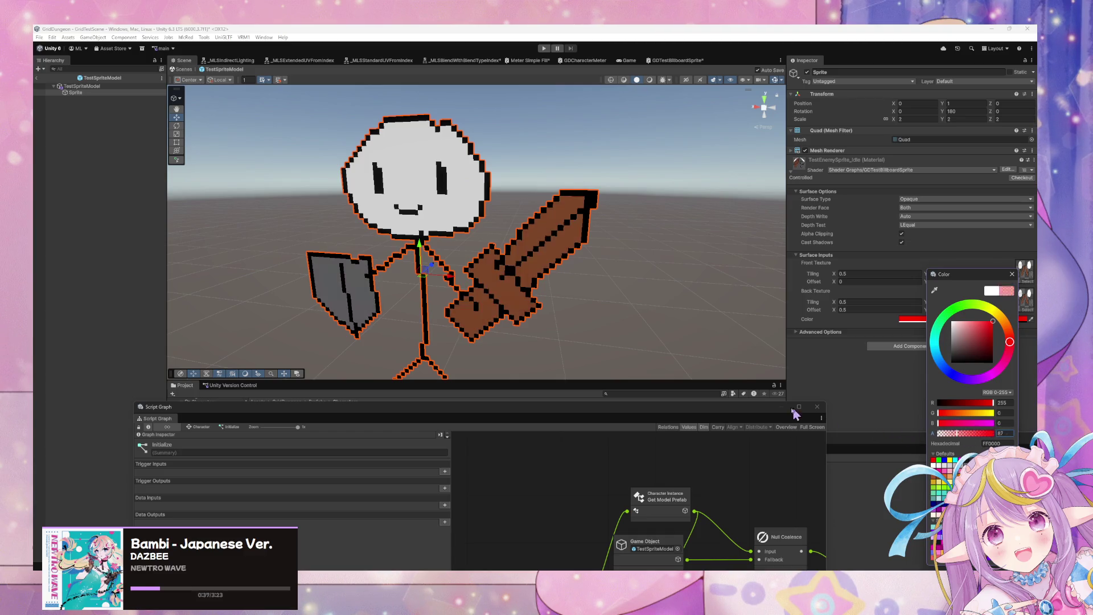
# Step: Close the Script Graph window and reopen the GDTestBillboardSprite shader graph
pyautogui.moveTo(630, 418); pyautogui.dragTo(548, 455)
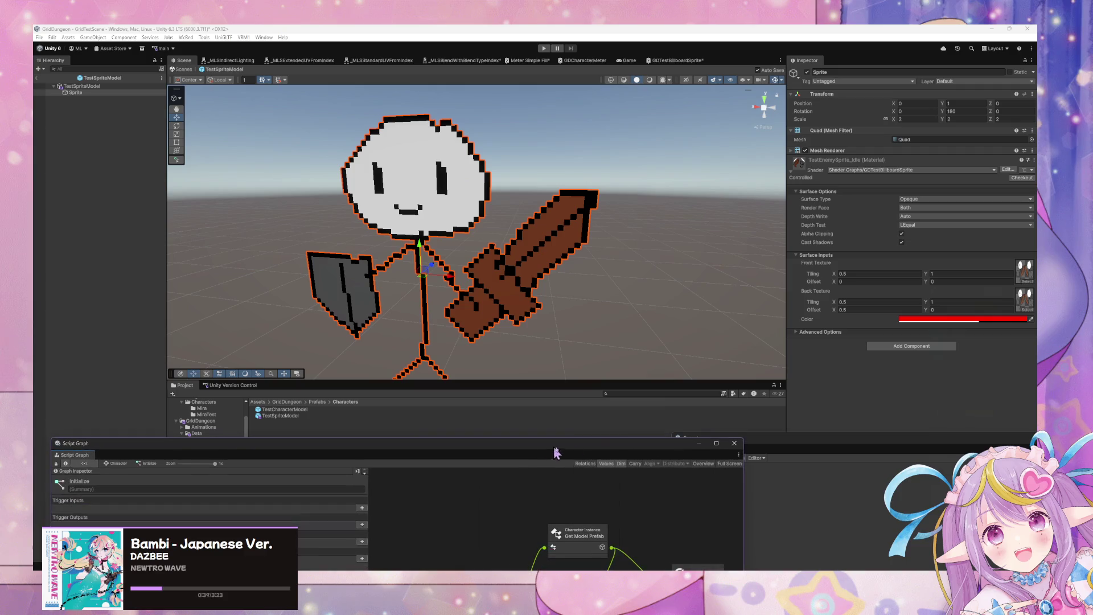
pyautogui.click(735, 443)
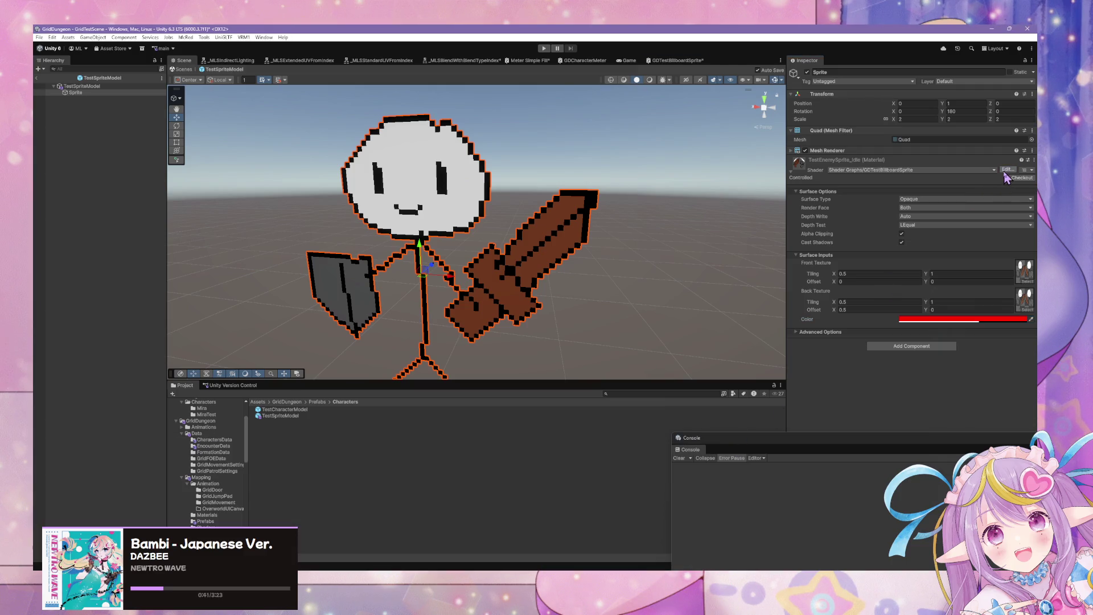
pyautogui.click(1006, 169)
pyautogui.scroll(-5, 511, 266)
pyautogui.scroll(3, 500, 261)
pyautogui.moveTo(471, 308); pyautogui.dragTo(456, 305)
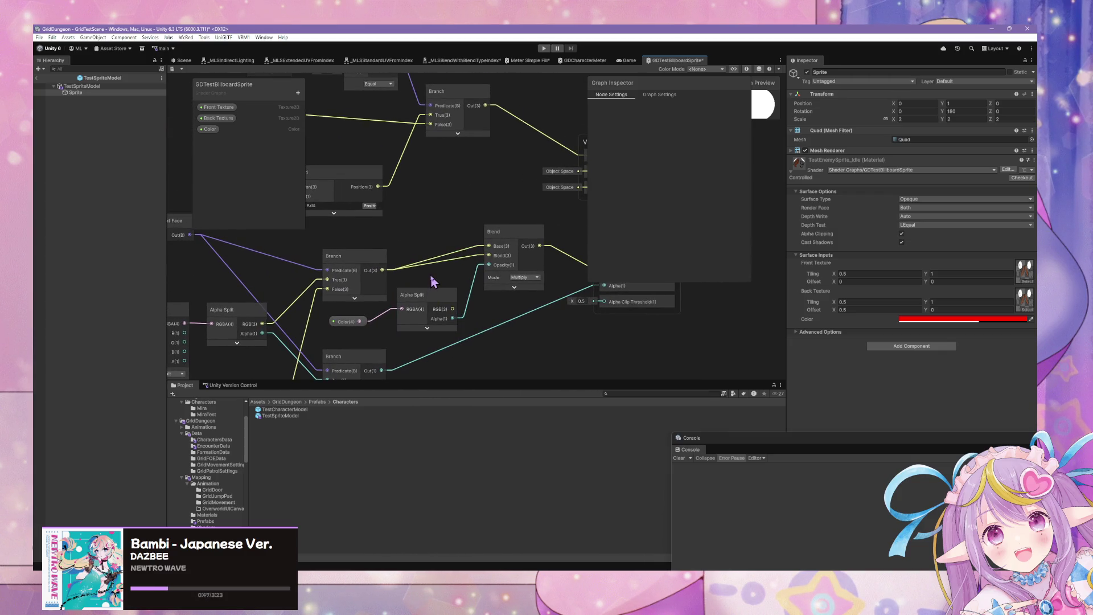
# Step: Add a Multiply node fed by the Branch output and Alpha Split RGB
pyautogui.rightClick(445, 213)
pyautogui.click(474, 213)
pyautogui.write('m')
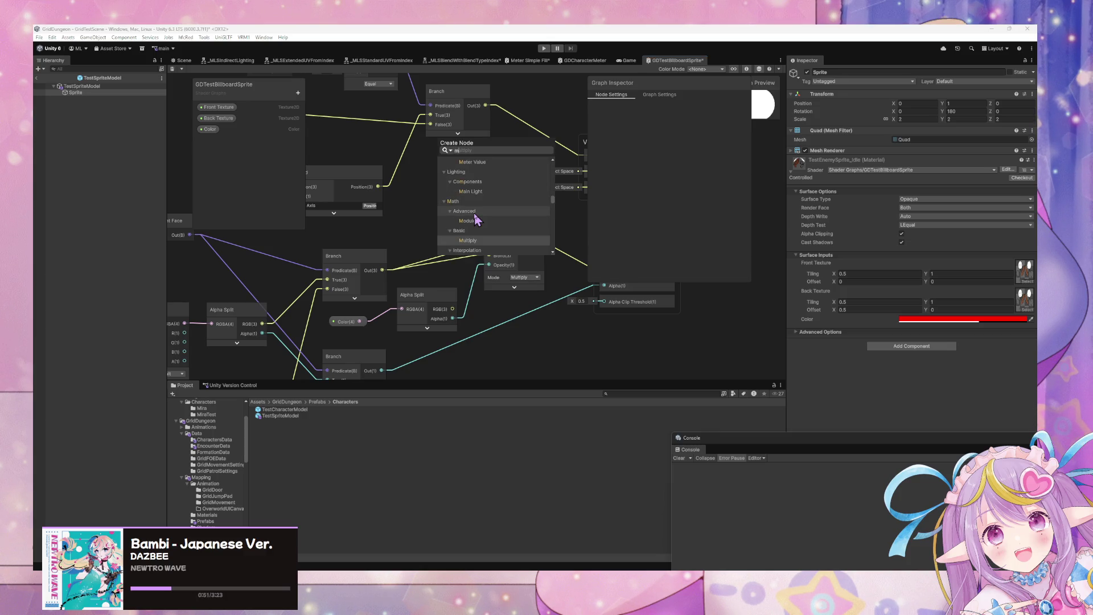
pyautogui.press('Return')
pyautogui.moveTo(381, 270)
pyautogui.mouseDown()
pyautogui.moveTo(442, 245)
pyautogui.moveTo(378, 287)
pyautogui.moveTo(434, 244)
pyautogui.moveTo(403, 269)
pyautogui.mouseUp()
pyautogui.click(578, 341)
pyautogui.moveTo(453, 320)
pyautogui.mouseDown()
pyautogui.moveTo(463, 296)
pyautogui.moveTo(447, 245)
pyautogui.moveTo(556, 271)
pyautogui.mouseUp()
# Step: Remove the Alpha Split, Color and Blend nodes and view the sprite in the Scene
pyautogui.hscroll(2, 449, 244)
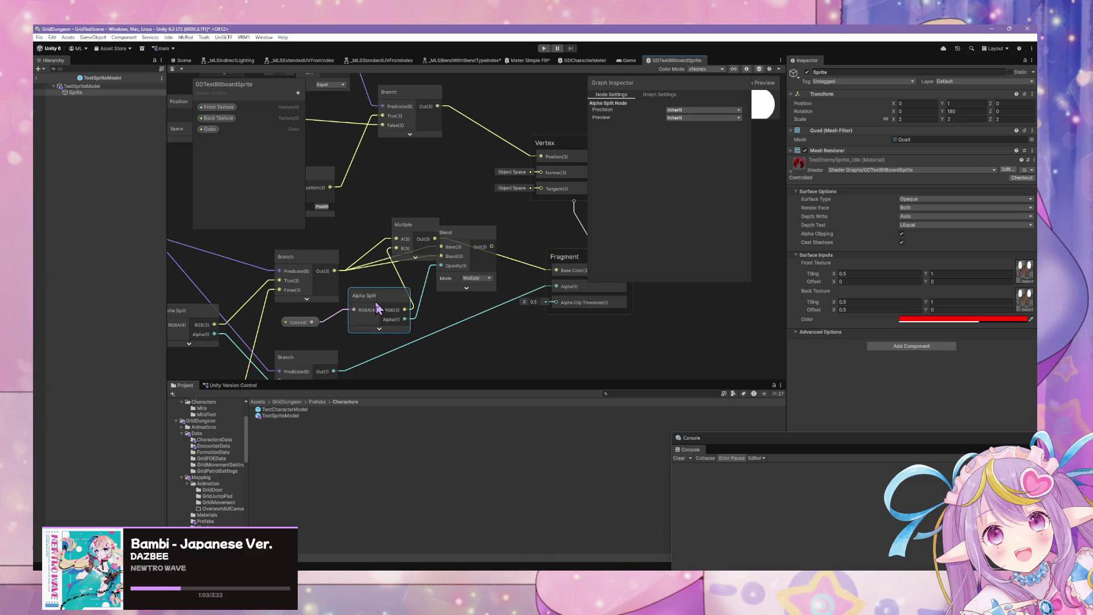
pyautogui.press('Delete')
pyautogui.click(295, 323)
pyautogui.hotkey('ctrl', 'z')
pyautogui.hotkey('ctrl', 'z')
pyautogui.hotkey('ctrl', 'z')
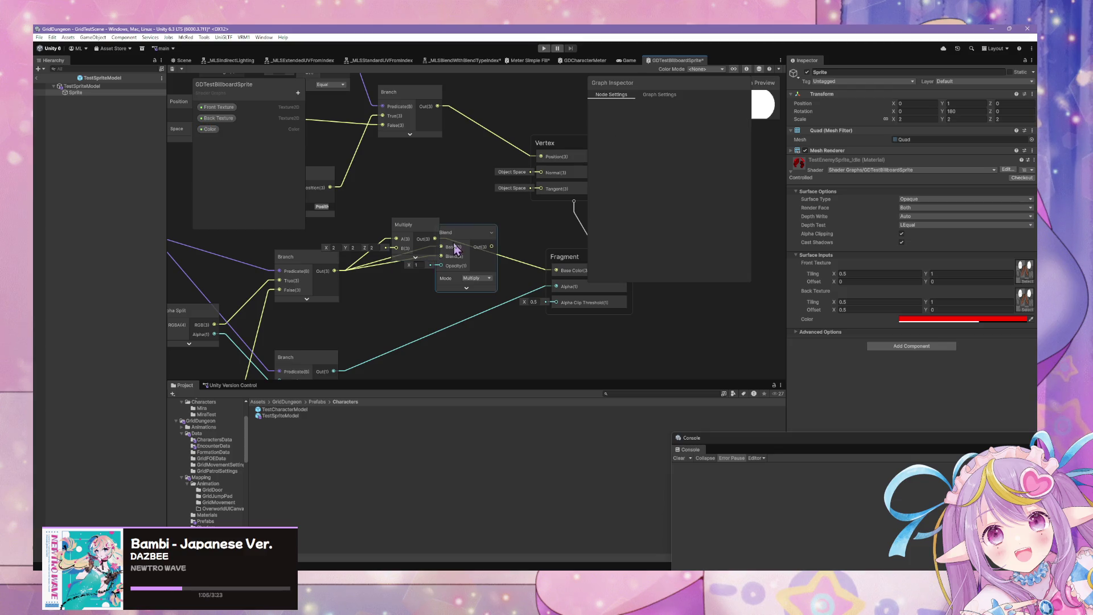
pyautogui.click(184, 60)
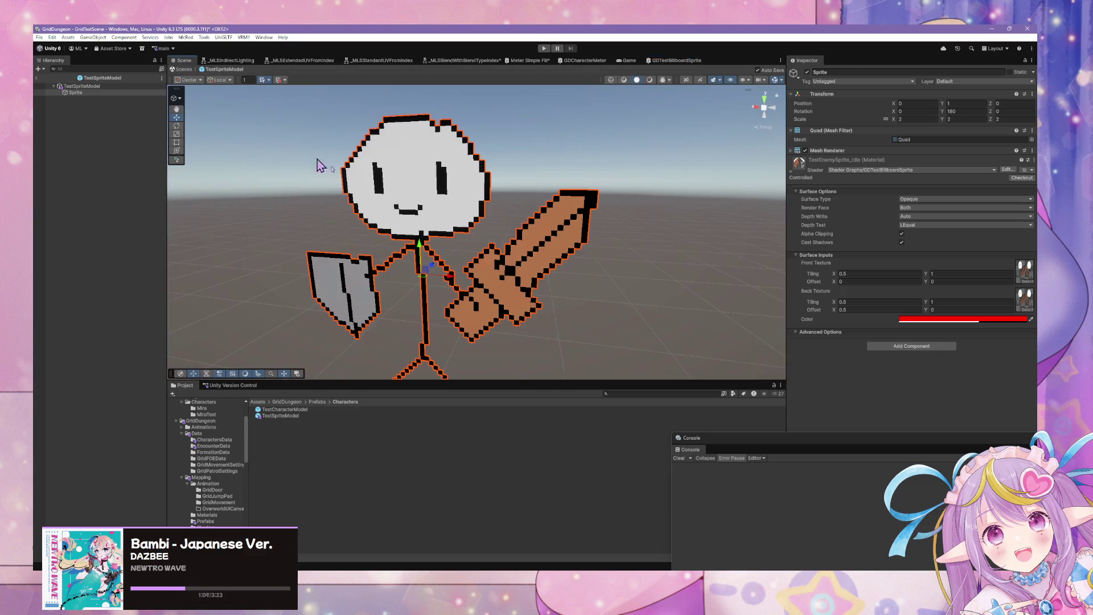
# Step: Set the tint's alpha to 255 and drop its red component to 0
pyautogui.click(938, 346)
pyautogui.click(976, 318)
pyautogui.click(985, 319)
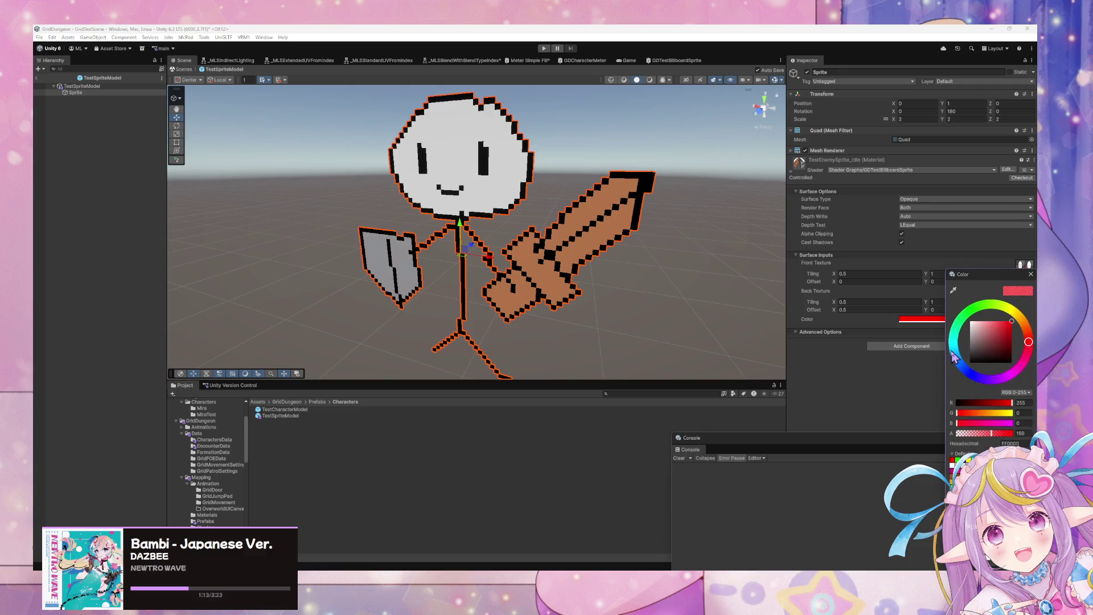
pyautogui.click(1021, 433)
pyautogui.write('255')
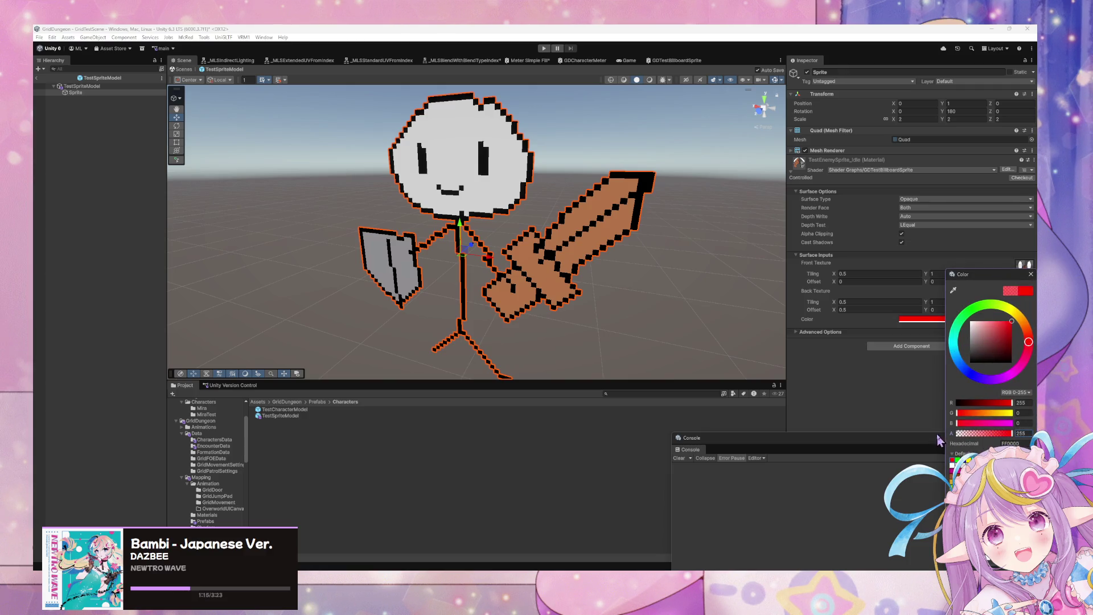
pyautogui.moveTo(985, 402)
pyautogui.mouseDown()
pyautogui.moveTo(926, 412)
pyautogui.moveTo(1019, 403)
pyautogui.mouseUp()
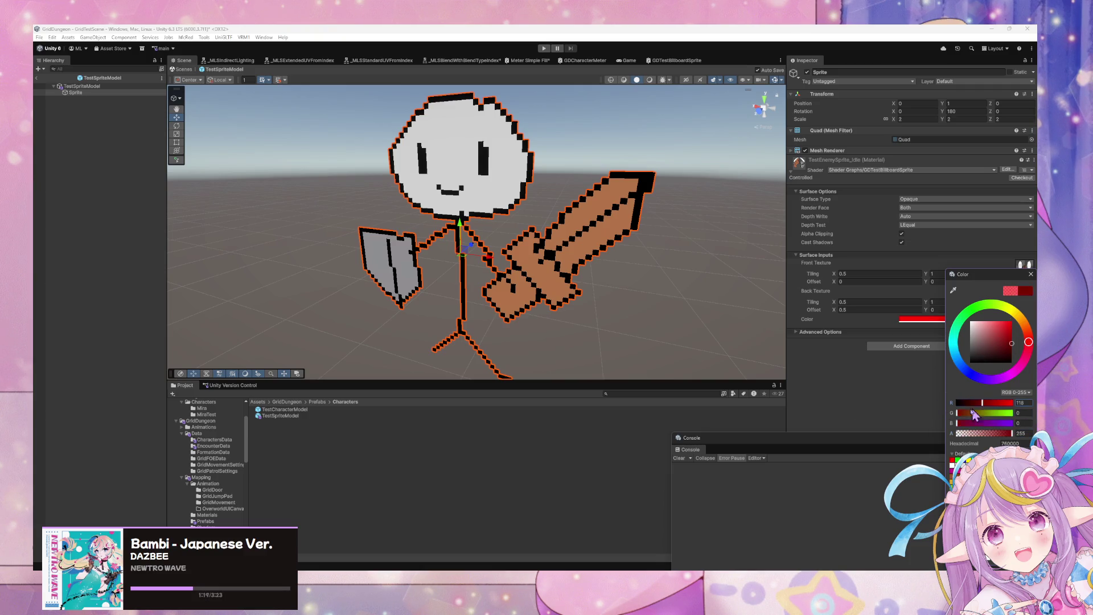
pyautogui.click(939, 336)
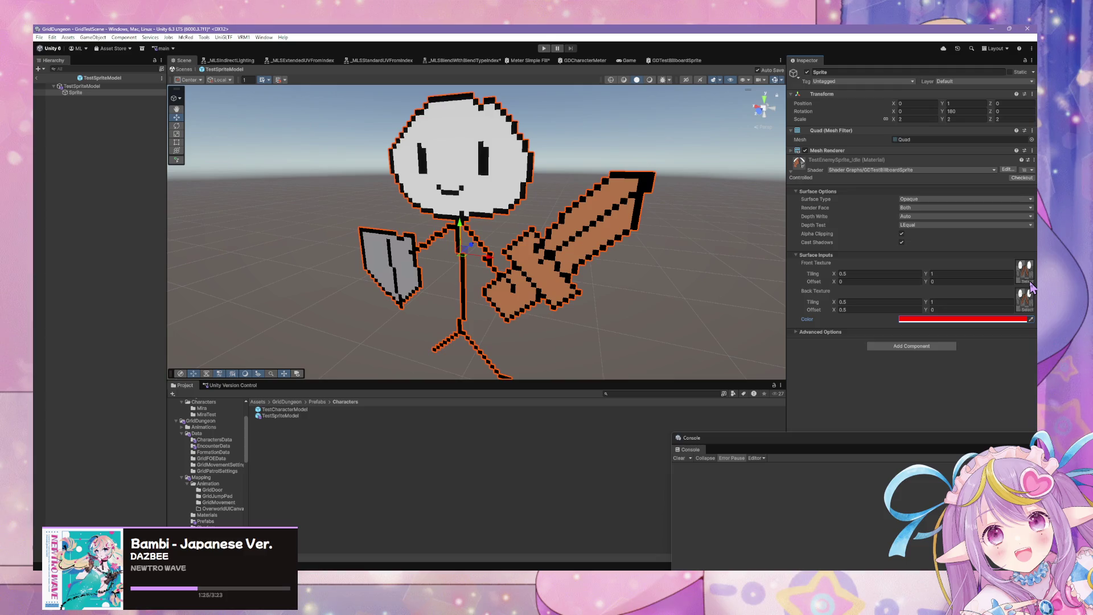
# Step: Reset the tint to white and reopen the GDTestBillboardSprite shader graph
pyautogui.click(987, 322)
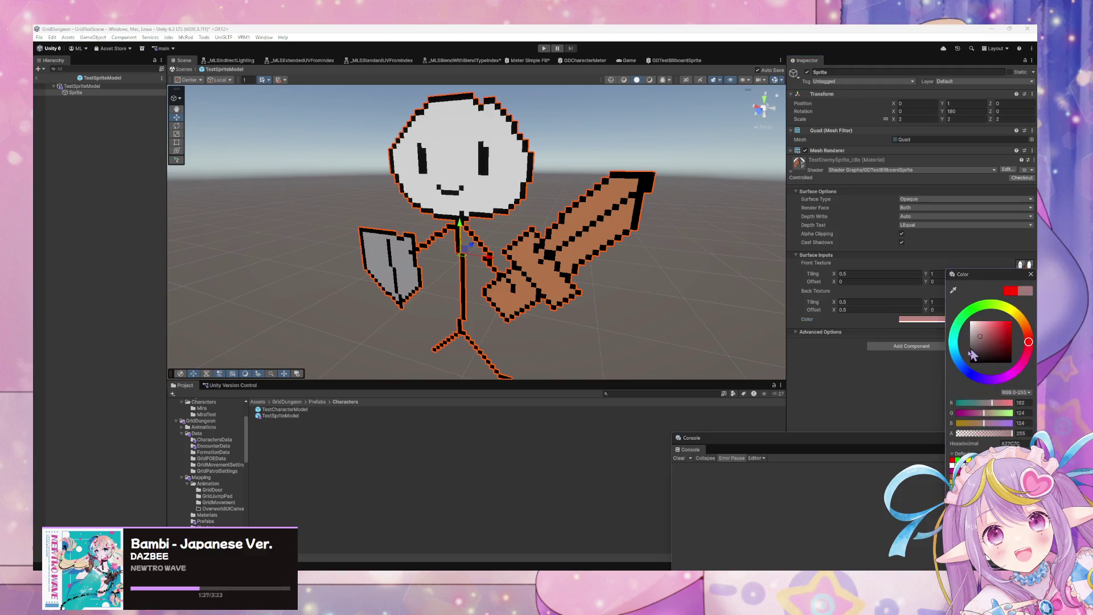
pyautogui.click(1029, 274)
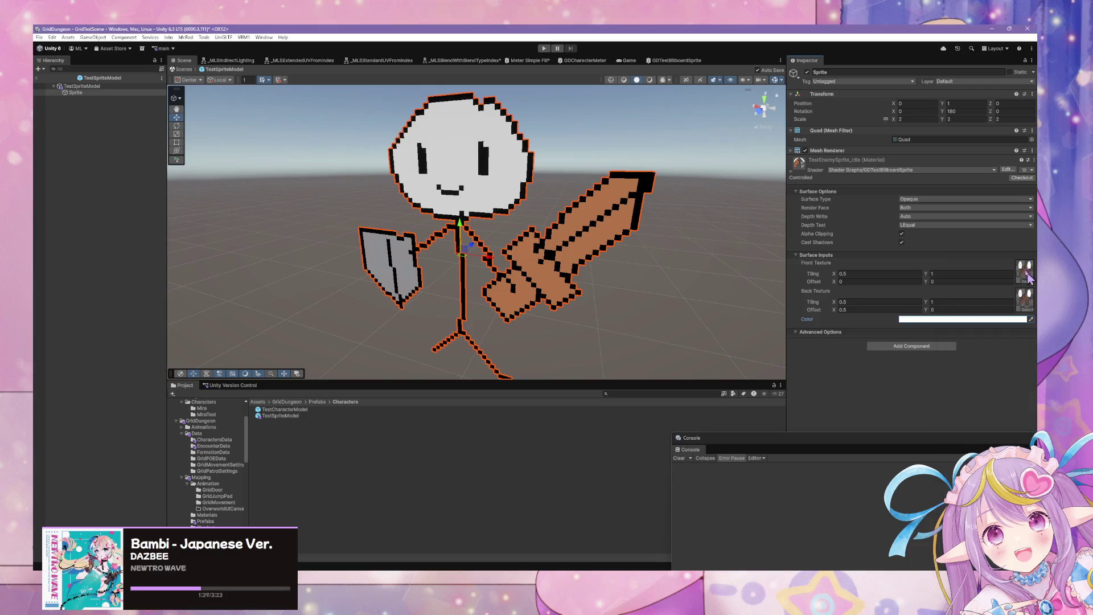
pyautogui.click(1006, 170)
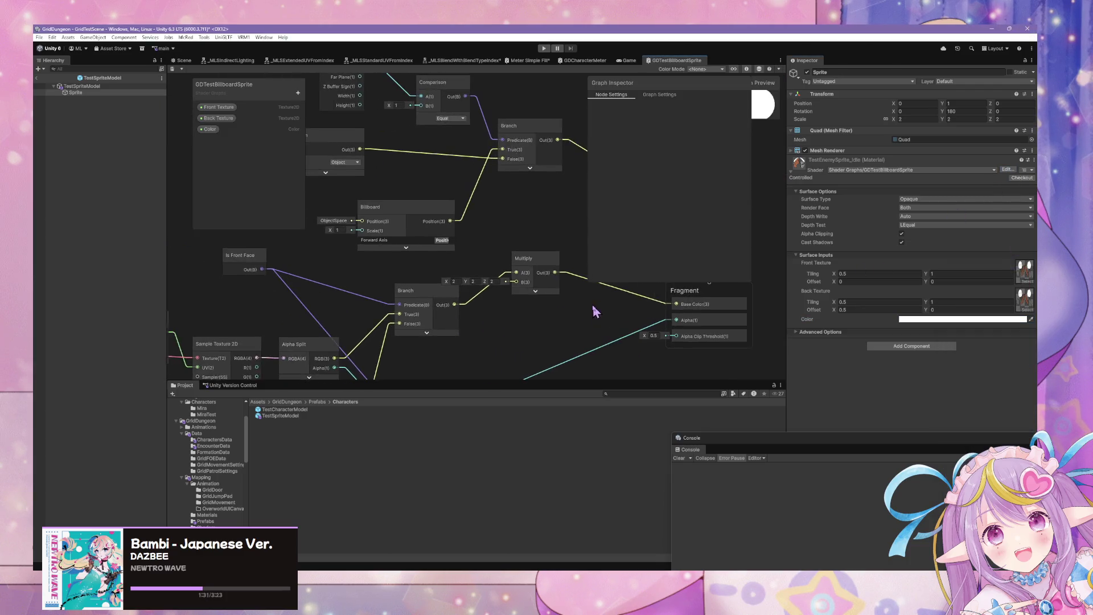
# Step: Place the Color property back onto the shader graph and save it
pyautogui.click(499, 361)
pyautogui.moveTo(499, 361); pyautogui.dragTo(485, 312)
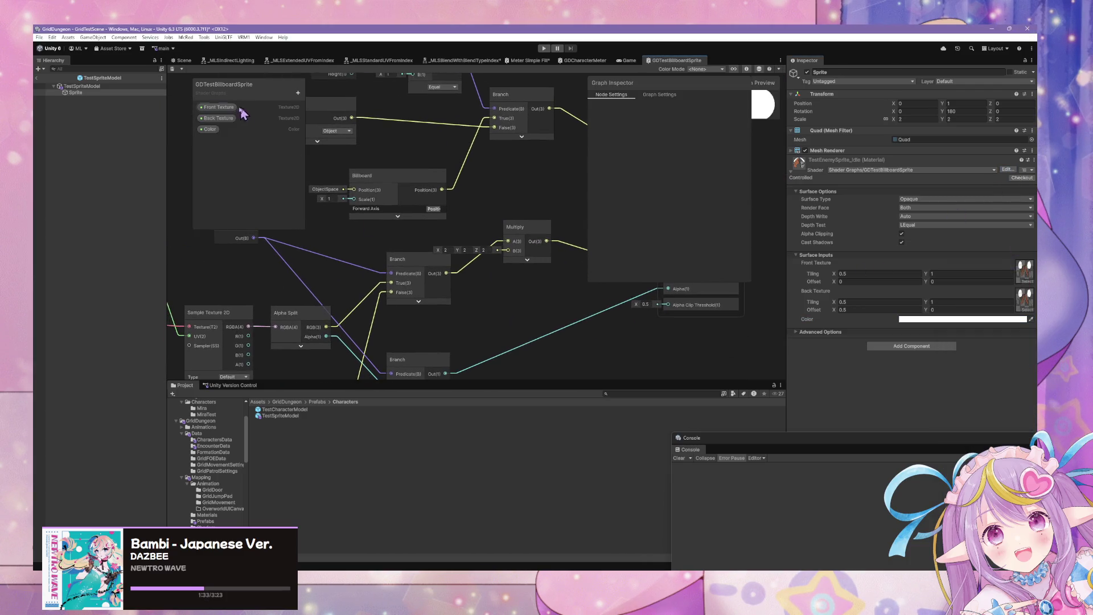
pyautogui.moveTo(211, 129)
pyautogui.mouseDown()
pyautogui.moveTo(472, 325)
pyautogui.moveTo(512, 260)
pyautogui.mouseUp()
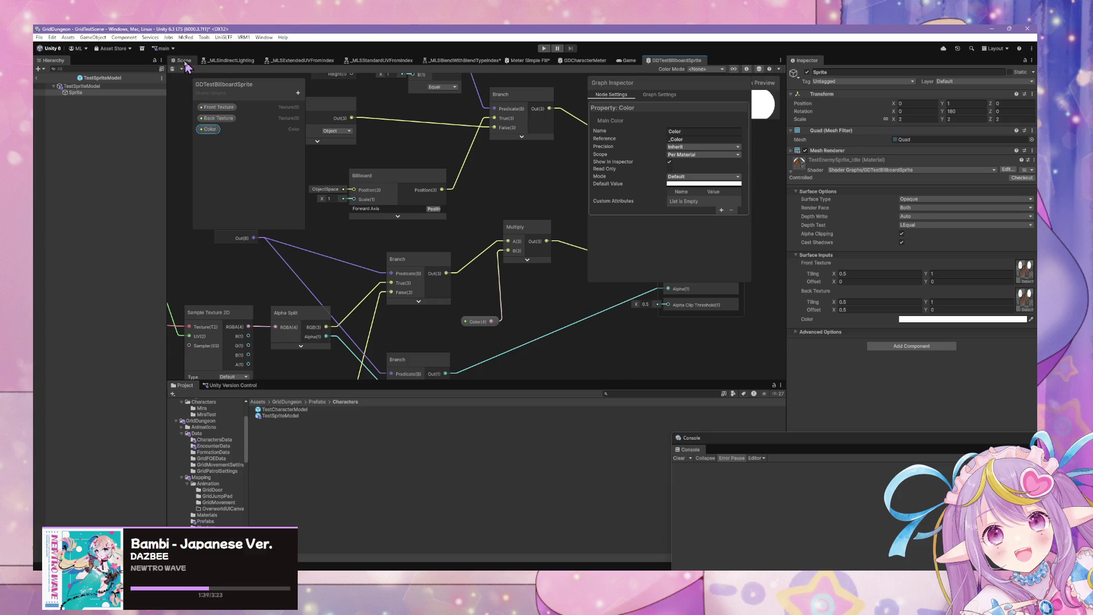
pyautogui.click(182, 60)
# Step: Set the Color property's scope to Hybrid Per Instance and return to the Scene
pyautogui.click(997, 319)
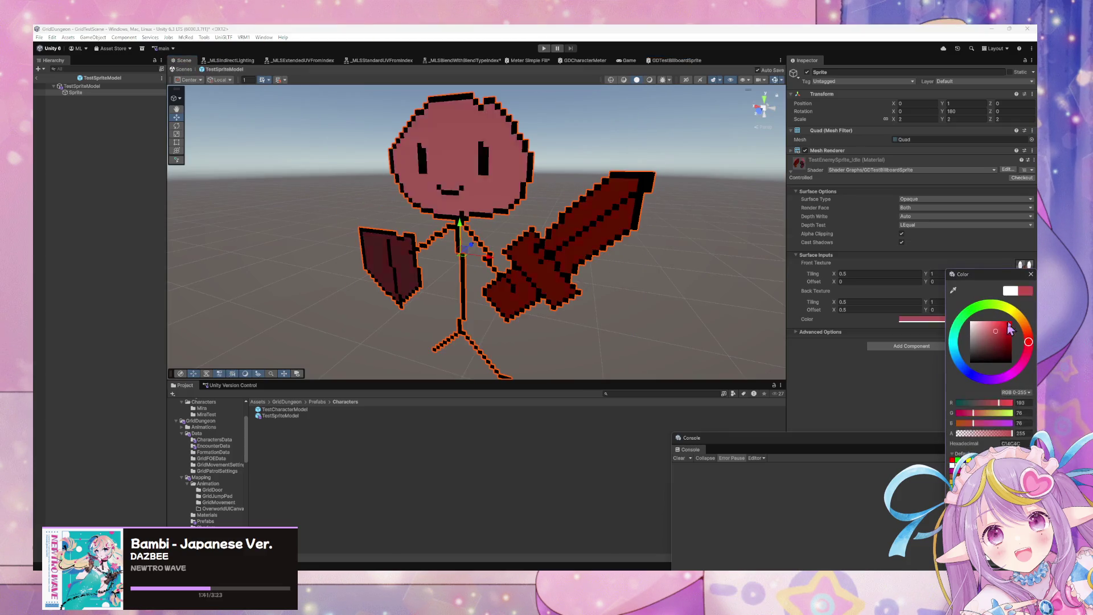
pyautogui.click(751, 465)
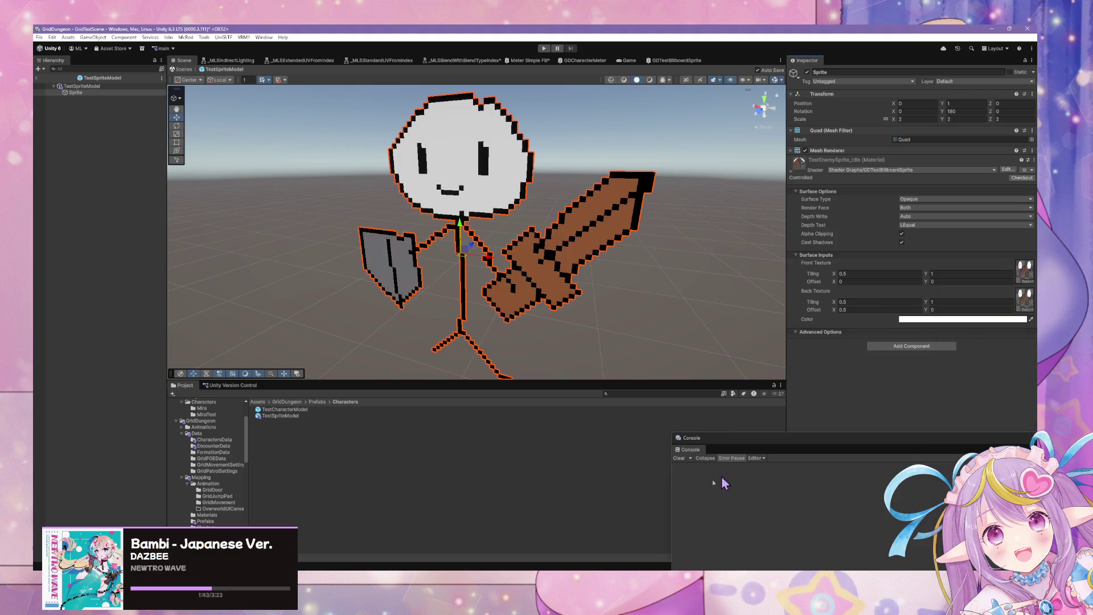
pyautogui.click(1007, 171)
pyautogui.click(208, 129)
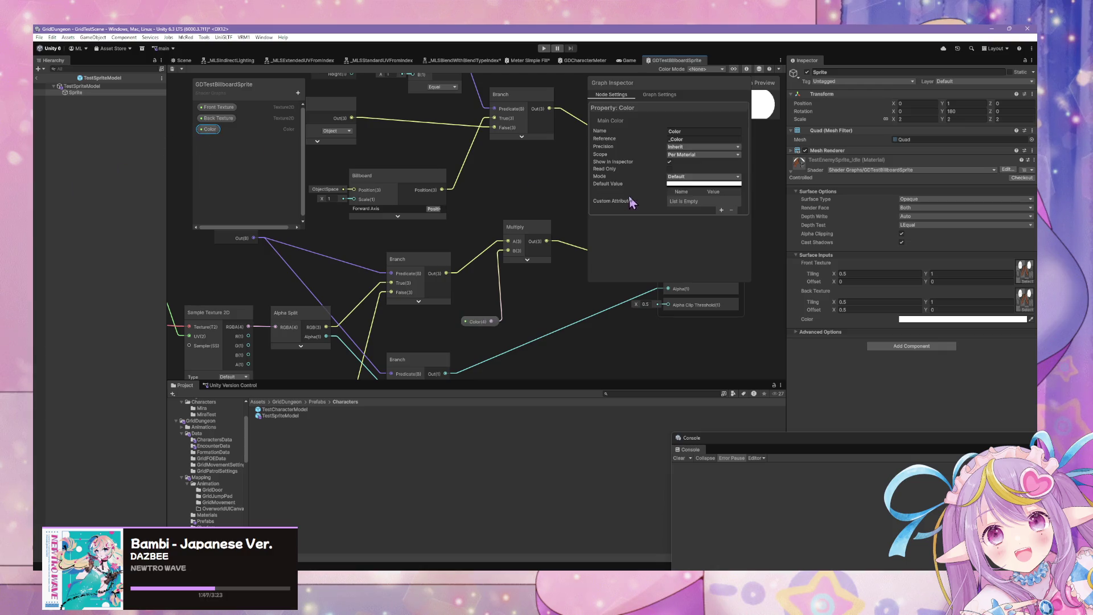
pyautogui.click(703, 154)
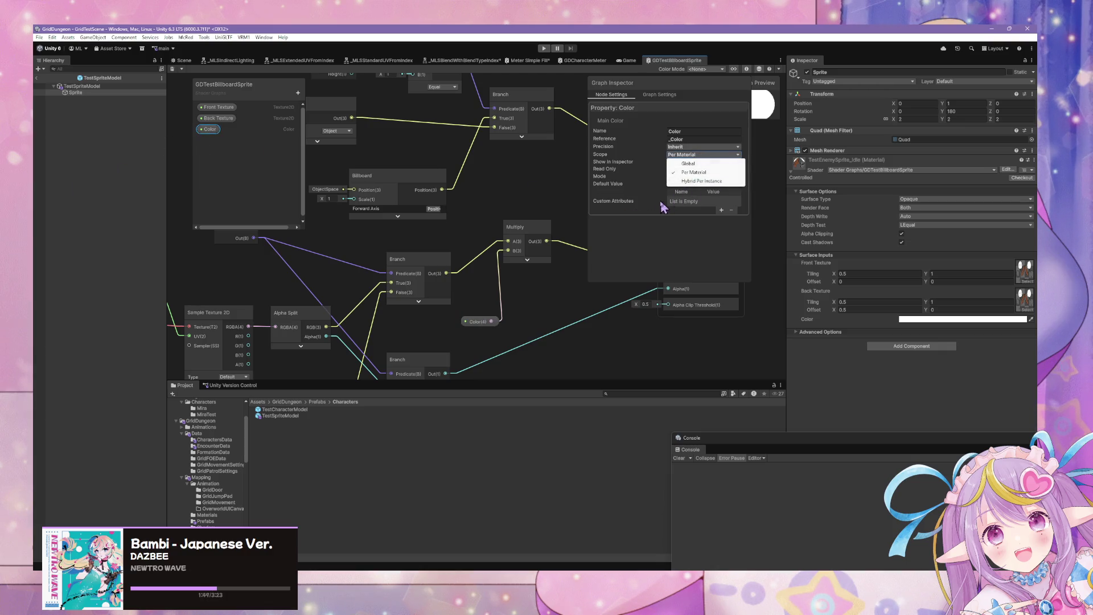
pyautogui.click(700, 181)
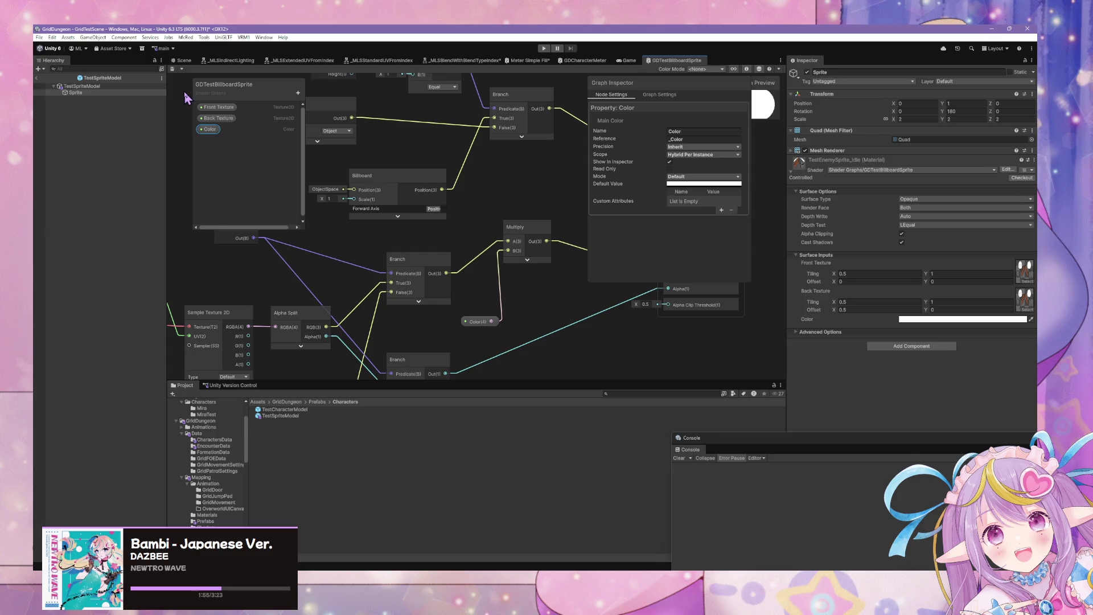
pyautogui.click(183, 62)
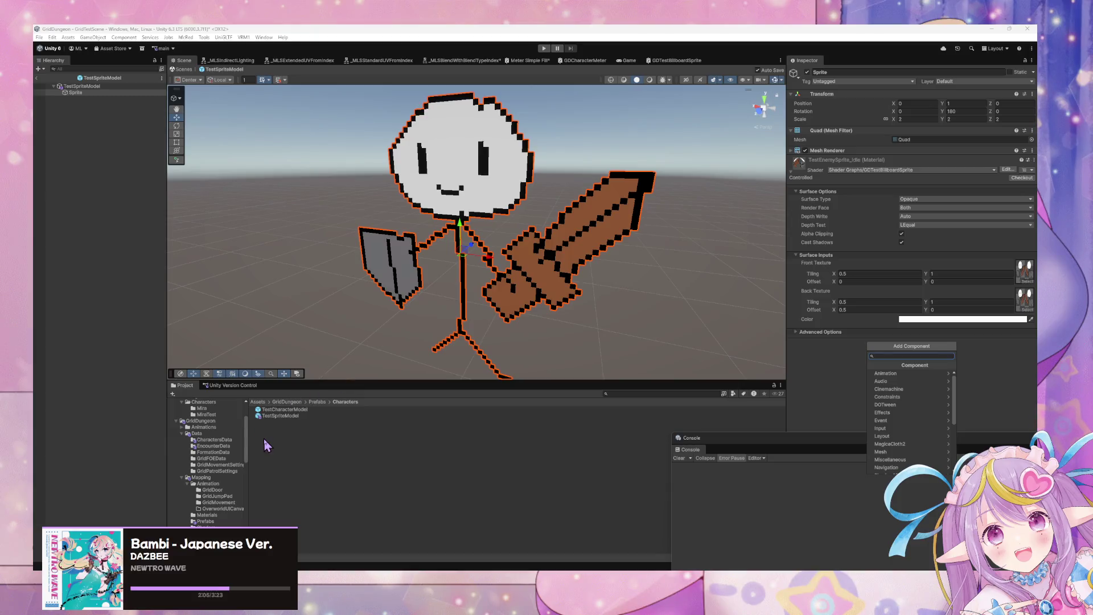
# Step: Browse the Characters folder's Create > Shader Graph submenus without creating any asset
pyautogui.rightClick(265, 438)
pyautogui.moveTo(310, 193)
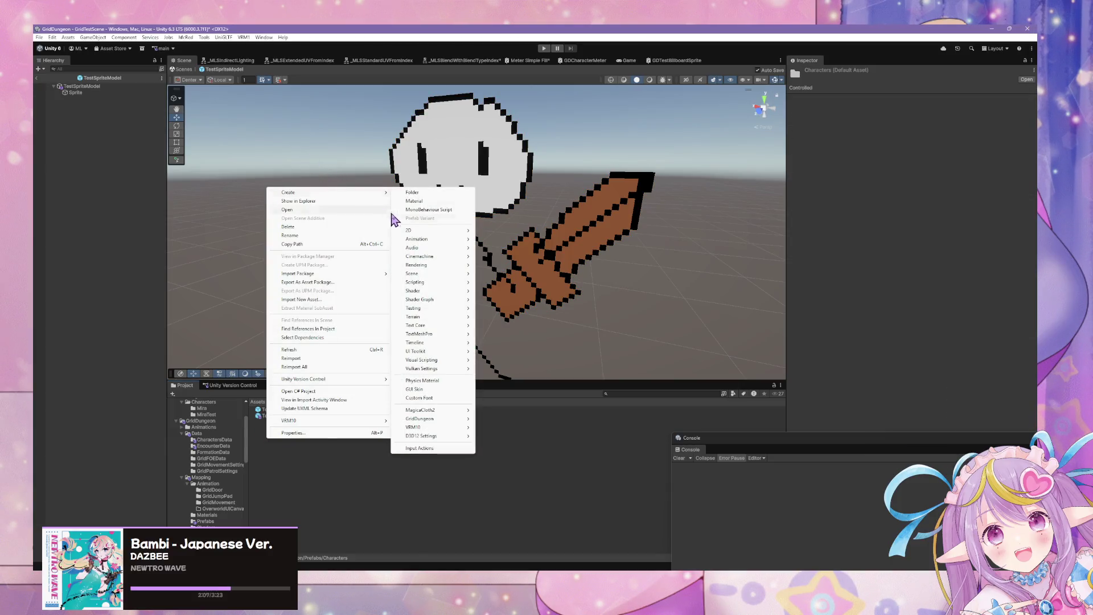
pyautogui.moveTo(452, 291)
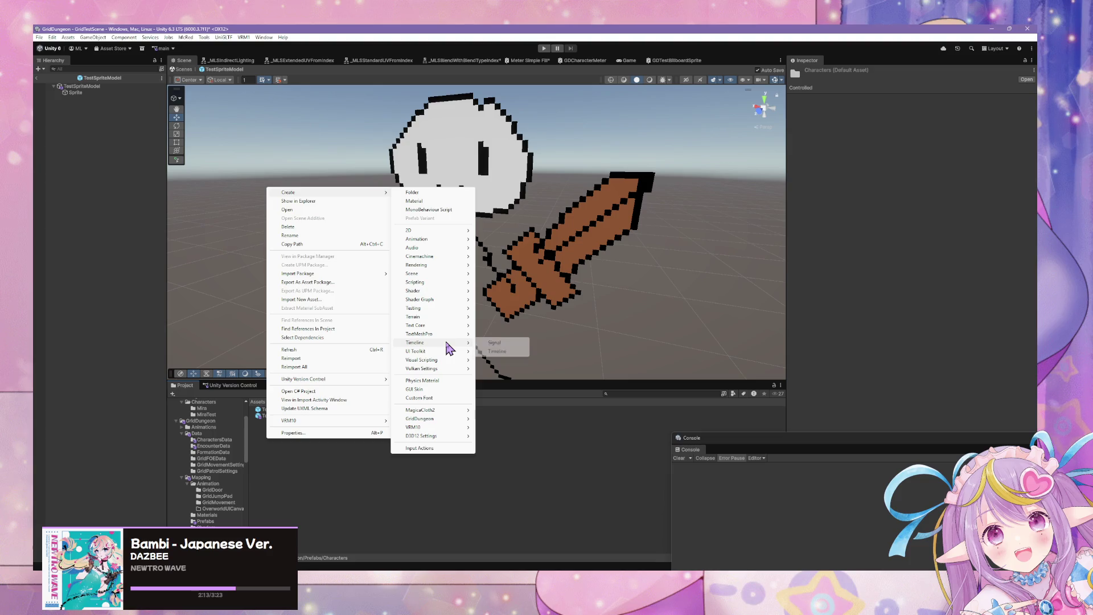
pyautogui.moveTo(447, 361)
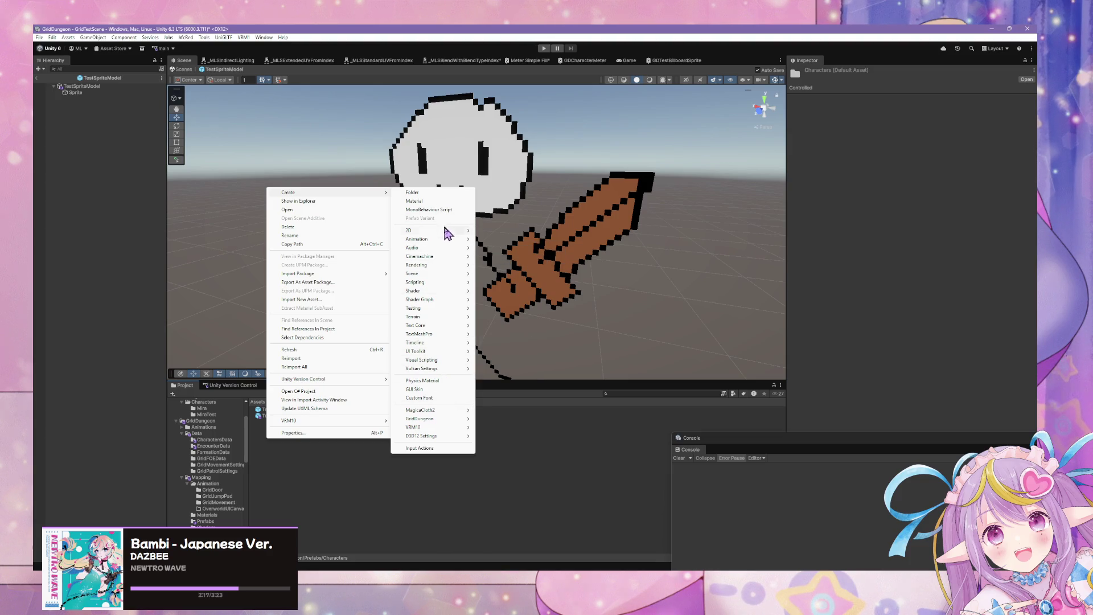
pyautogui.moveTo(462, 266)
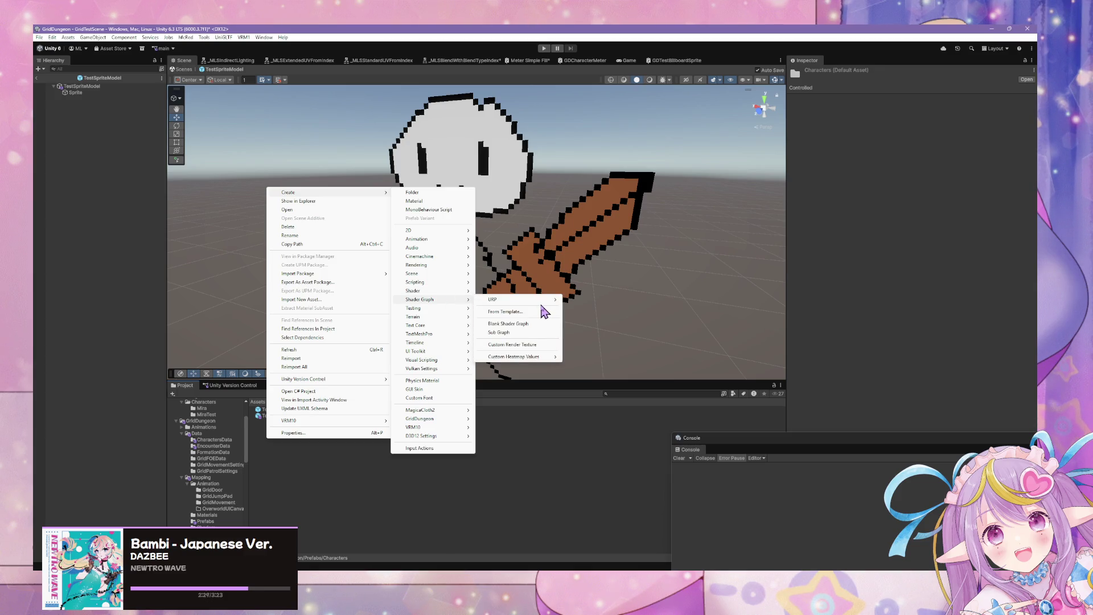
pyautogui.moveTo(546, 301)
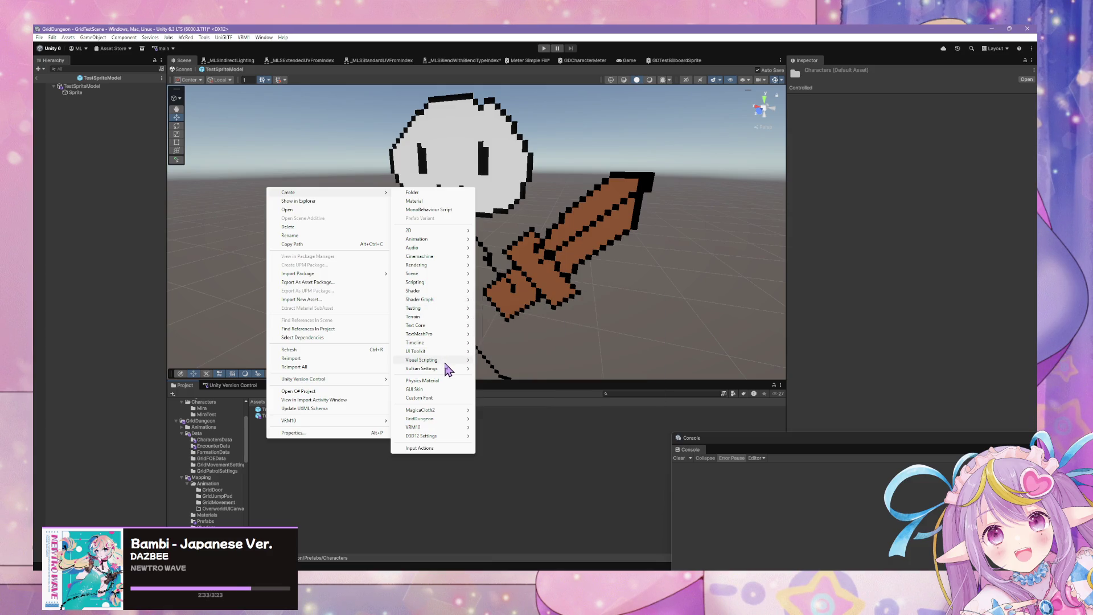
pyautogui.moveTo(443, 412)
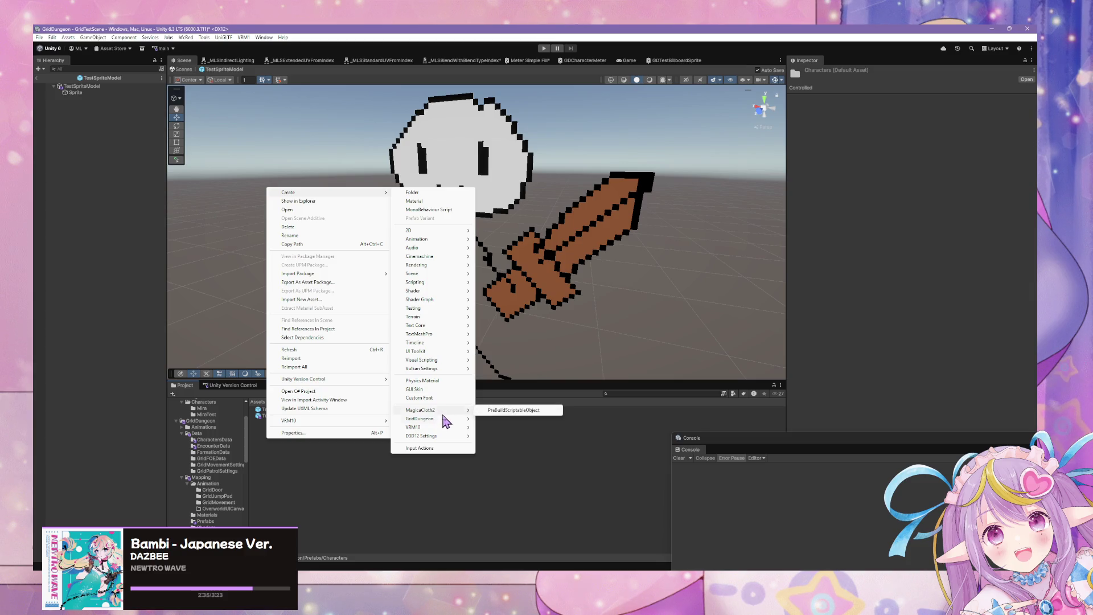
# Step: Dismiss the Create menu and inspect the TestCharacterModel prefab and its Sprite object
pyautogui.click(482, 437)
pyautogui.click(285, 410)
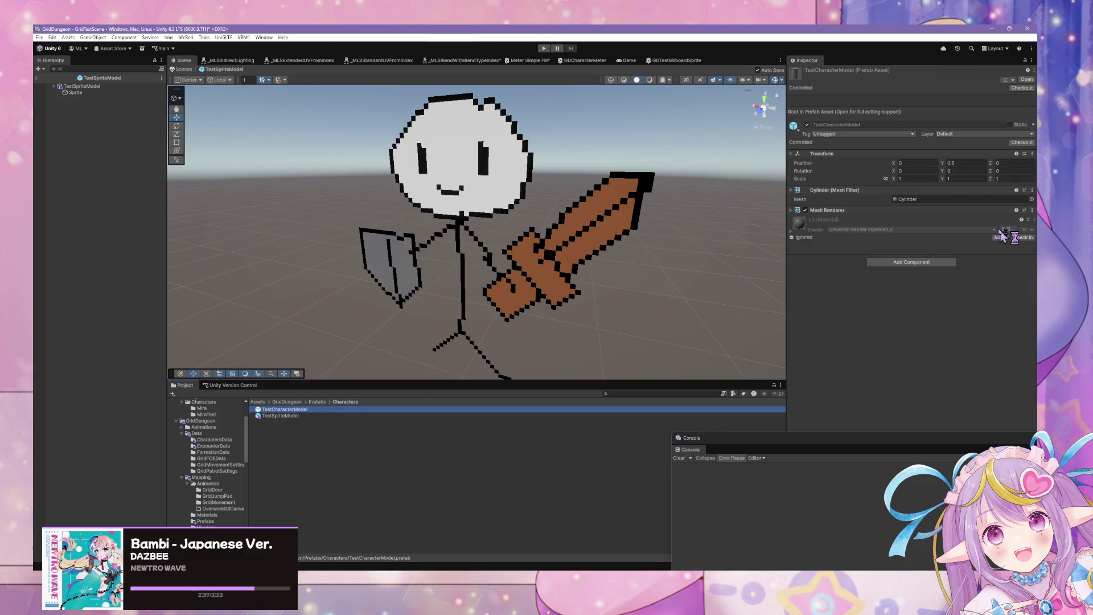
pyautogui.click(76, 92)
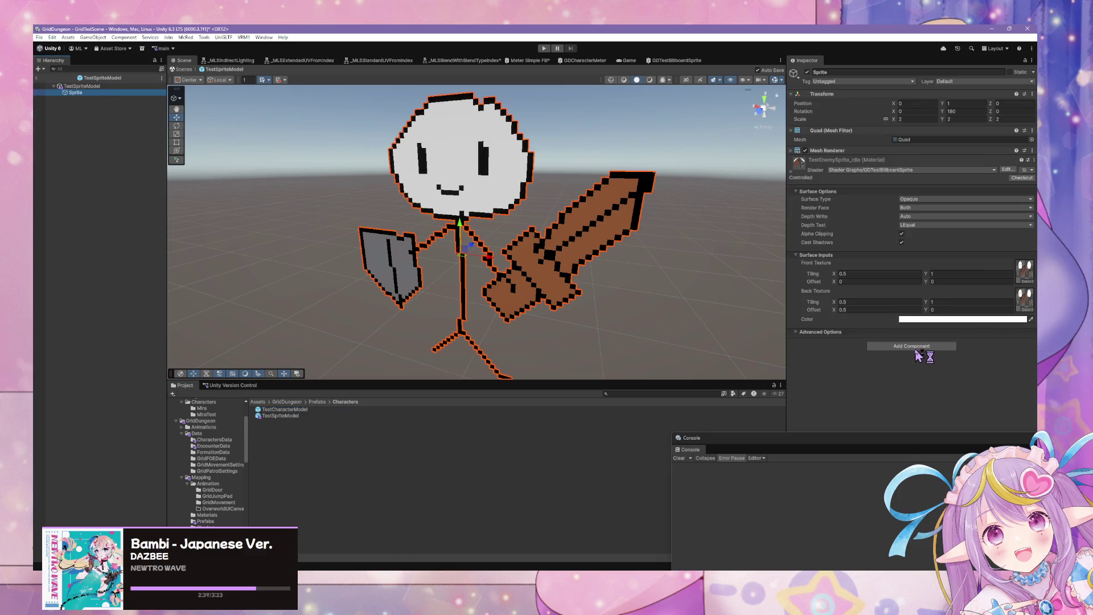
# Step: Search Add Component for 'over' and 'mater' to find a material override, then switch to the browser
pyautogui.click(913, 346)
pyautogui.write('over')
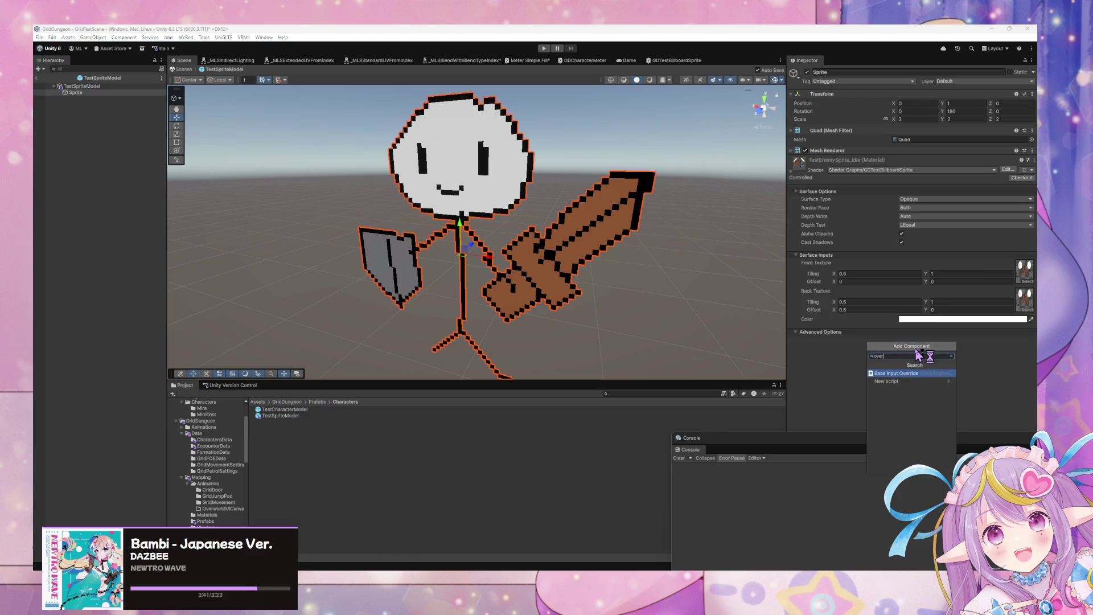
pyautogui.press('BackSpace')
pyautogui.press('BackSpace')
pyautogui.press('BackSpace')
pyautogui.write('materia')
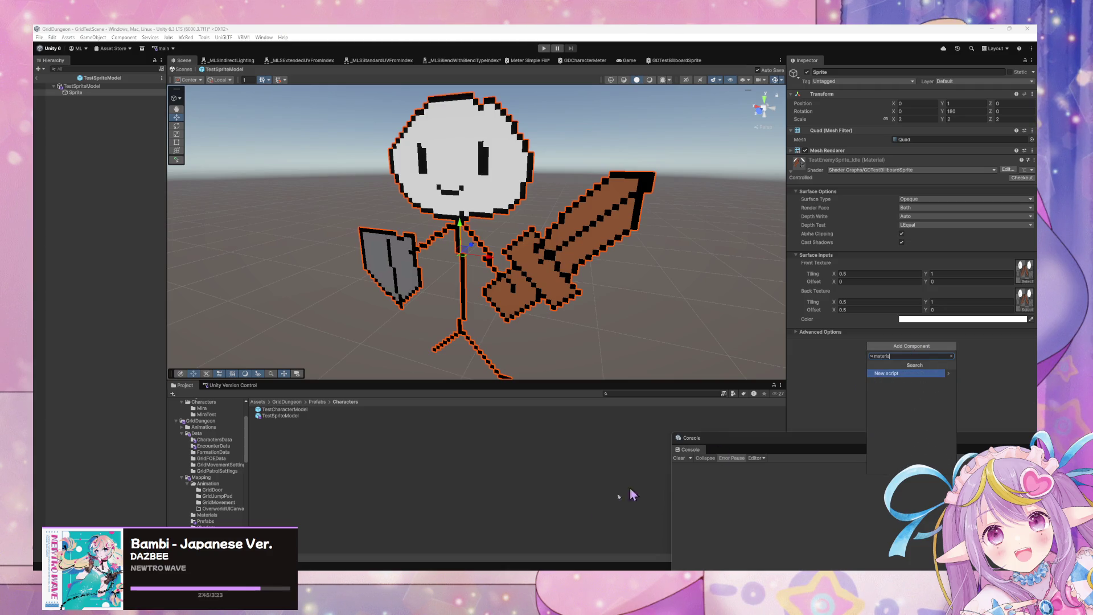
pyautogui.hotkey('alt', 'Tab')
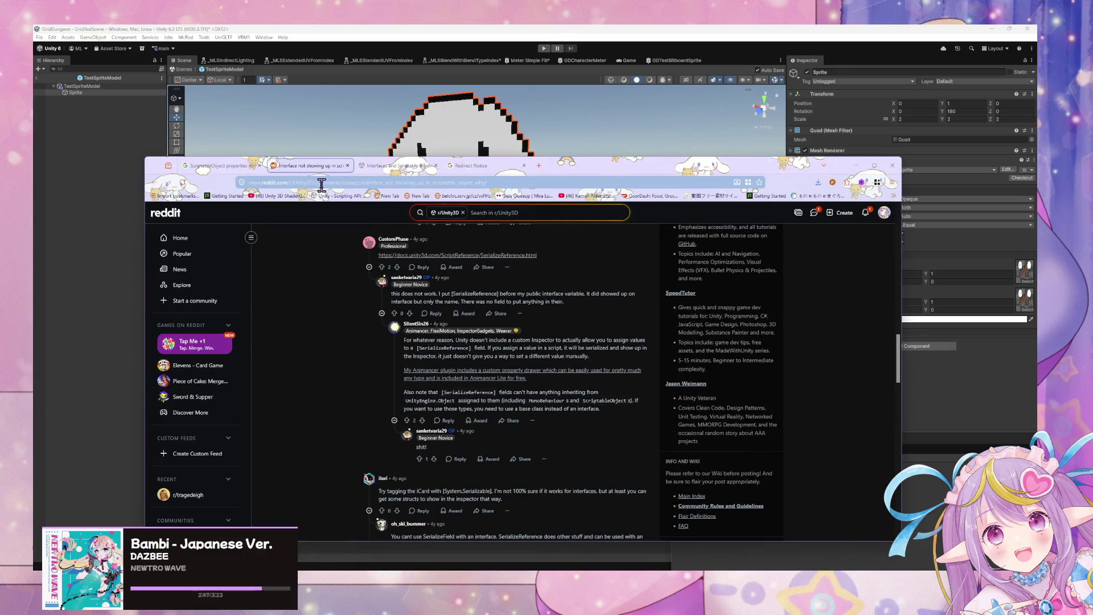
# Step: Search the web for 'material override unity'
pyautogui.click(320, 182)
pyautogui.write('material override')
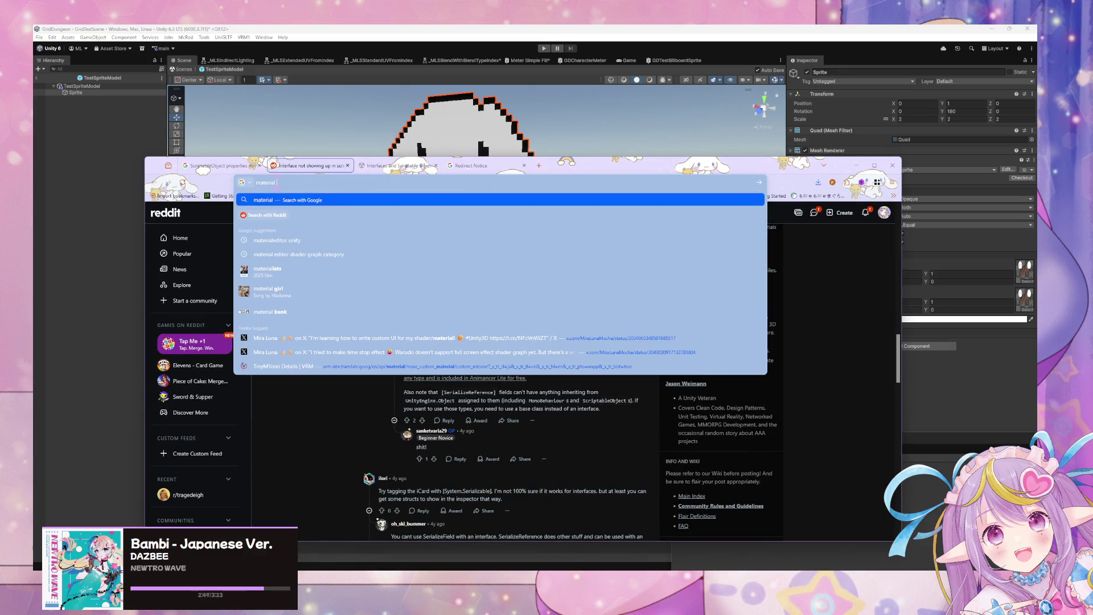
pyautogui.press('Return')
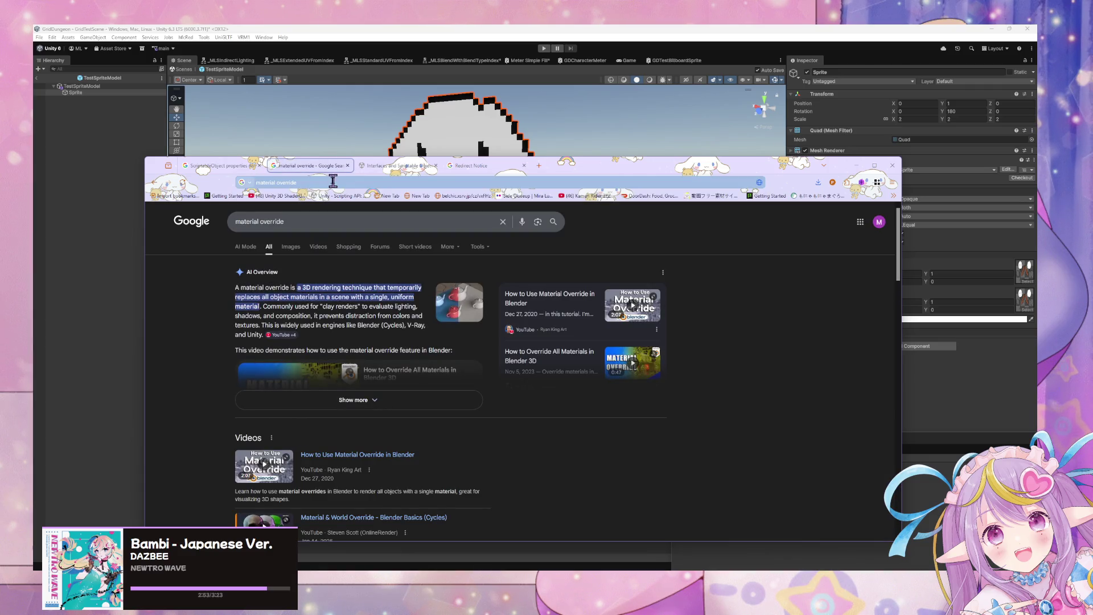
pyautogui.click(285, 221)
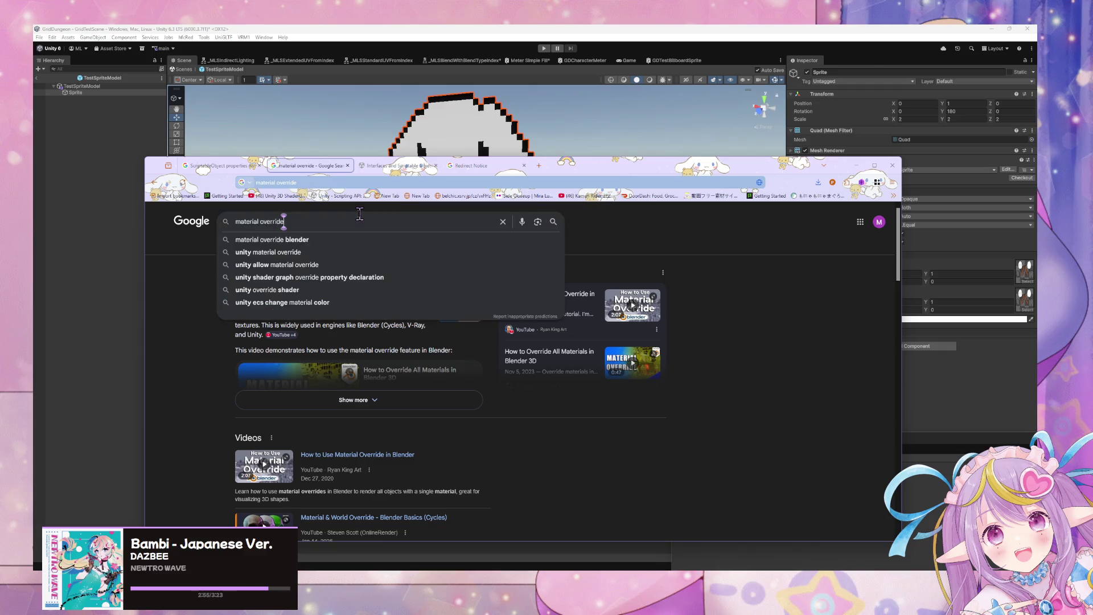
pyautogui.write(' unity')
pyautogui.press('Return')
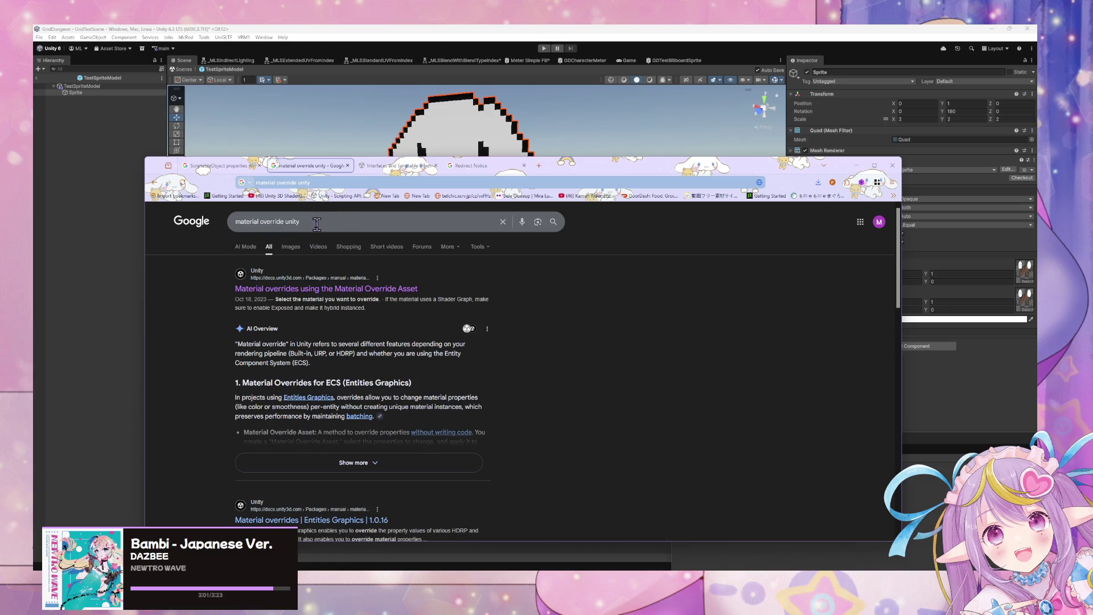
# Step: Read the AI overview and Unity's Material Override Asset docs, then minimize Chrome
pyautogui.click(427, 462)
pyautogui.scroll(-5, 398, 291)
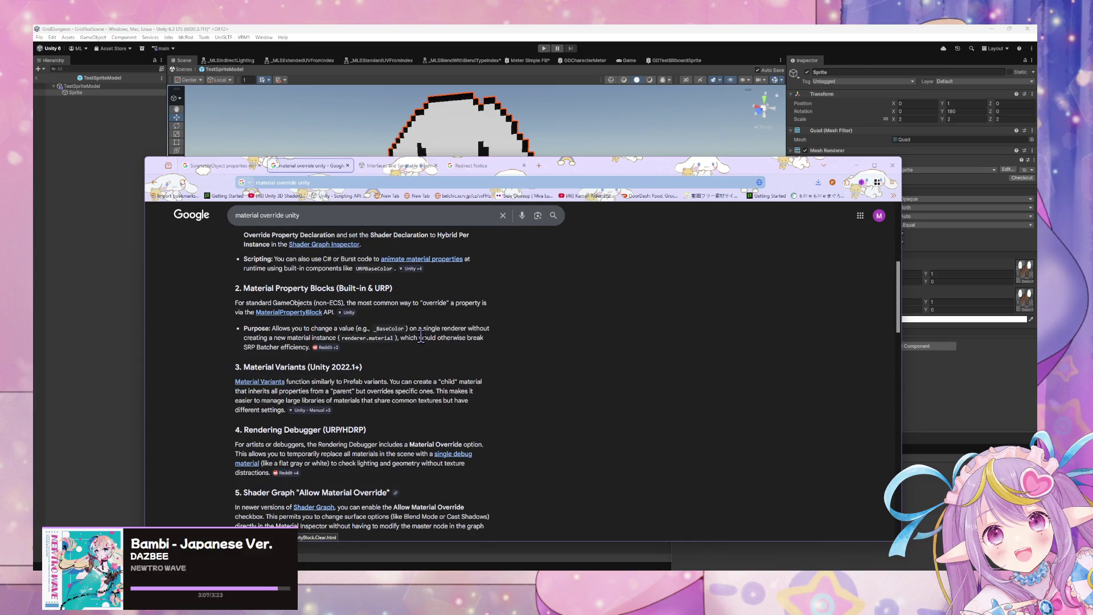
pyautogui.scroll(-1, 342, 245)
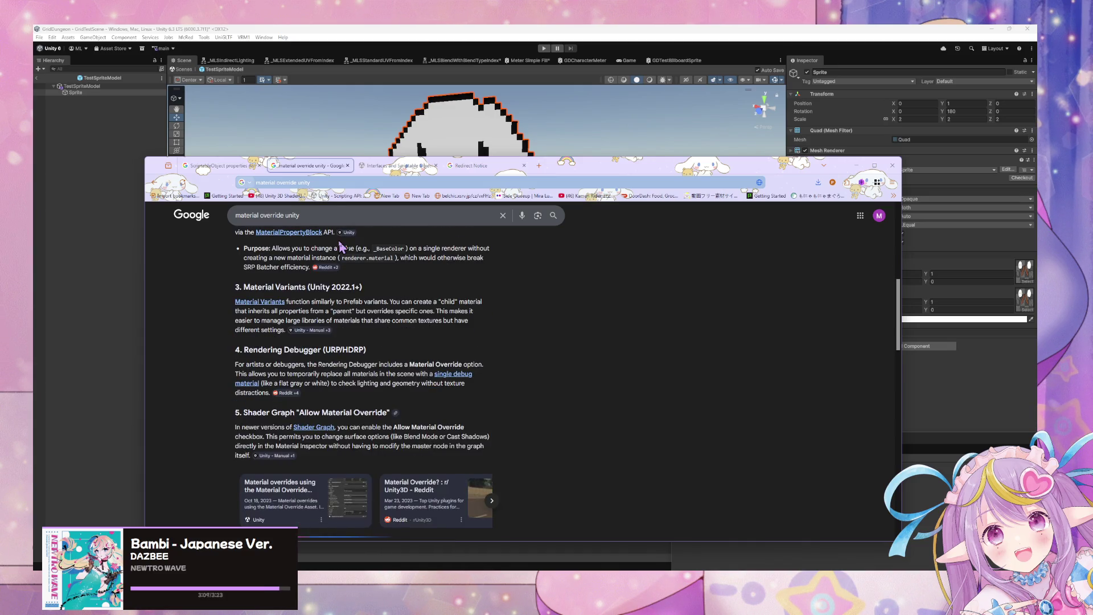
pyautogui.scroll(-1, 342, 246)
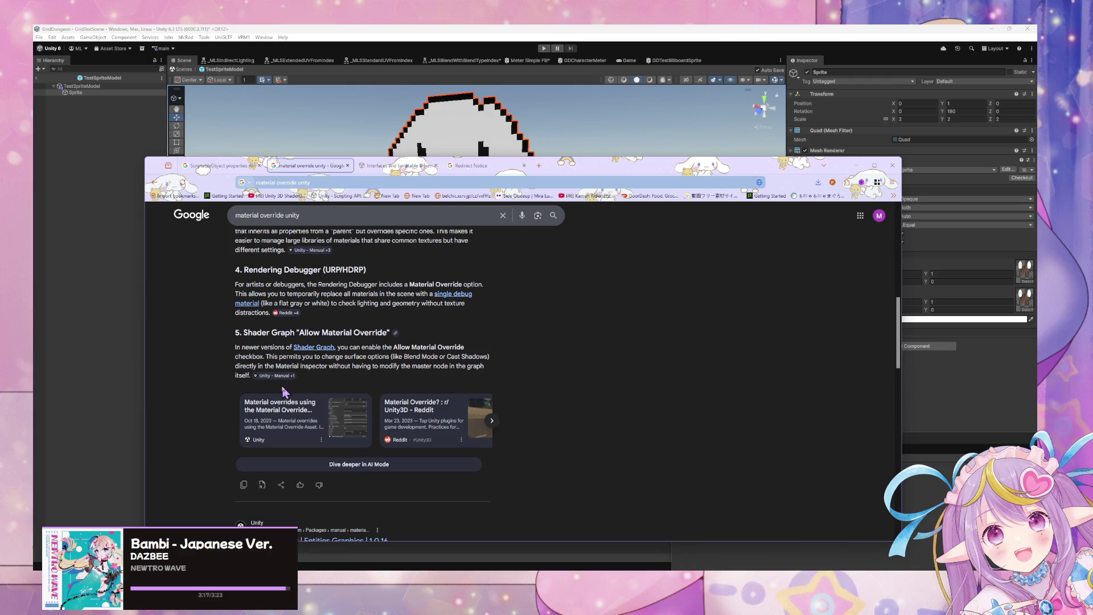
pyautogui.scroll(-4, 283, 391)
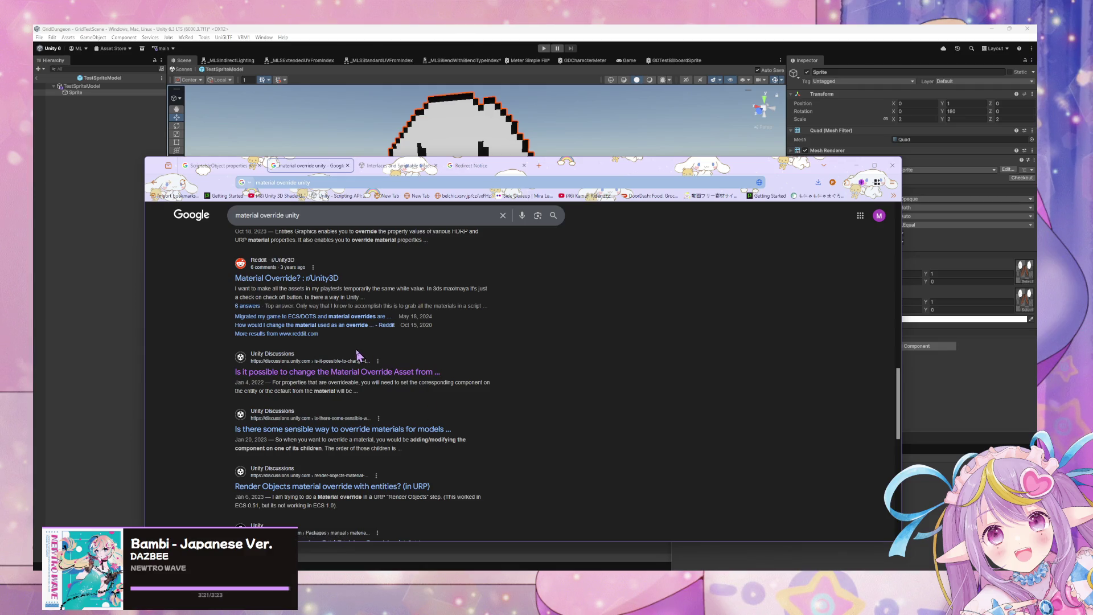
pyautogui.scroll(8, 353, 355)
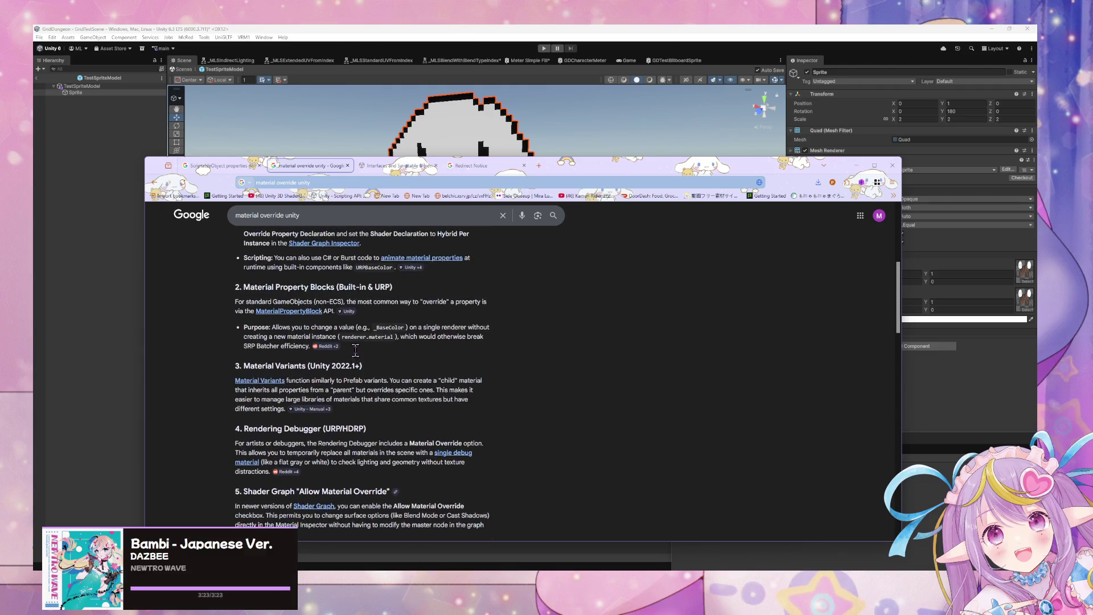
pyautogui.scroll(4, 346, 354)
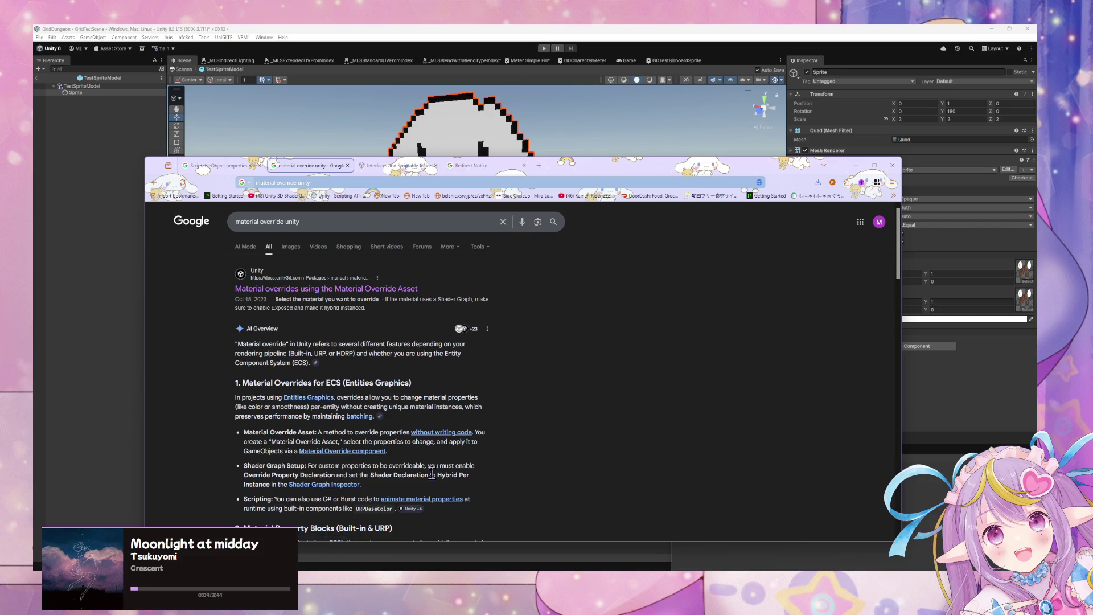
pyautogui.click(335, 453)
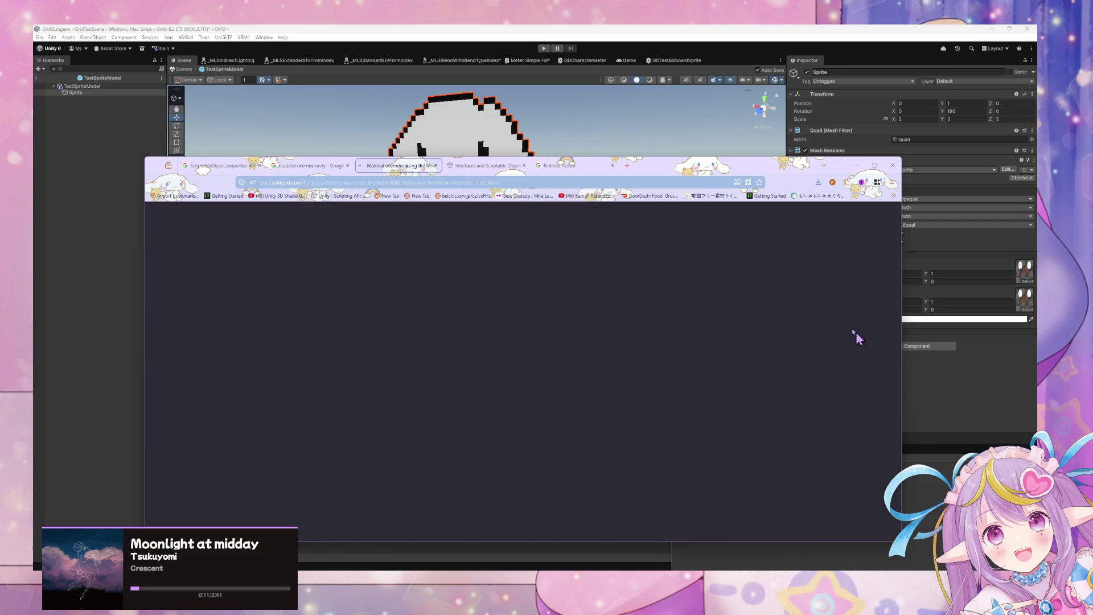
pyautogui.scroll(-5, 732, 289)
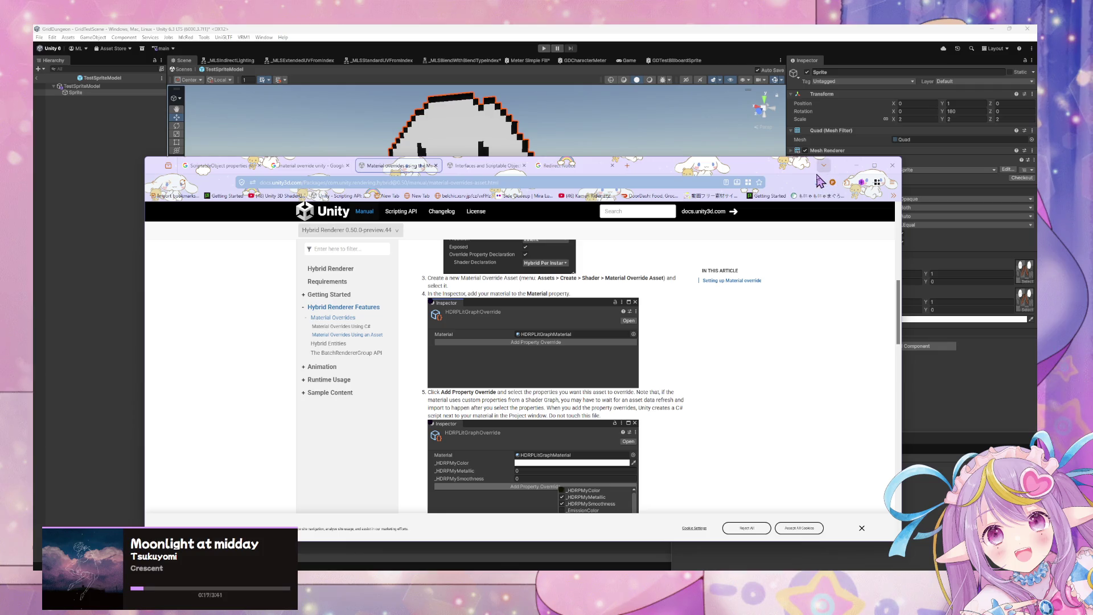
pyautogui.click(856, 165)
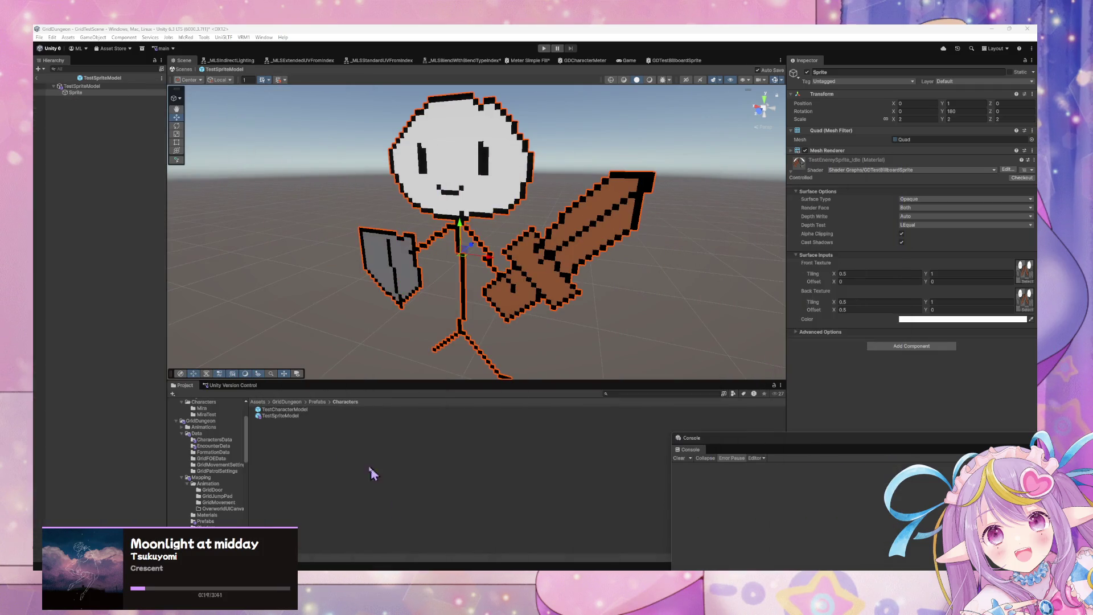
# Step: Browse the Characters folder context menu and the Assets Create menu without creating anything
pyautogui.rightClick(321, 442)
pyautogui.moveTo(393, 197)
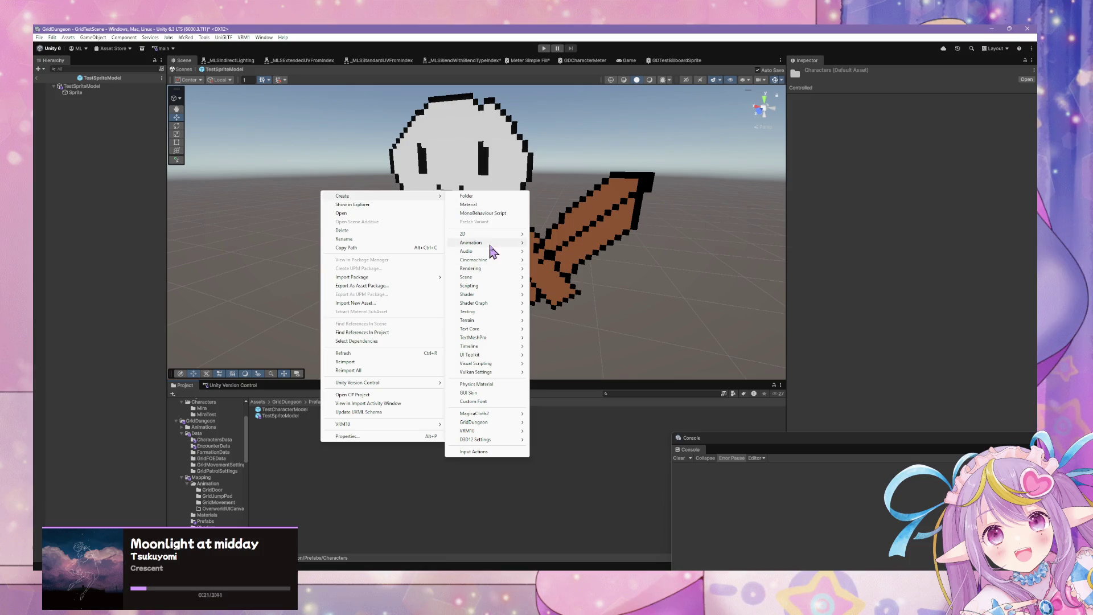
pyautogui.moveTo(496, 304)
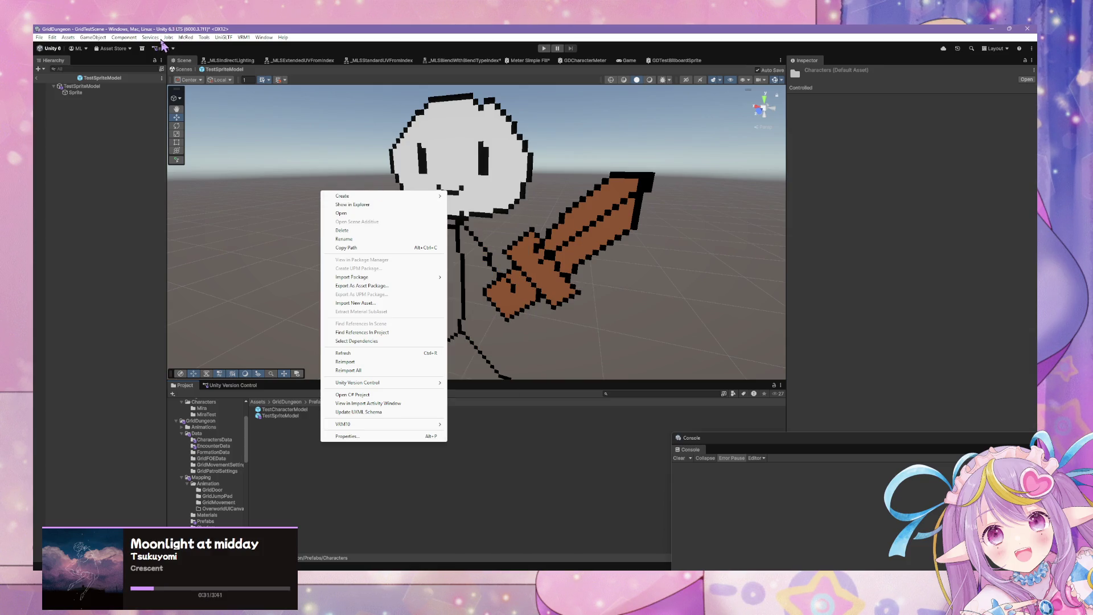
pyautogui.click(63, 38)
pyautogui.moveTo(154, 47)
pyautogui.moveTo(222, 145)
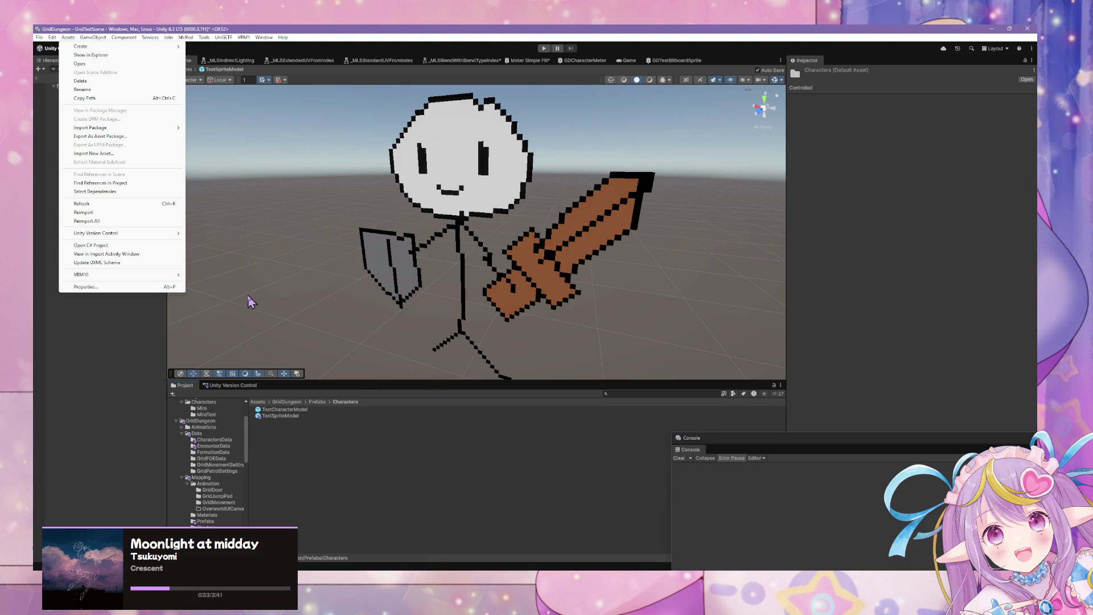
pyautogui.click(263, 37)
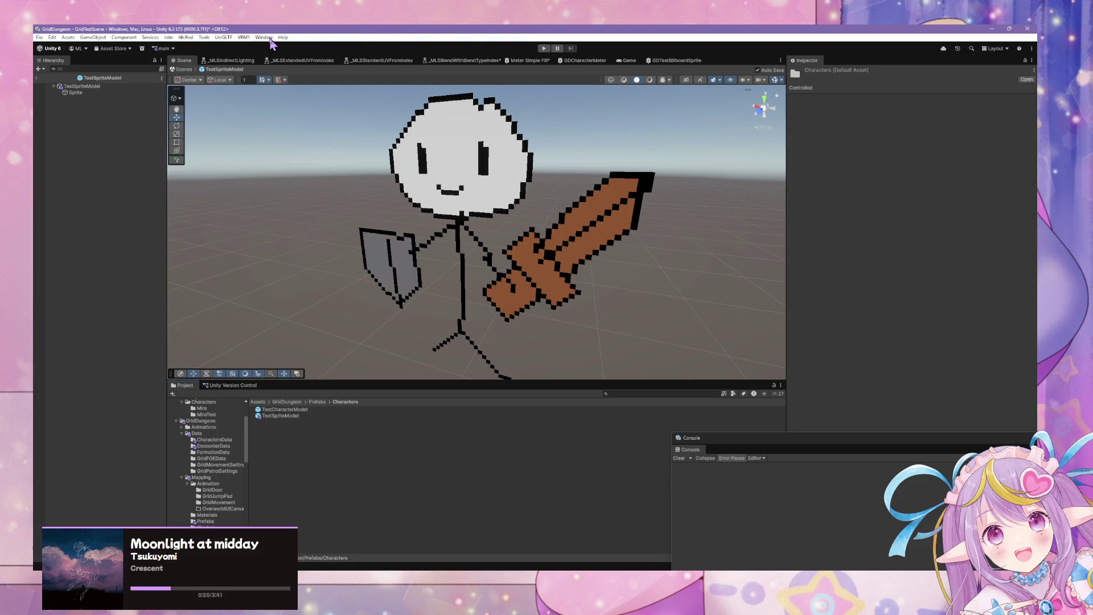
# Step: Open the Package Manager from Window > Package Management and focus its search field
pyautogui.click(263, 37)
pyautogui.moveTo(314, 161)
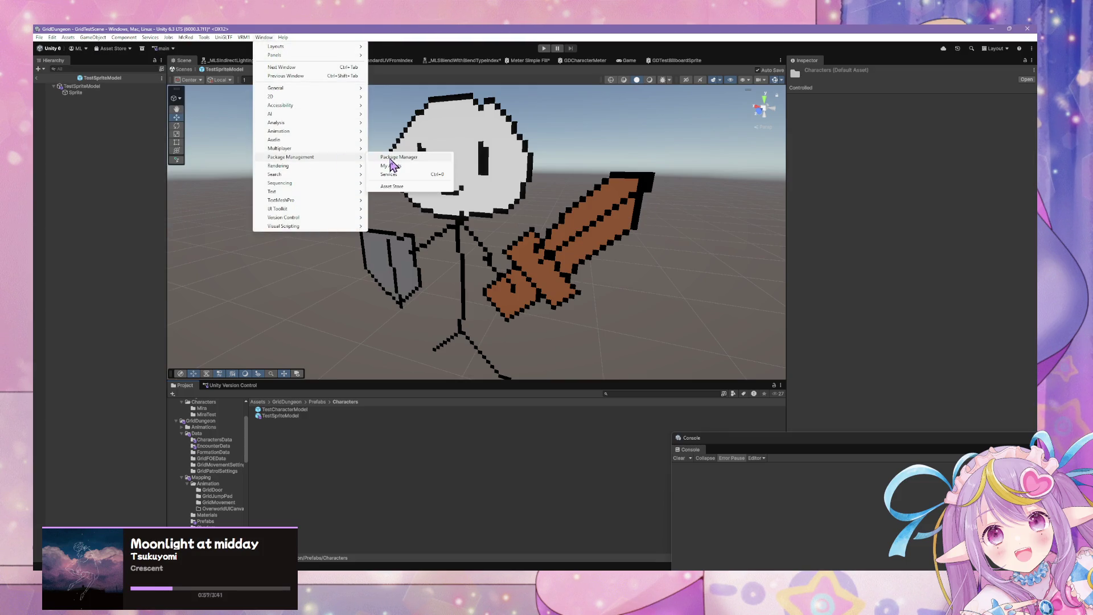
pyautogui.click(381, 159)
pyautogui.click(465, 245)
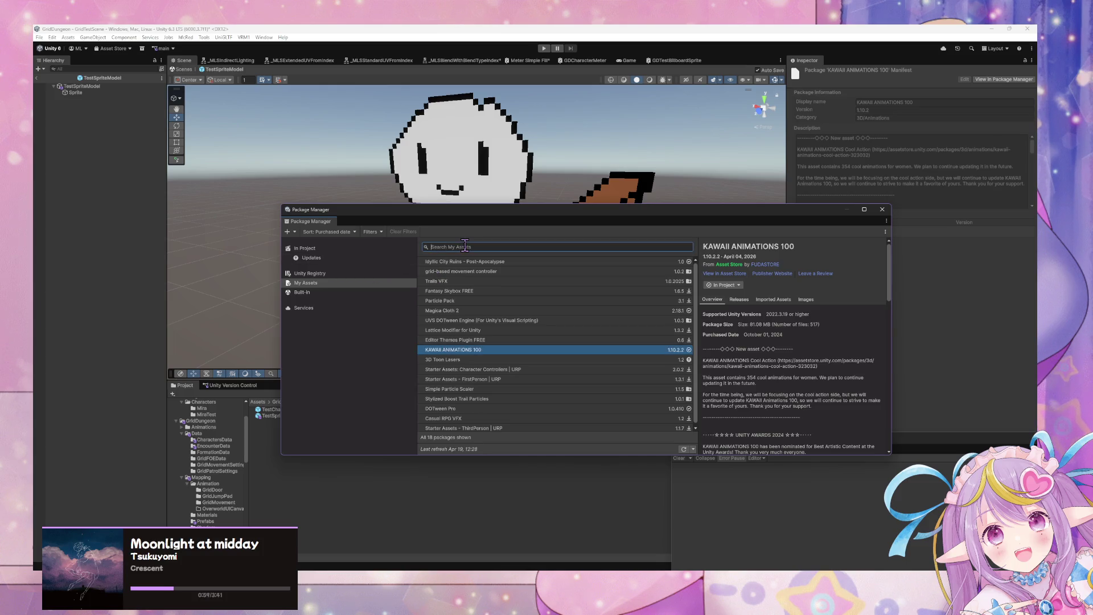
pyautogui.write('hy')
# Step: Search the Unity Registry packages for 'hybrid', then clear the search to list everything
pyautogui.click(387, 274)
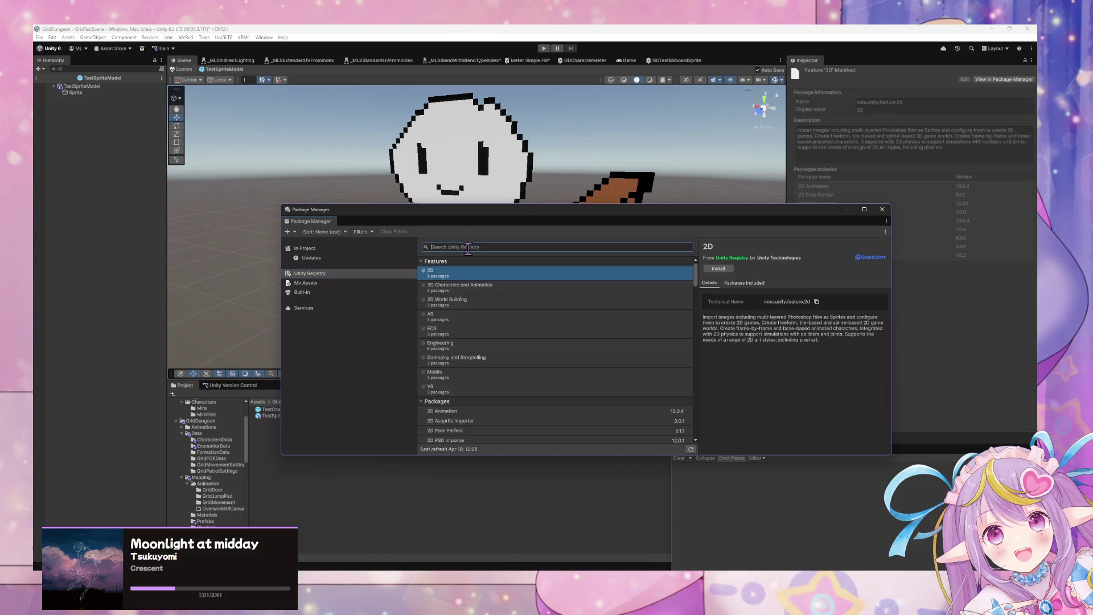
pyautogui.write('hybv')
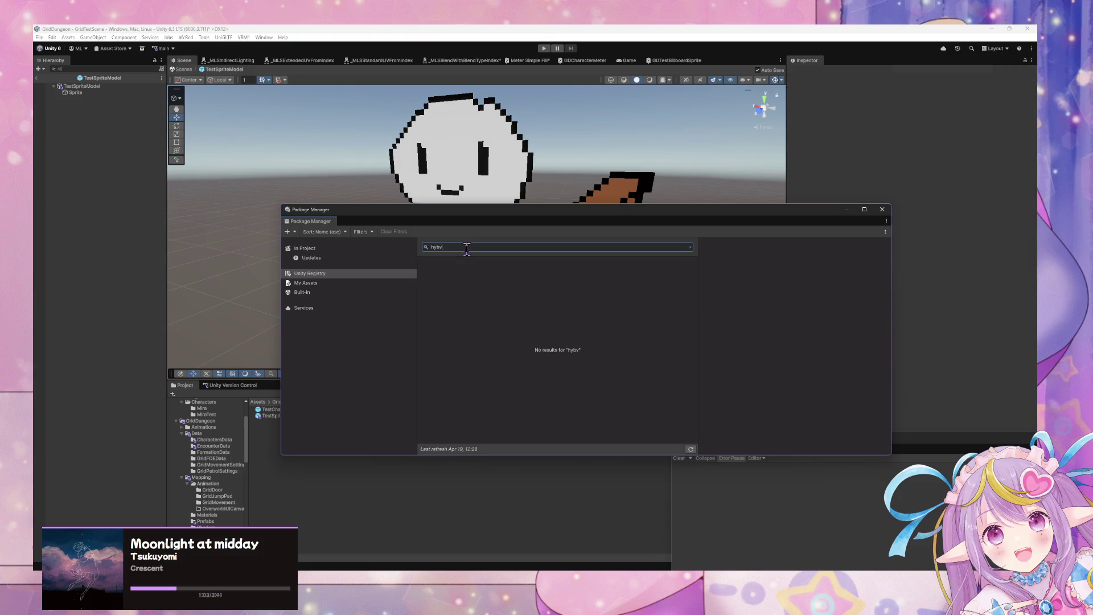
pyautogui.write('rid')
pyautogui.hotkey('ctrl', 'a')
pyautogui.press('BackSpace')
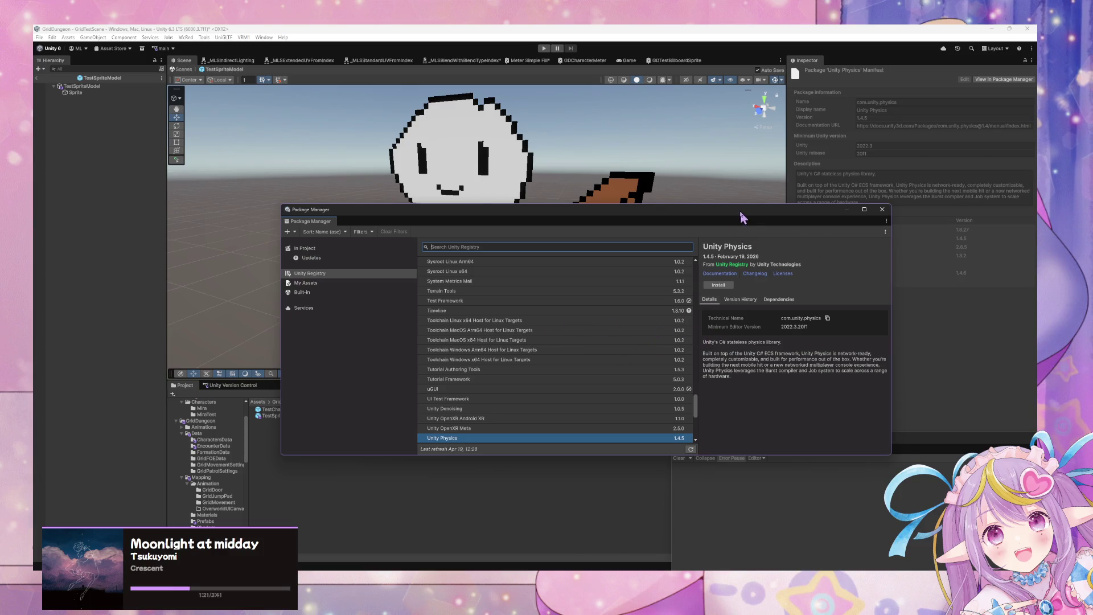
# Step: Open the shader graph of TestSpriteModel's Sprite object for editing
pyautogui.moveTo(740, 210); pyautogui.dragTo(860, 300)
pyautogui.click(284, 416)
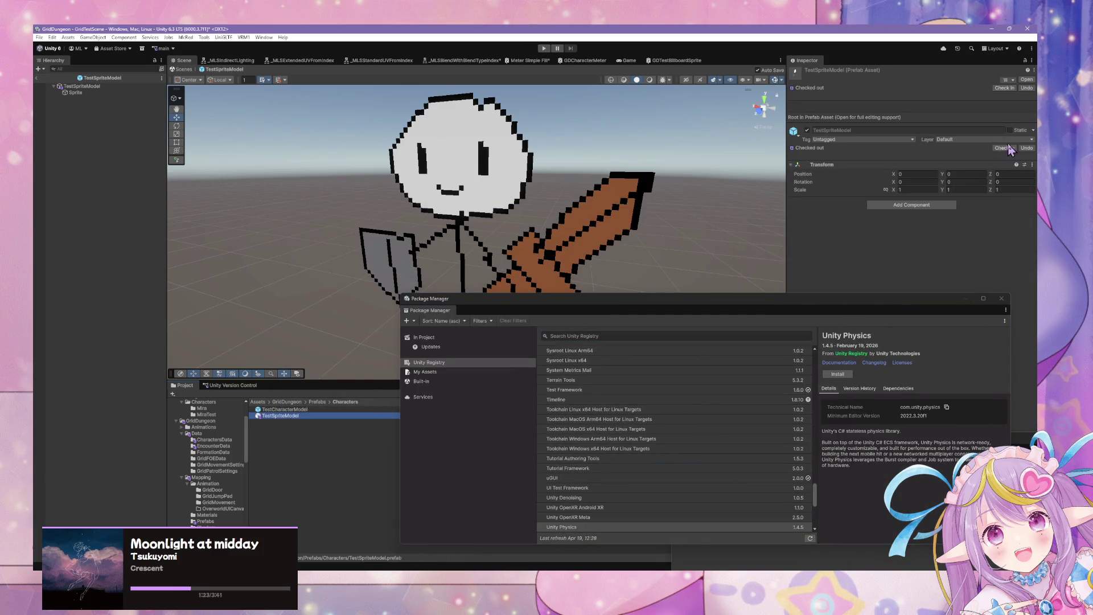
pyautogui.click(76, 92)
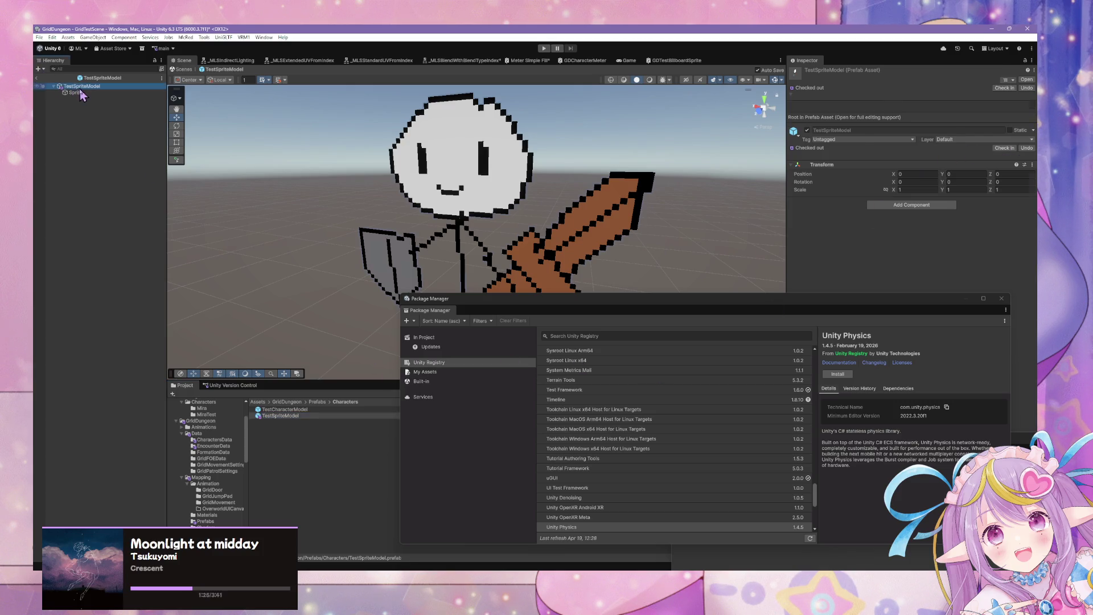
pyautogui.click(1007, 169)
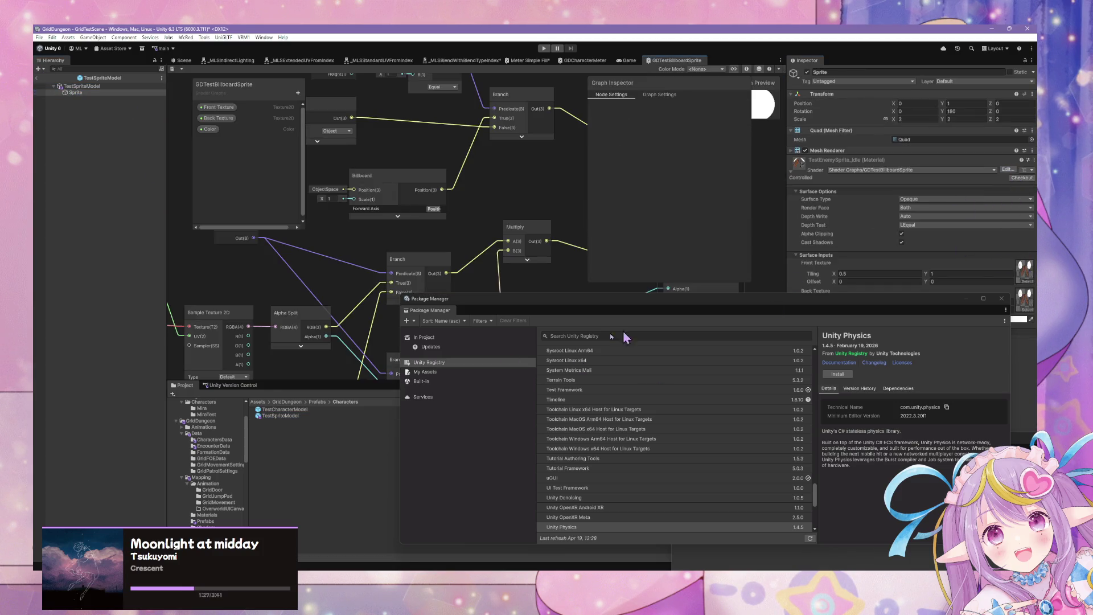
# Step: Review Graph Settings and the Color property's Hybrid Per Instance settings, leaving precision at Inherit
pyautogui.click(659, 95)
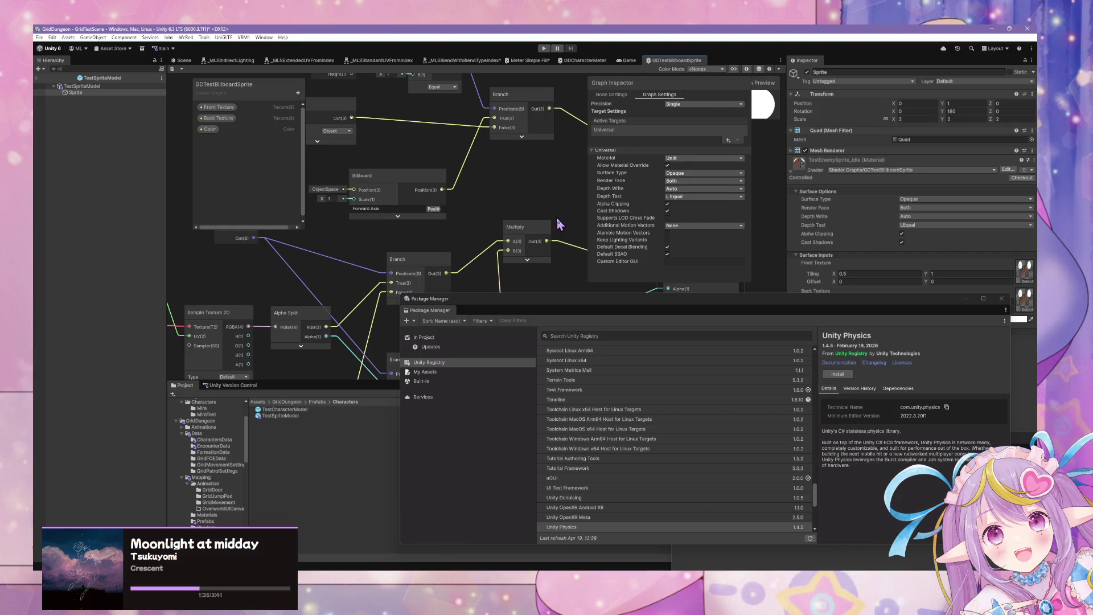
pyautogui.click(209, 130)
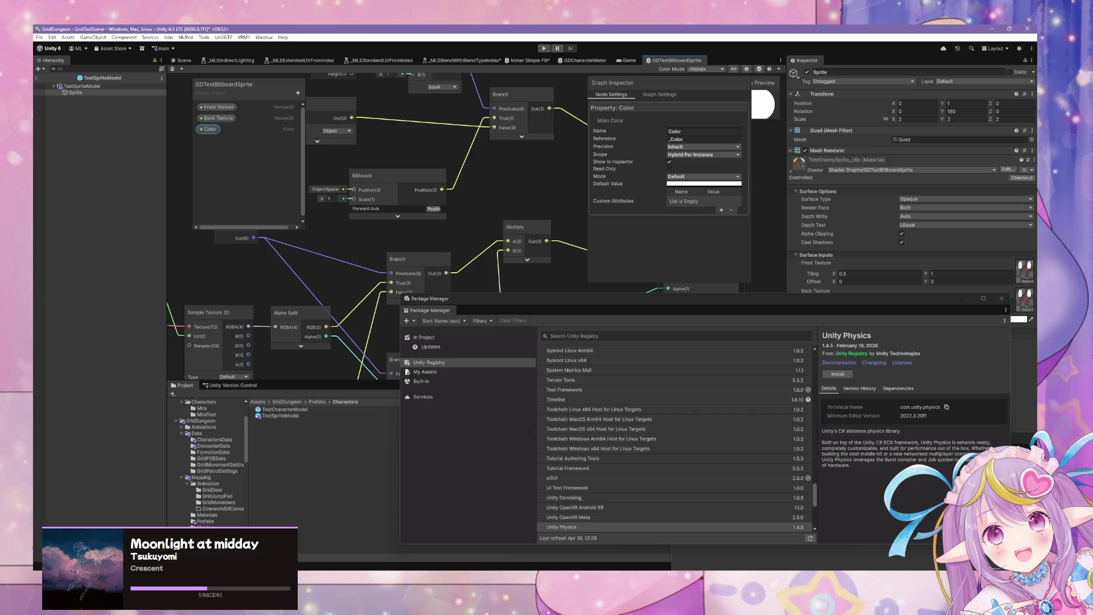
pyautogui.click(677, 96)
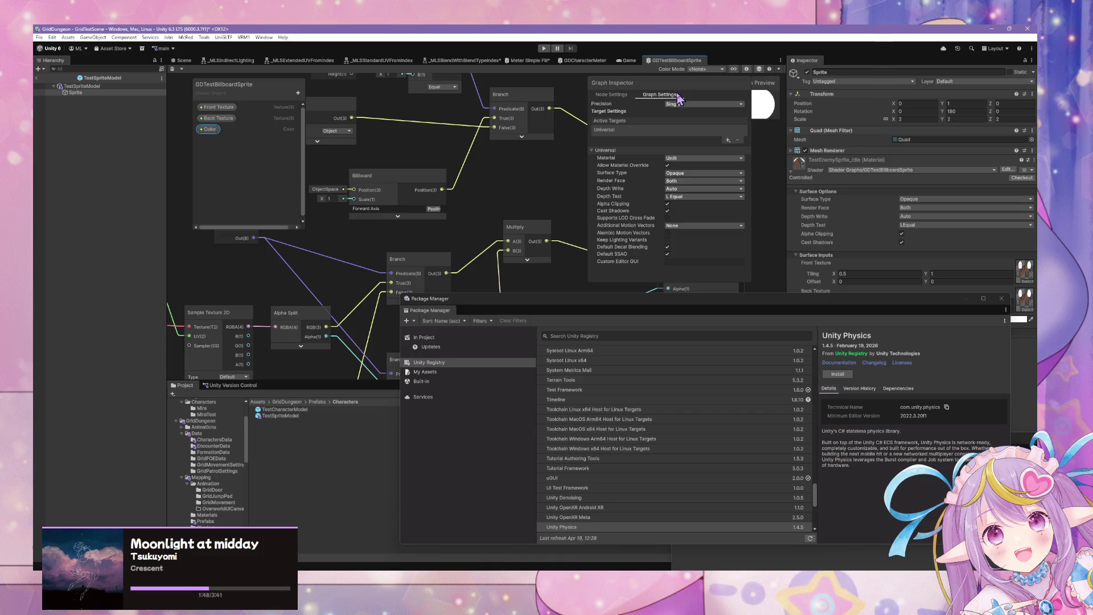
pyautogui.click(616, 96)
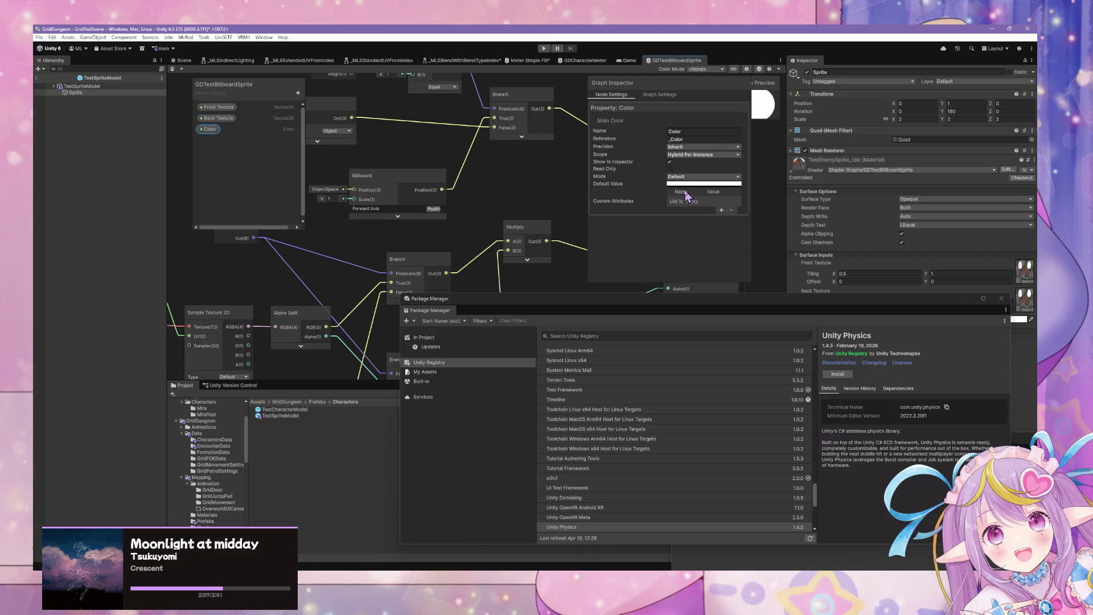
pyautogui.click(720, 147)
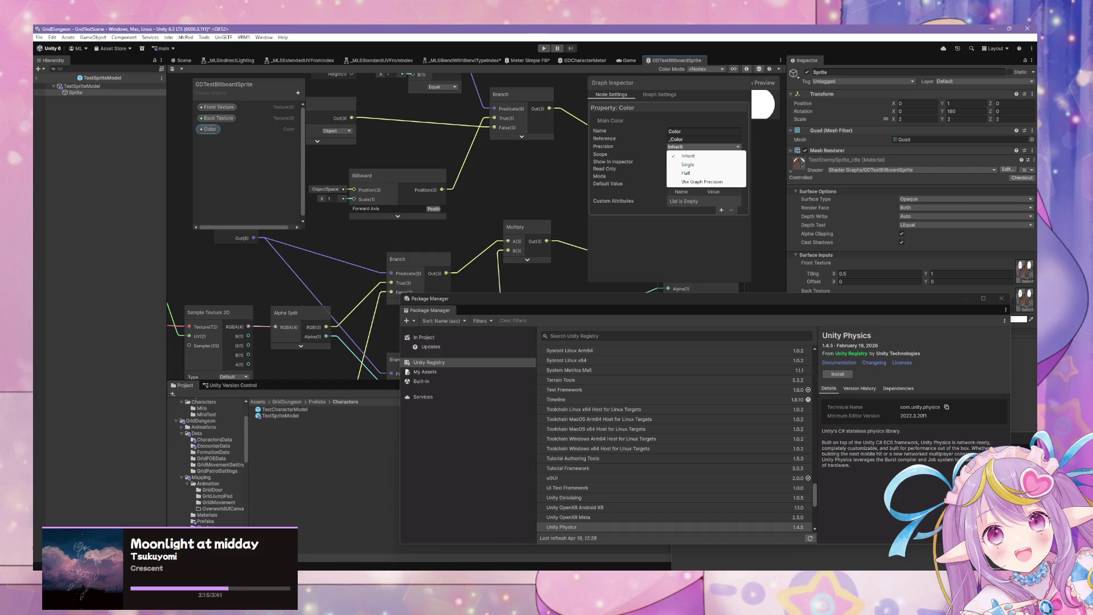
pyautogui.hotkey('alt', 'Tab')
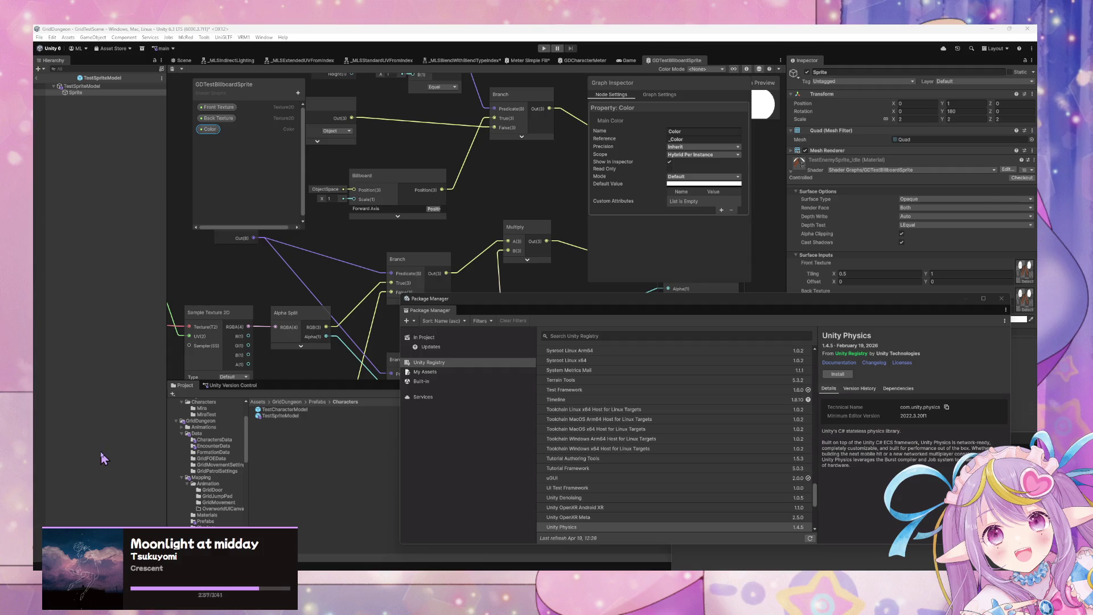
# Step: Find Entities Graphics 1.4.18 in Package Manager by searching 'entitie' and install it
pyautogui.click(271, 48)
pyautogui.click(264, 38)
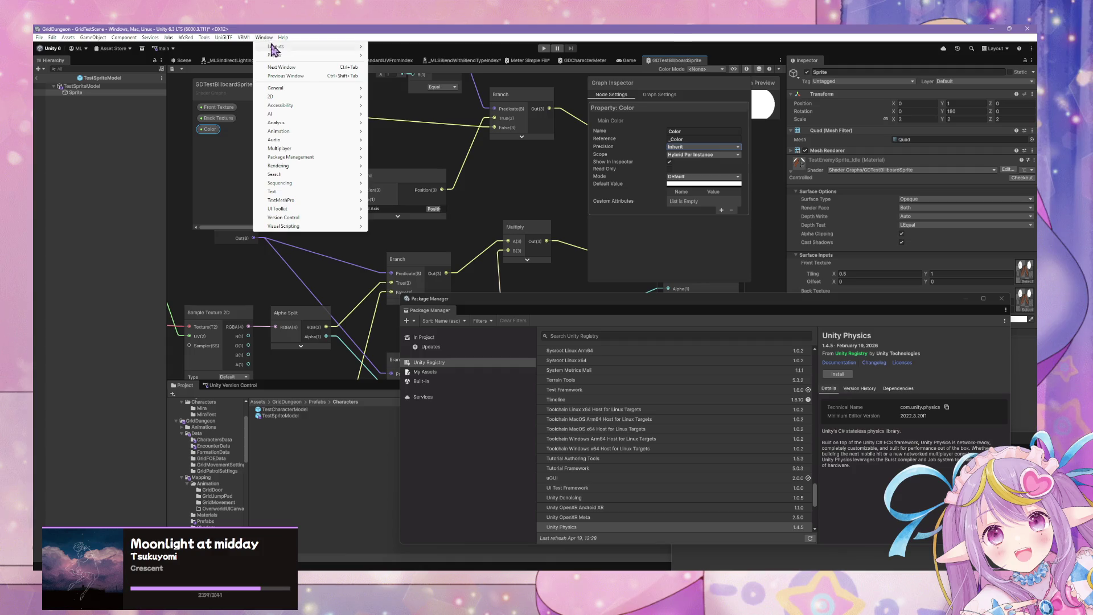
pyautogui.moveTo(323, 161)
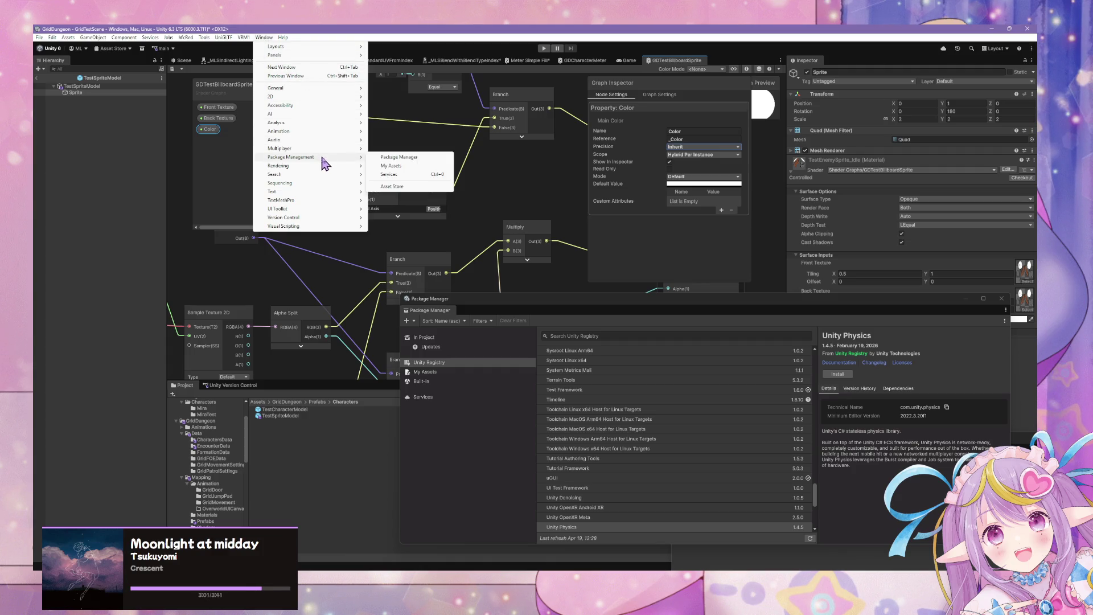
pyautogui.click(391, 158)
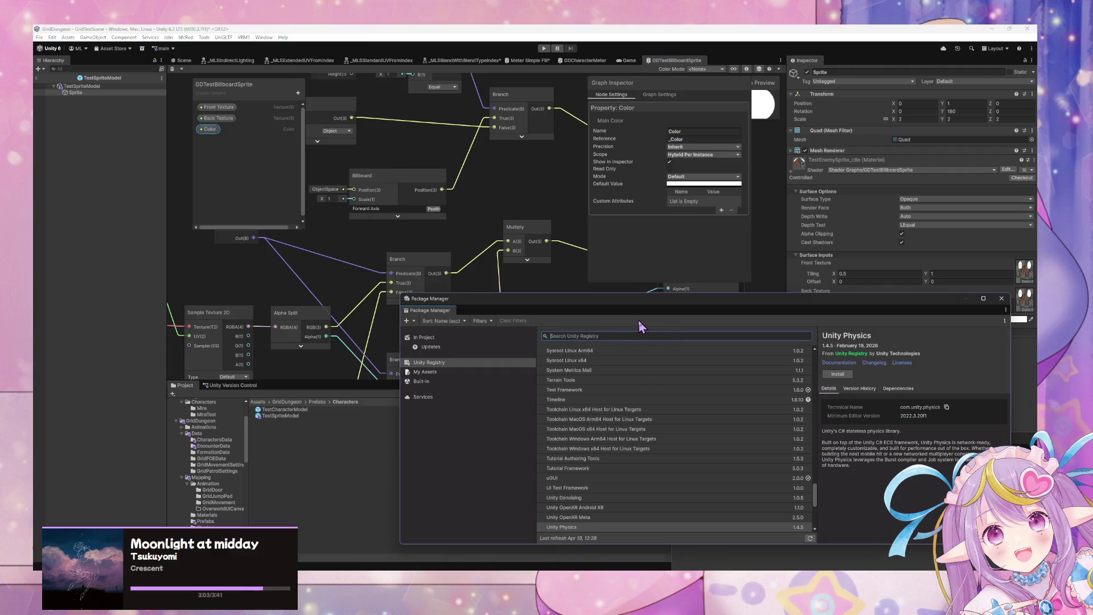
pyautogui.write('entitie')
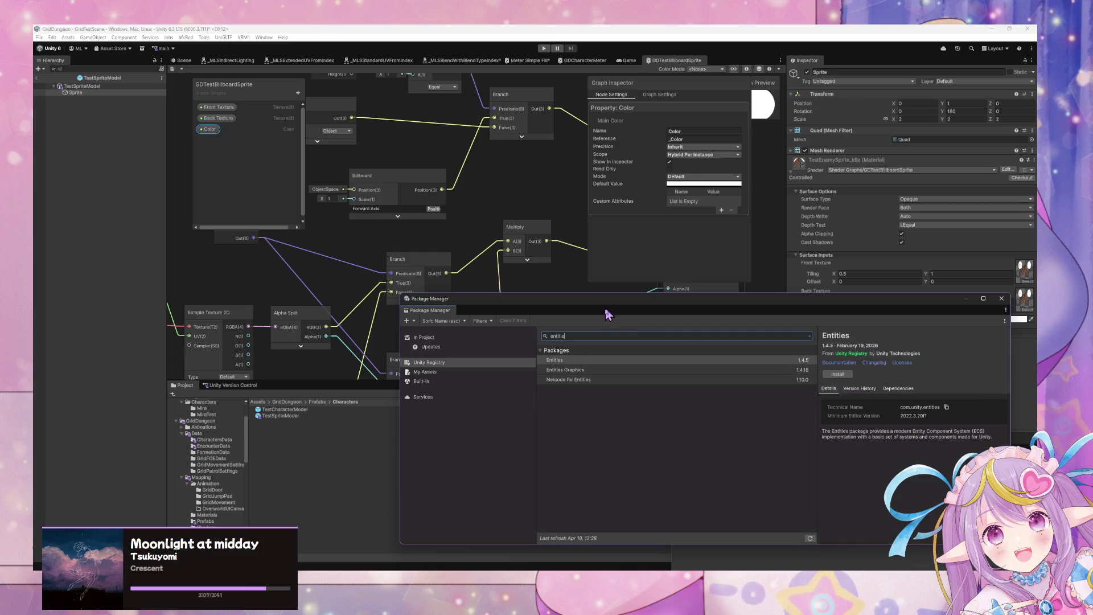
pyautogui.click(607, 371)
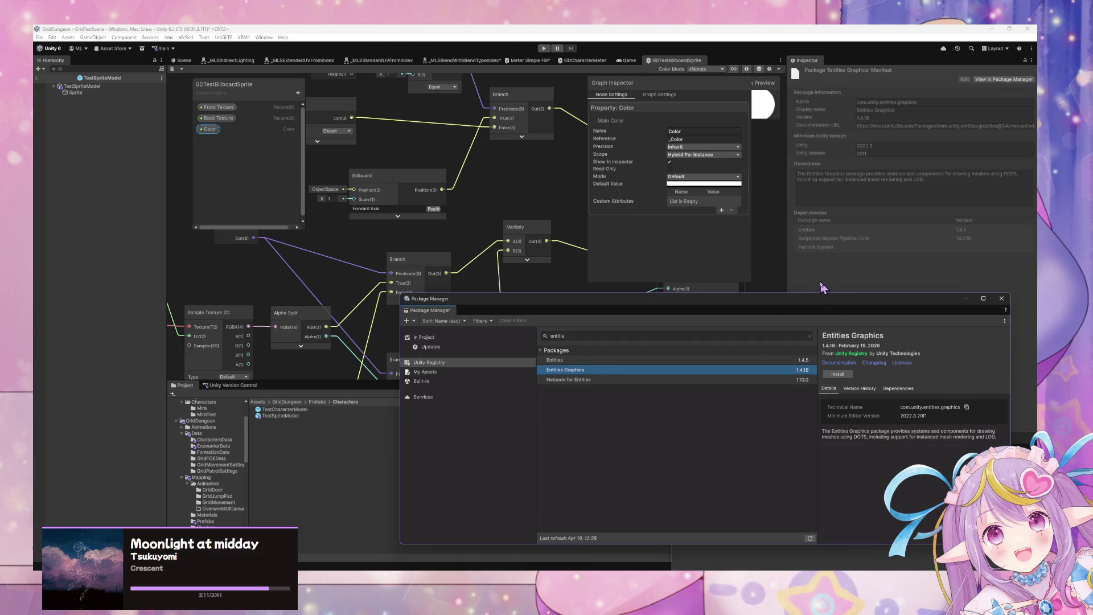
pyautogui.moveTo(848, 299); pyautogui.dragTo(715, 225)
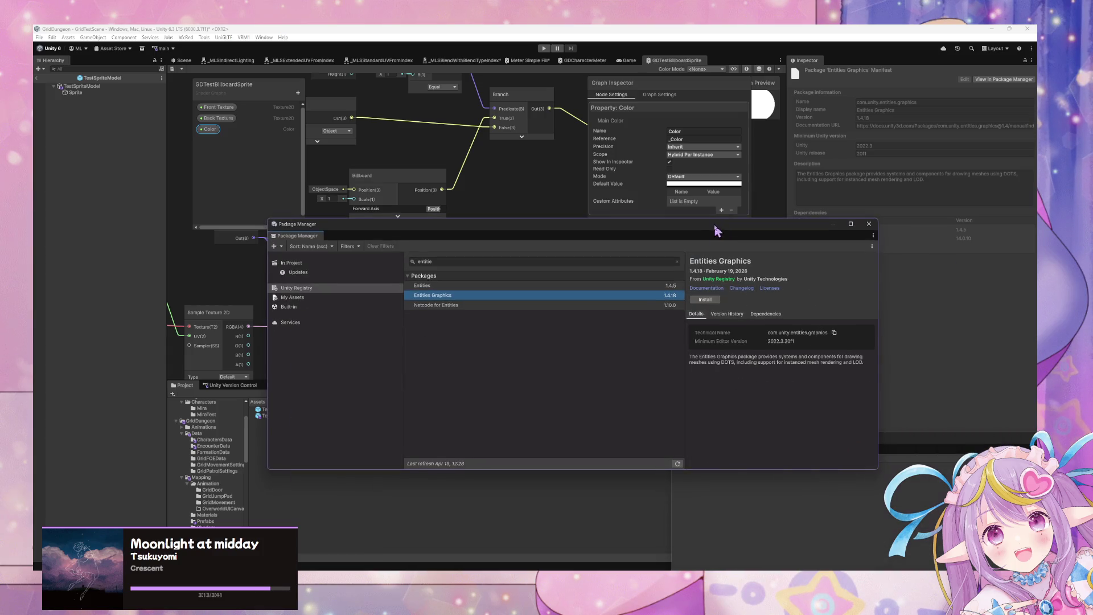
pyautogui.click(712, 302)
pyautogui.click(484, 575)
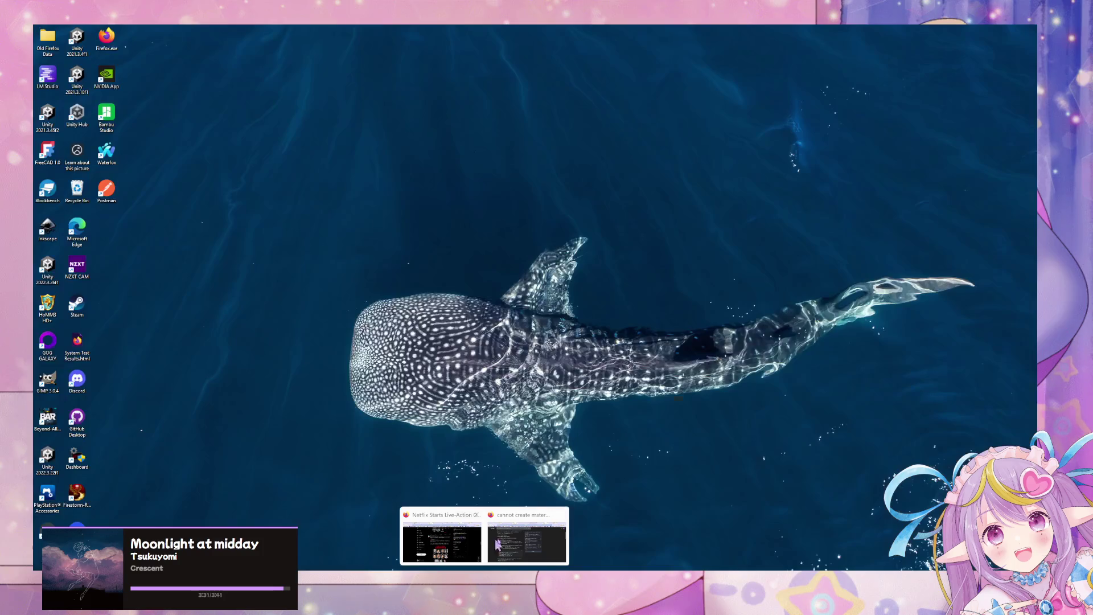
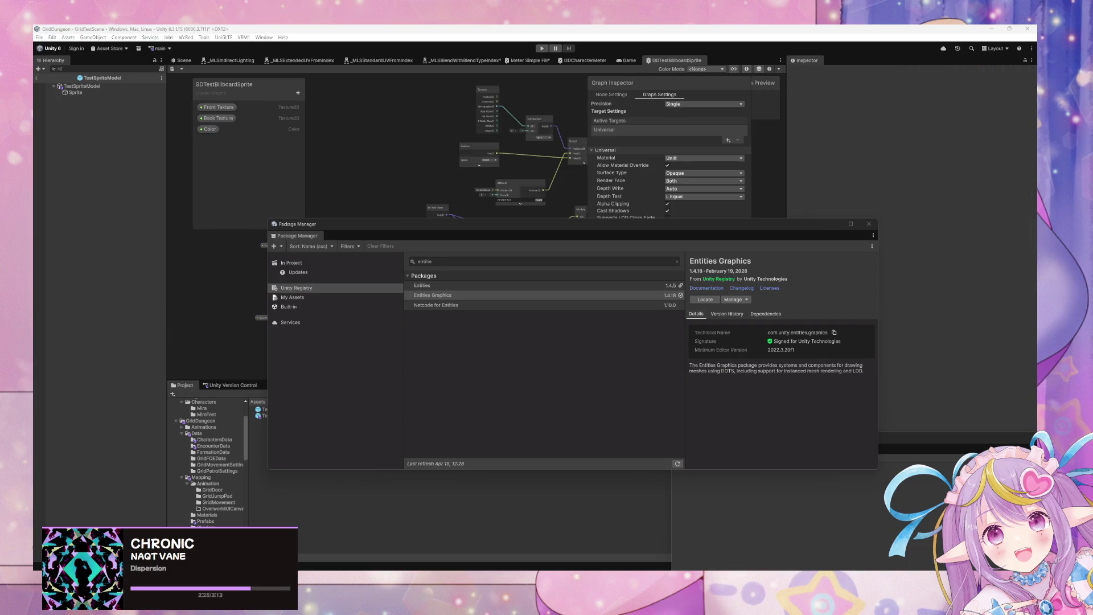
# Step: Close the Package Manager, check the Color property, and show the stick-figure model in the Scene view
pyautogui.click(869, 223)
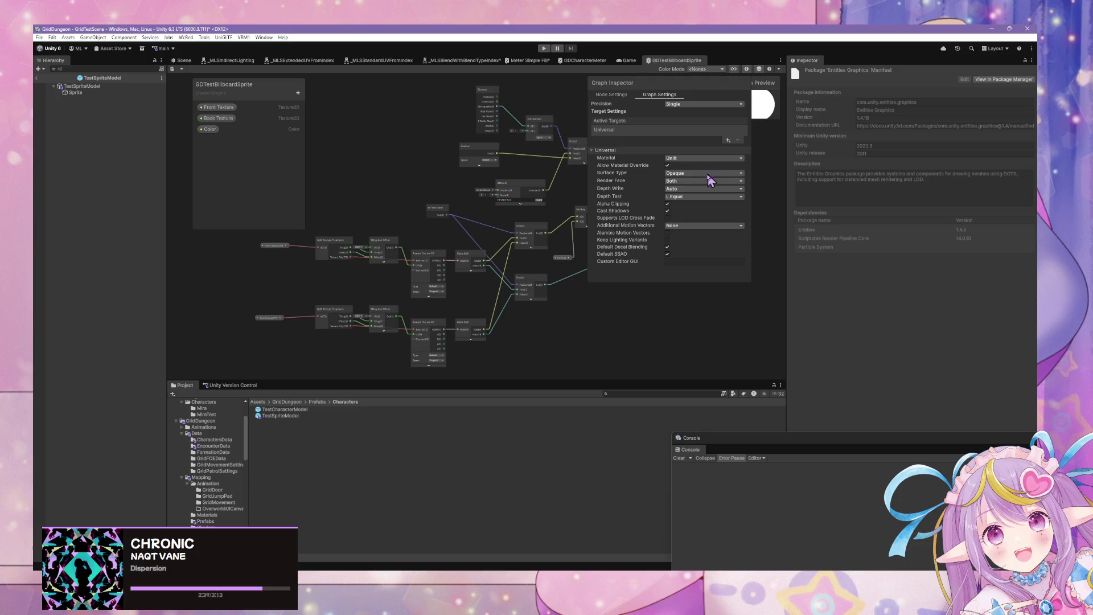
pyautogui.click(210, 129)
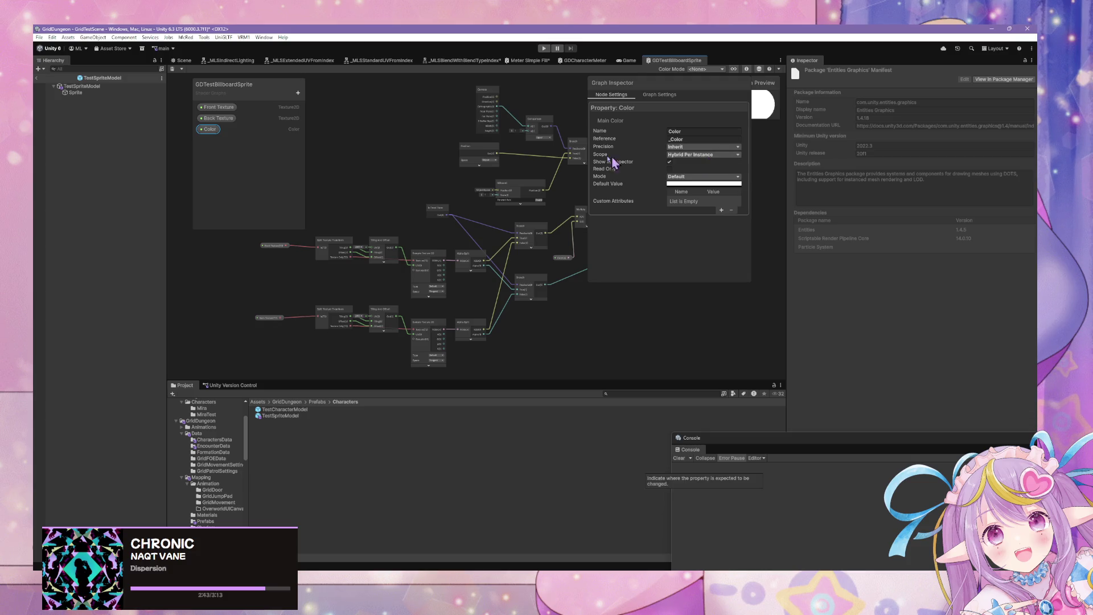
pyautogui.click(183, 60)
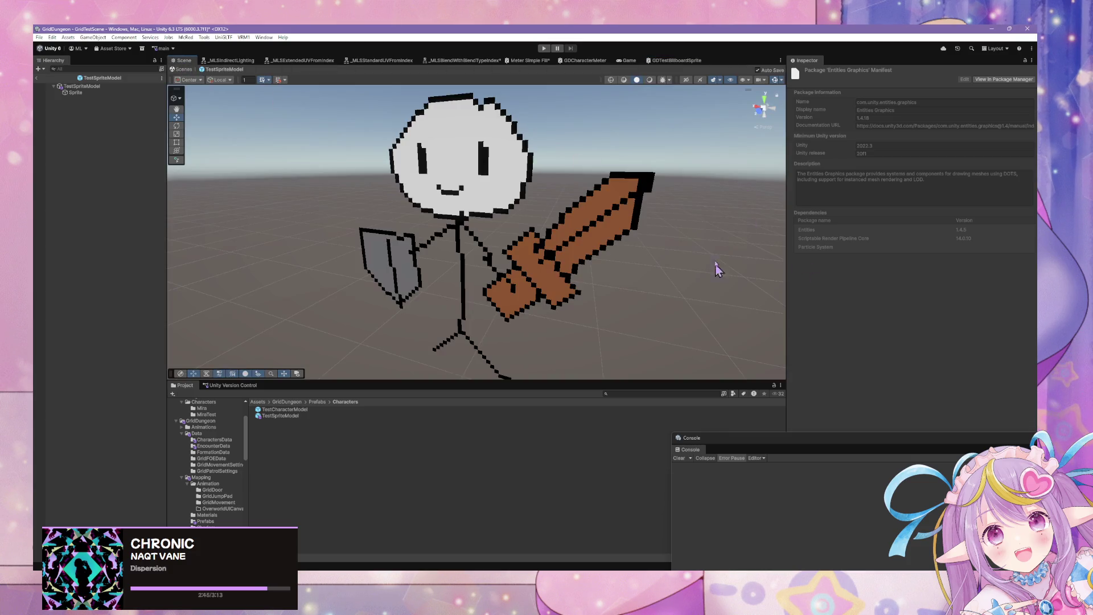
# Step: Add a Material Override component to the Sprite object
pyautogui.click(85, 92)
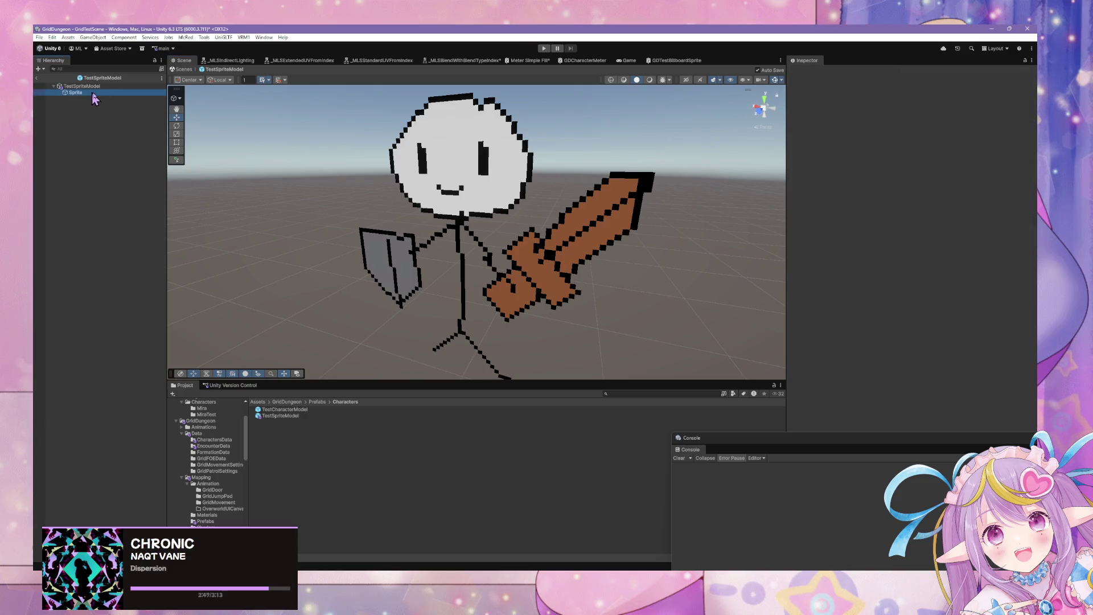
pyautogui.click(913, 346)
pyautogui.press('Return')
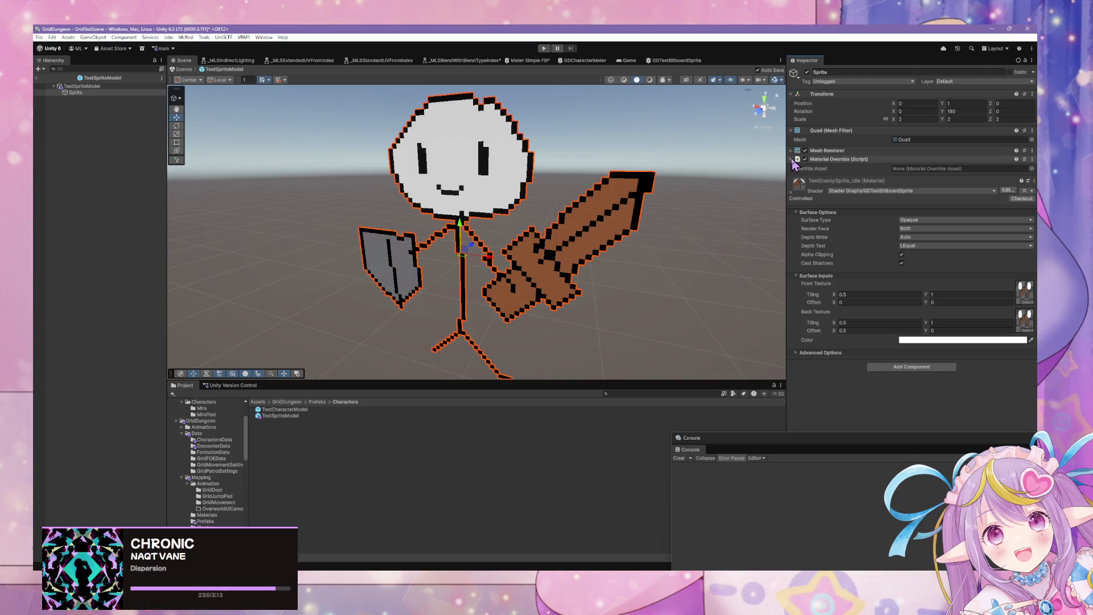
# Step: Create a new Material Override Asset in the Characters folder
pyautogui.rightClick(273, 438)
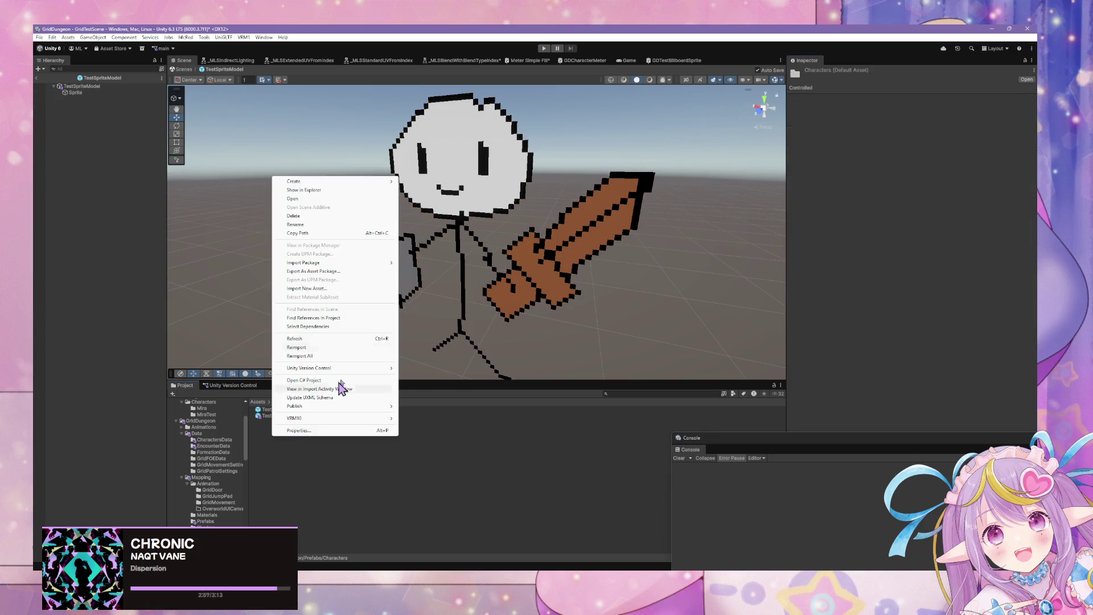
pyautogui.moveTo(387, 183)
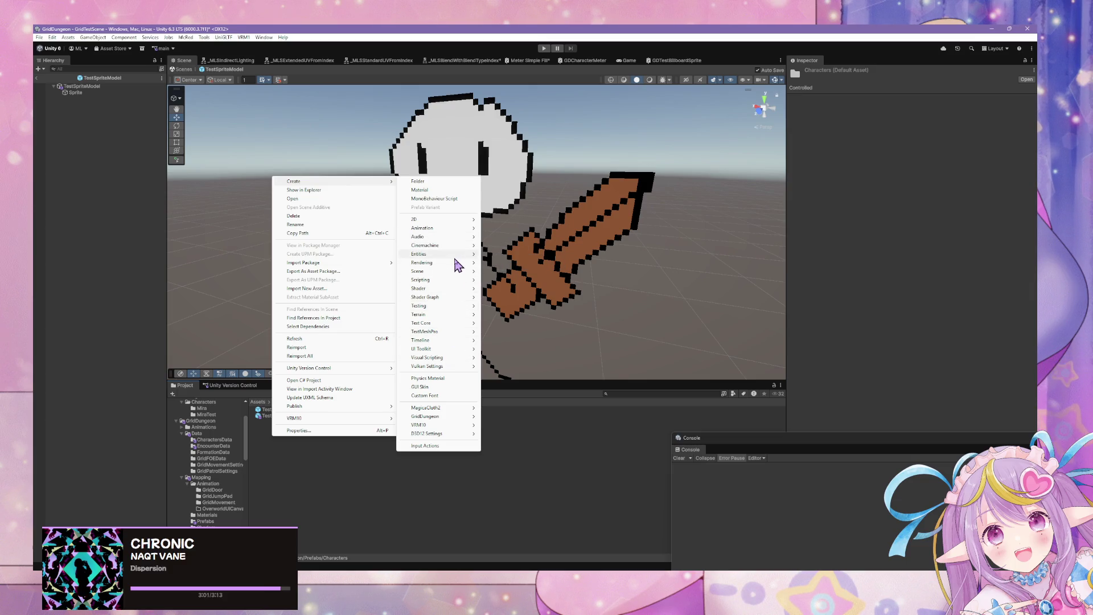
pyautogui.moveTo(446, 369)
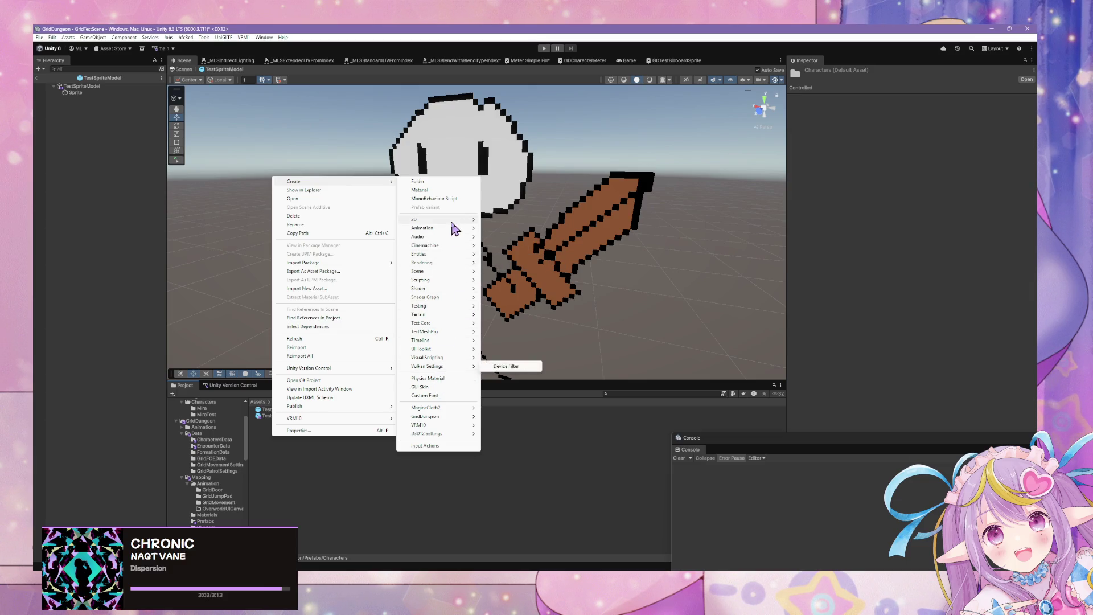
pyautogui.moveTo(450, 264)
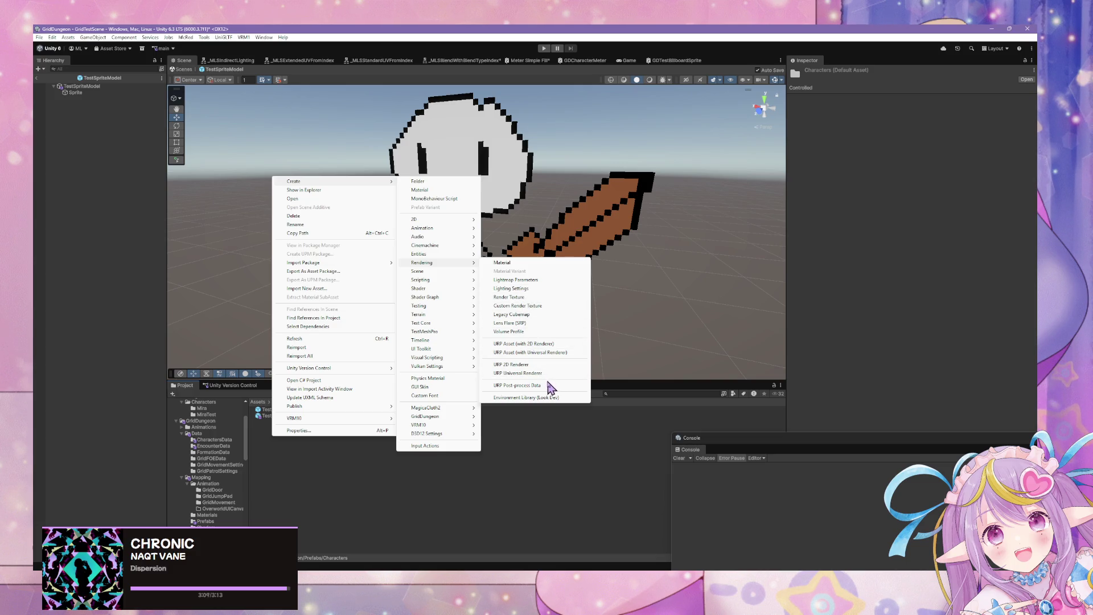
pyautogui.moveTo(450, 291)
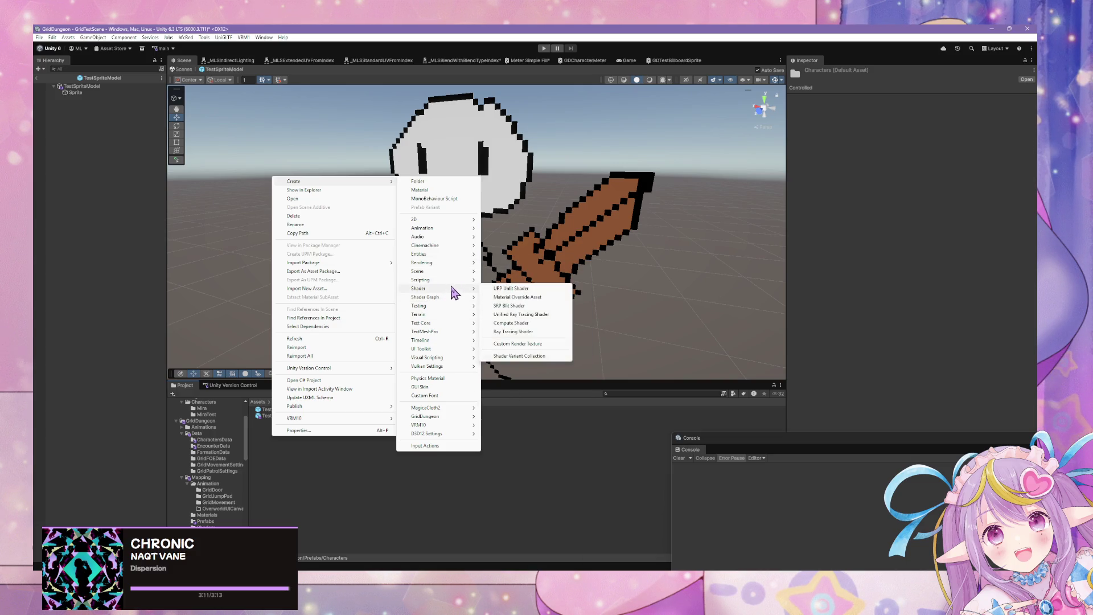
pyautogui.click(537, 297)
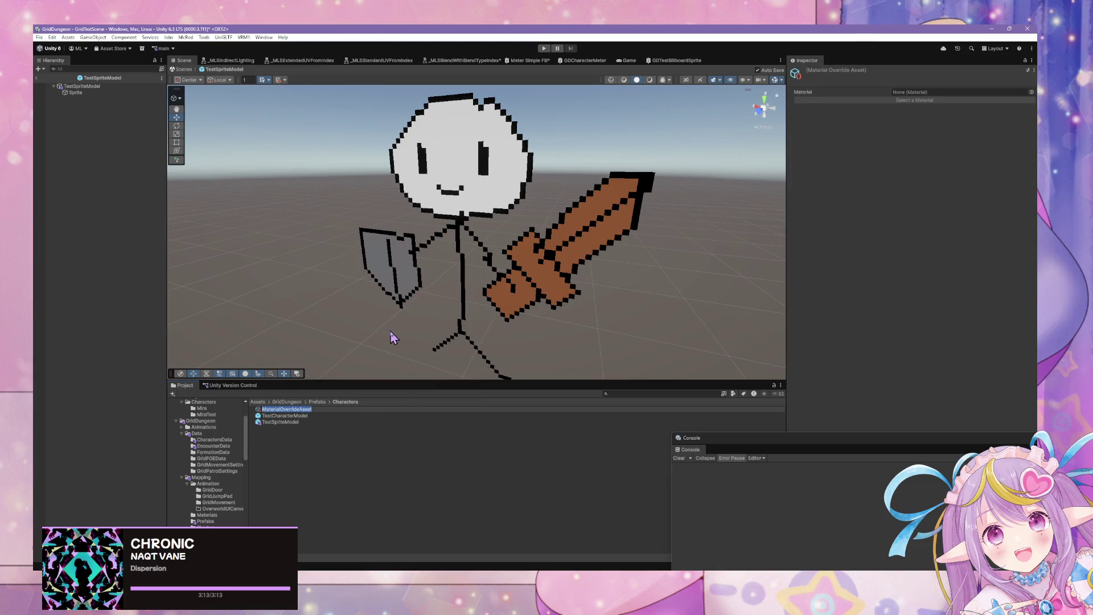
# Step: Name the asset TestSpriteColorOverride and assign it as the Sprite's Override Asset
pyautogui.write('TestSpriteColorO')
pyautogui.write('ver')
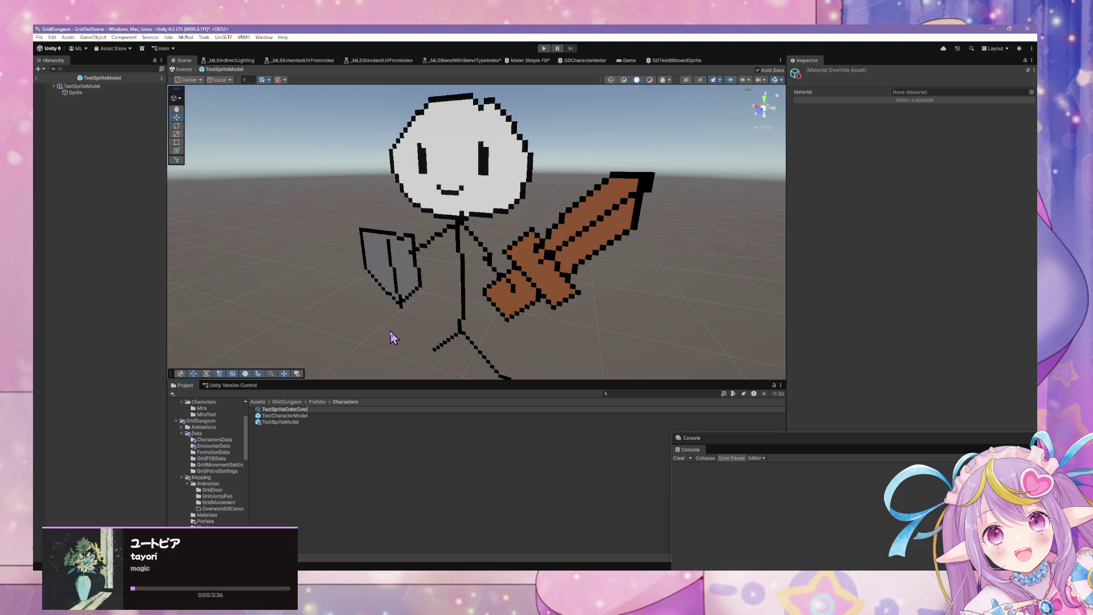
pyautogui.press('Return')
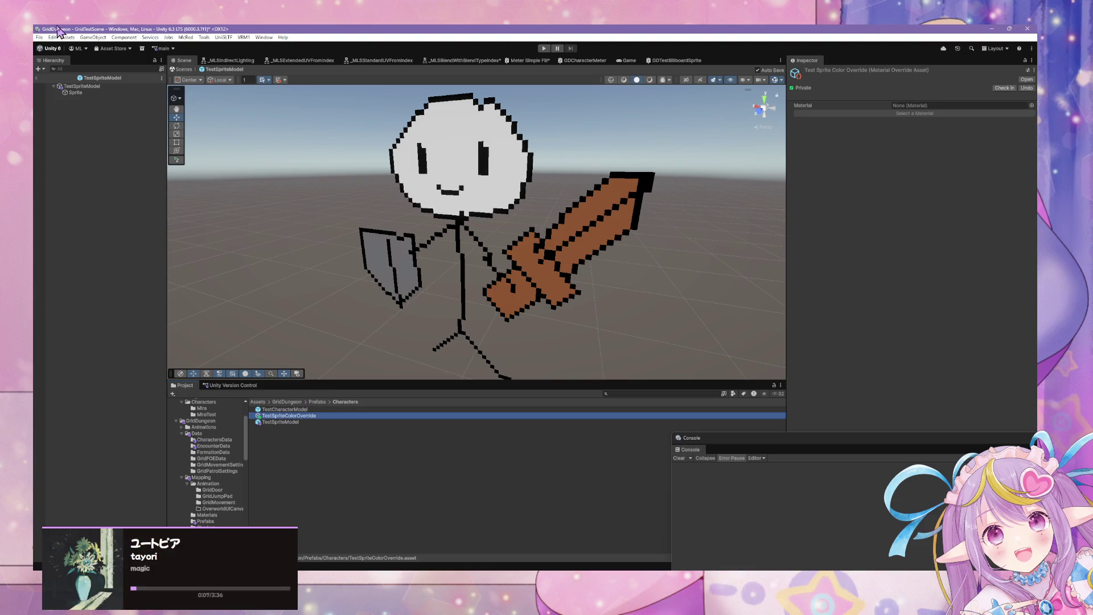
pyautogui.click(75, 92)
pyautogui.click(302, 426)
pyautogui.moveTo(956, 168); pyautogui.dragTo(934, 174)
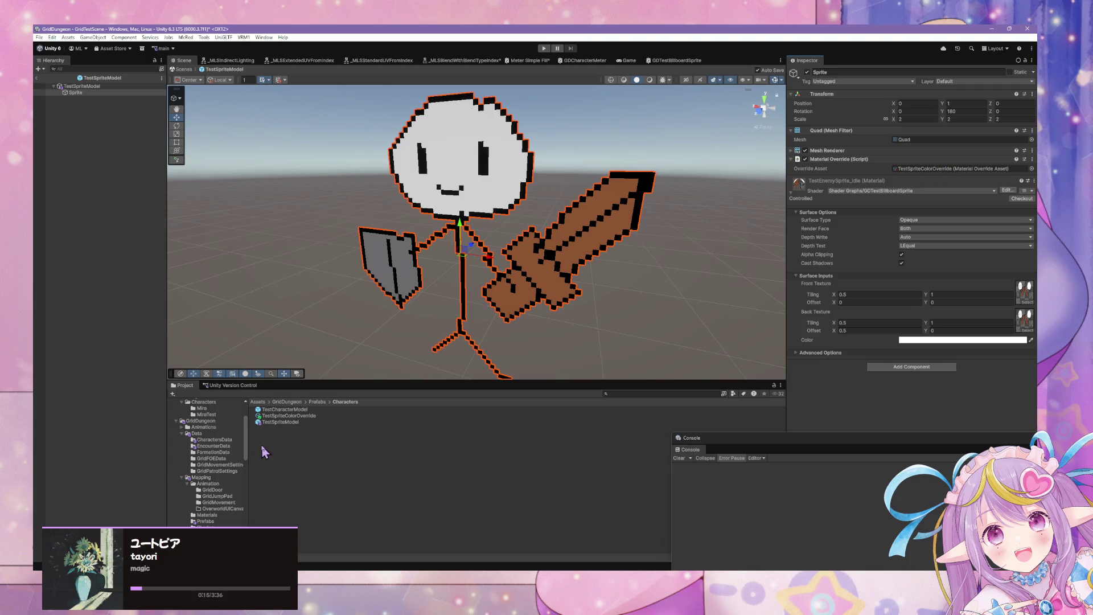
pyautogui.click(285, 416)
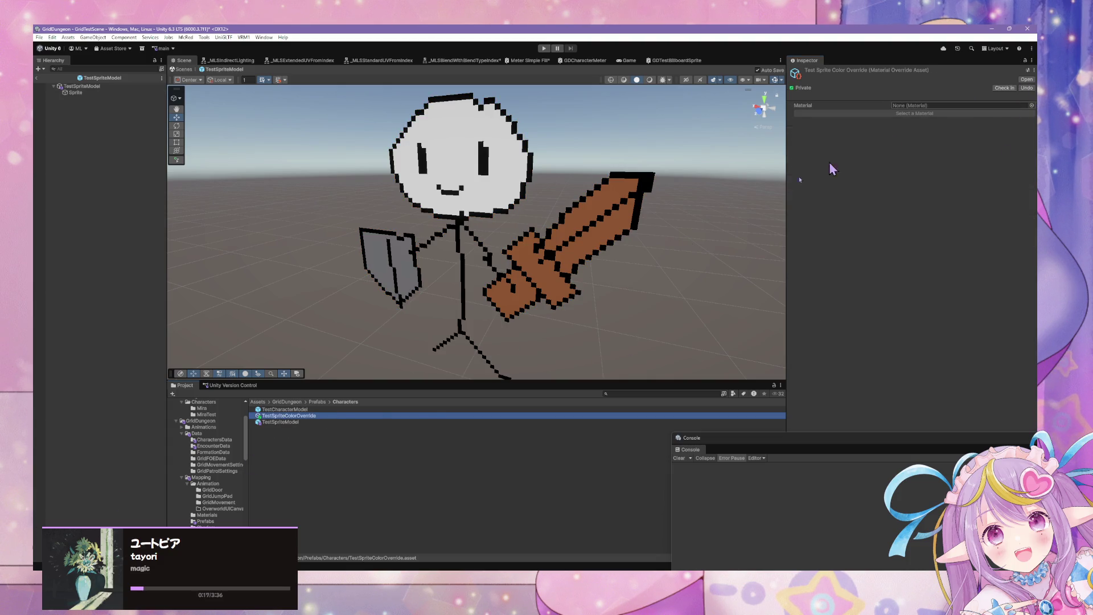
pyautogui.click(662, 394)
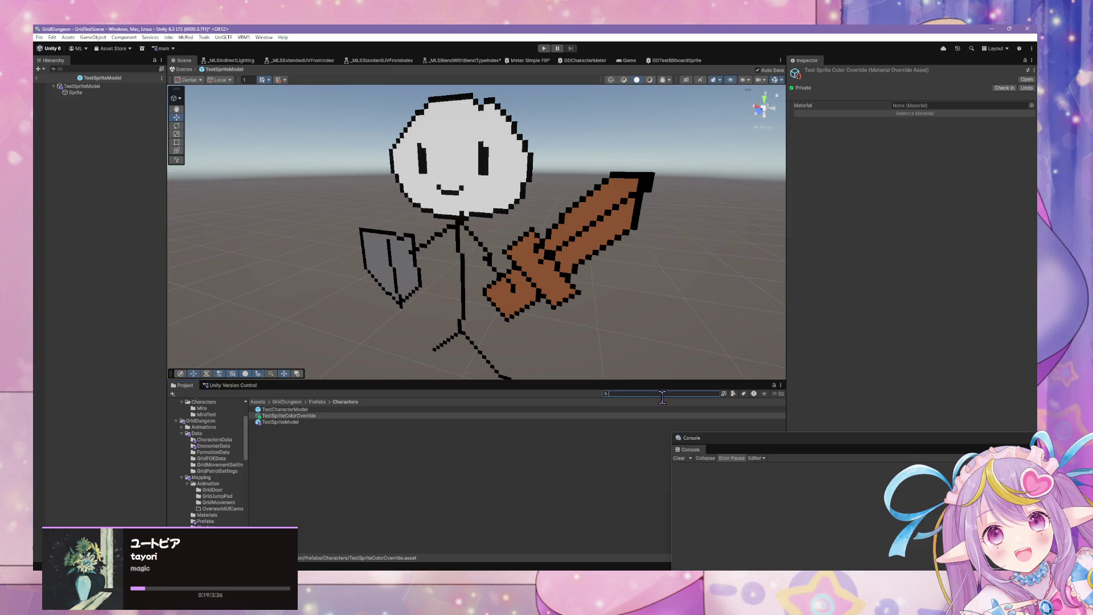
pyautogui.write('sprite')
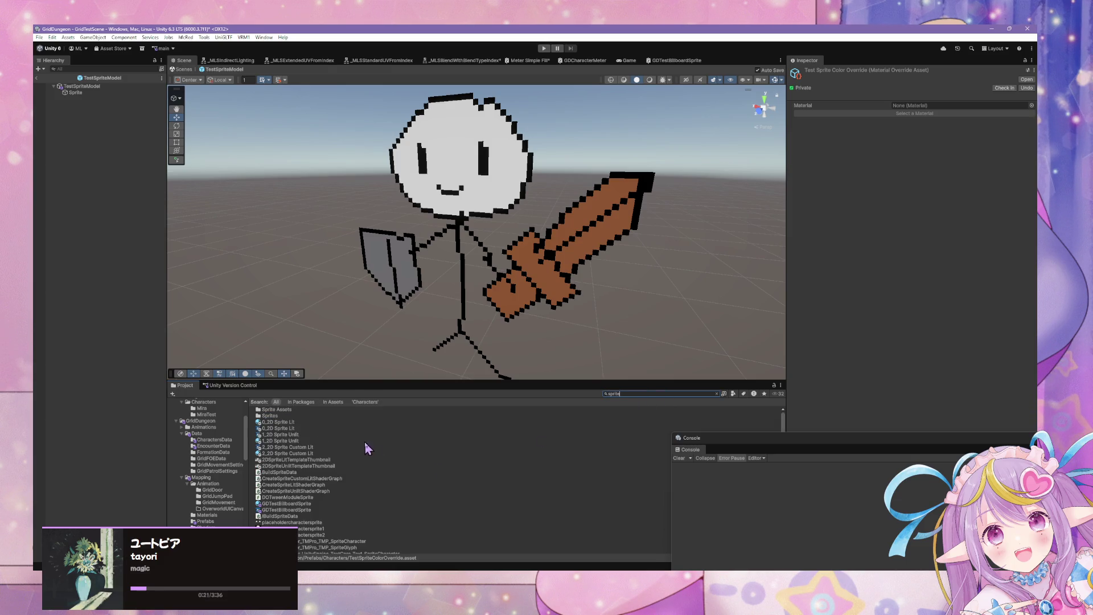
pyautogui.scroll(-5, 234, 477)
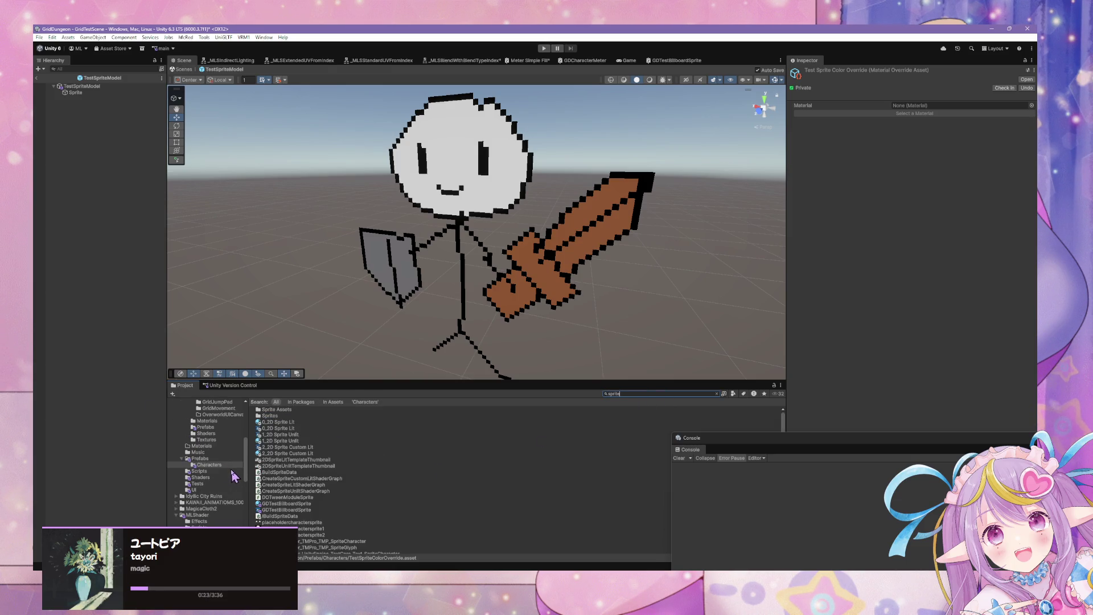
pyautogui.click(200, 479)
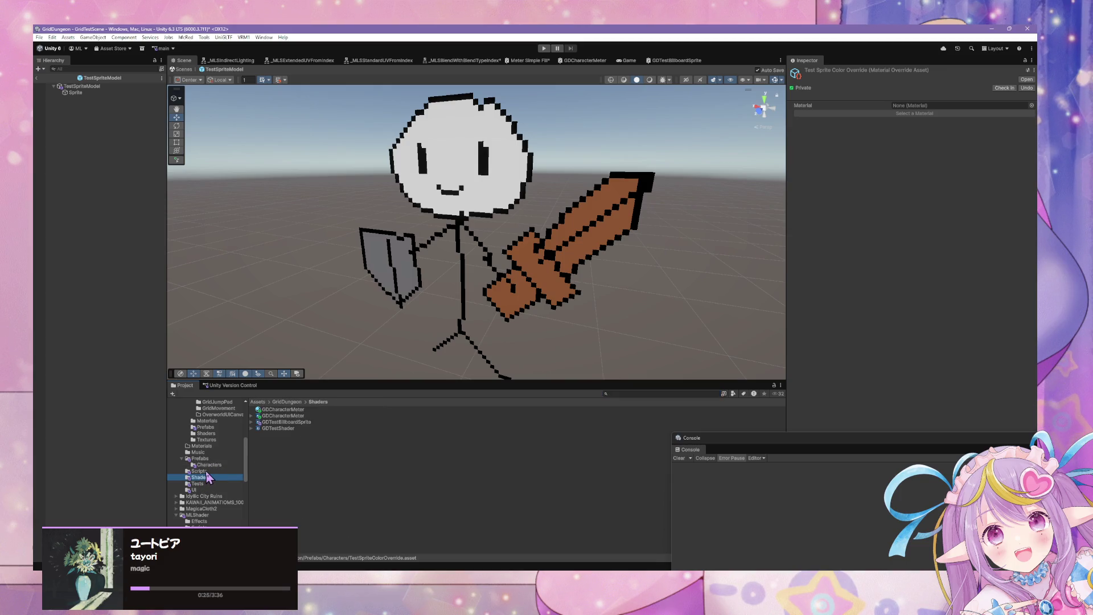
pyautogui.click(91, 93)
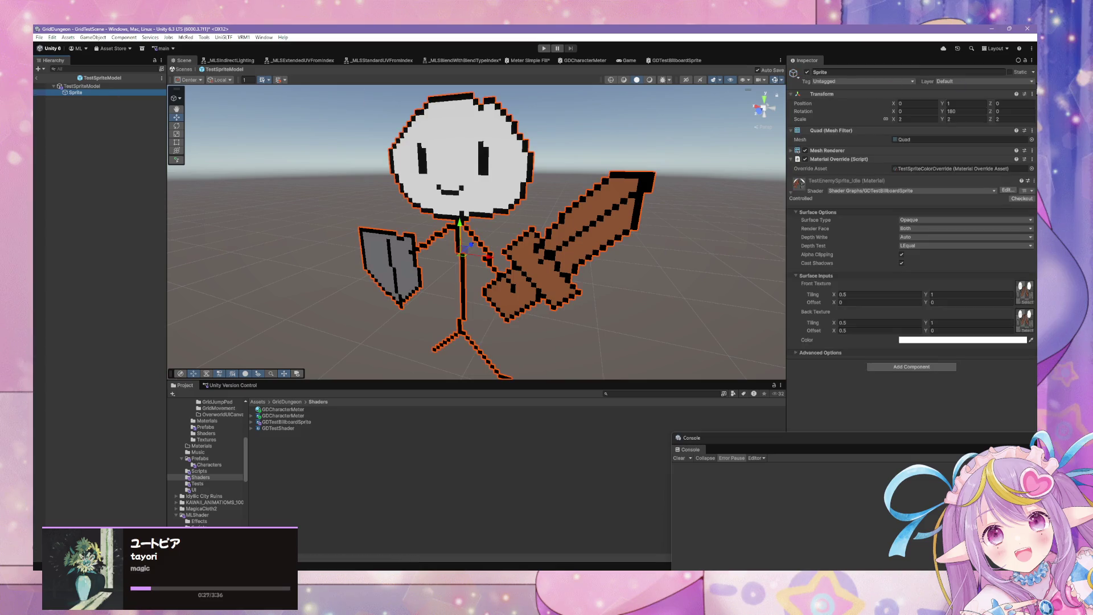
pyautogui.click(936, 150)
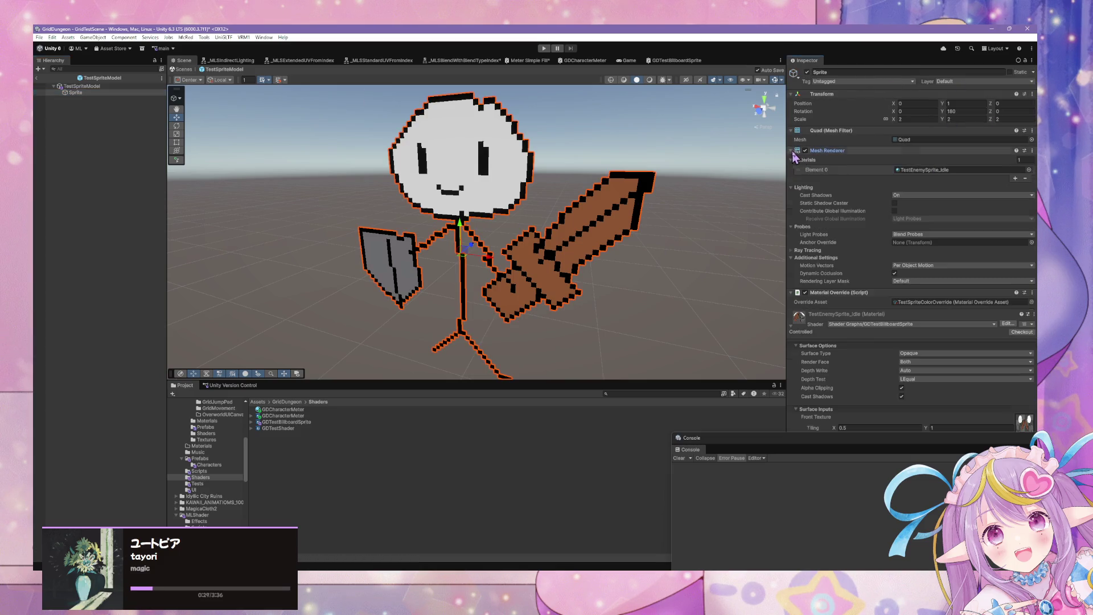
pyautogui.click(934, 170)
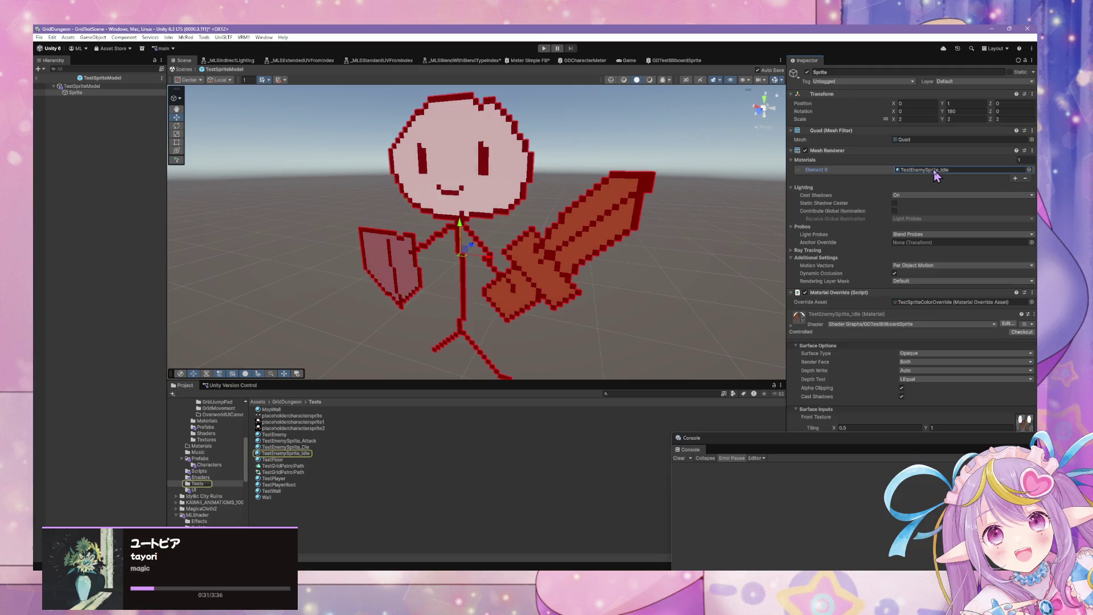
pyautogui.click(301, 441)
pyautogui.click(297, 449)
pyautogui.click(285, 454)
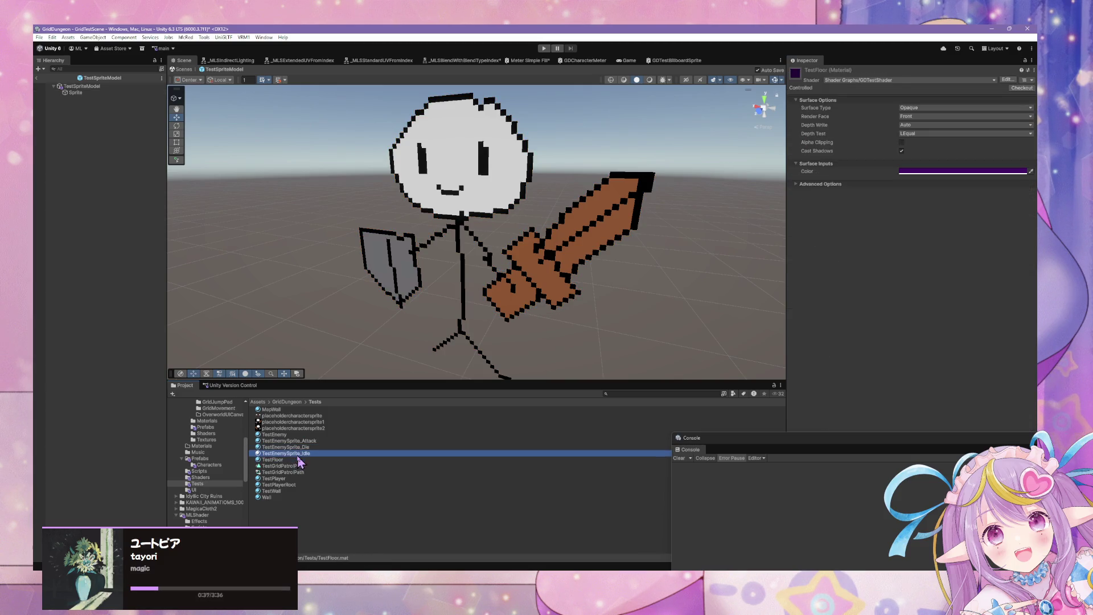
pyautogui.click(75, 92)
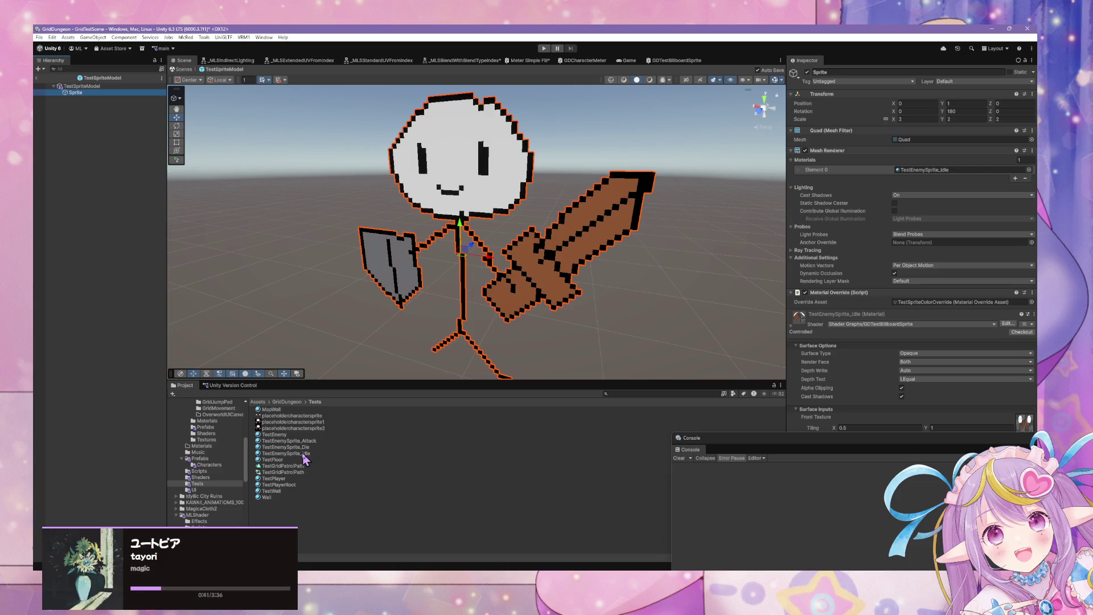
pyautogui.moveTo(303, 455)
pyautogui.mouseDown()
pyautogui.moveTo(423, 439)
pyautogui.moveTo(244, 440)
pyautogui.moveTo(327, 456)
pyautogui.moveTo(315, 452)
pyautogui.moveTo(492, 424)
pyautogui.mouseUp()
pyautogui.click(997, 302)
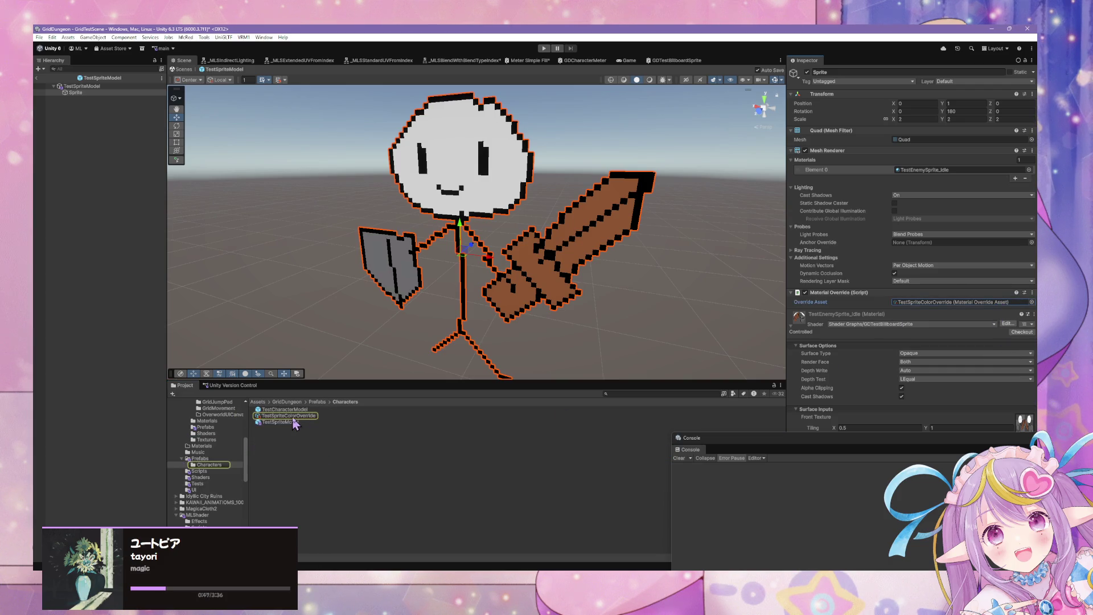
pyautogui.click(289, 416)
pyautogui.click(1031, 105)
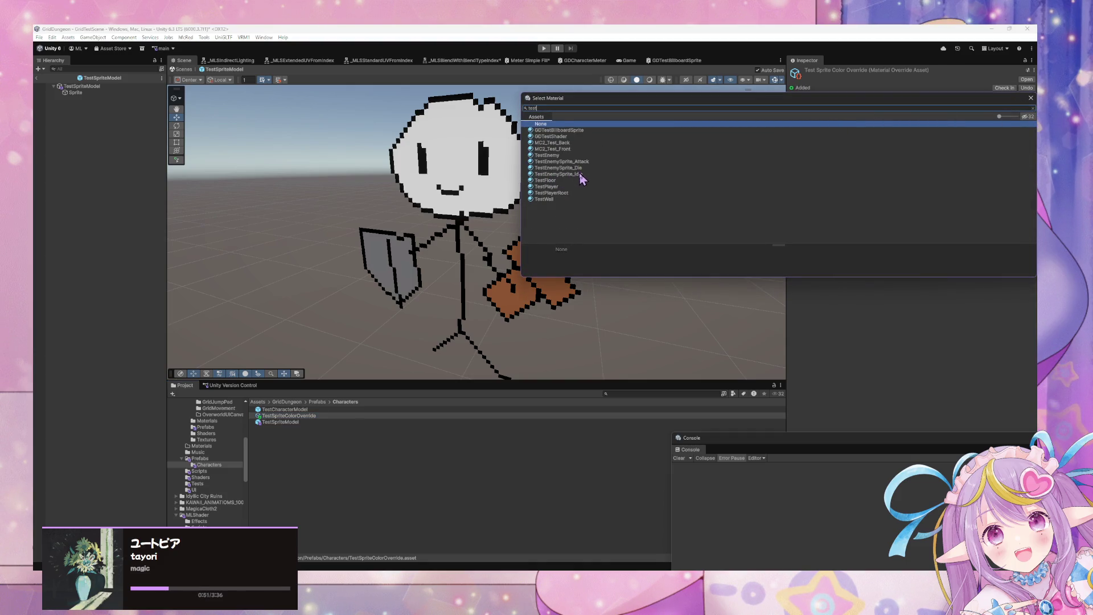
# Step: Give TestSpriteColorOverride the TestEnemySprite_Idle material and a _Color property override, left white
pyautogui.doubleClick(581, 174)
pyautogui.click(901, 113)
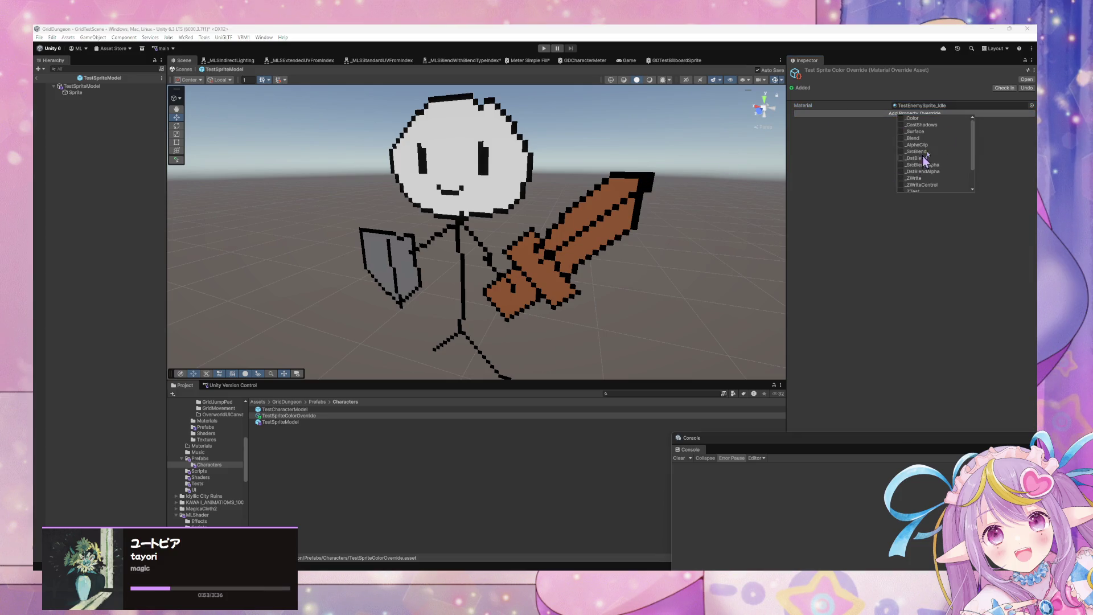
pyautogui.click(909, 119)
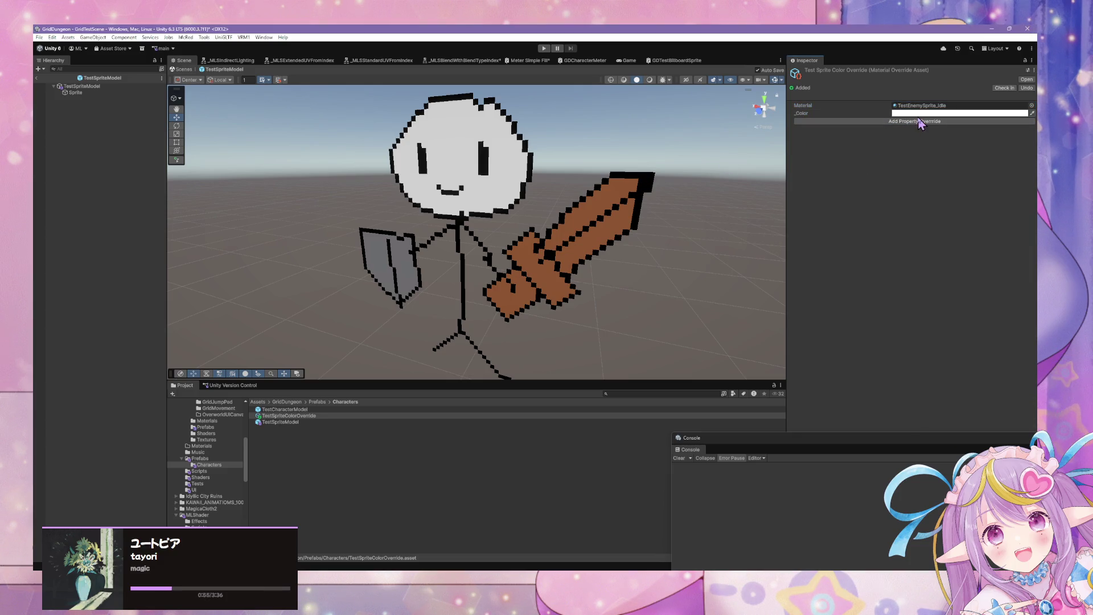
pyautogui.click(939, 113)
pyautogui.moveTo(993, 177)
pyautogui.mouseDown()
pyautogui.moveTo(1025, 148)
pyautogui.moveTo(874, 124)
pyautogui.mouseUp()
pyautogui.click(904, 149)
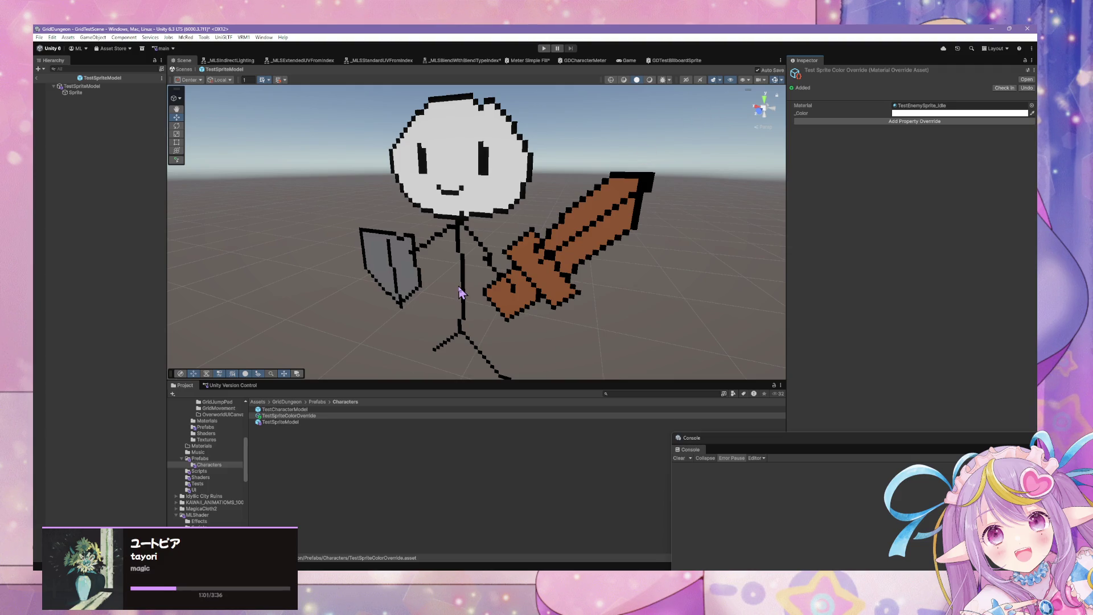
pyautogui.click(216, 465)
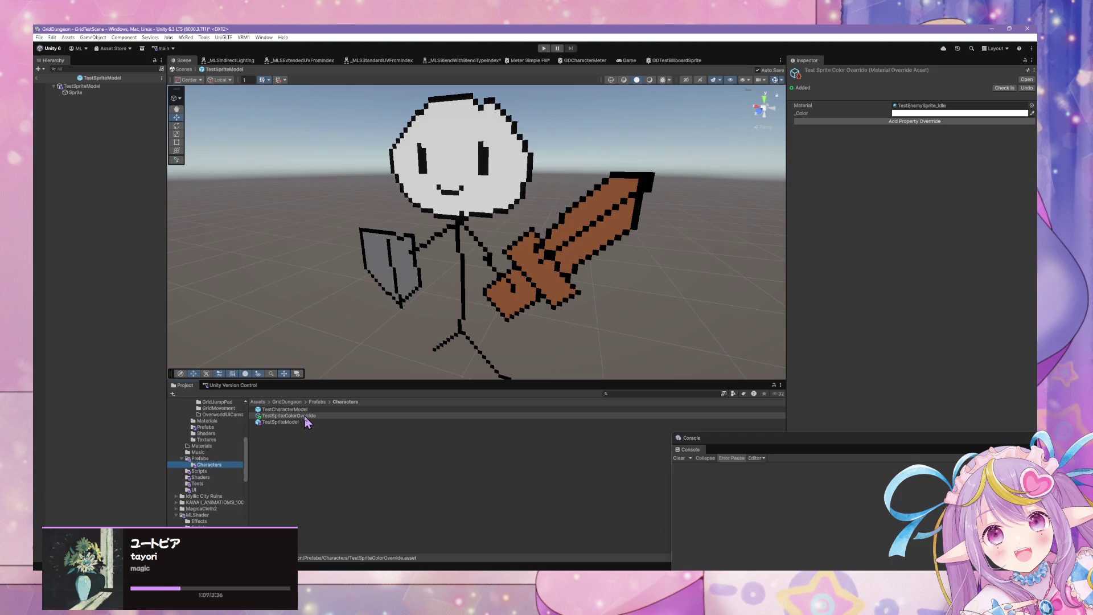
# Step: Rename the override asset to TestSpriteColorOverrideRed
pyautogui.press('F2')
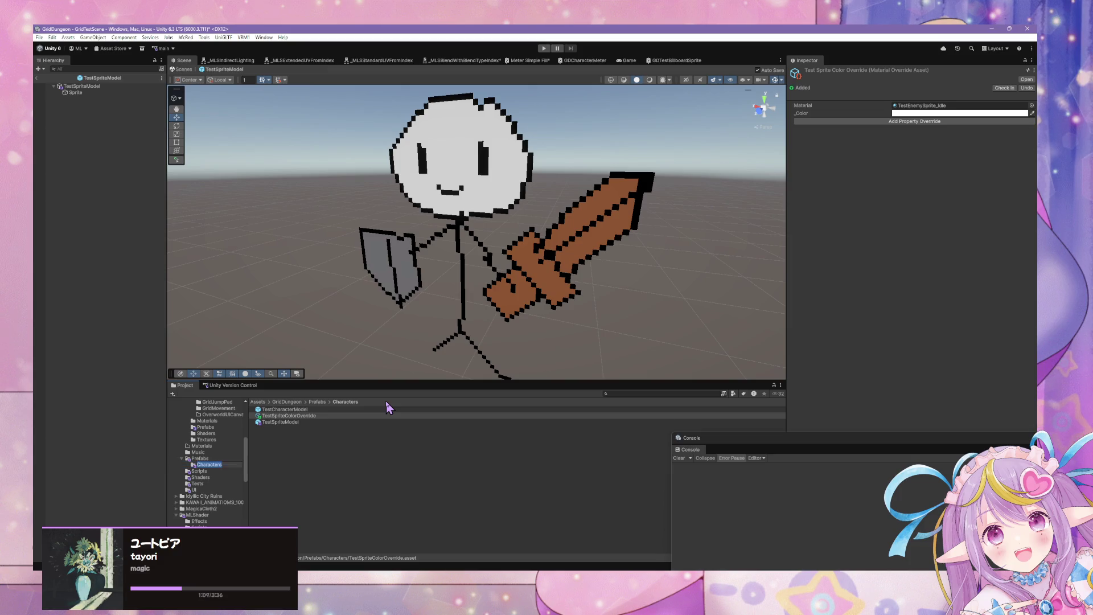
pyautogui.click(332, 416)
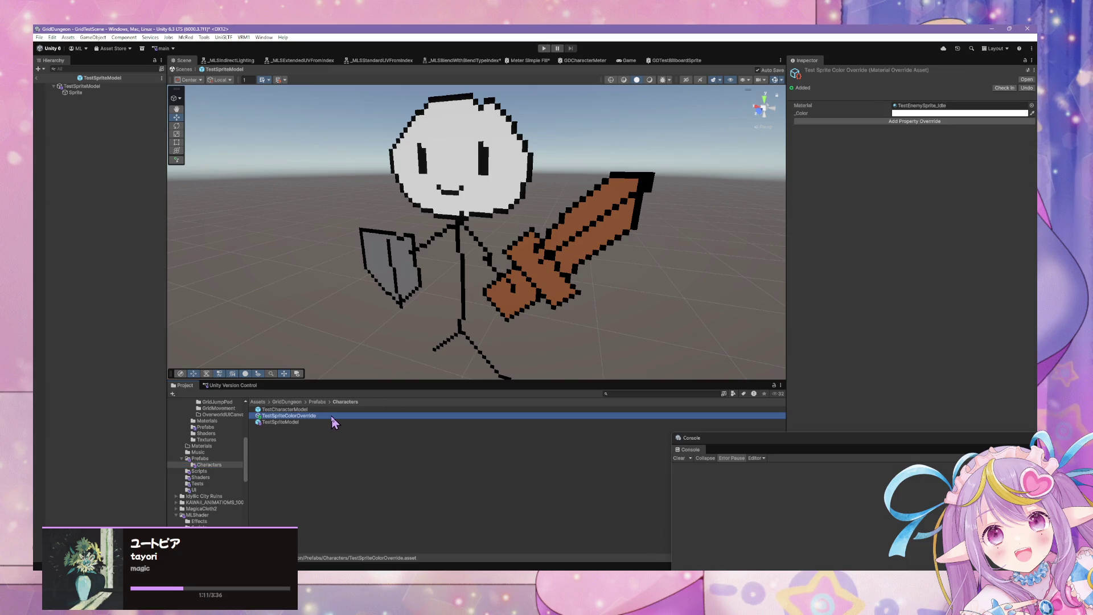
pyautogui.press('F2')
pyautogui.click(328, 415)
# Step: Set the asset's _Color override to pure red
pyautogui.click(955, 113)
pyautogui.moveTo(979, 152); pyautogui.dragTo(1010, 152)
pyautogui.click(877, 233)
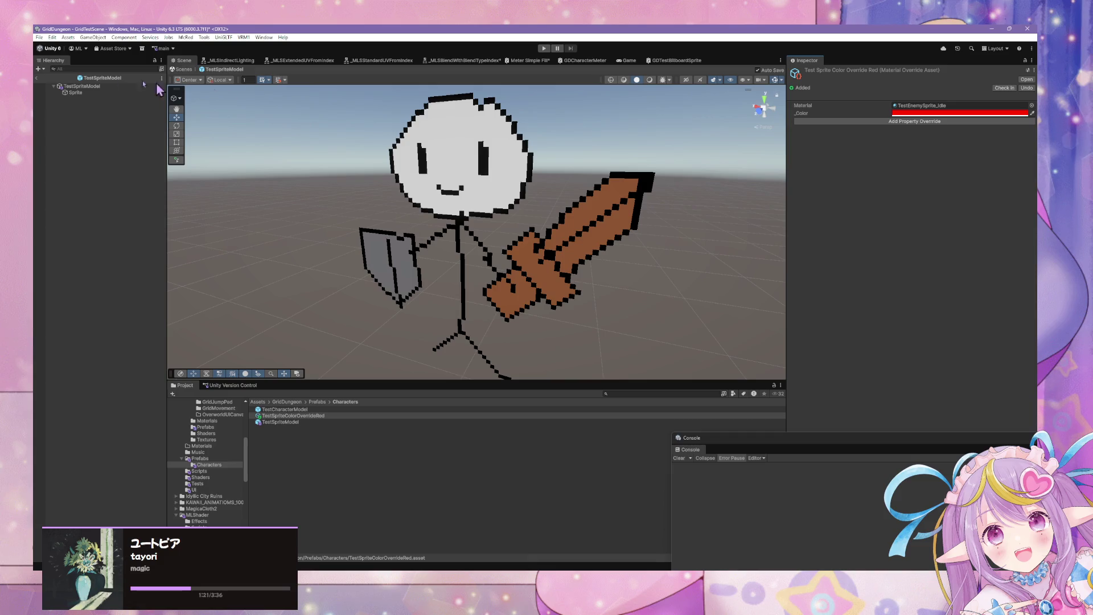
pyautogui.click(68, 87)
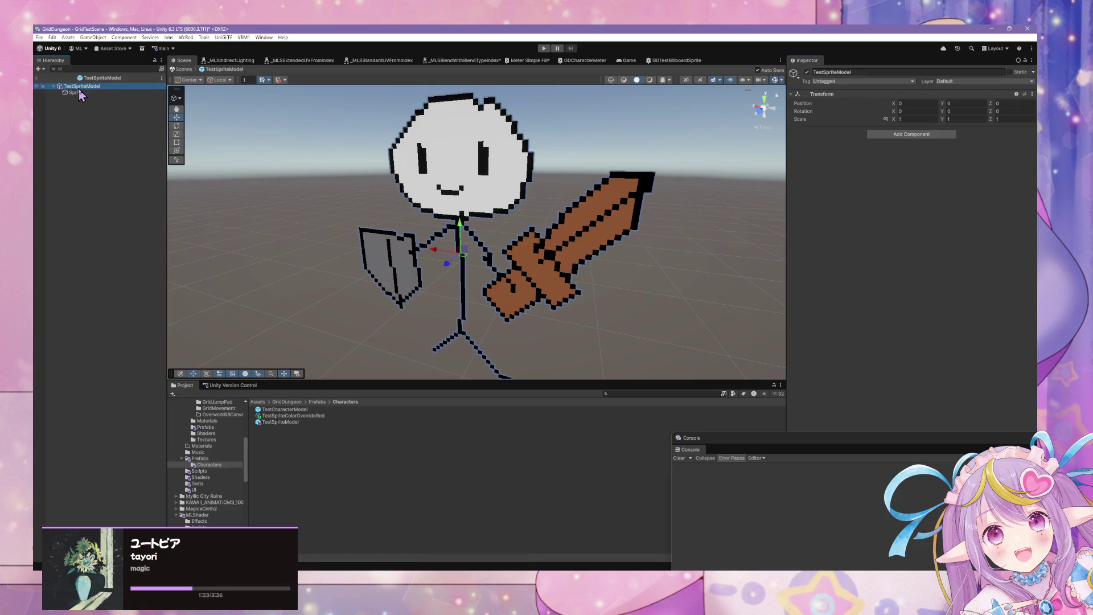
pyautogui.click(74, 92)
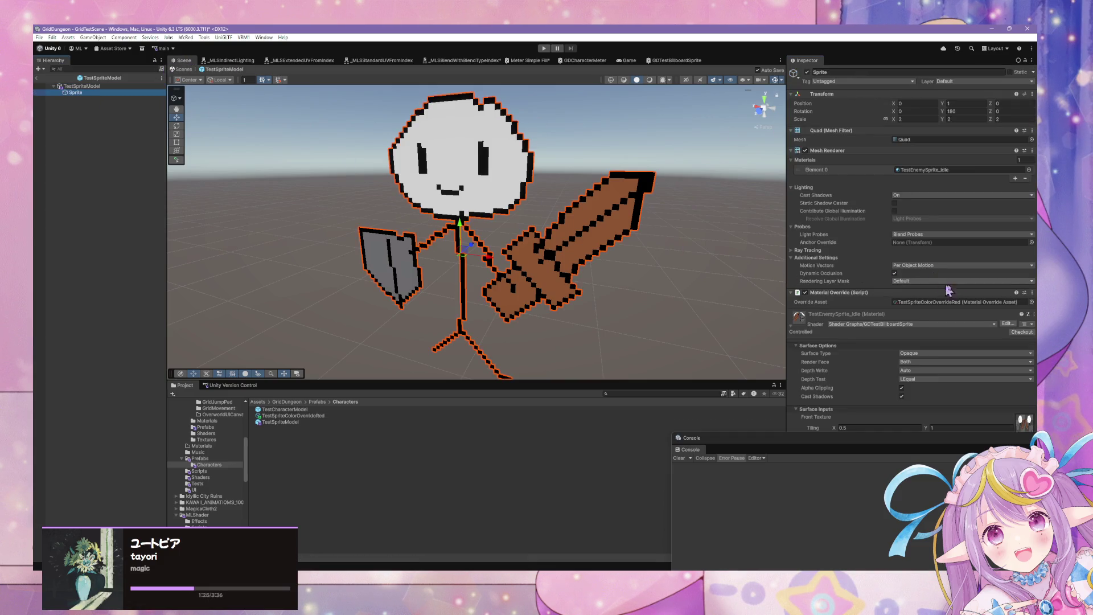
pyautogui.click(1029, 170)
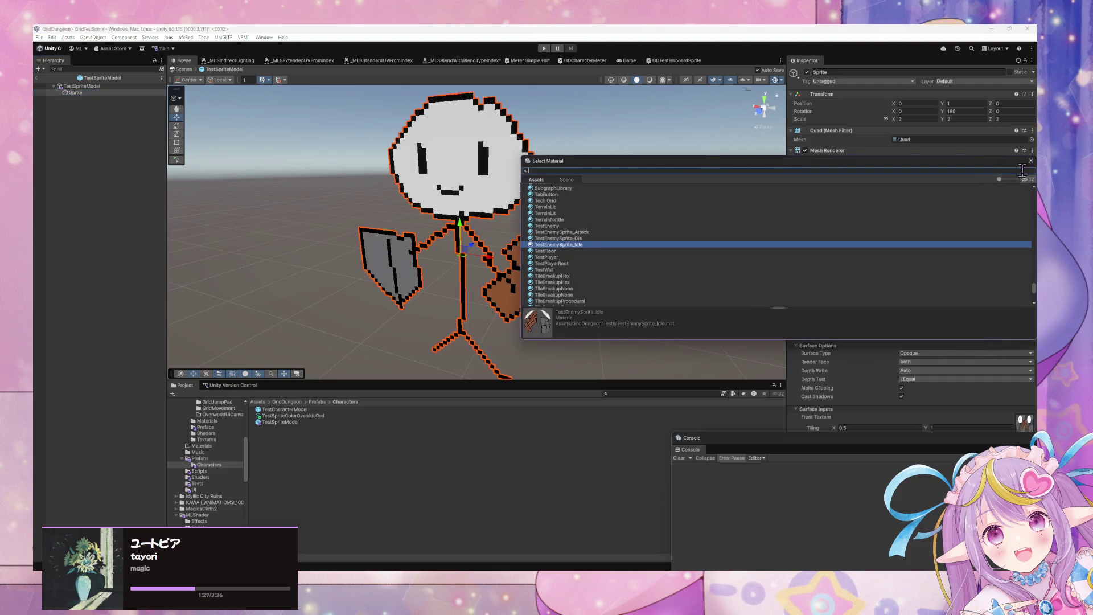
pyautogui.click(586, 244)
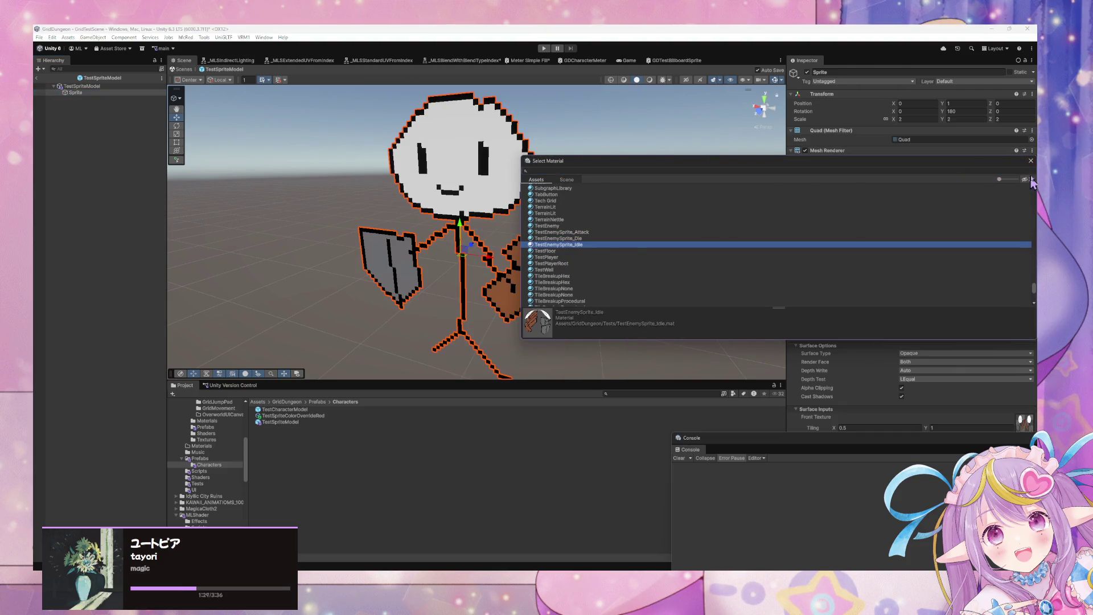
pyautogui.click(1031, 161)
pyautogui.click(958, 305)
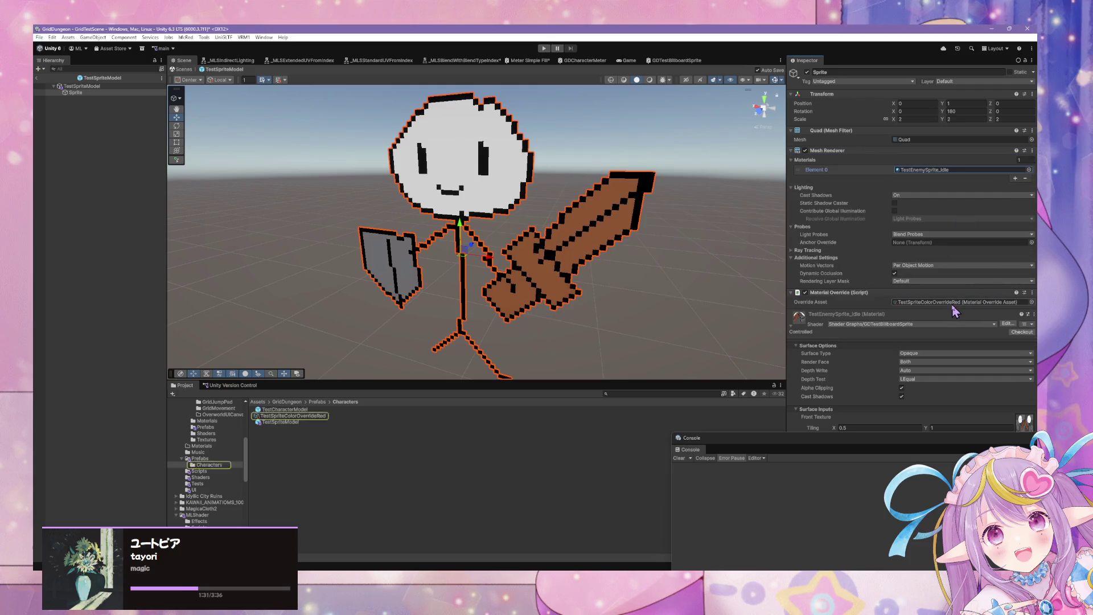
pyautogui.click(300, 416)
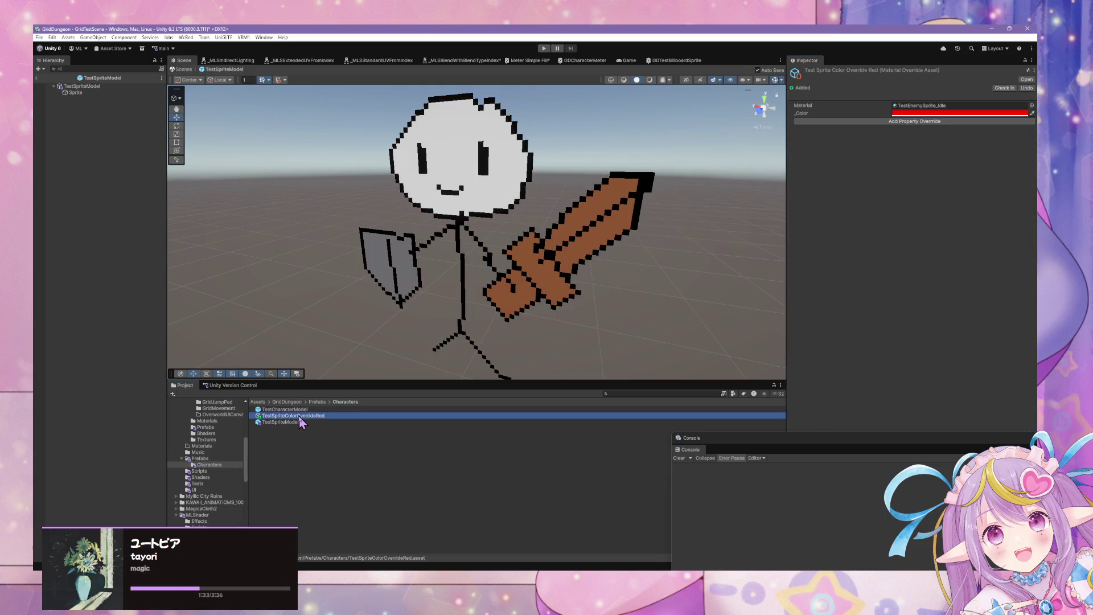
# Step: Rename the TestSpriteModel prefab to TestSpriteModelRed
pyautogui.click(961, 113)
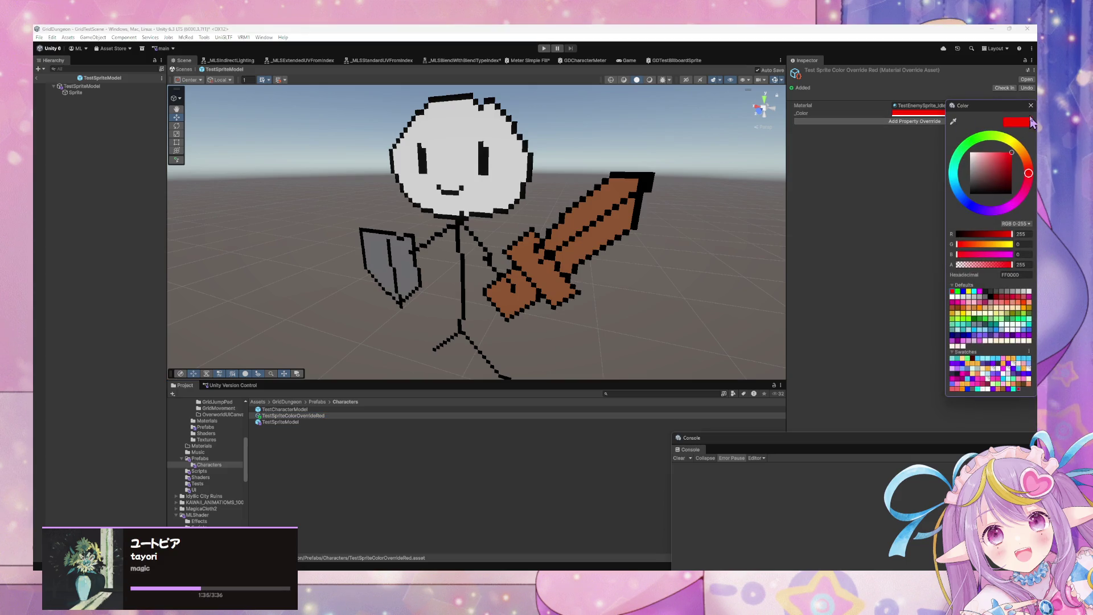
pyautogui.press('Escape')
pyautogui.click(319, 416)
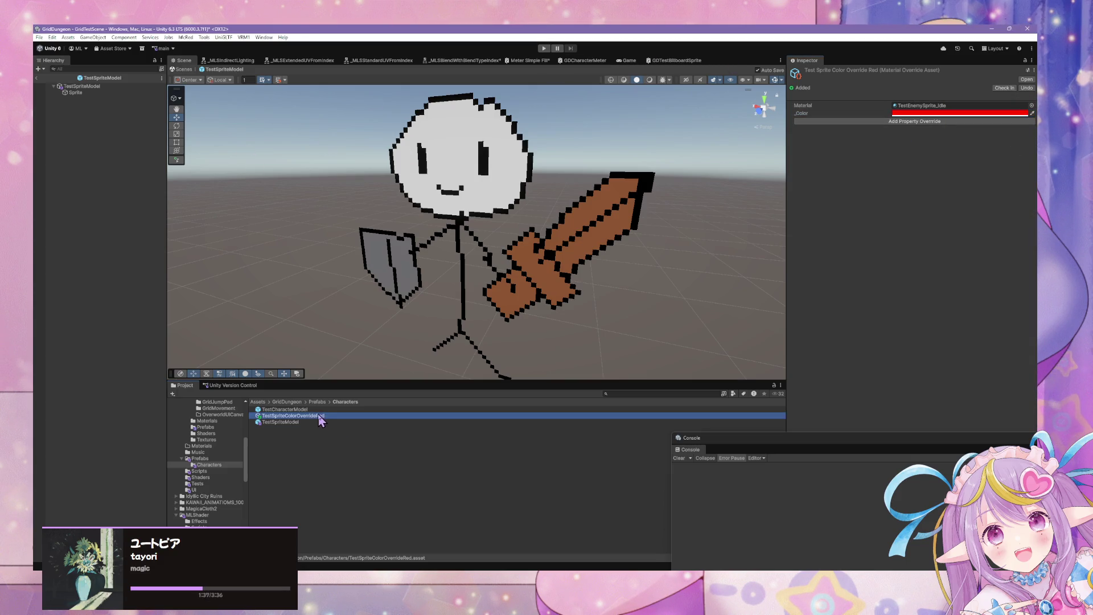
pyautogui.press('Up')
pyautogui.press('Down')
pyautogui.press('Down')
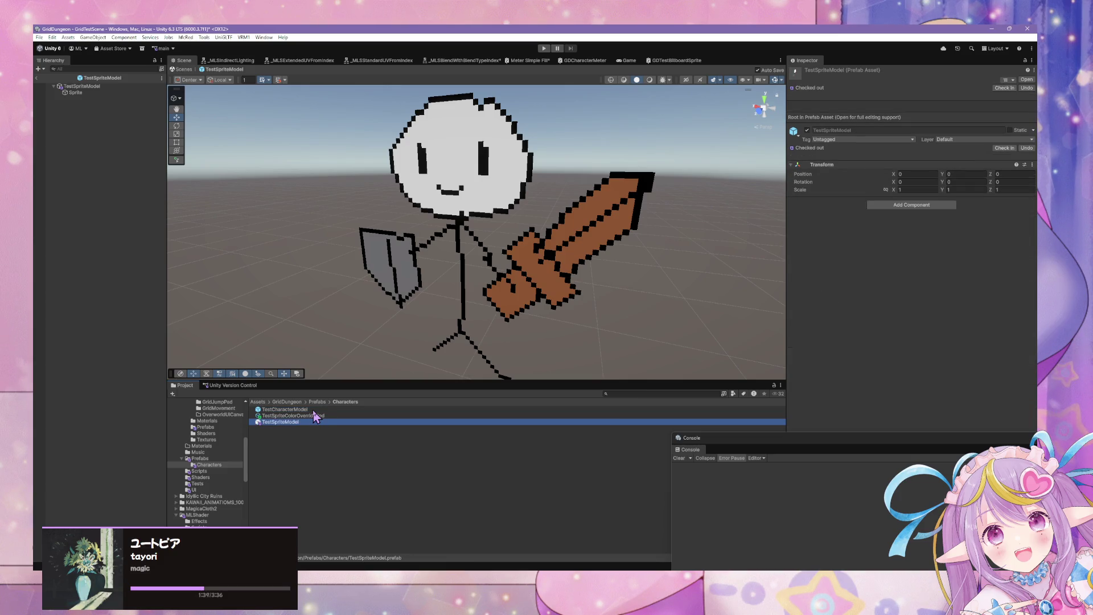
pyautogui.click(306, 421)
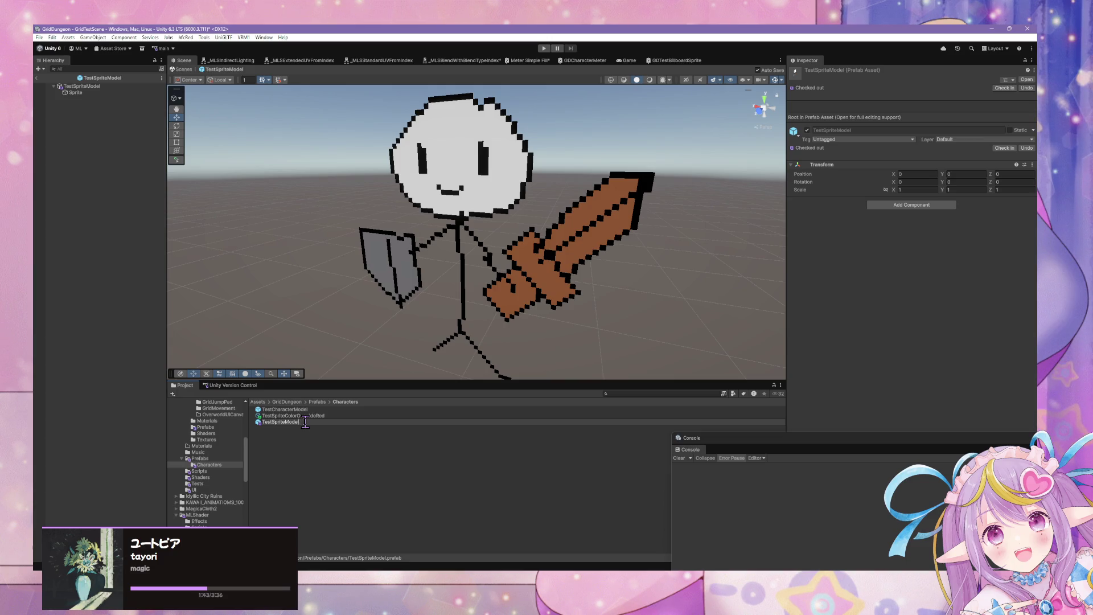
pyautogui.press('Return')
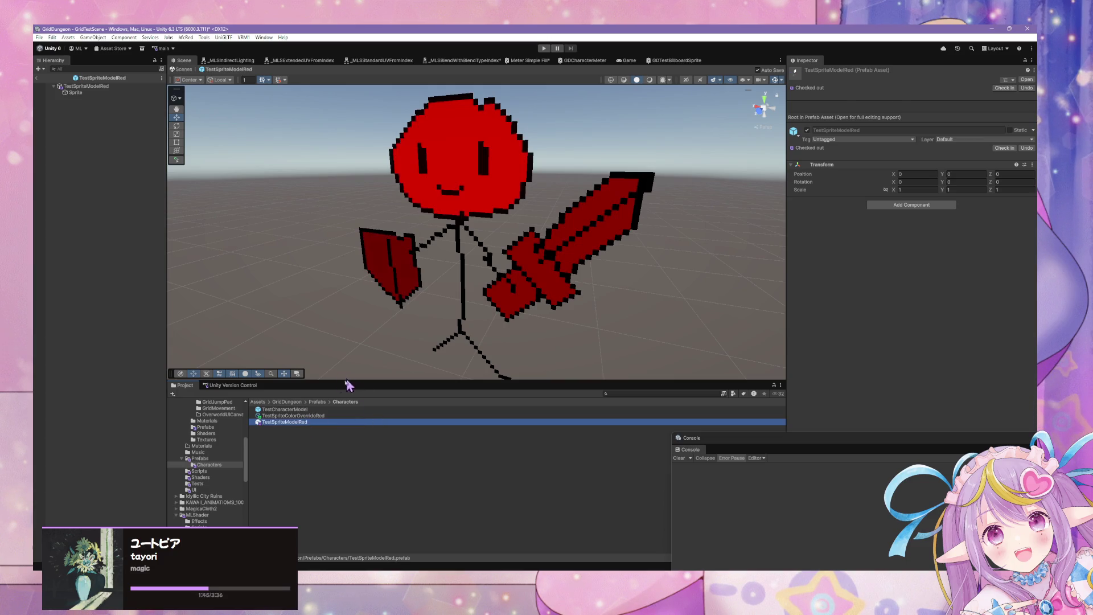
pyautogui.click(322, 416)
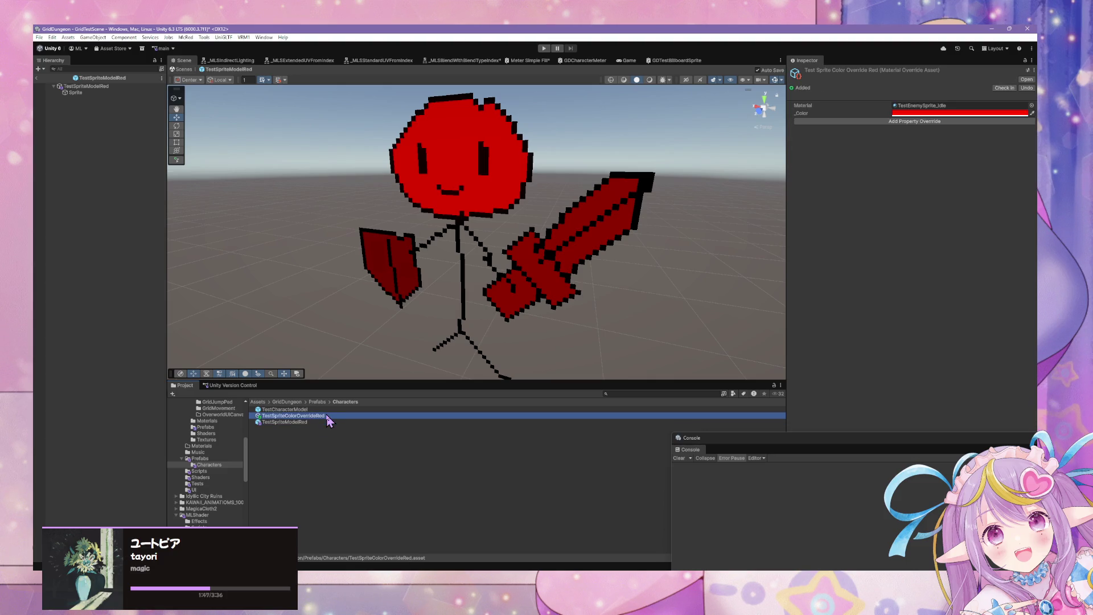
pyautogui.click(297, 422)
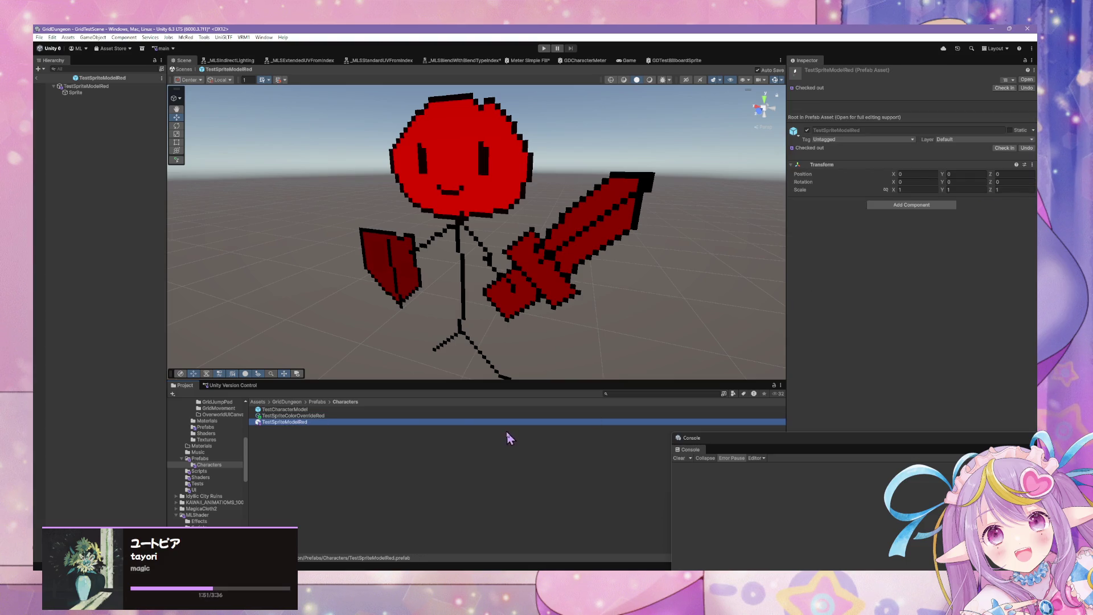
pyautogui.click(390, 416)
pyautogui.click(962, 113)
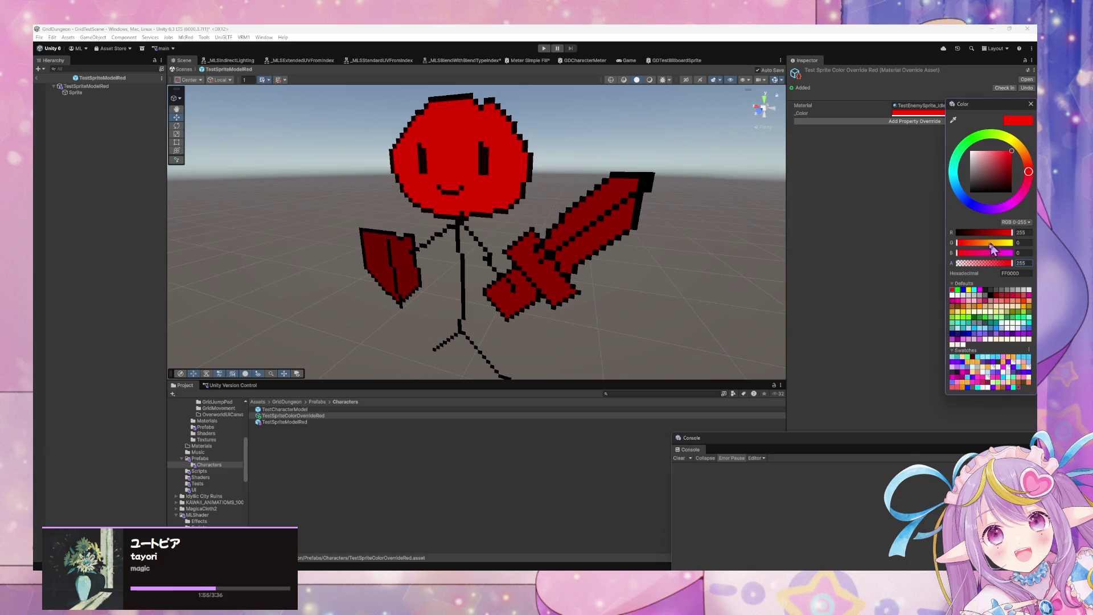
pyautogui.click(1016, 223)
pyautogui.click(1008, 252)
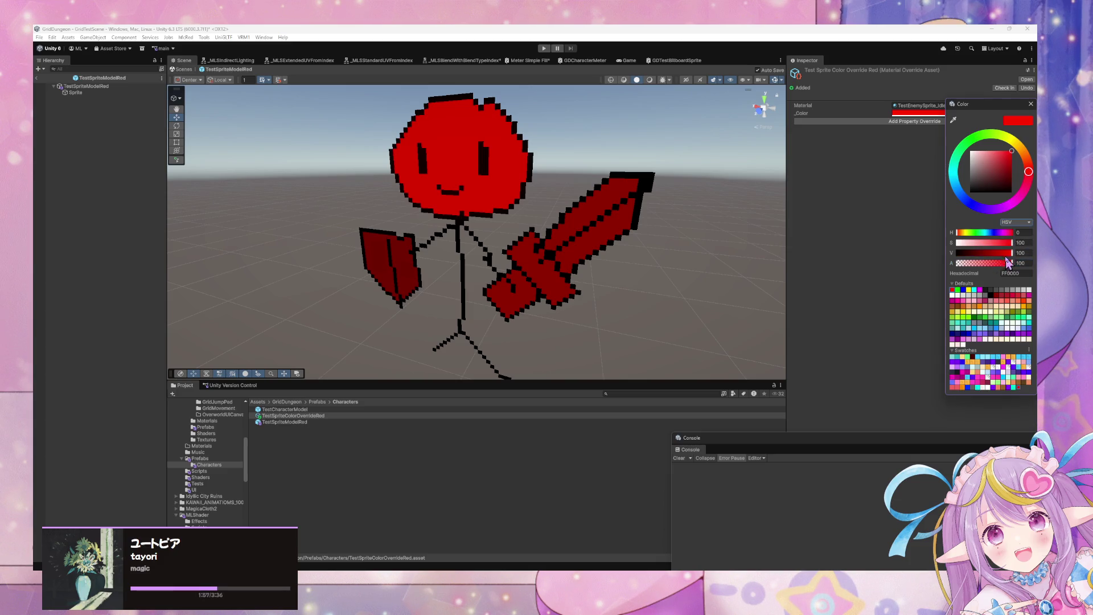
pyautogui.moveTo(1011, 245); pyautogui.dragTo(988, 245)
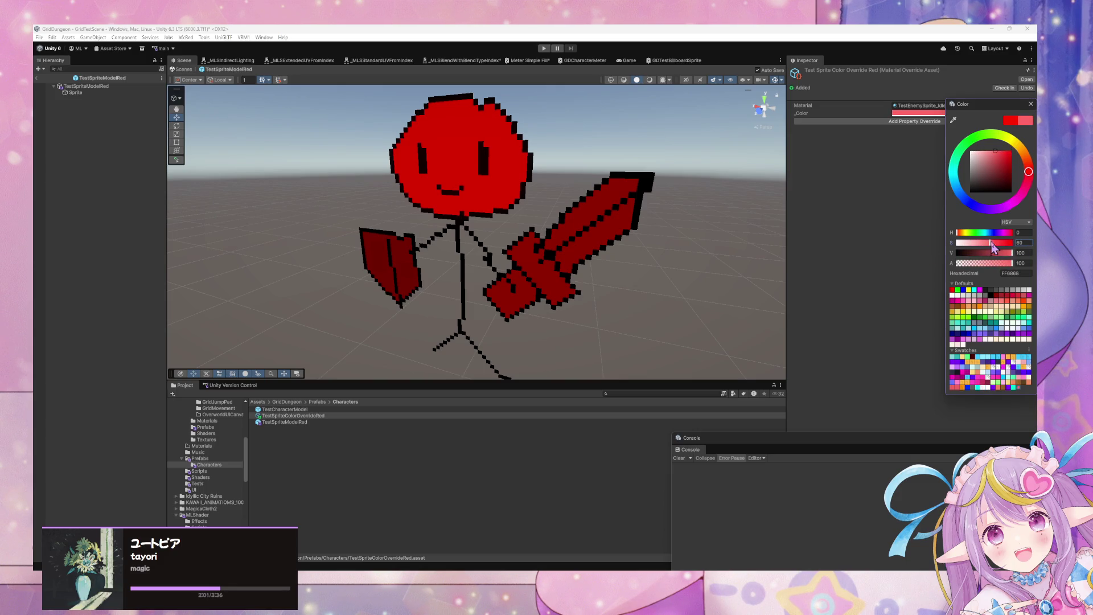
pyautogui.click(688, 237)
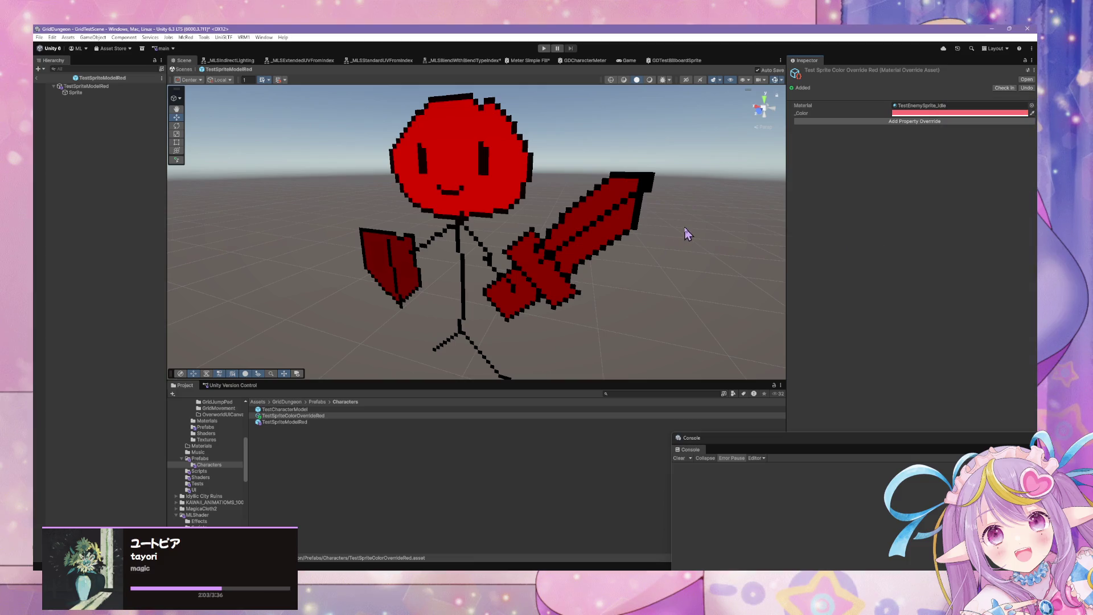
pyautogui.click(273, 416)
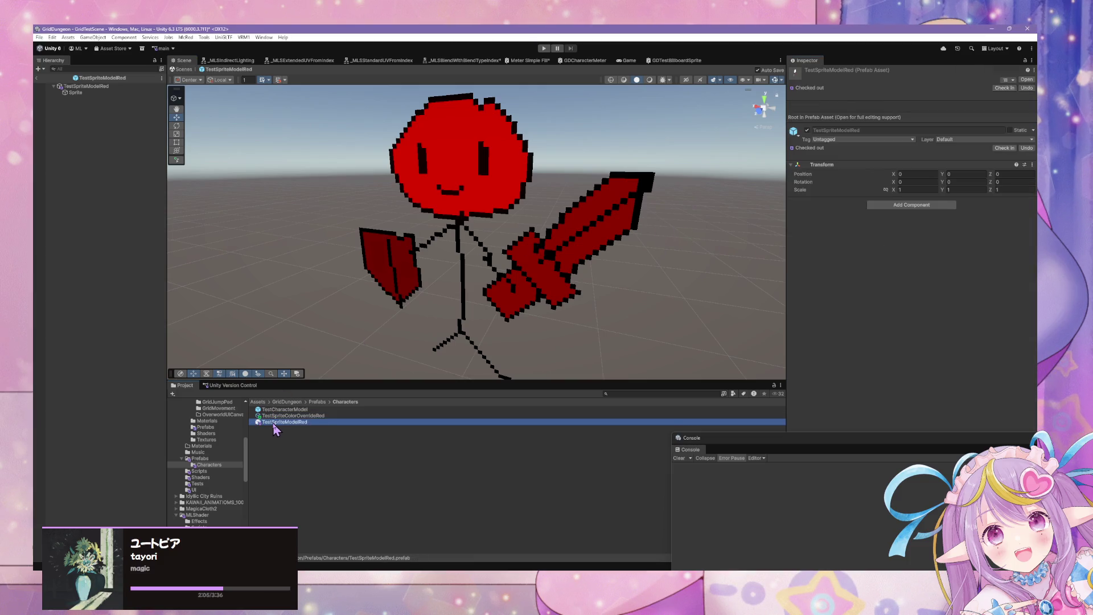
pyautogui.click(959, 112)
pyautogui.click(1001, 166)
pyautogui.click(857, 229)
pyautogui.click(673, 244)
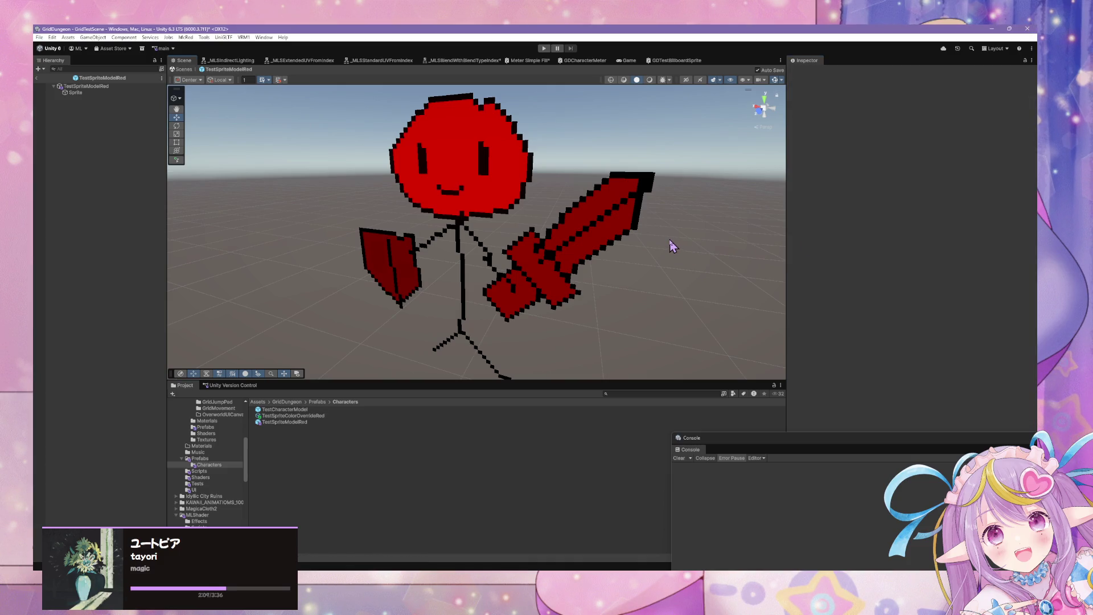
# Step: Check the Sprite's red override colour, then select the TestSpriteModelRed prefab asset
pyautogui.click(307, 410)
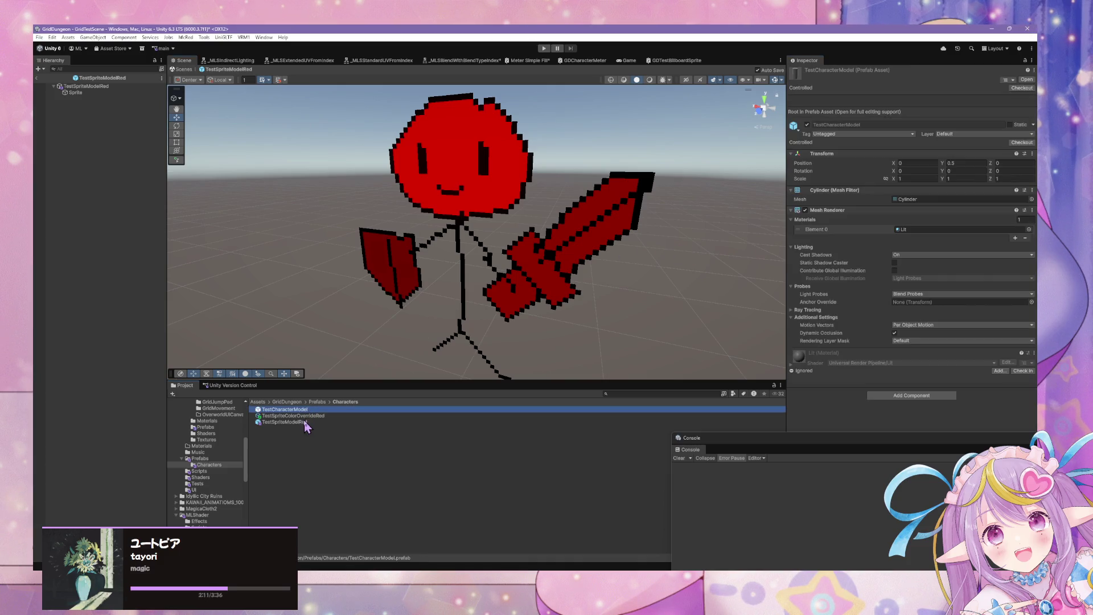
pyautogui.click(77, 93)
pyautogui.click(962, 309)
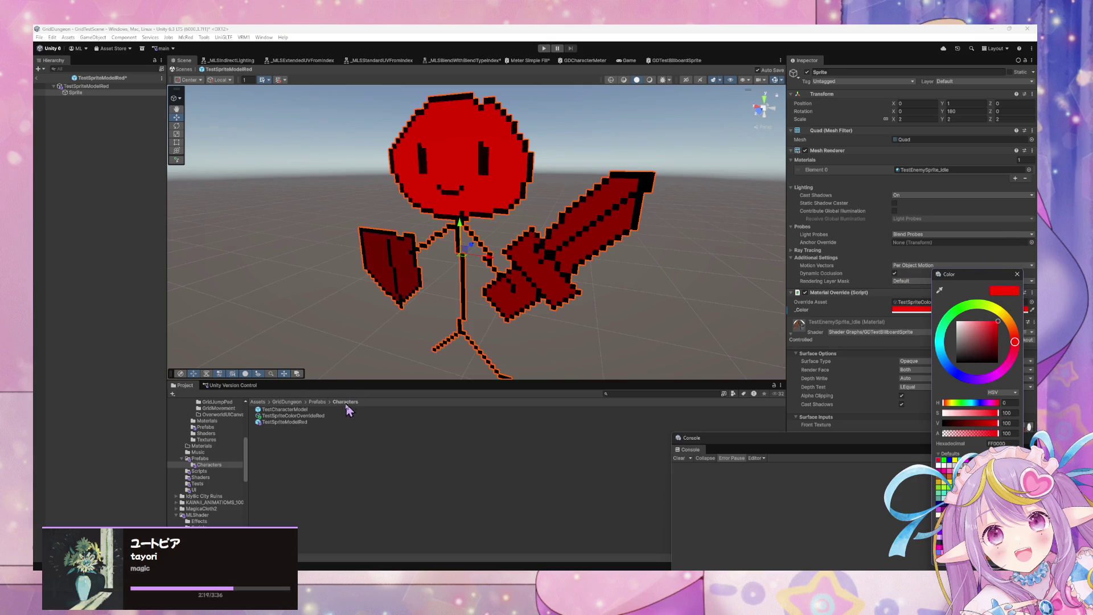
pyautogui.click(321, 415)
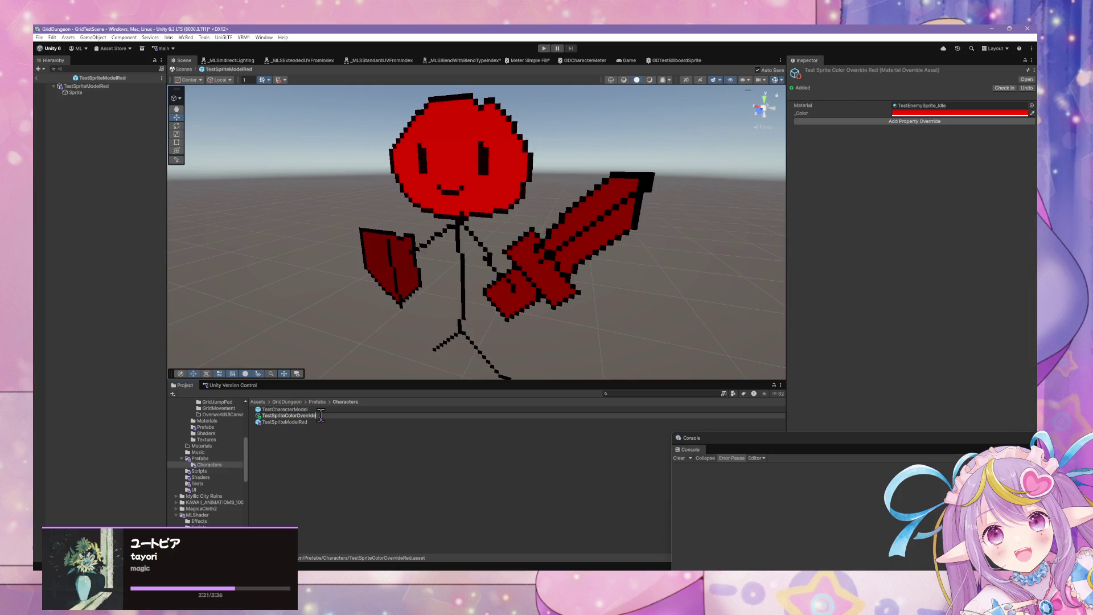
pyautogui.click(304, 422)
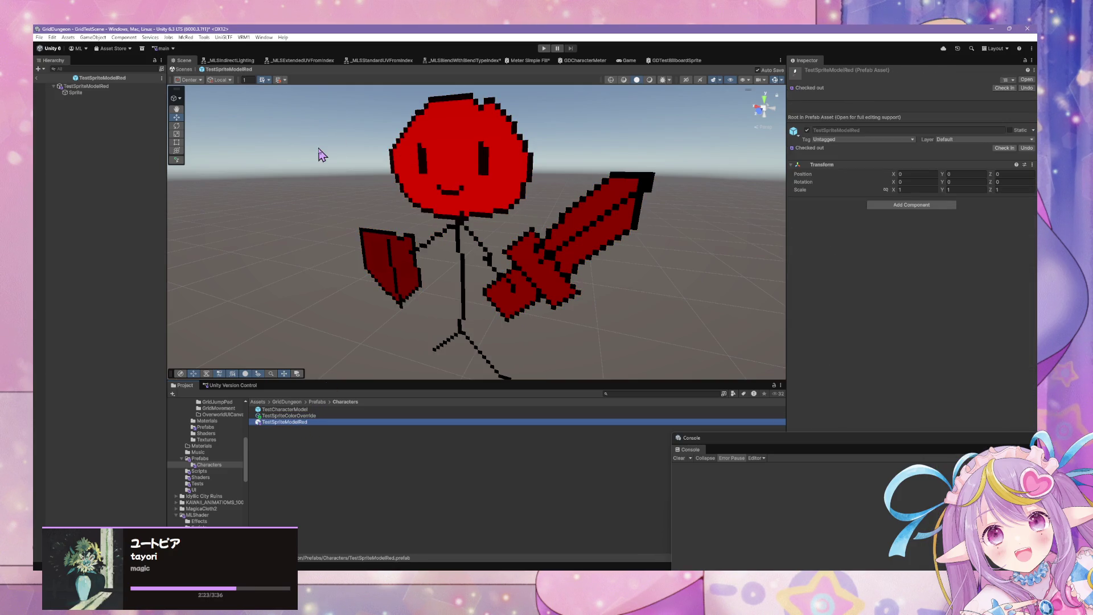
pyautogui.click(90, 87)
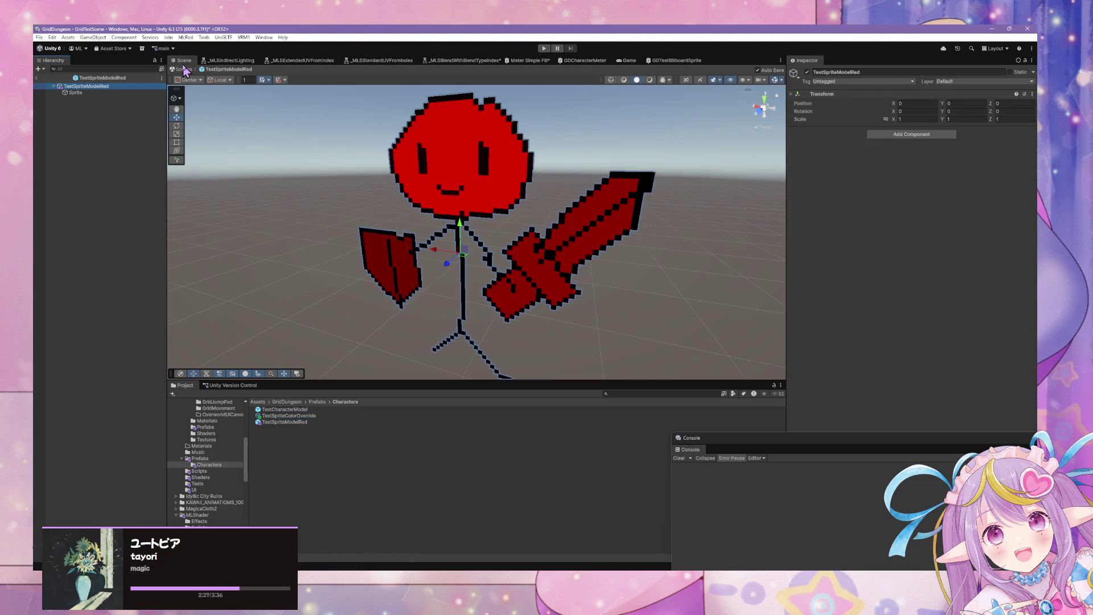
pyautogui.click(289, 416)
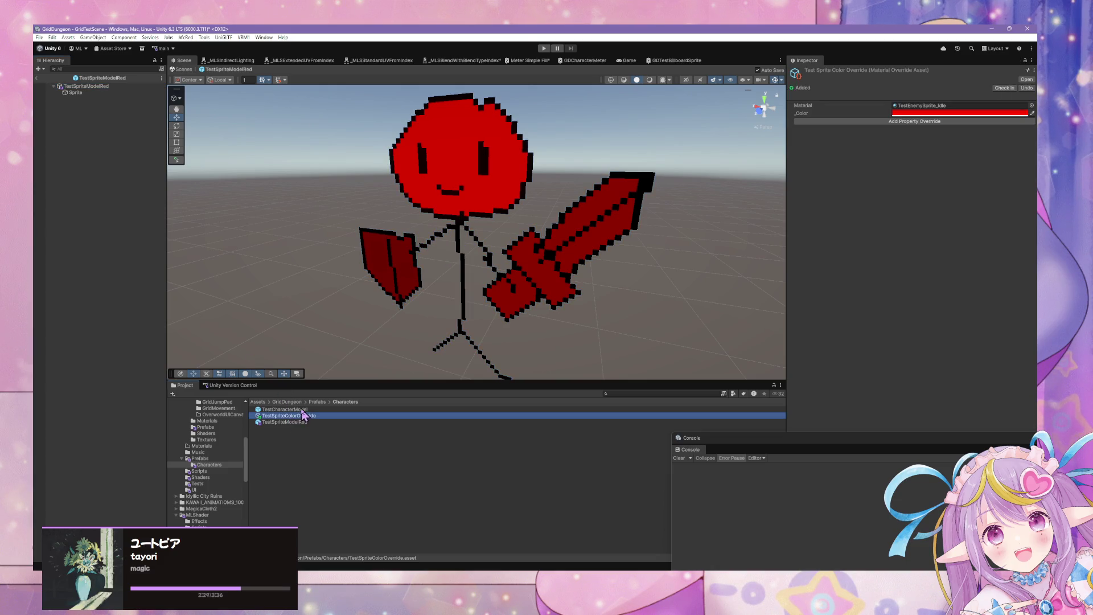
pyautogui.click(90, 87)
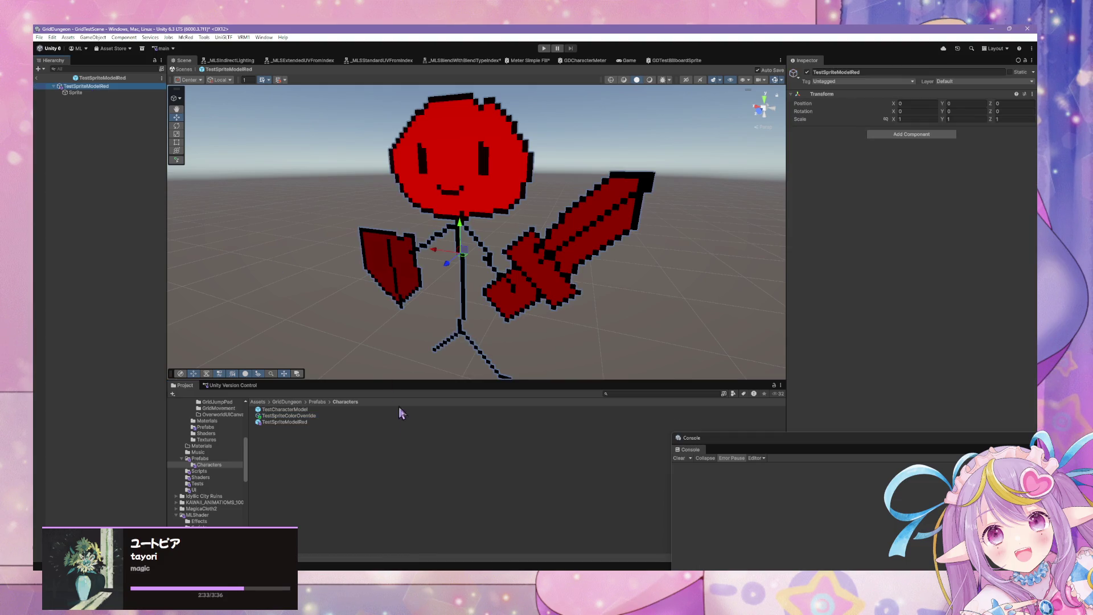
pyautogui.click(312, 424)
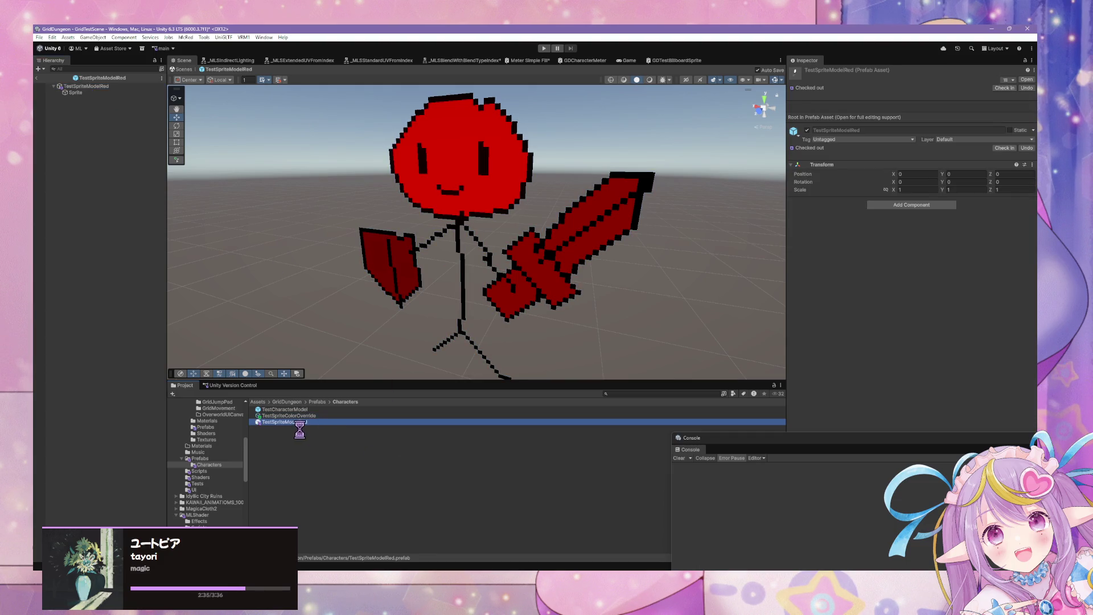
# Step: Duplicate the TestSpriteModelRed prefab as TestSpriteModelBlue
pyautogui.hotkey('ctrl', 'd')
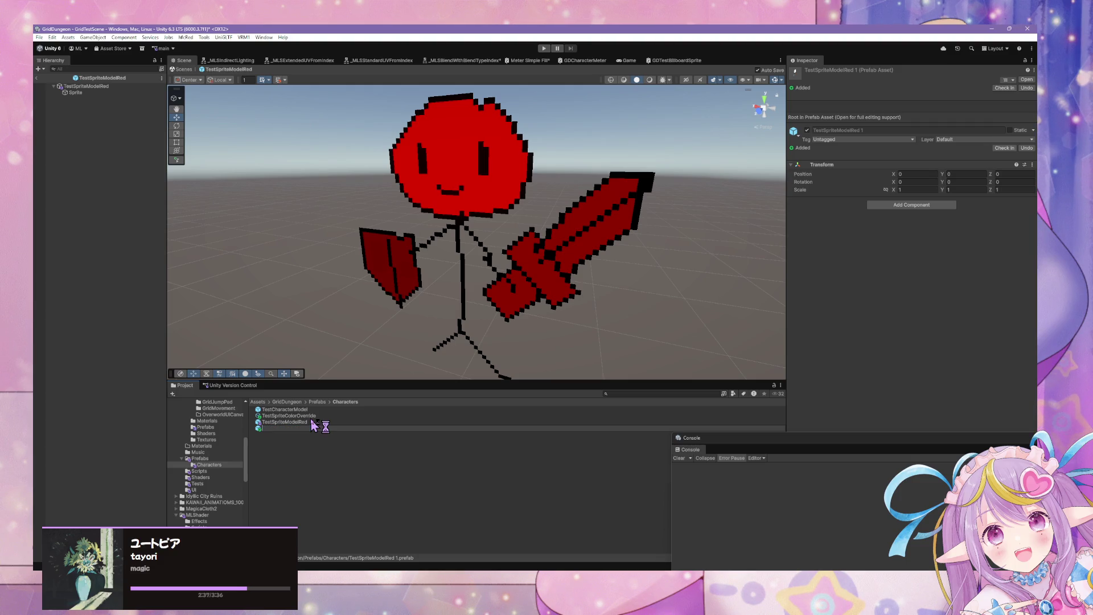
pyautogui.press('BackSpace')
pyautogui.press('BackSpace')
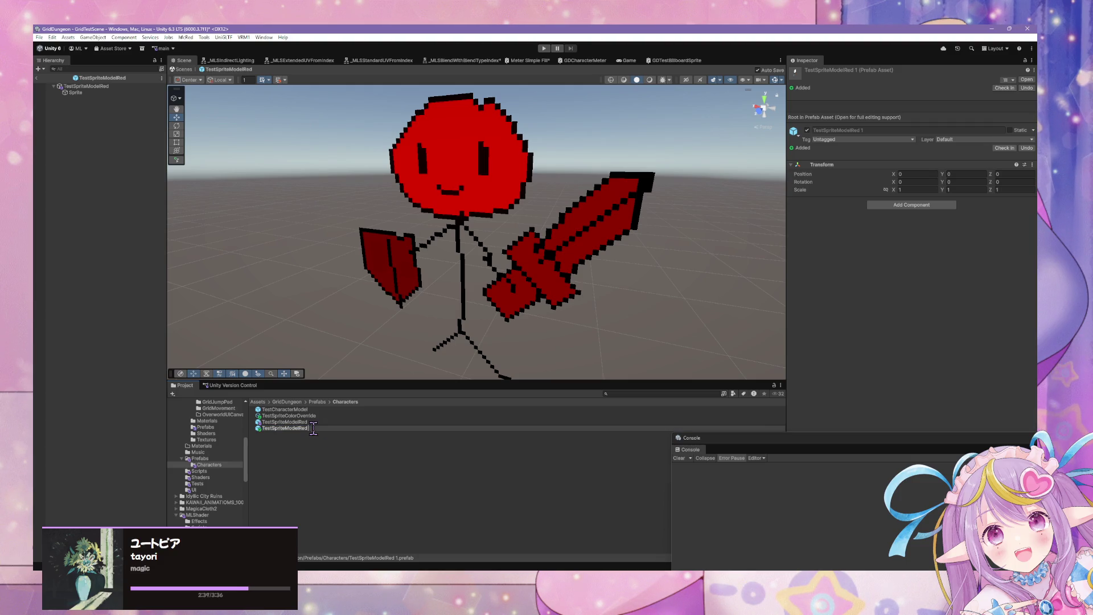
pyautogui.press('Return')
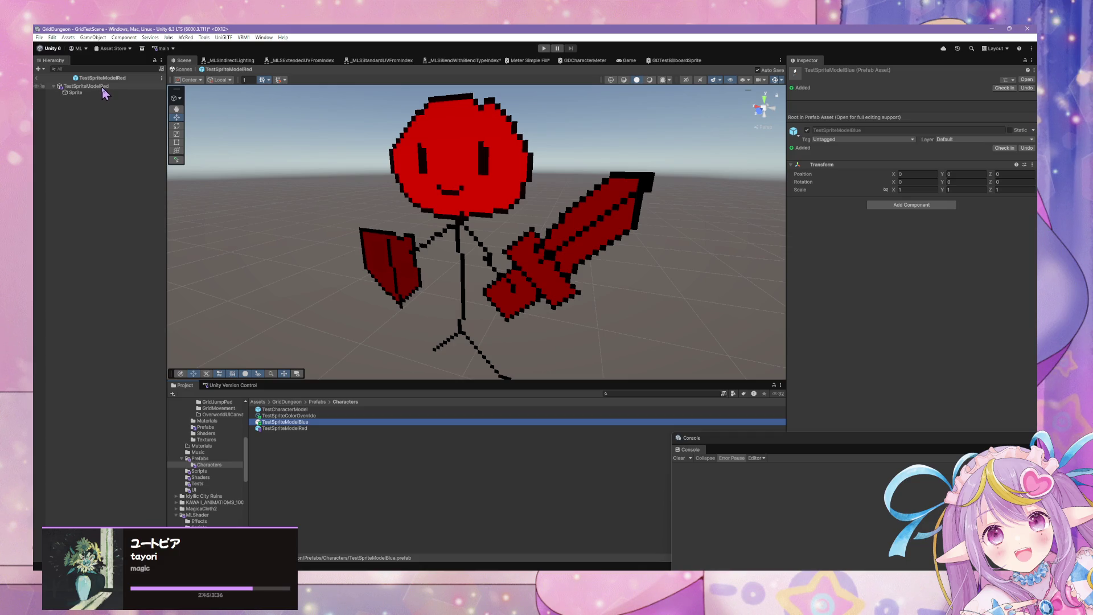
# Step: In TestSpriteModelBlue, change the Sprite's _Color override from red to blue
pyautogui.click(1026, 80)
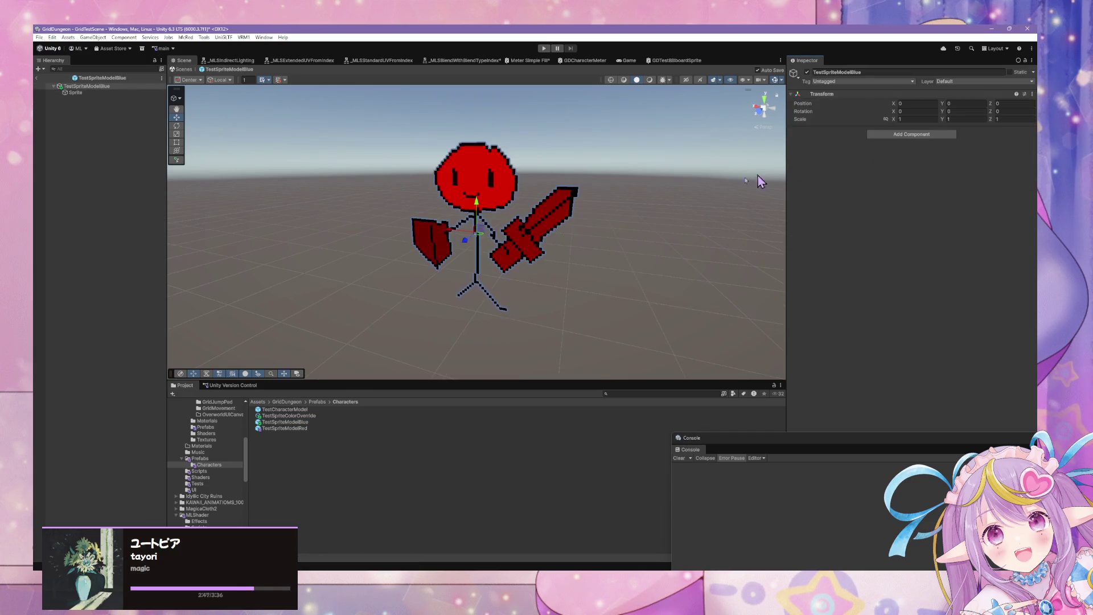
pyautogui.click(77, 92)
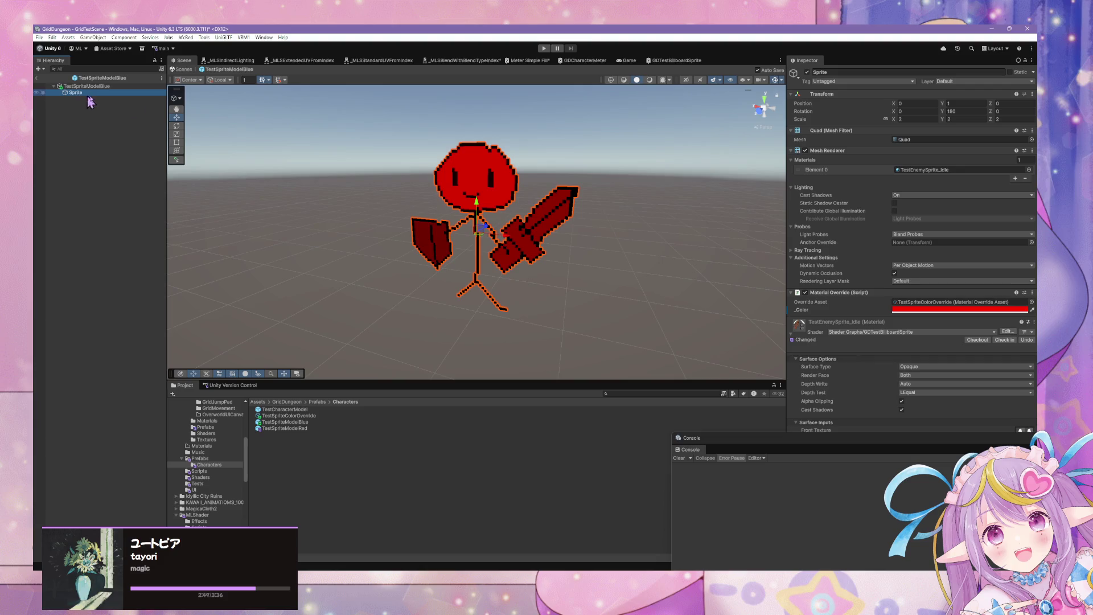
pyautogui.click(1007, 311)
pyautogui.moveTo(981, 378); pyautogui.dragTo(968, 376)
pyautogui.click(180, 89)
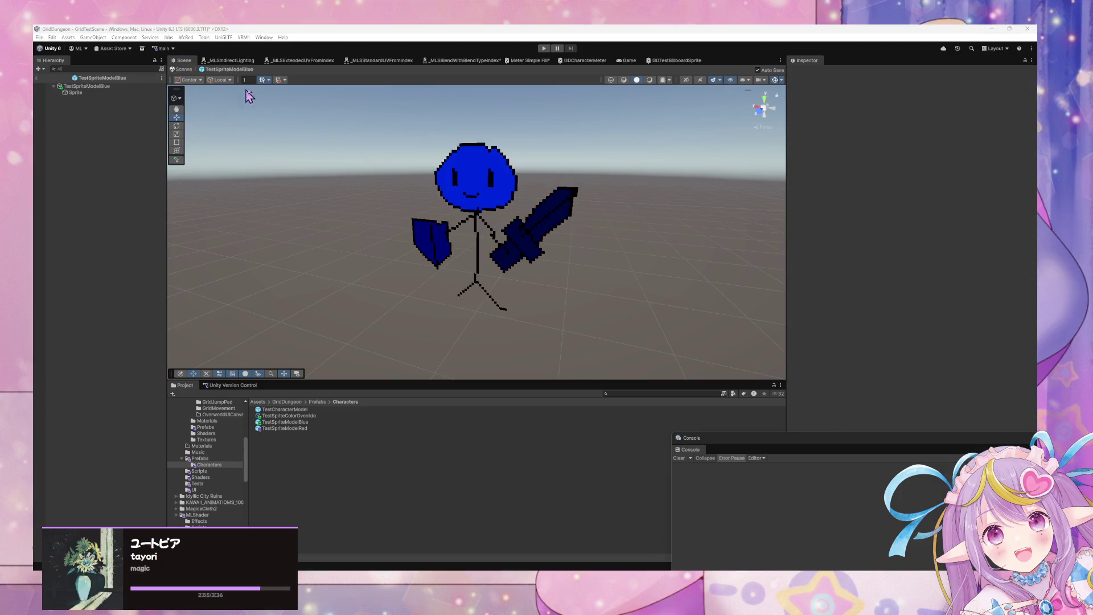
# Step: Leave Prefab Mode and return to GridTestScene
pyautogui.click(181, 70)
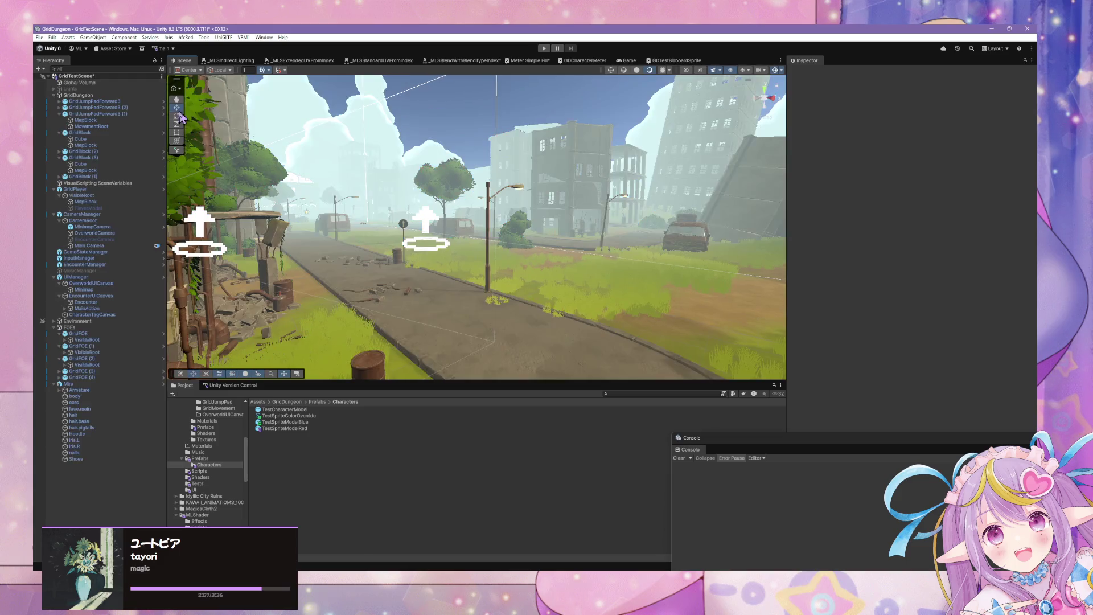
pyautogui.press('w')
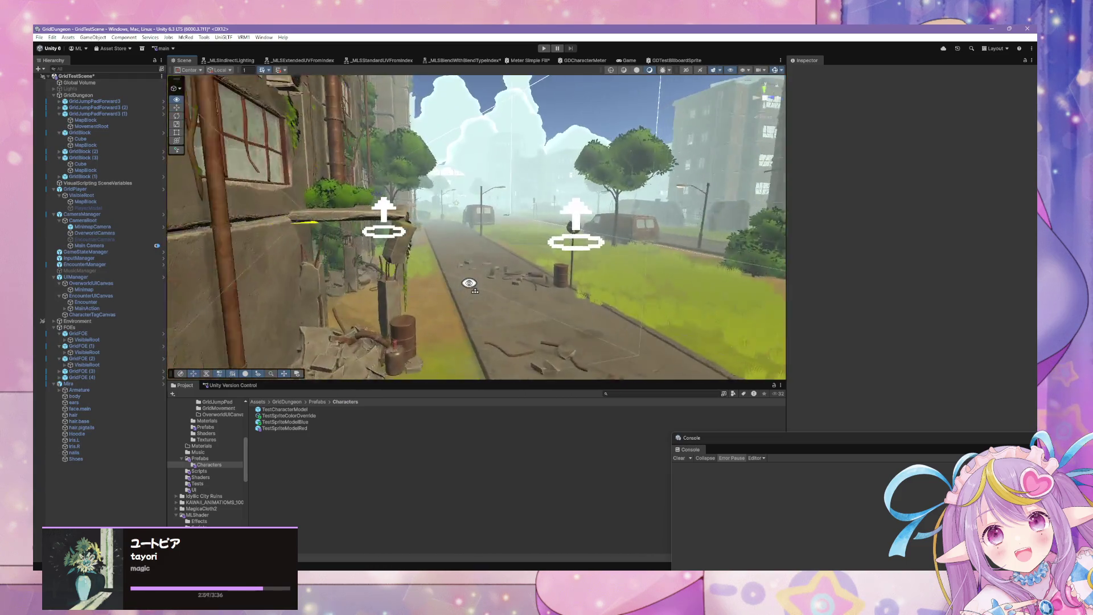
pyautogui.scroll(5, 238, 462)
# Step: Set TestEnemy2's Model Prefab to TestSpriteModelBlue
pyautogui.click(214, 489)
pyautogui.click(279, 416)
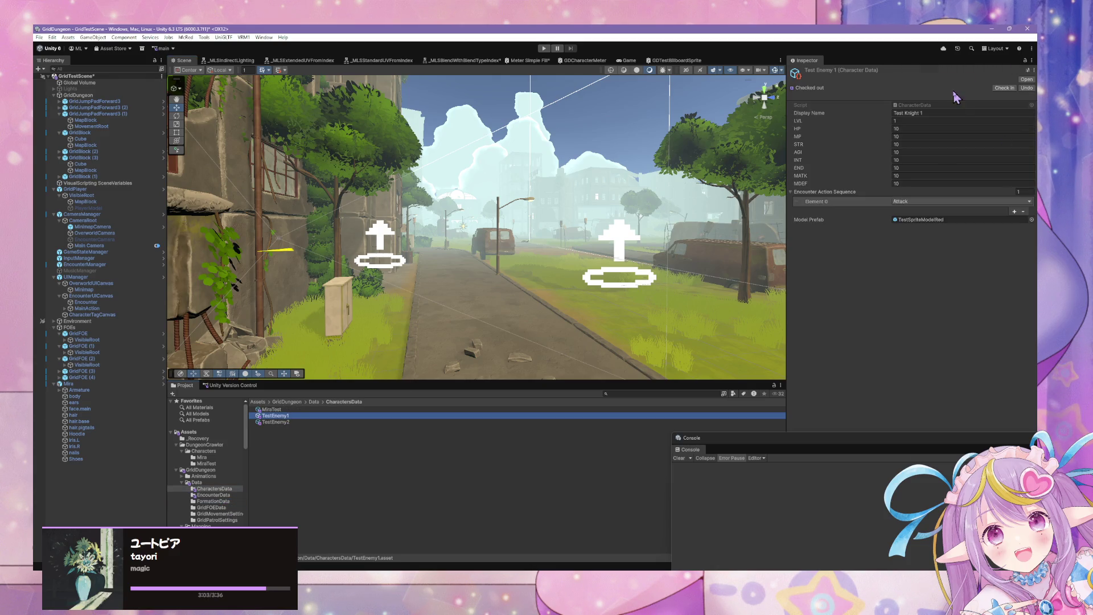
pyautogui.click(275, 422)
pyautogui.click(1032, 220)
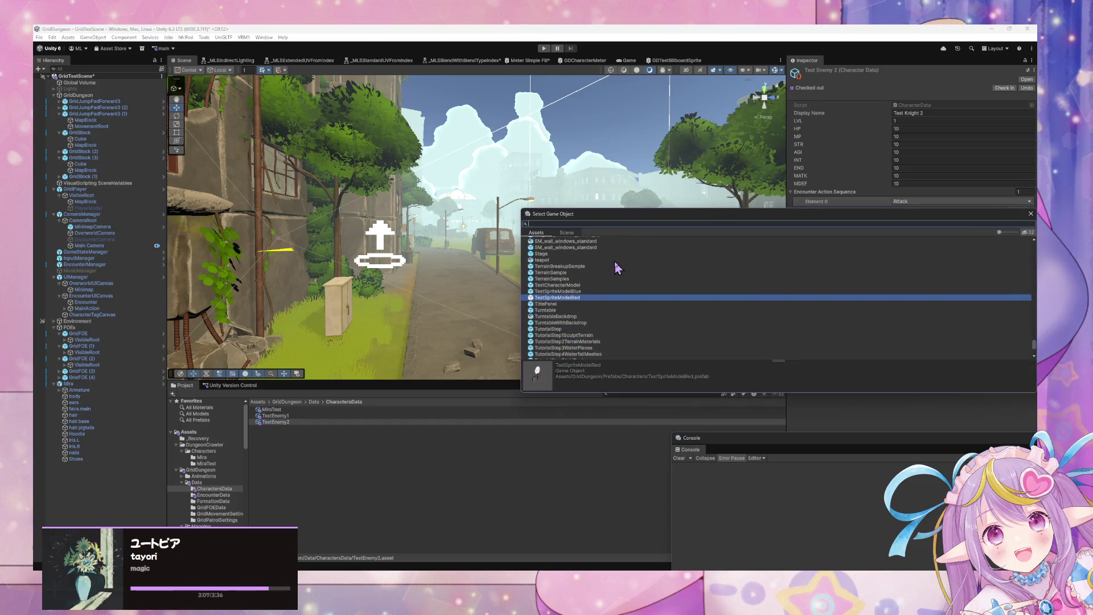
pyautogui.doubleClick(557, 291)
pyautogui.moveTo(546, 233)
pyautogui.mouseDown()
pyautogui.moveTo(535, 222)
pyautogui.moveTo(315, 211)
pyautogui.moveTo(330, 228)
pyautogui.mouseUp()
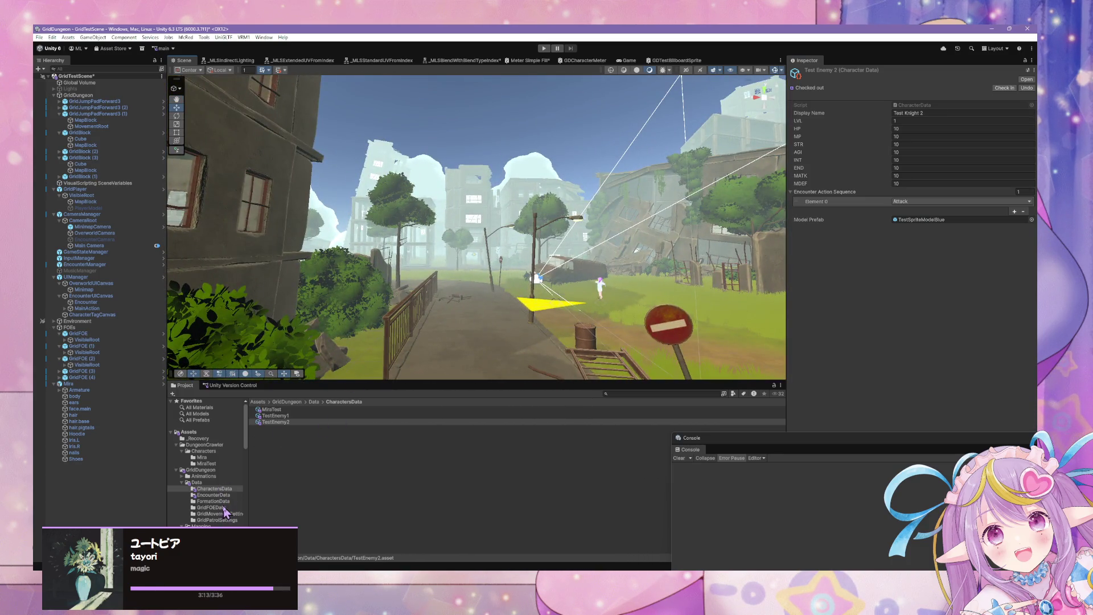
# Step: Add two TestEnemy2 entries to TestEncounter1's character list
pyautogui.click(222, 495)
pyautogui.click(279, 409)
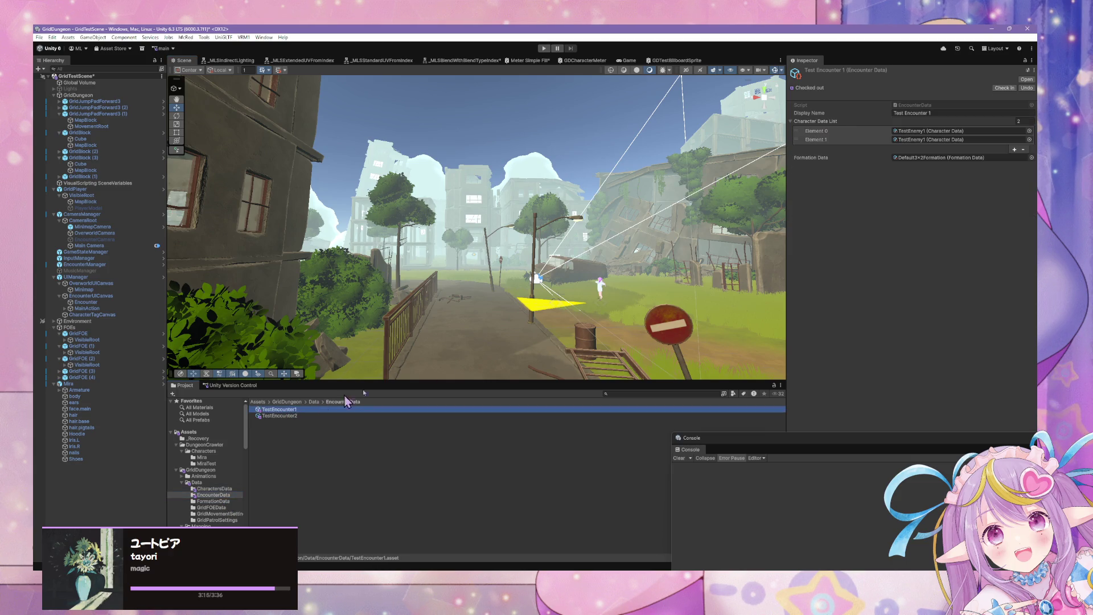
pyautogui.click(1014, 149)
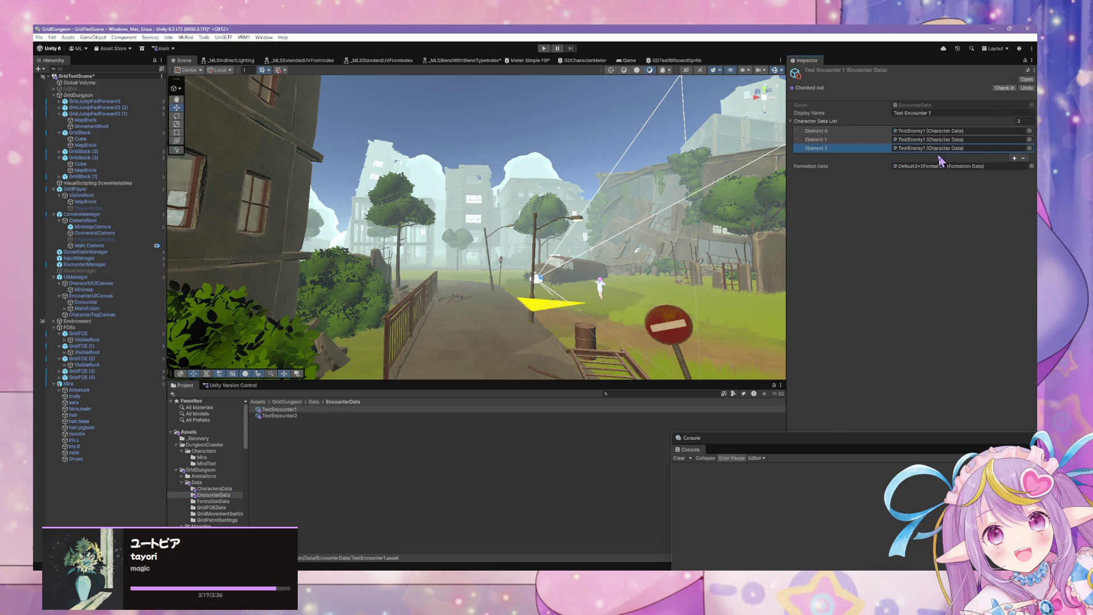
pyautogui.click(1016, 155)
pyautogui.click(1029, 157)
pyautogui.click(569, 187)
pyautogui.doubleClick(569, 188)
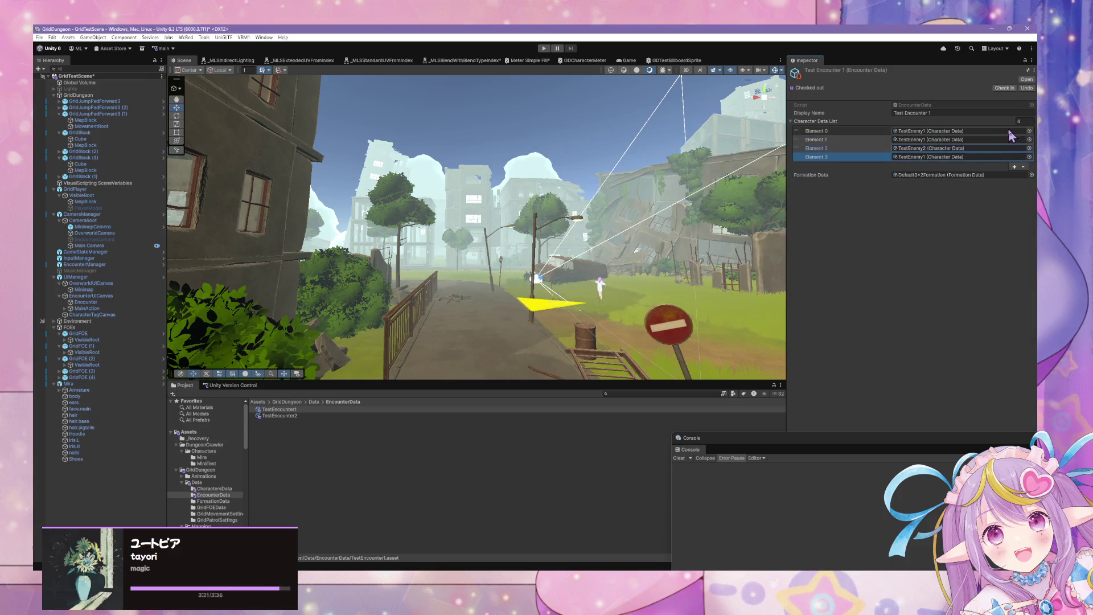
pyautogui.click(1029, 147)
pyautogui.press('Return')
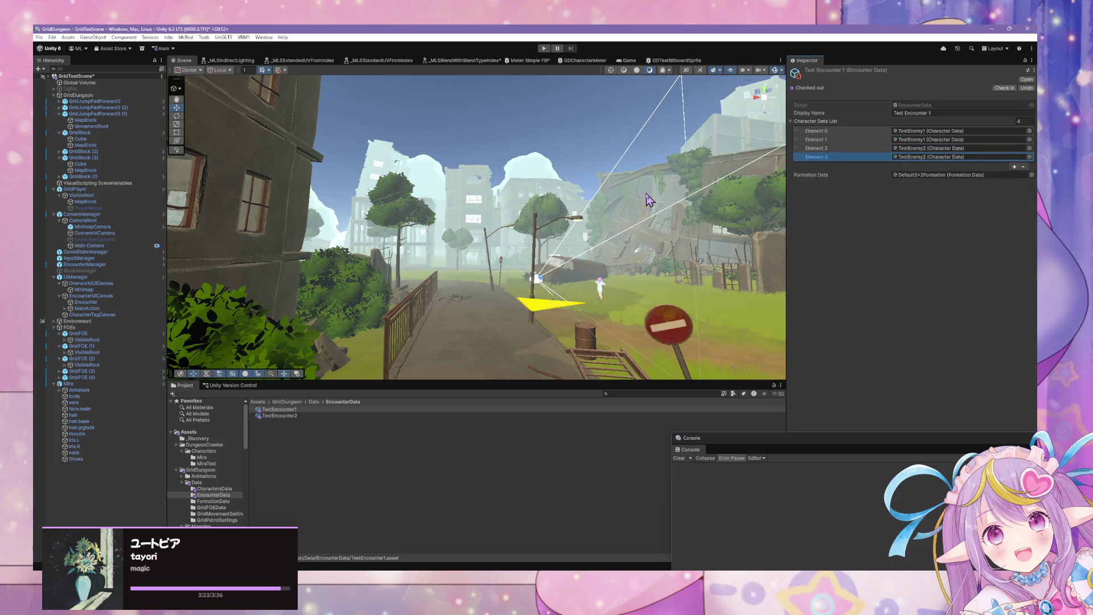
# Step: Set TestEncounter2's Element 1 to TestEnemy2
pyautogui.click(291, 417)
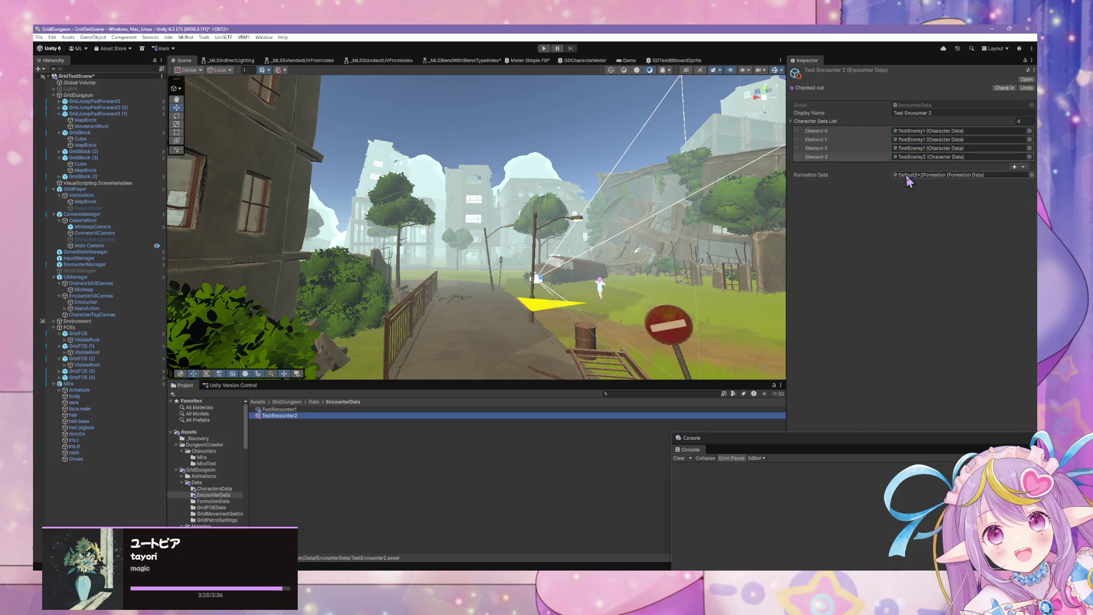
pyautogui.click(1029, 140)
pyautogui.doubleClick(573, 183)
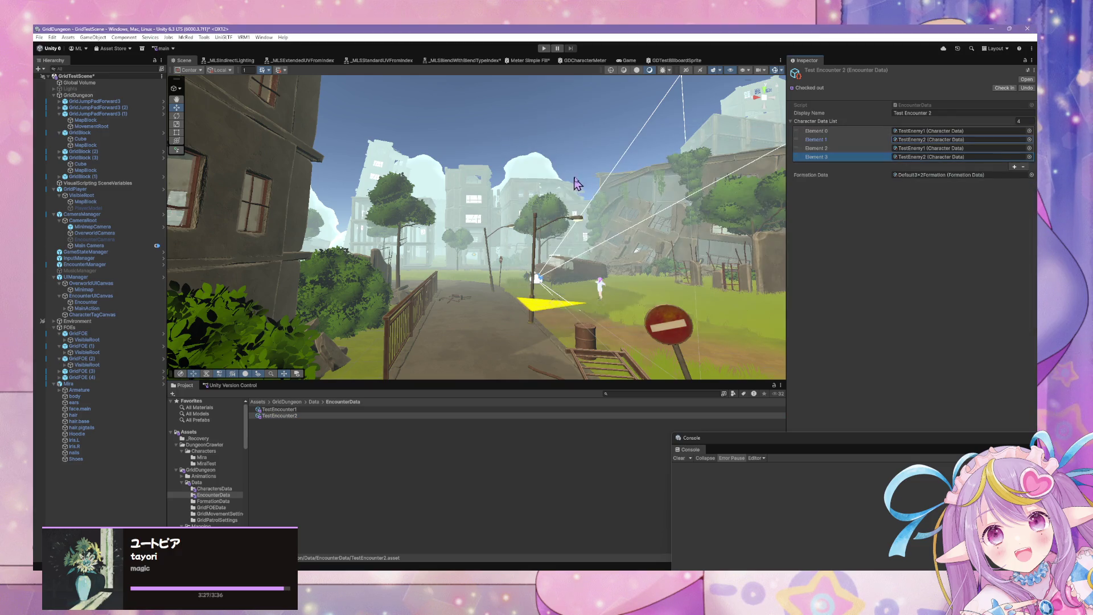
pyautogui.moveTo(538, 277)
pyautogui.mouseDown()
pyautogui.moveTo(544, 258)
pyautogui.moveTo(515, 266)
pyautogui.mouseUp()
pyautogui.click(225, 502)
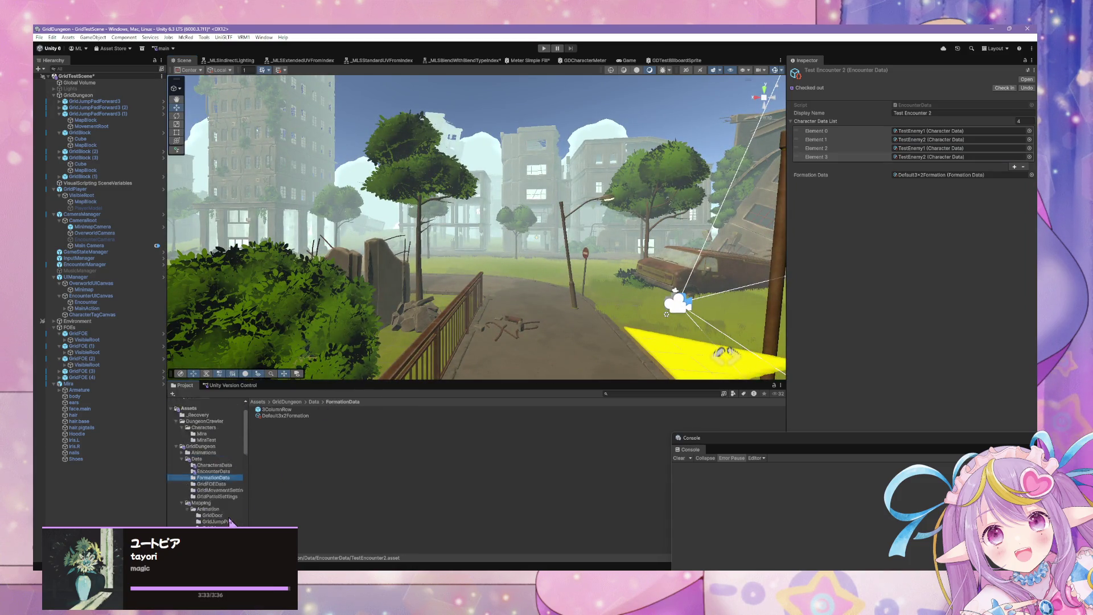
pyautogui.click(220, 489)
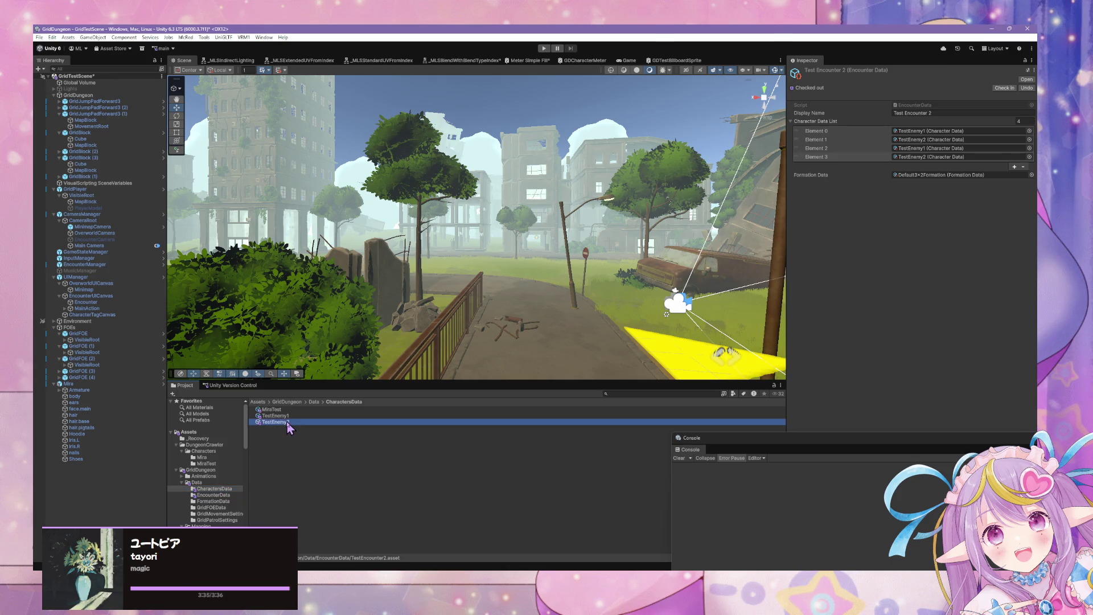
# Step: Rename TestEnemy1 to TestEnemyRed and TestEnemy2 to TestEnemyBlue
pyautogui.click(300, 422)
pyautogui.click(300, 415)
pyautogui.click(300, 415)
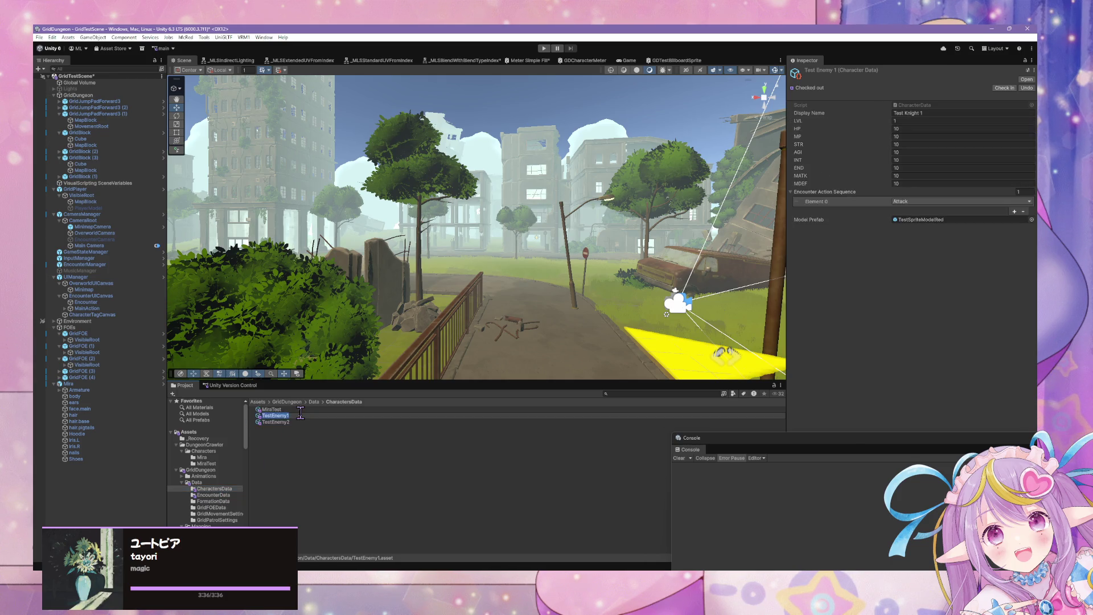
pyautogui.write('Red')
pyautogui.press('Return')
pyautogui.click(298, 416)
pyautogui.press('Return')
# Step: Duplicate TestEnemyBlue and name the copy TestEnemyGreen
pyautogui.hotkey('ctrl', 'd')
pyautogui.press('F2')
pyautogui.click(302, 421)
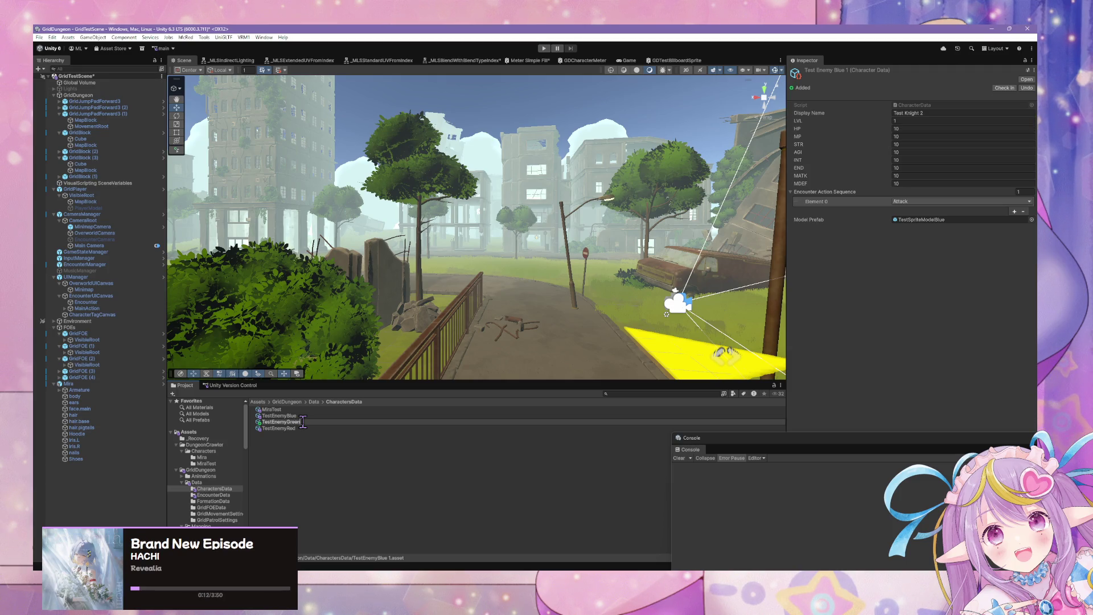
pyautogui.press('Return')
# Step: Keep Attack as the first encounter action, float the Console, and open TestEnemyGreen's Model Prefab chooser
pyautogui.click(1029, 84)
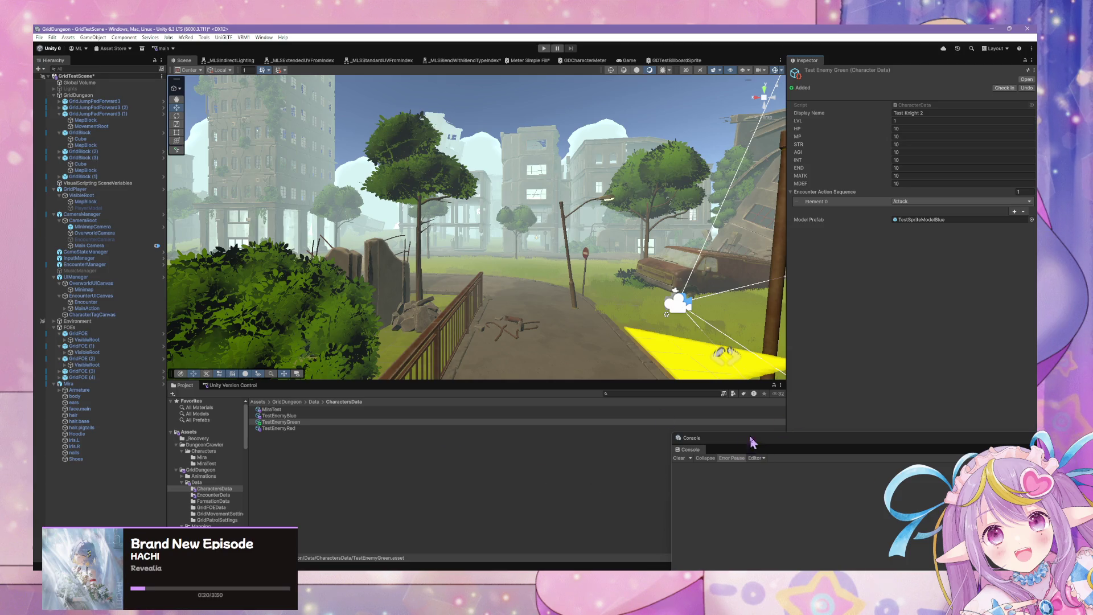
pyautogui.moveTo(747, 447); pyautogui.dragTo(747, 397)
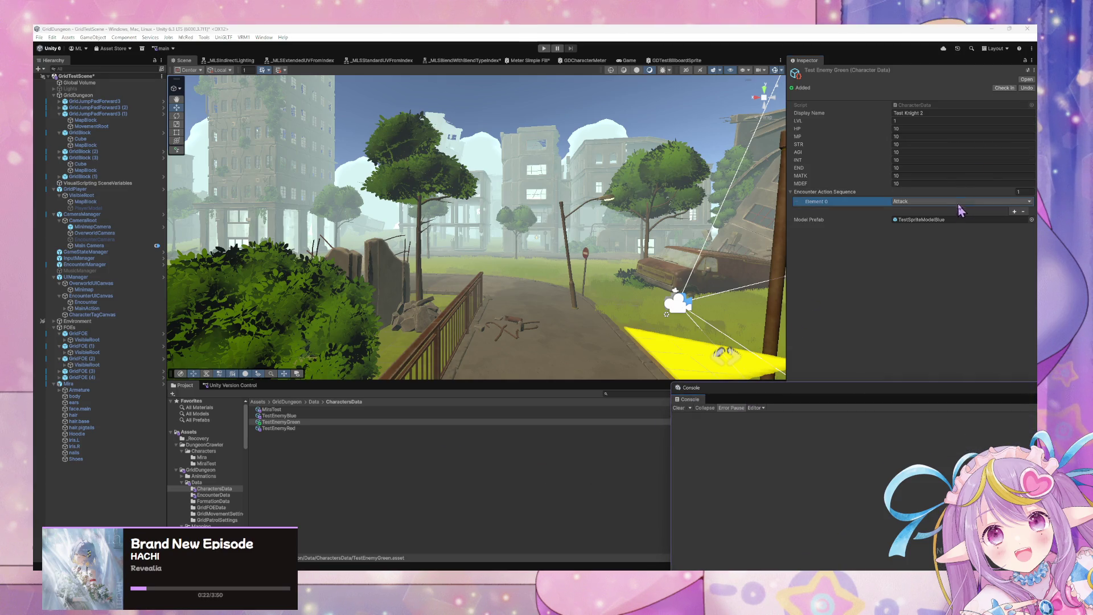
pyautogui.click(962, 202)
pyautogui.click(987, 272)
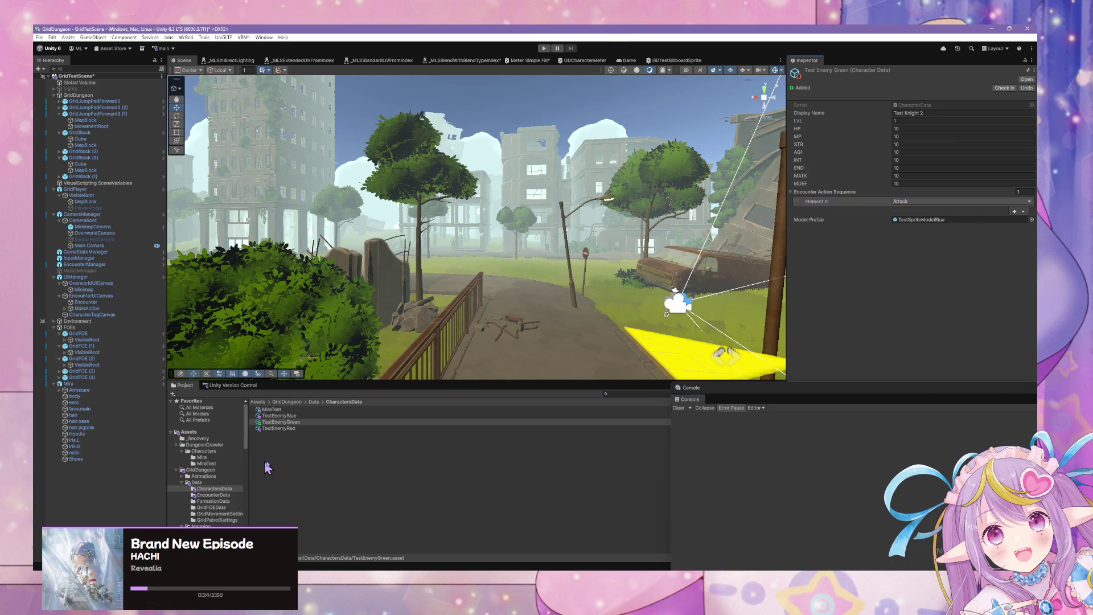
pyautogui.moveTo(733, 394)
pyautogui.mouseDown()
pyautogui.moveTo(805, 537)
pyautogui.moveTo(758, 466)
pyautogui.mouseUp()
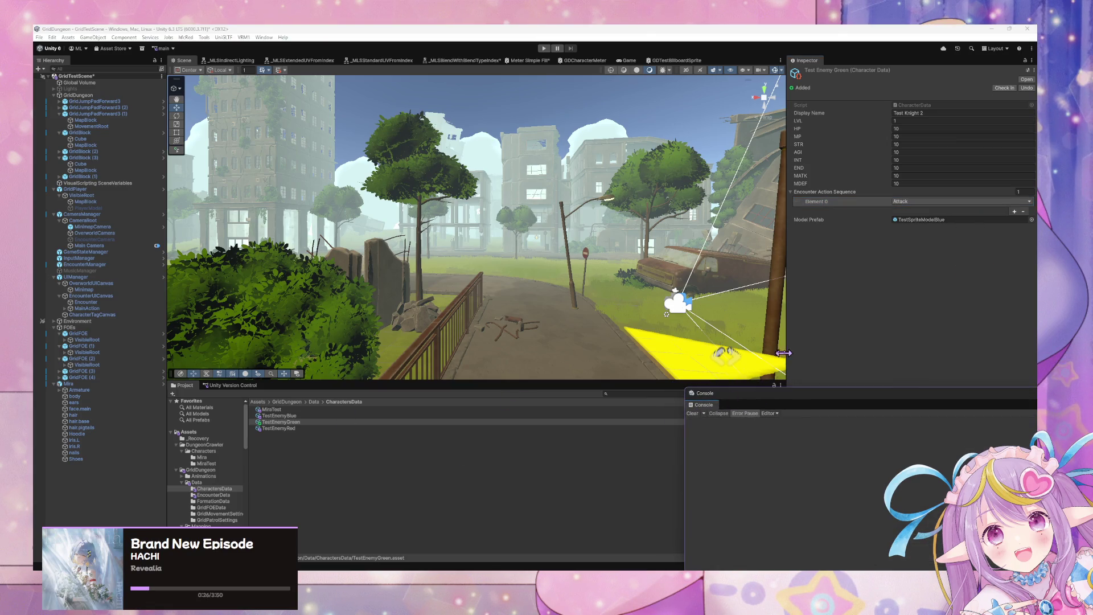
pyautogui.click(277, 425)
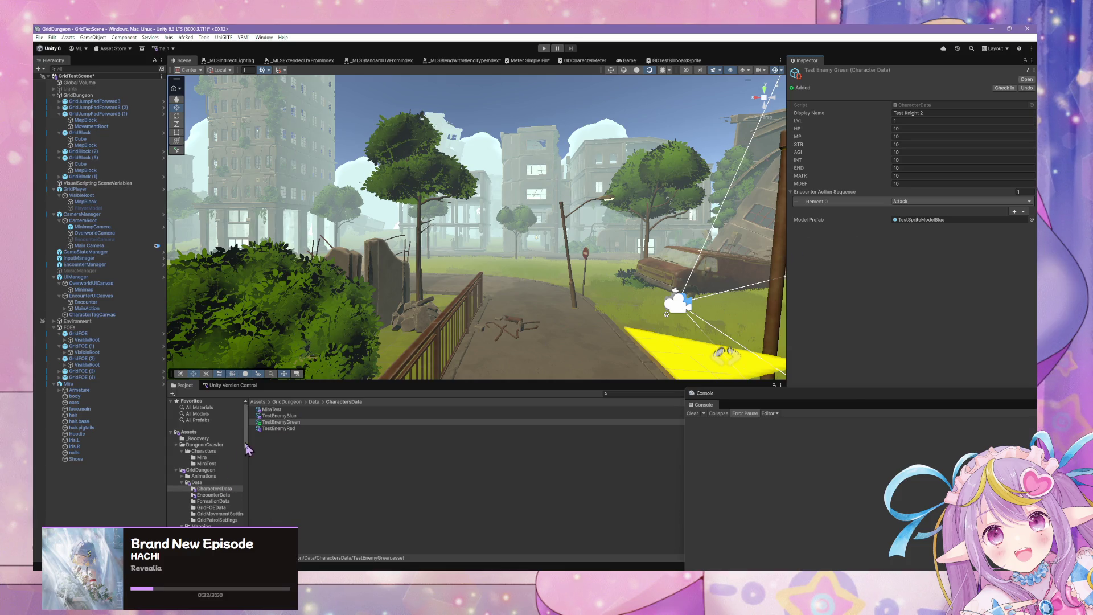
pyautogui.click(1031, 219)
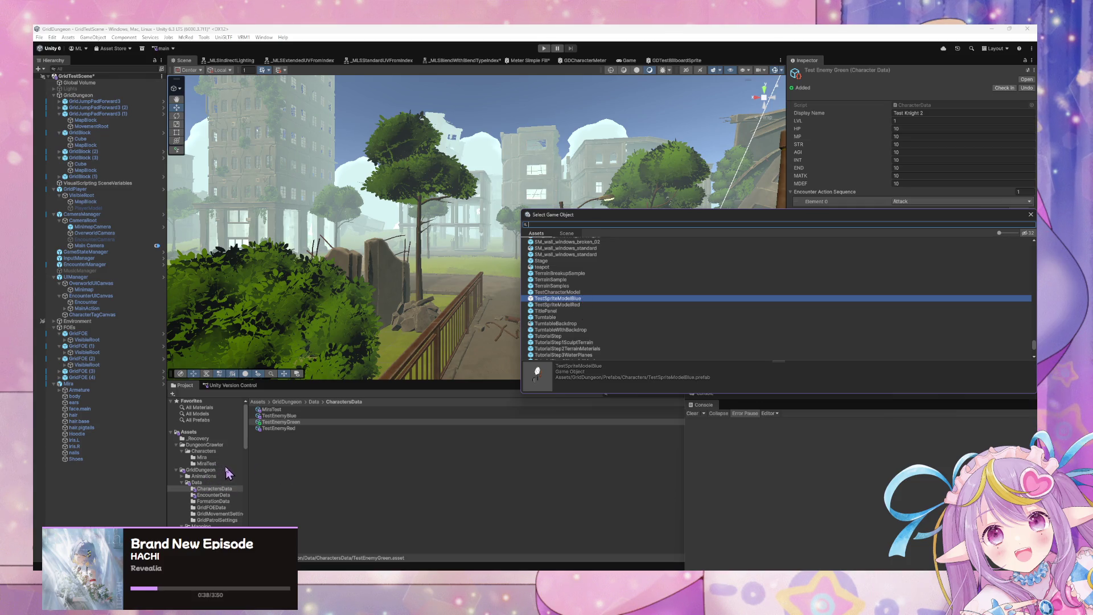
# Step: Locate the TestSpriteModelBlue prefab in the Tests folder with a project search
pyautogui.scroll(-3, 228, 472)
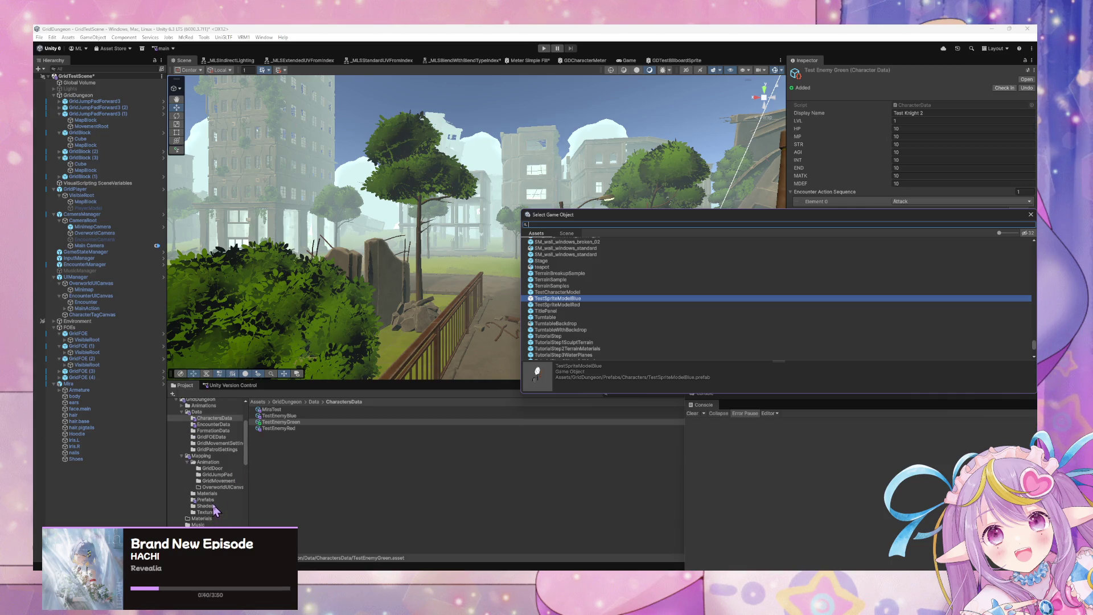
pyautogui.scroll(2, 219, 504)
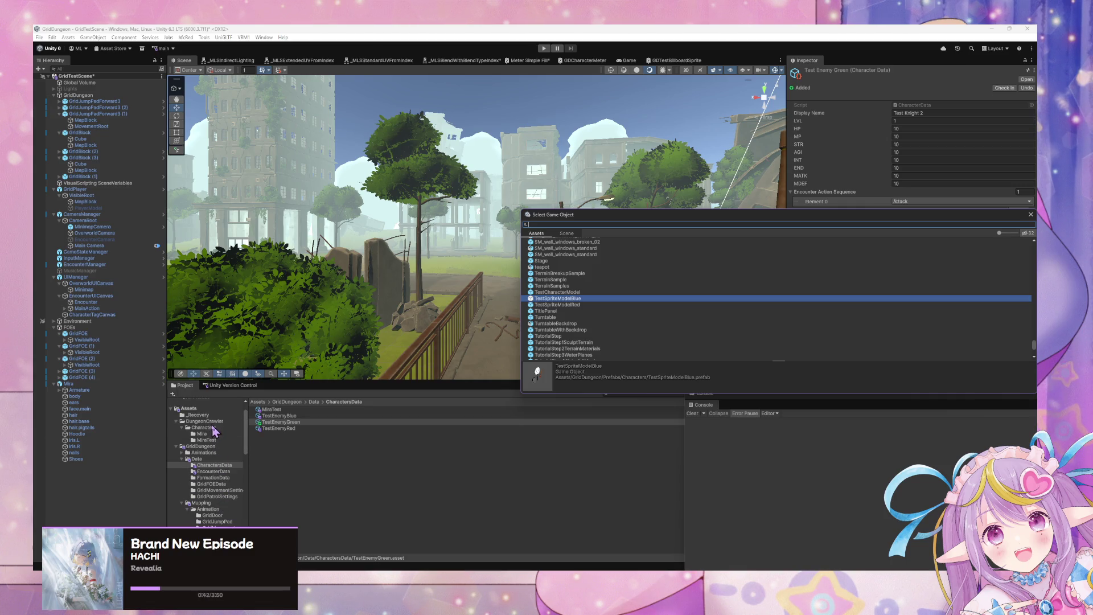
pyautogui.scroll(-7, 222, 459)
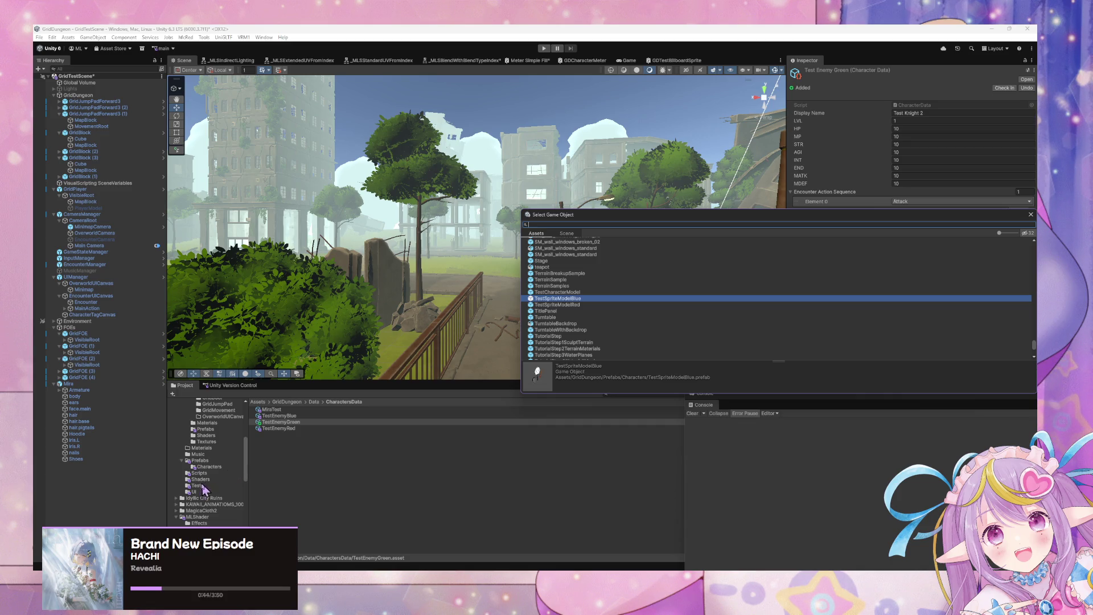
pyautogui.click(204, 485)
pyautogui.click(641, 393)
pyautogui.write('test')
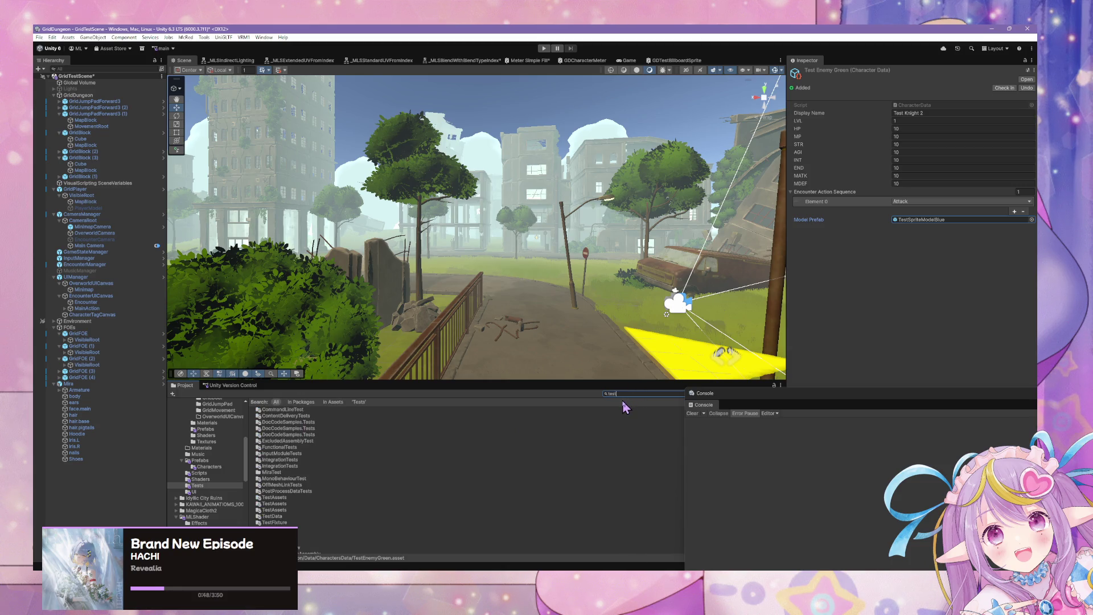
pyautogui.write('sp')
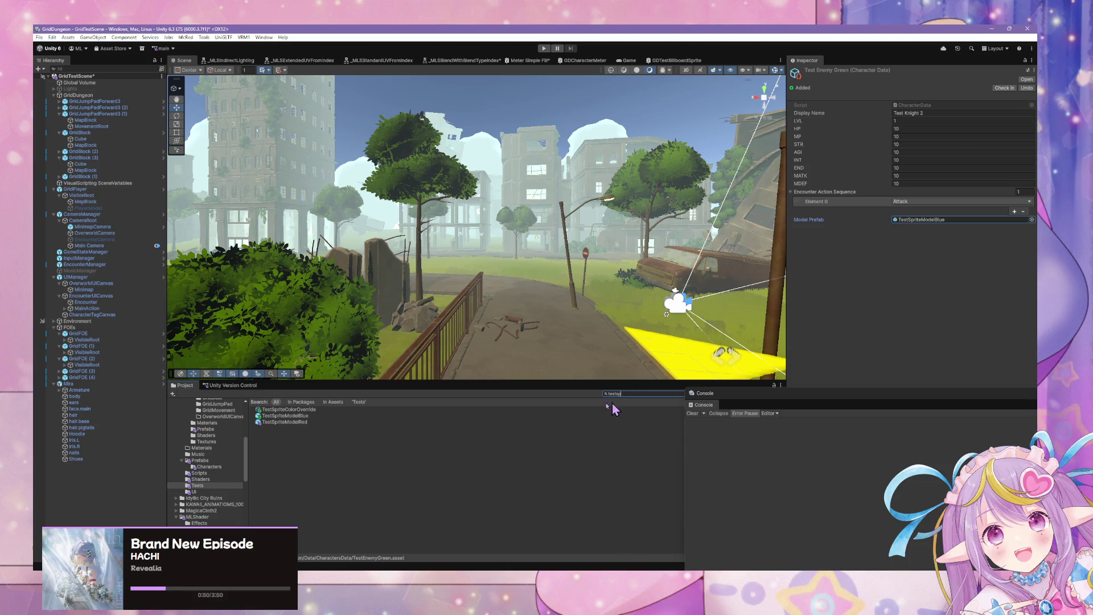
pyautogui.click(310, 416)
pyautogui.click(614, 392)
pyautogui.press('Escape')
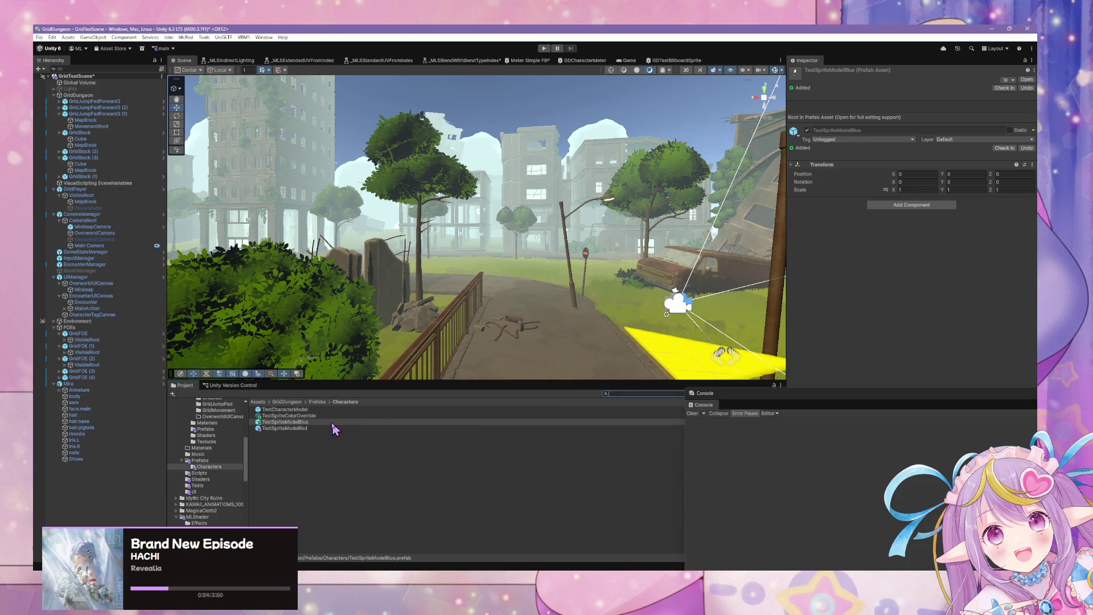
pyautogui.hotkey('ctrl', 'v')
pyautogui.press('BackSpace')
# Step: Duplicate TestSpriteModelBlue and rename the copy TestSpriteModelGreen
pyautogui.click(282, 422)
pyautogui.hotkey('ctrl', 'd')
pyautogui.click(312, 428)
pyautogui.press('Return')
pyautogui.click(313, 428)
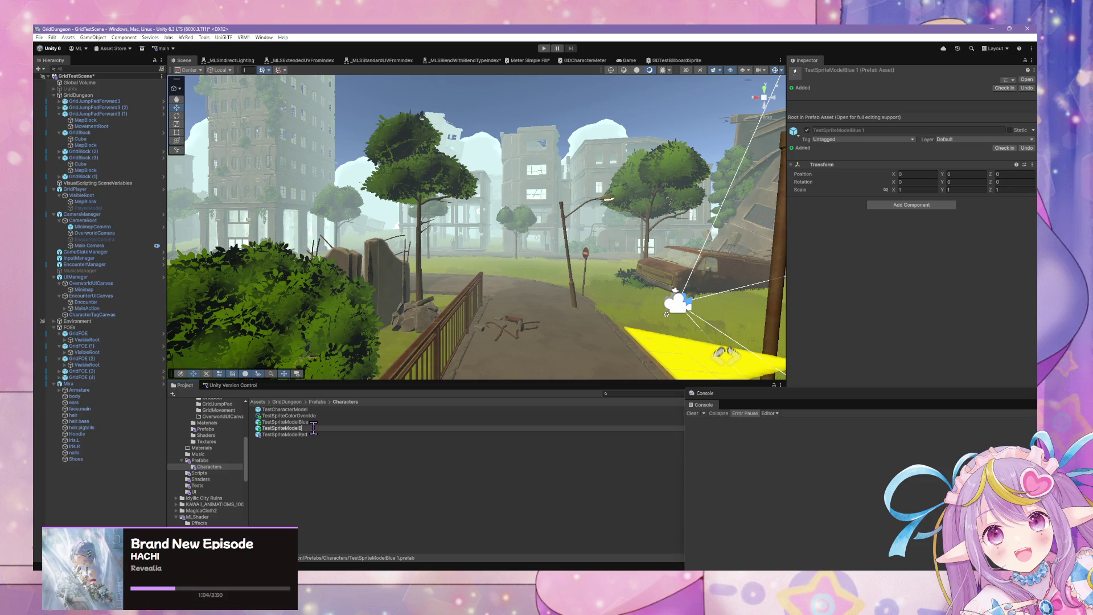
pyautogui.press('Return')
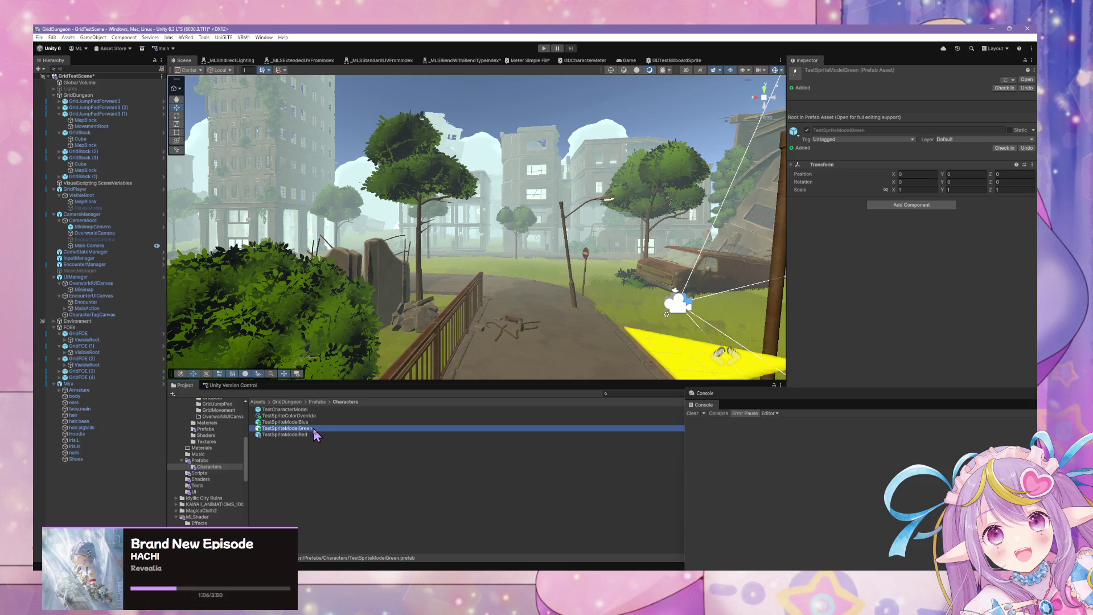
# Step: In TestSpriteModelGreen, set the Sprite's Material Override colour to RGB 0,255,0 and exit prefab mode
pyautogui.click(1026, 79)
pyautogui.click(1027, 80)
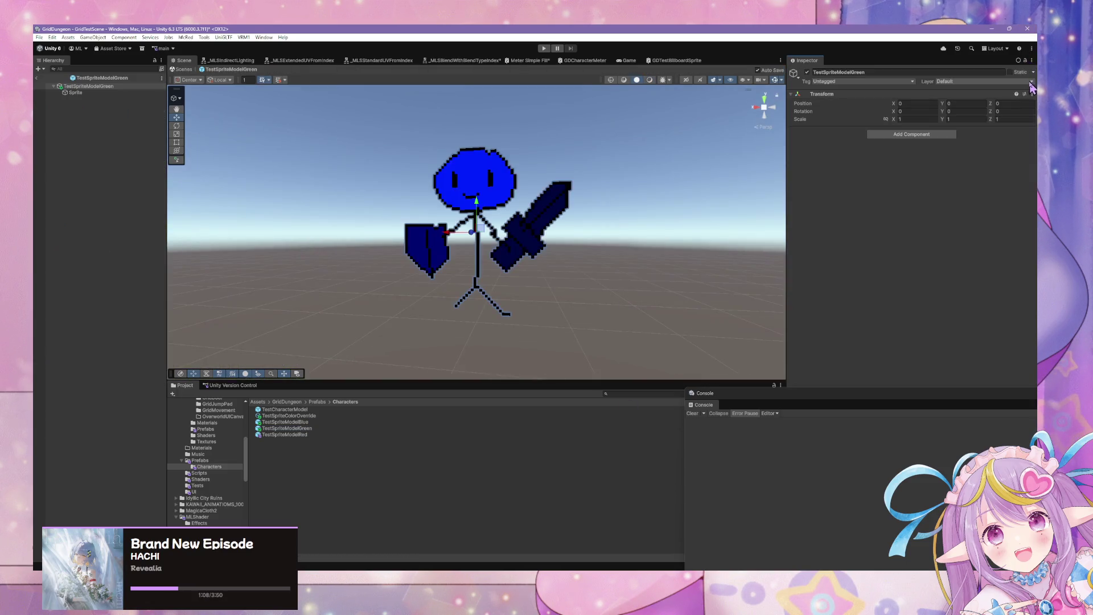
pyautogui.click(97, 93)
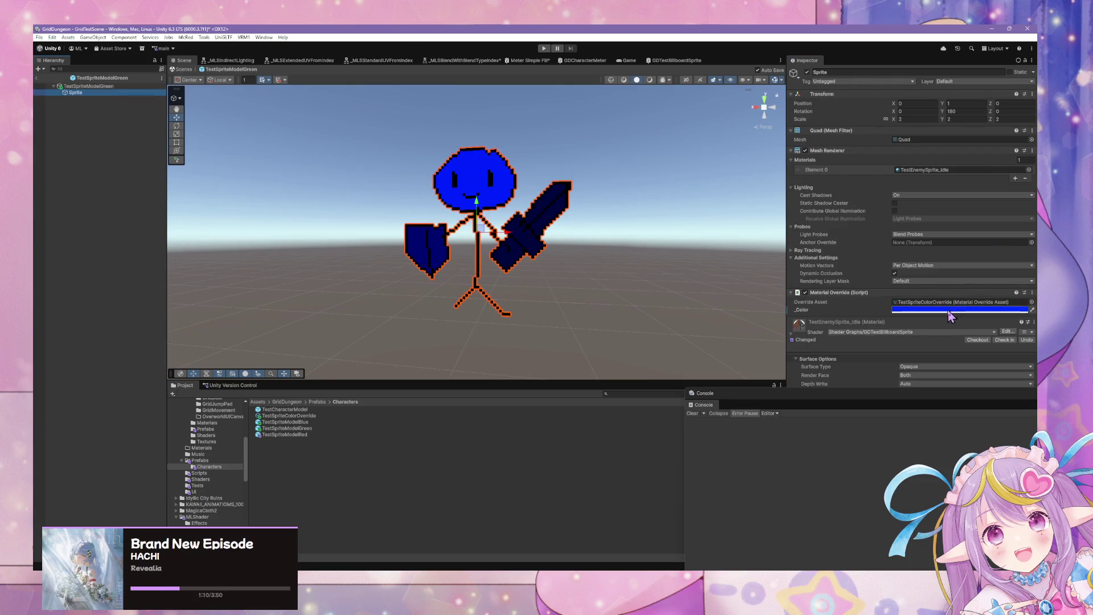
pyautogui.click(918, 309)
pyautogui.click(1016, 392)
pyautogui.click(996, 406)
pyautogui.moveTo(966, 412)
pyautogui.mouseDown()
pyautogui.moveTo(1031, 414)
pyautogui.moveTo(957, 423)
pyautogui.mouseUp()
pyautogui.click(444, 191)
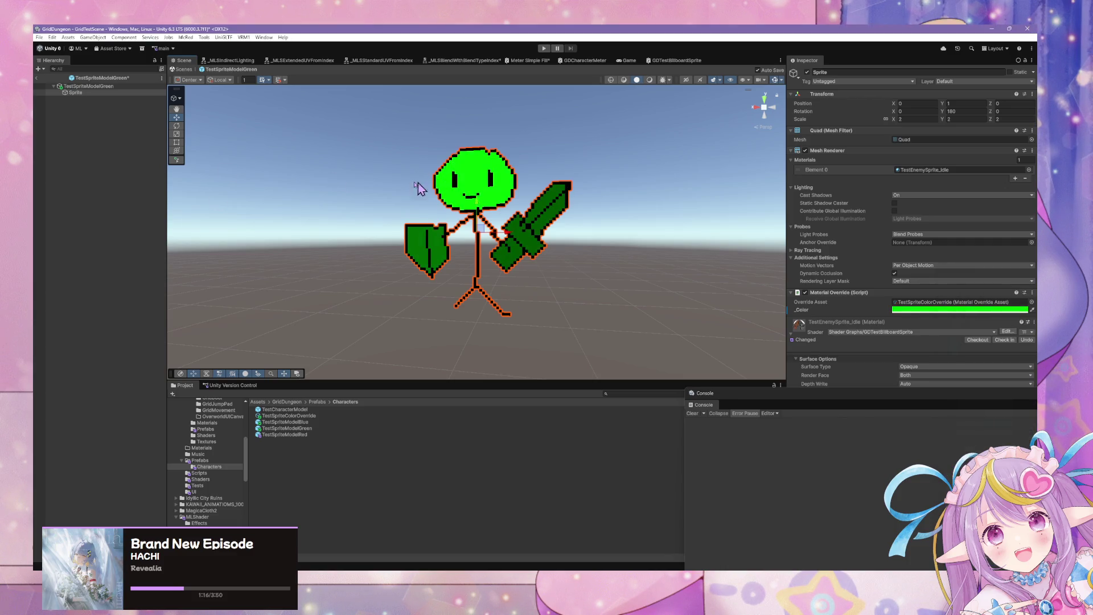
pyautogui.click(178, 69)
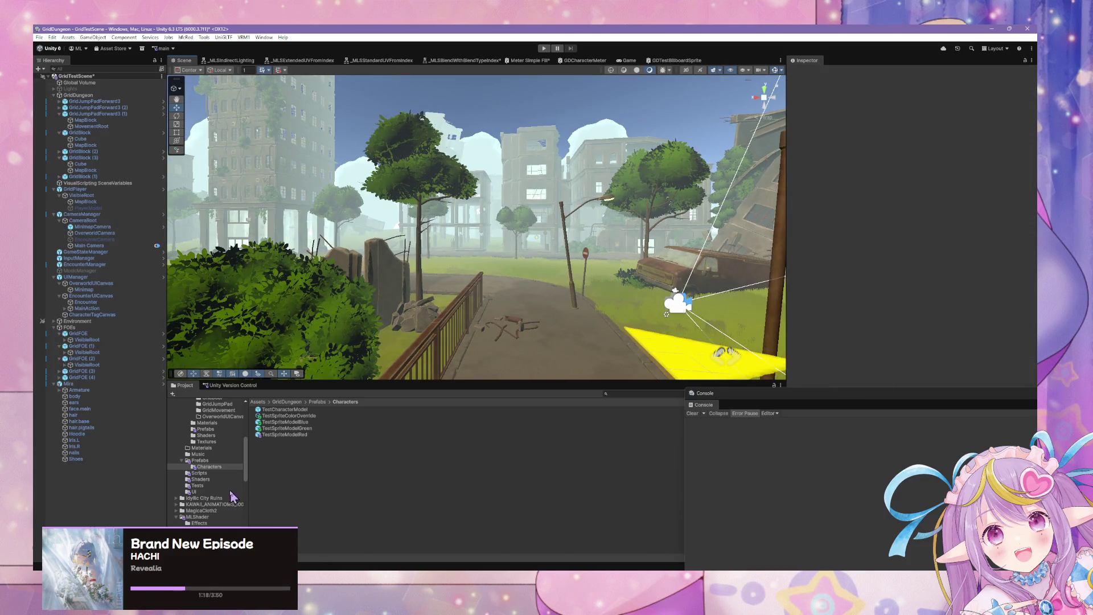
# Step: Set TestEncounter2's character Elements 3 and 2 to TestEnemyGreen, then view TestEncounter1
pyautogui.scroll(10, 218, 450)
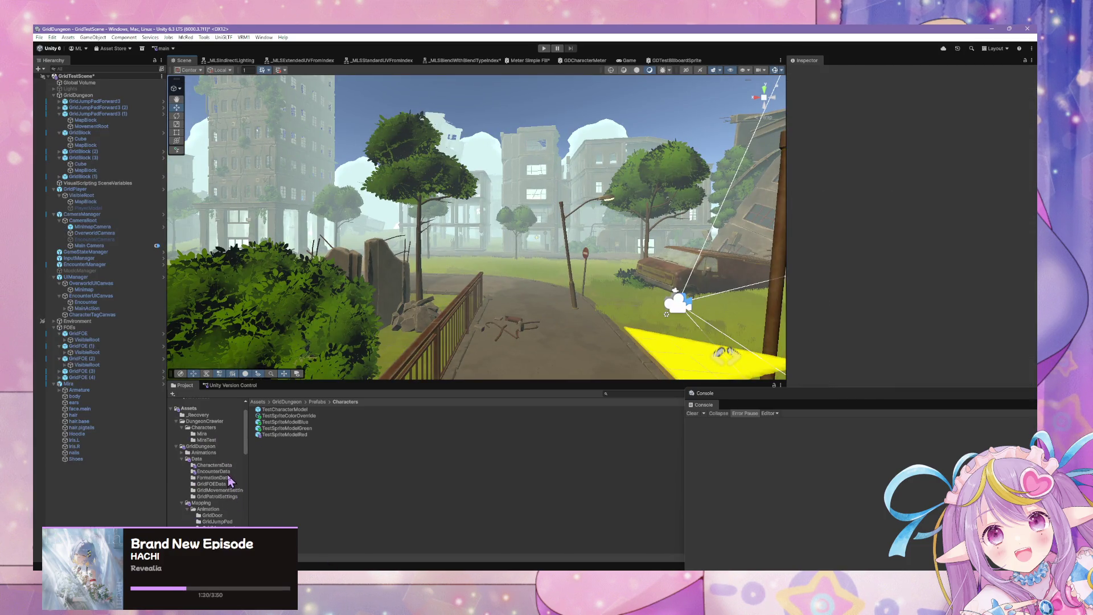
pyautogui.click(228, 472)
pyautogui.click(288, 416)
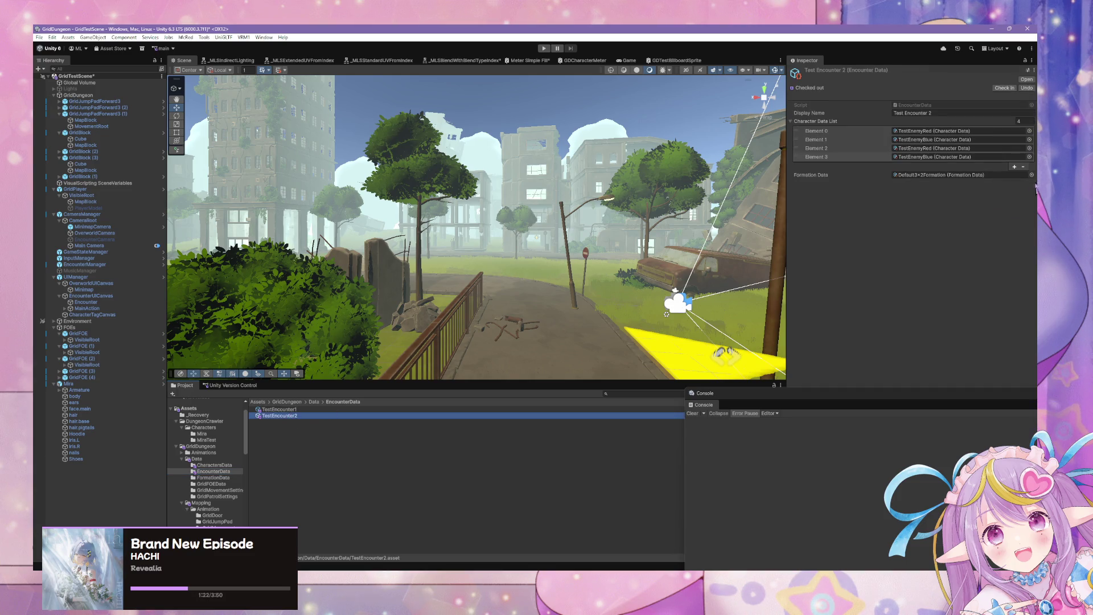
pyautogui.click(1029, 156)
pyautogui.doubleClick(546, 199)
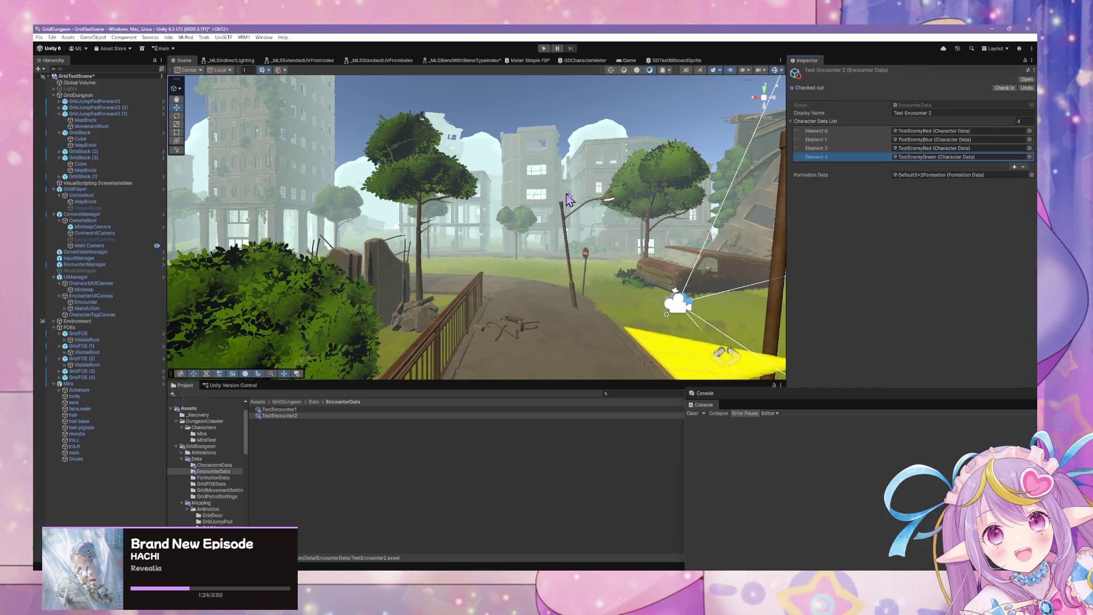
pyautogui.click(1028, 148)
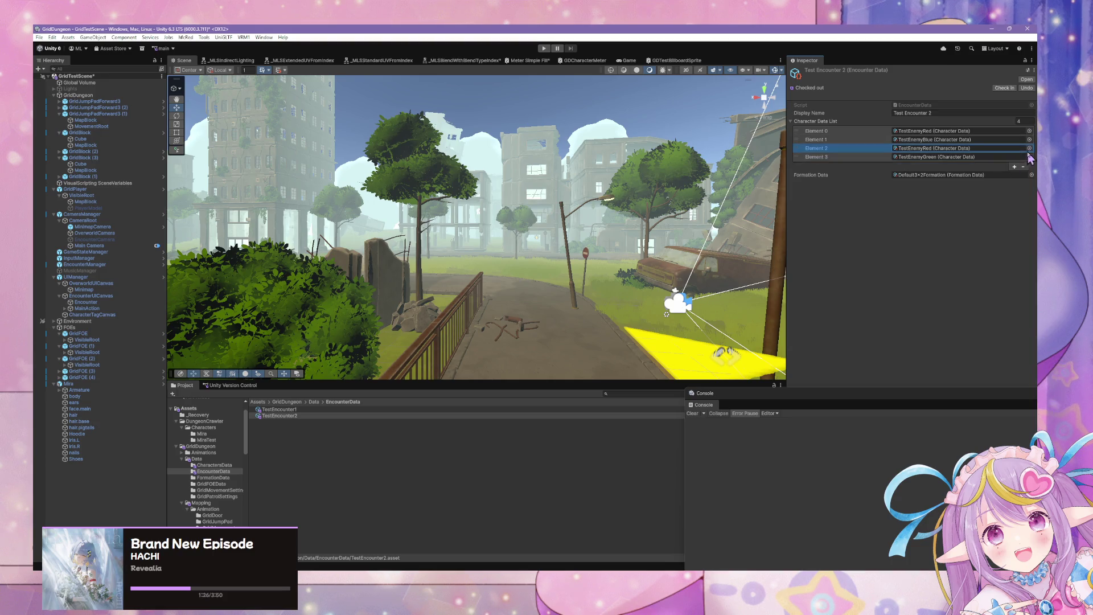
pyautogui.click(1029, 148)
pyautogui.doubleClick(571, 191)
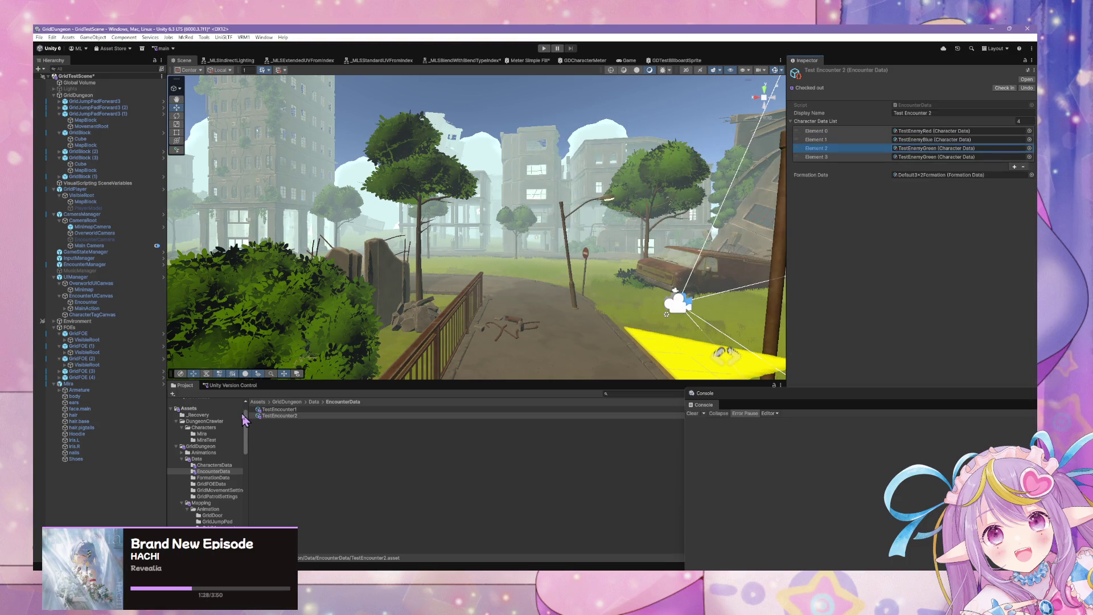
pyautogui.click(293, 410)
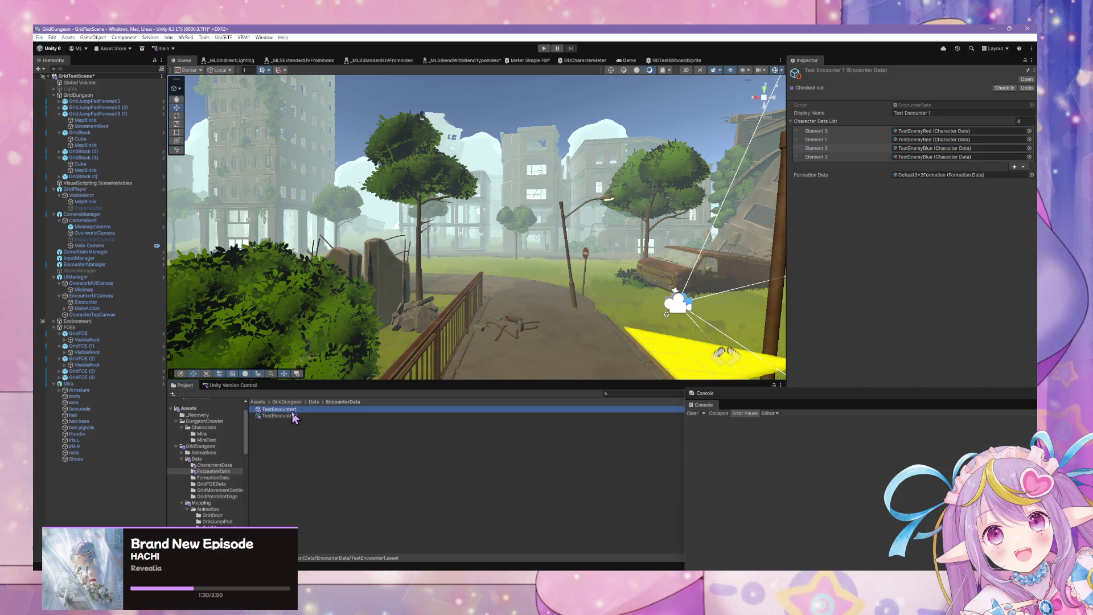
pyautogui.click(223, 478)
# Step: Open the 3ColumnRow formation prefab and set the Right position's X to 2
pyautogui.click(376, 410)
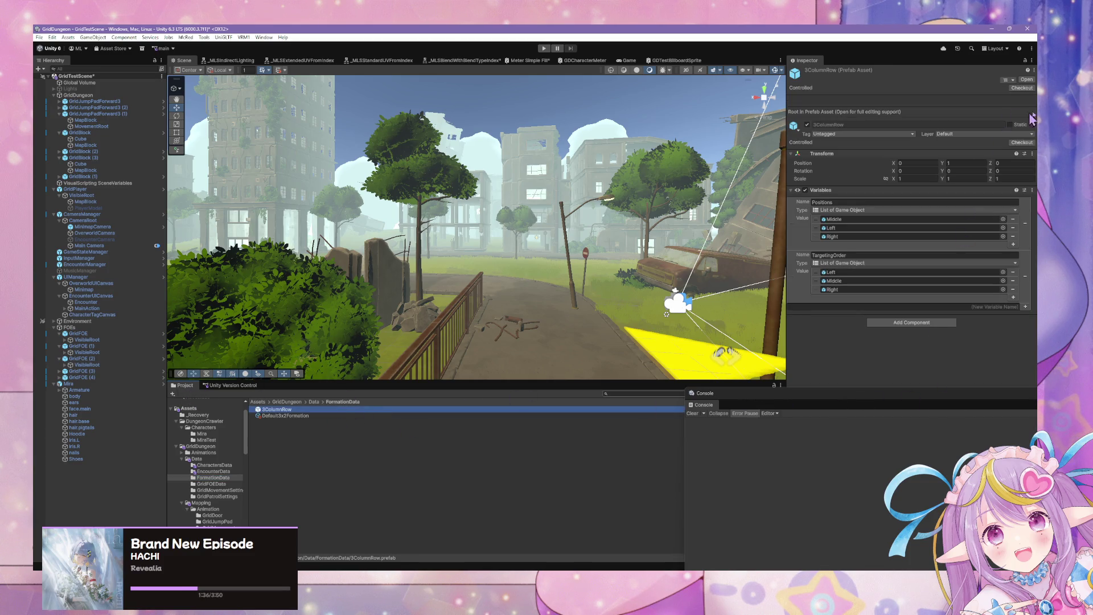
pyautogui.click(1027, 79)
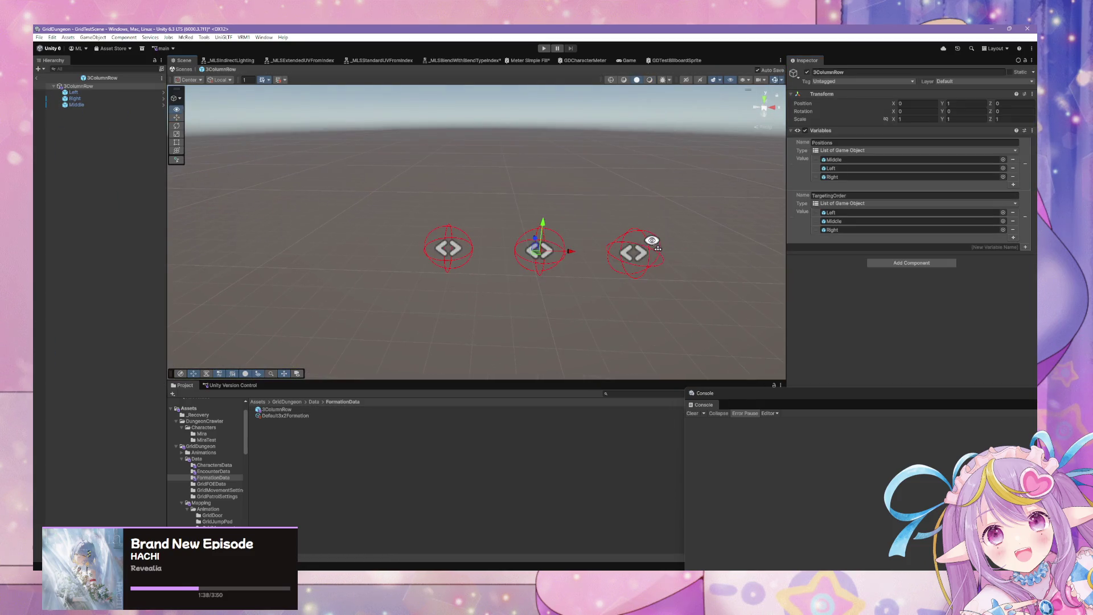
pyautogui.click(547, 322)
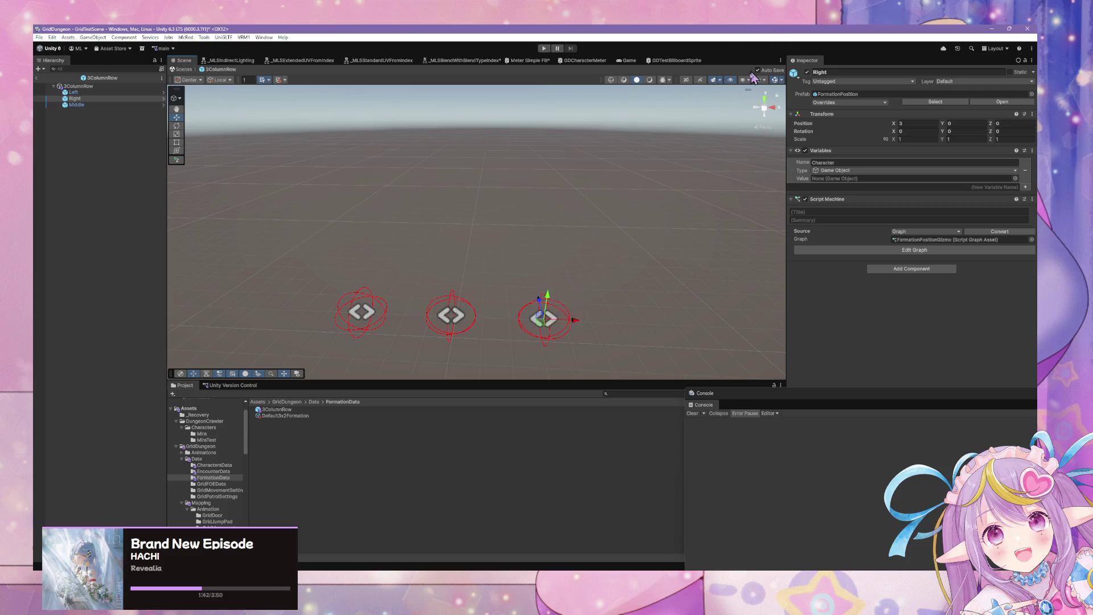
pyautogui.click(765, 101)
pyautogui.scroll(2, 551, 265)
pyautogui.scroll(3, 551, 265)
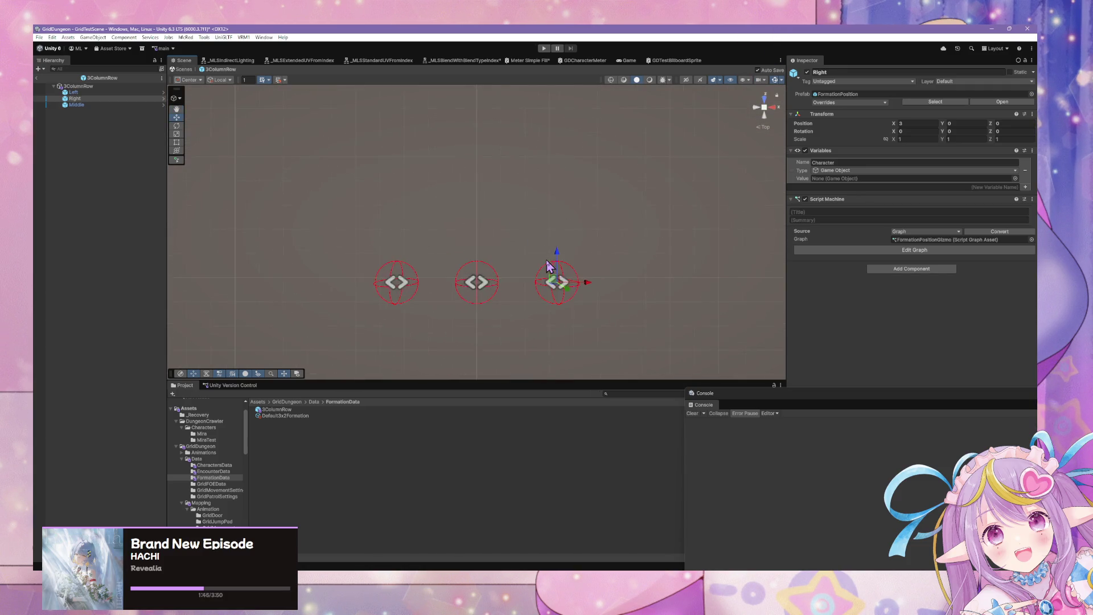
pyautogui.click(910, 124)
pyautogui.write('2')
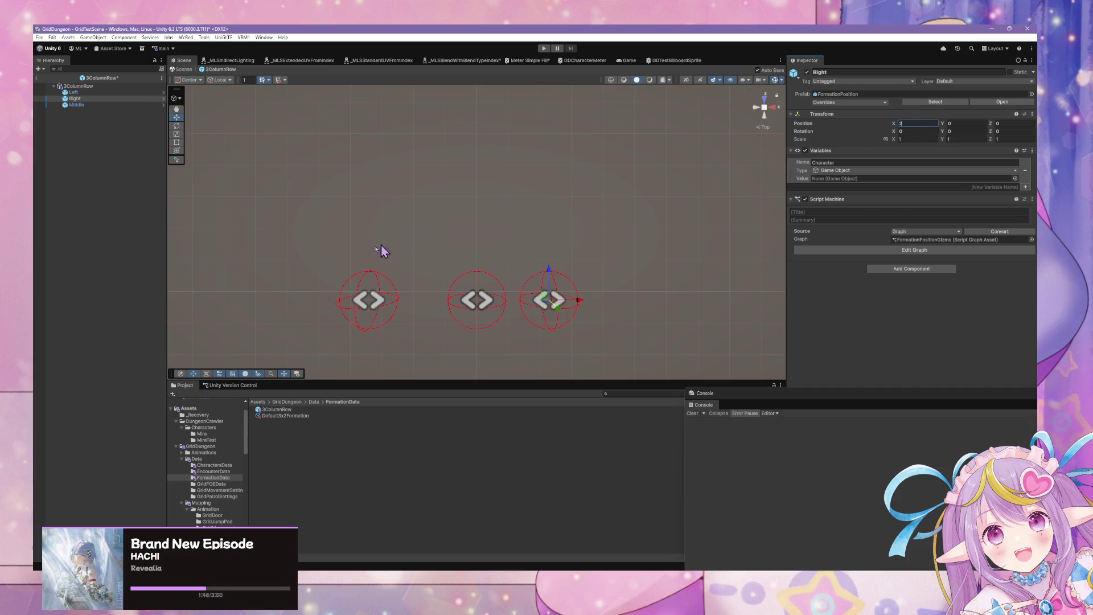
# Step: Set the Left position's X to -2, exit prefab mode and enter Play mode
pyautogui.click(110, 92)
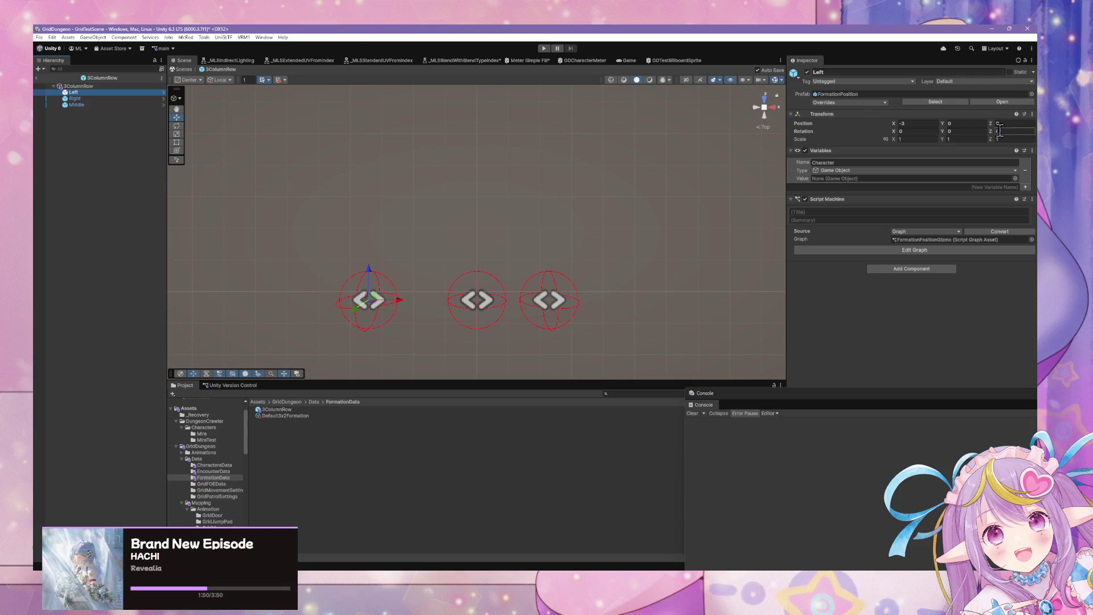
pyautogui.click(931, 124)
pyautogui.write('-2')
pyautogui.click(183, 69)
pyautogui.click(544, 48)
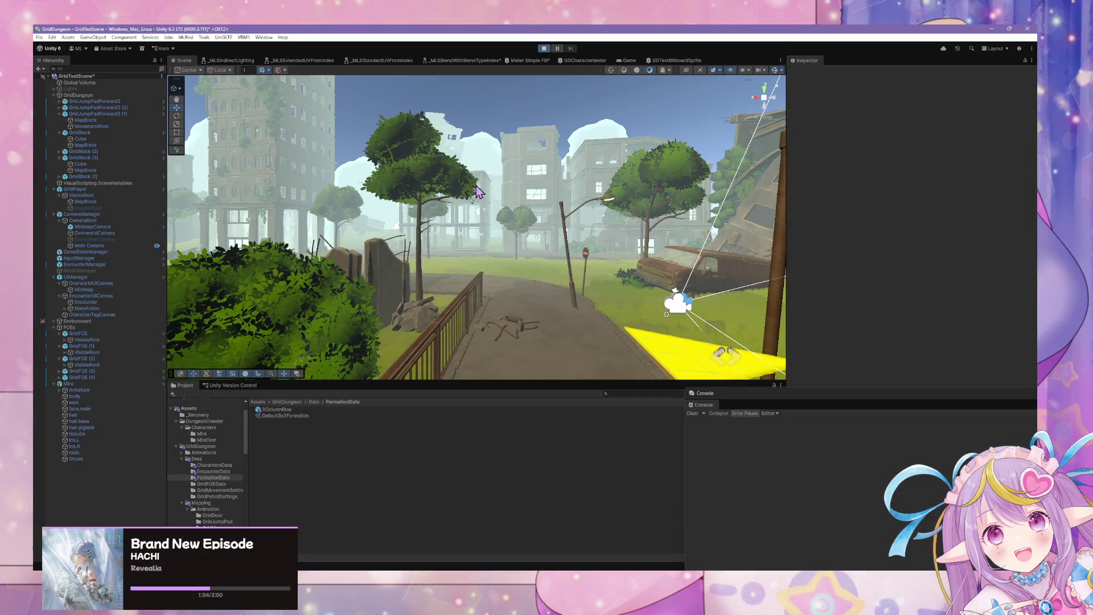
# Step: Walk into two encounters, escape both, and stop Play mode
pyautogui.moveTo(484, 569)
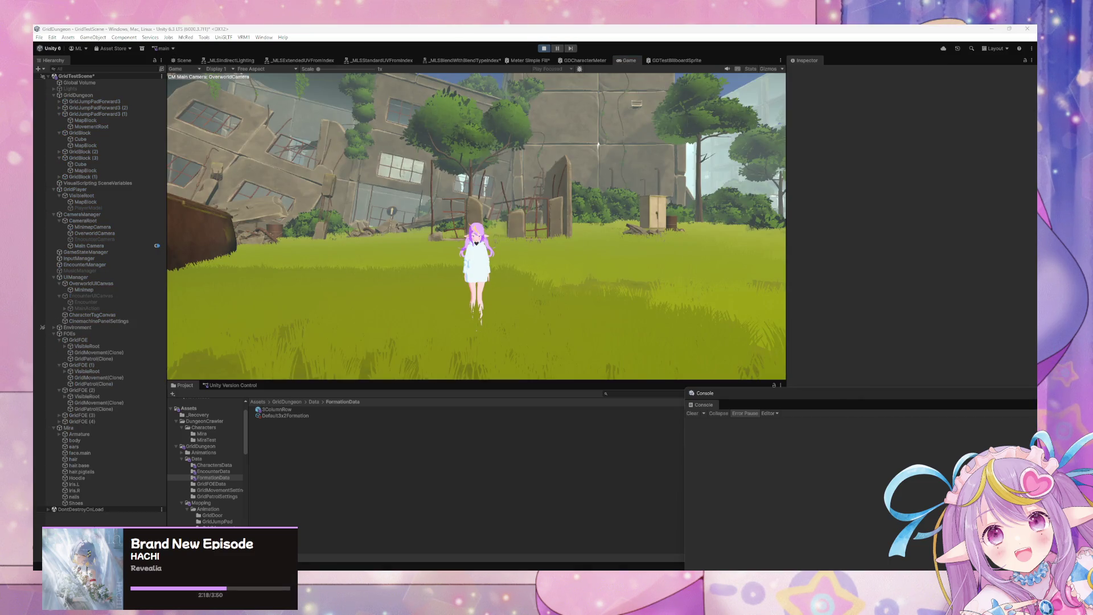
pyautogui.click(481, 276)
pyautogui.press('d')
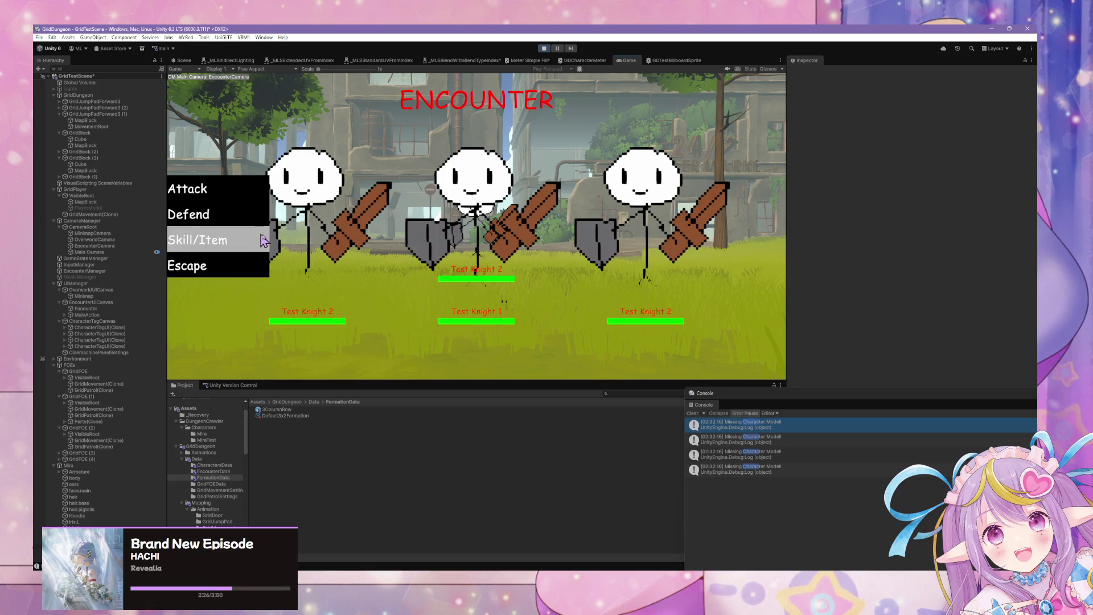
pyautogui.click(215, 277)
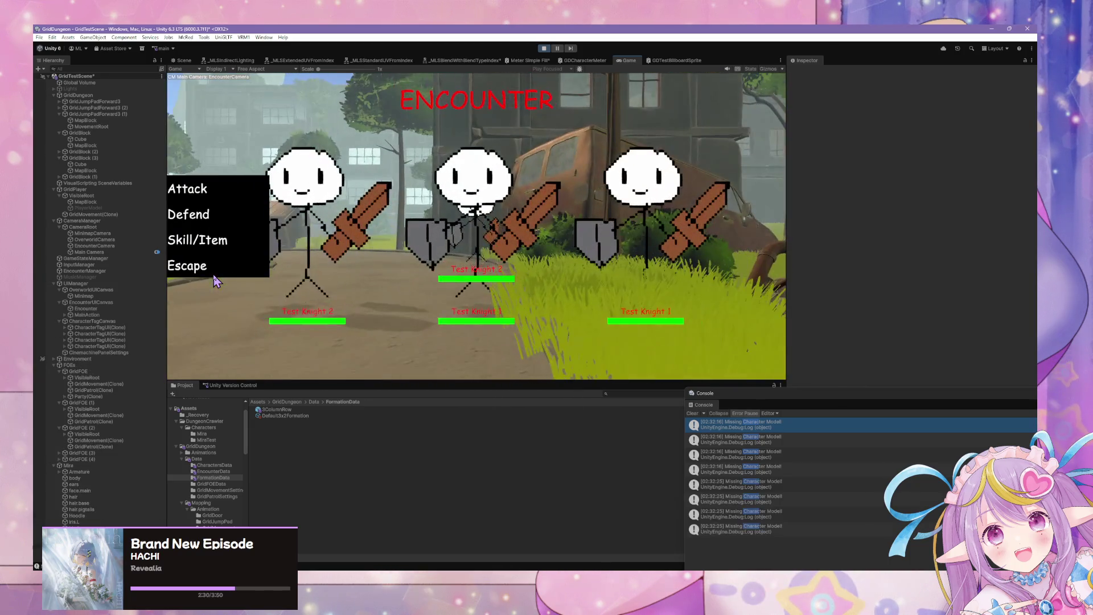
pyautogui.click(236, 273)
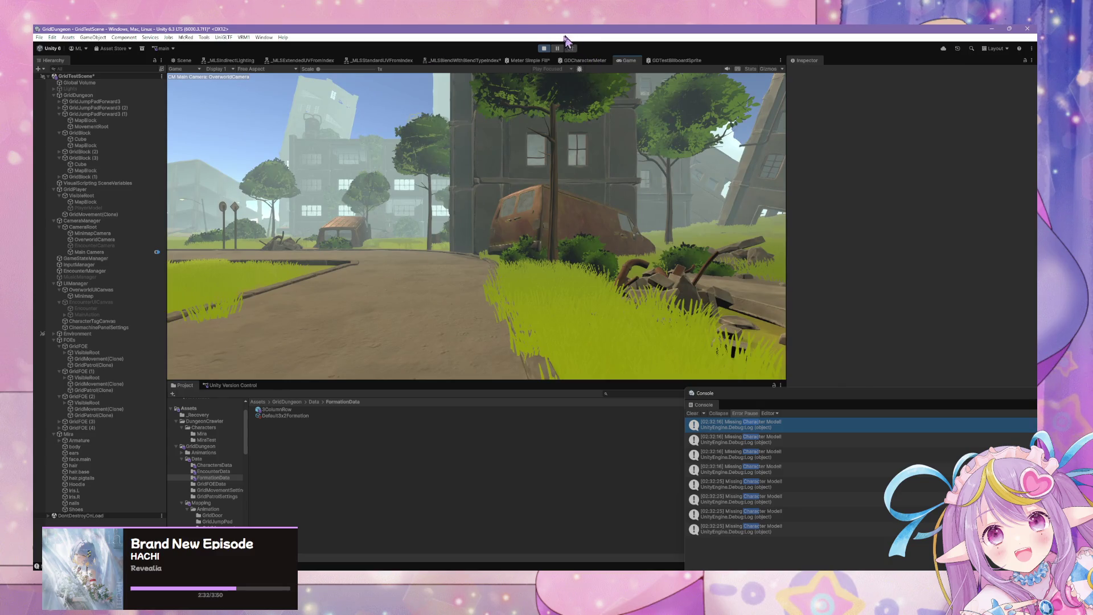
pyautogui.click(540, 49)
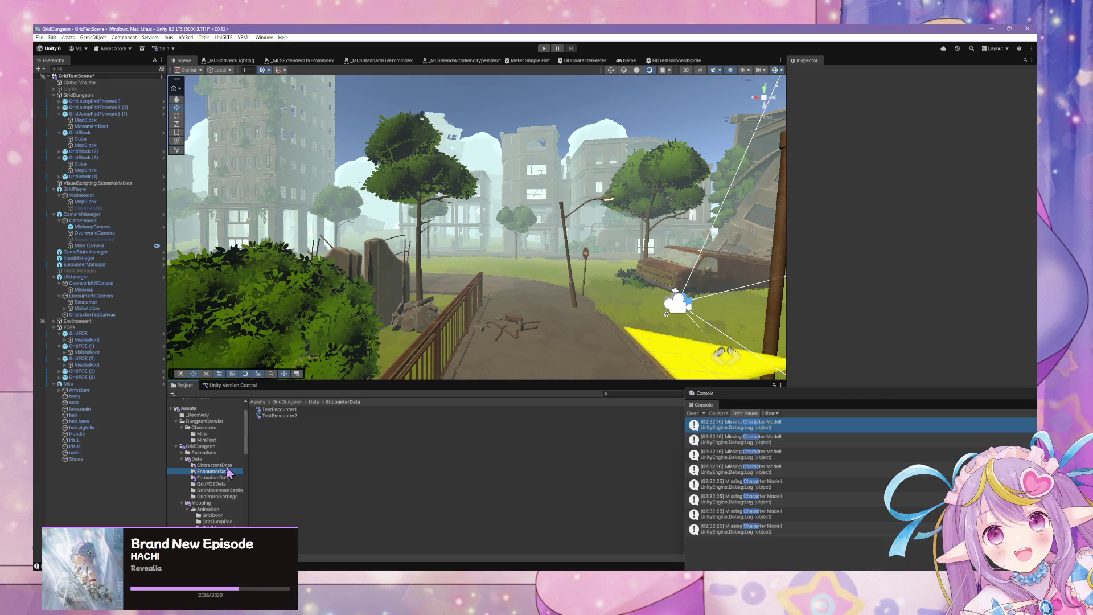
# Step: Inspect the TestEnemyBlue and TestEnemyRed assets in CharactersData
pyautogui.click(231, 465)
pyautogui.click(295, 417)
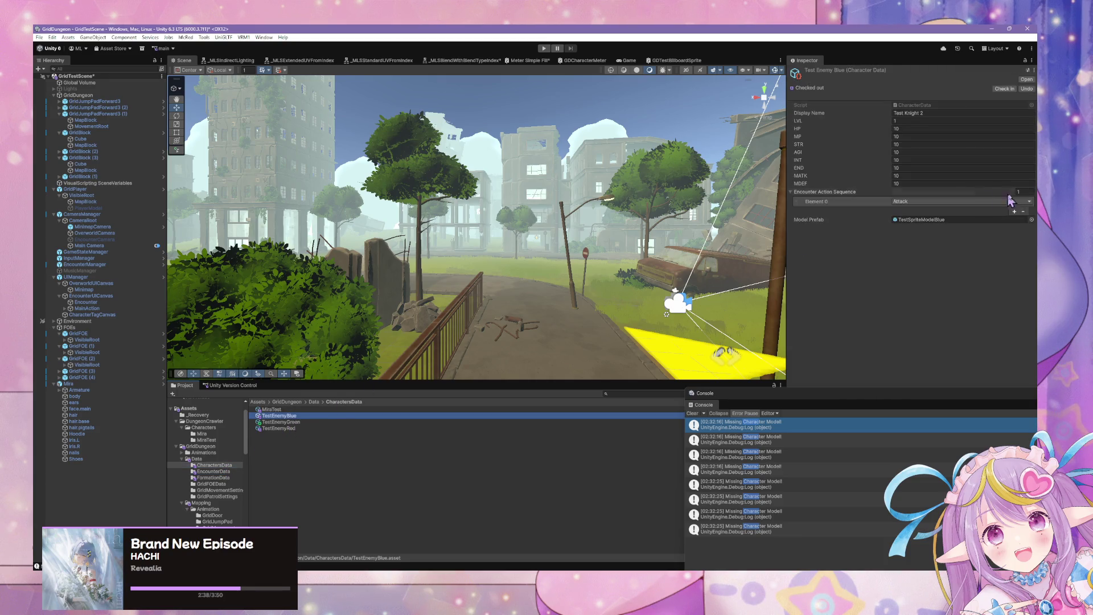
pyautogui.click(348, 429)
# Step: Clear the Console and compare the TestEnemyGreen, TestEnemyRed and TestEnemyBlue data assets
pyautogui.click(345, 423)
pyautogui.click(346, 416)
pyautogui.click(339, 422)
pyautogui.click(335, 428)
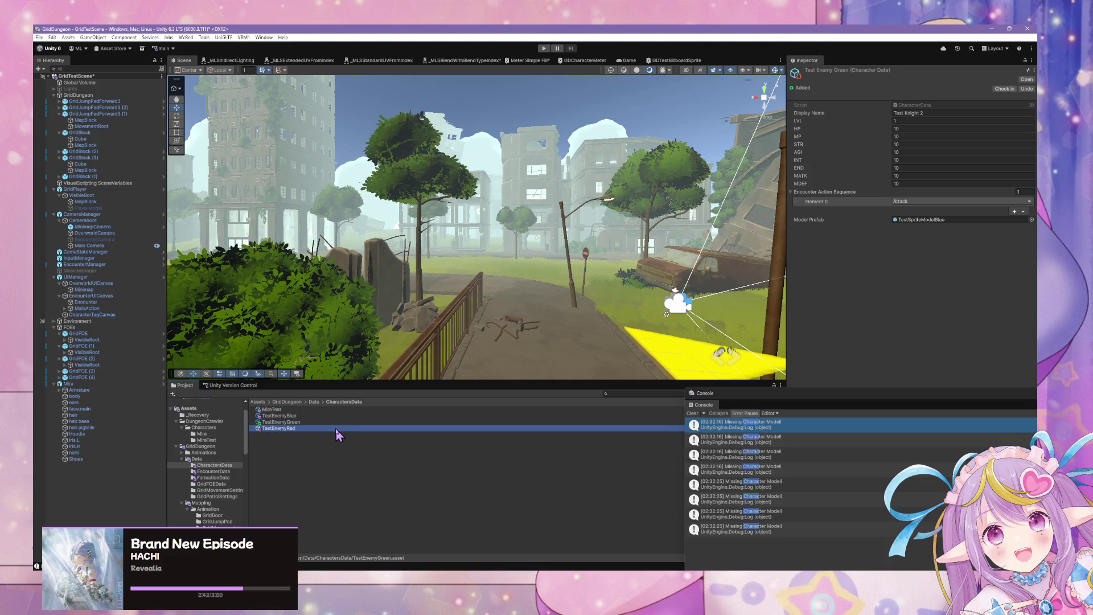
pyautogui.click(692, 413)
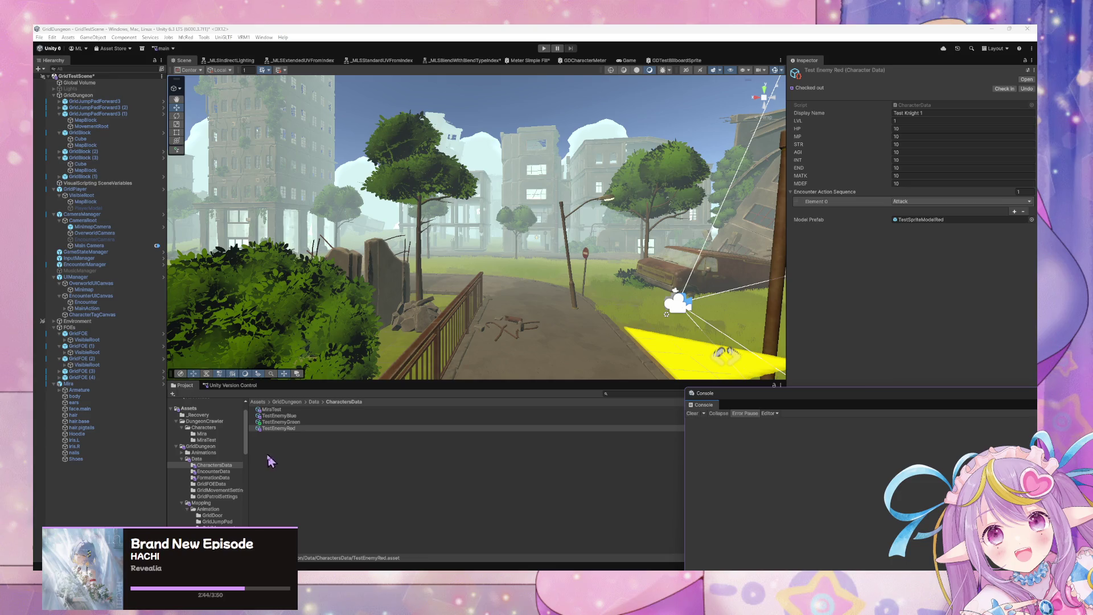
pyautogui.click(292, 416)
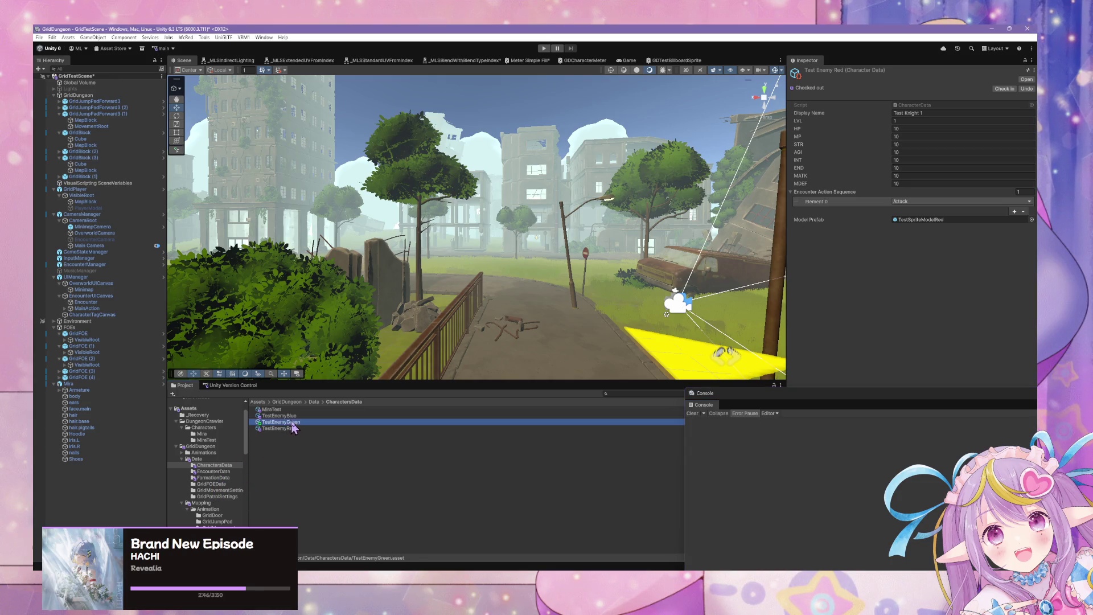
pyautogui.click(296, 422)
pyautogui.click(294, 429)
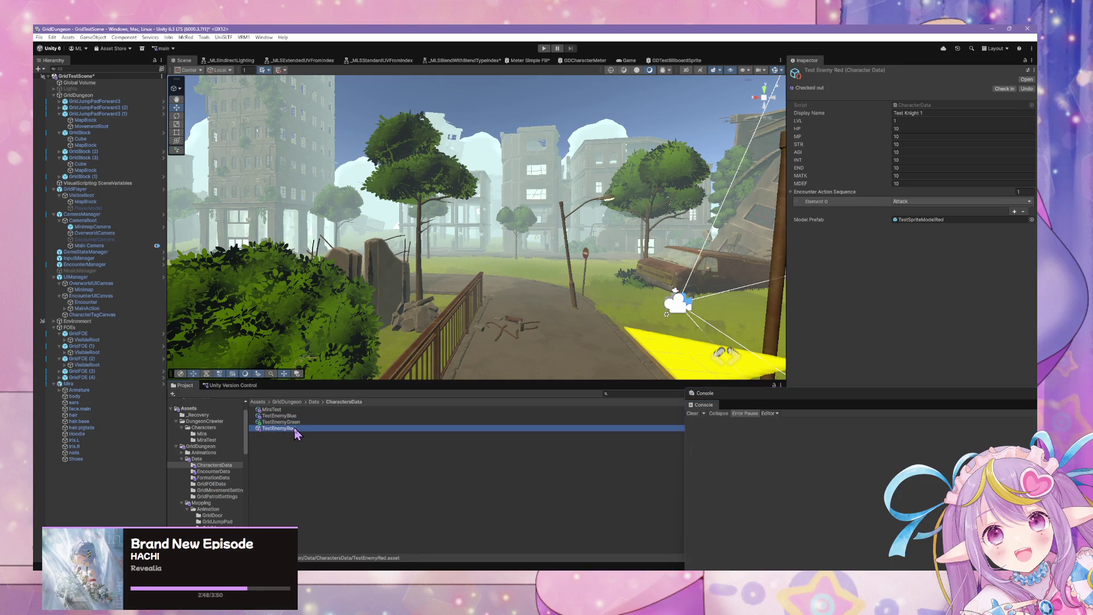
pyautogui.click(300, 421)
pyautogui.click(299, 416)
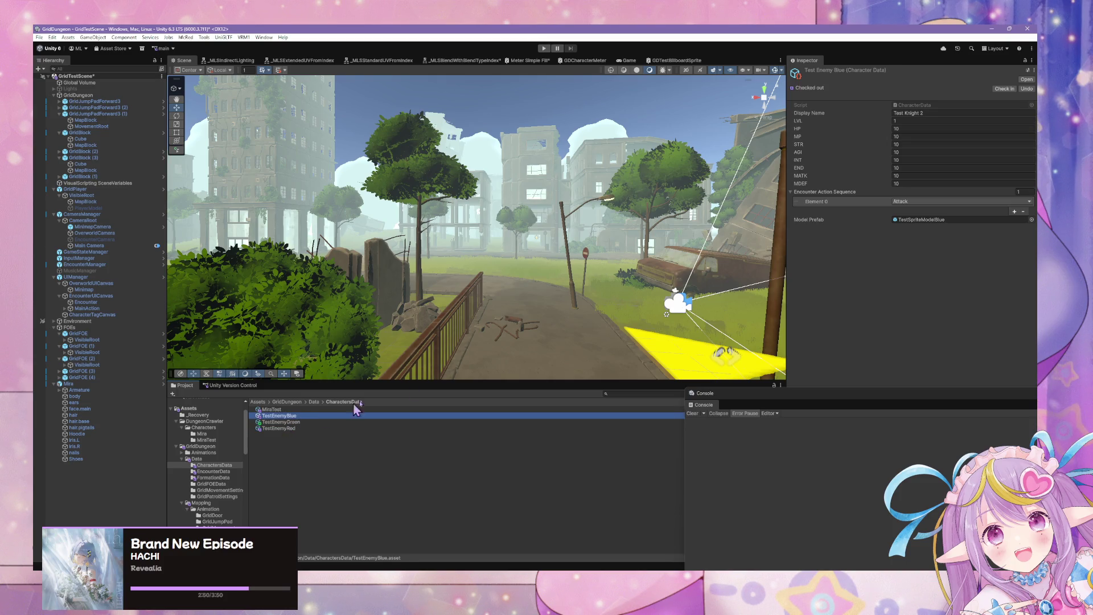
# Step: Change the display names to Test Blue, Test Green and Test Red, then run the game
pyautogui.click(933, 113)
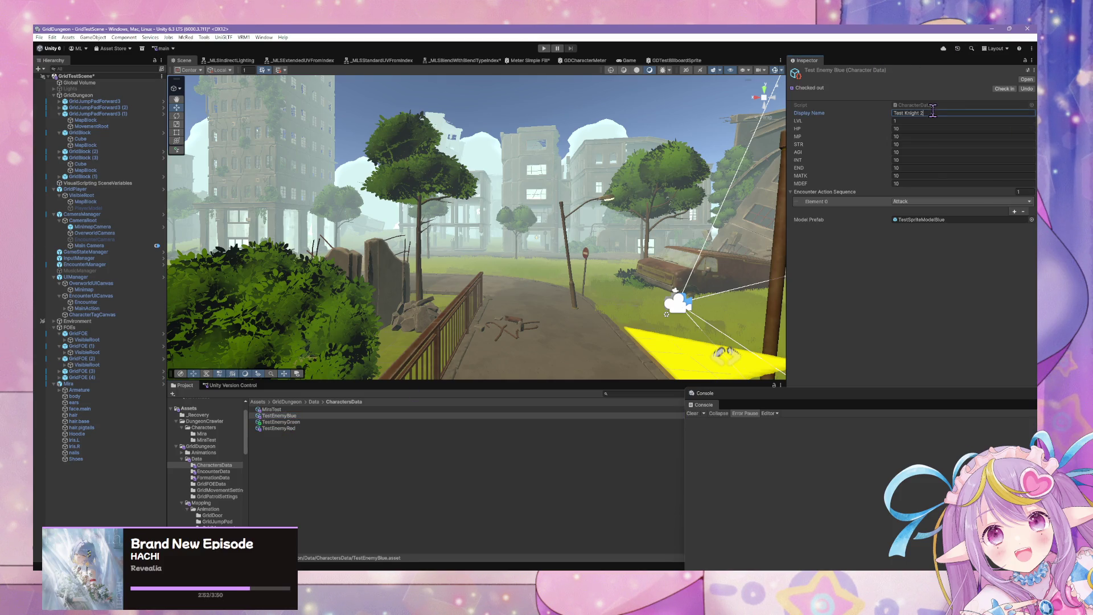
pyautogui.hotkey('ctrl', 'a')
pyautogui.write('T')
pyautogui.click(342, 422)
pyautogui.click(929, 113)
pyautogui.hotkey('ctrl', 'a')
pyautogui.write('Test')
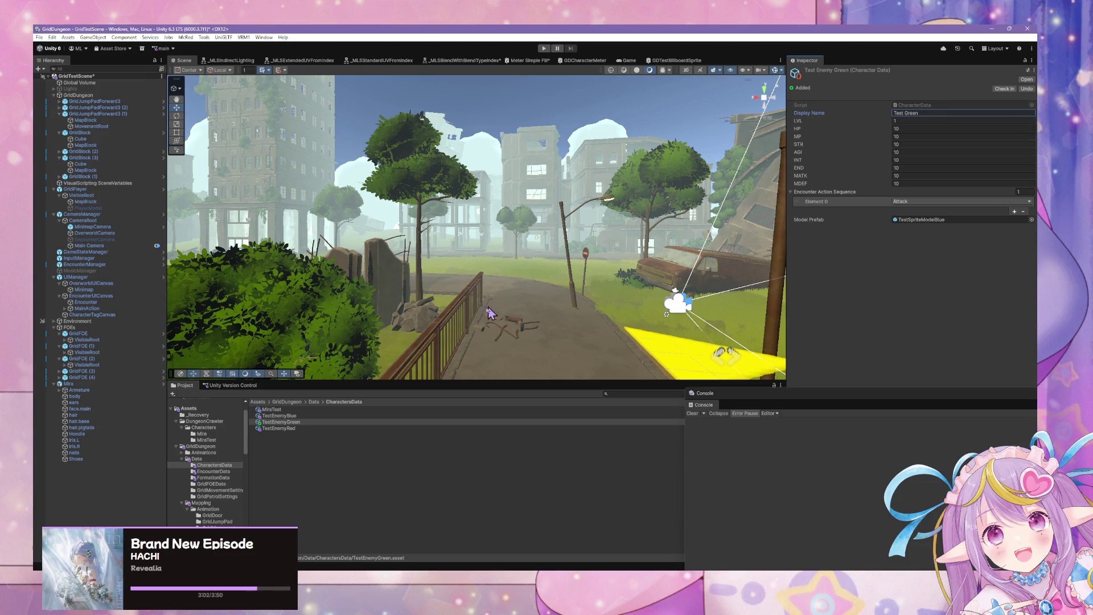
pyautogui.click(317, 429)
pyautogui.click(934, 112)
pyautogui.write('Te')
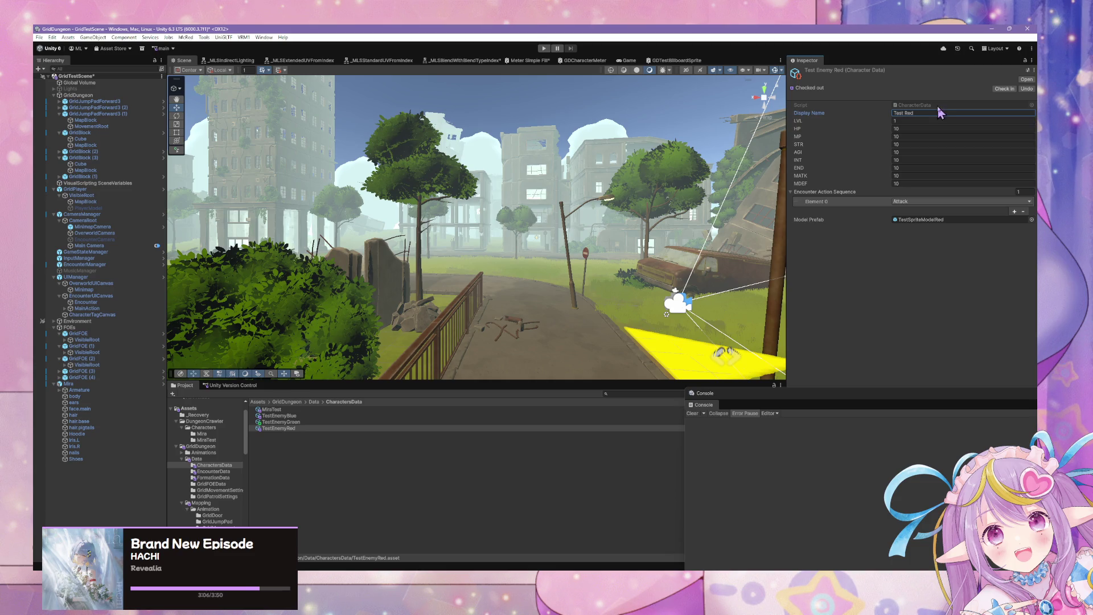
pyautogui.click(546, 47)
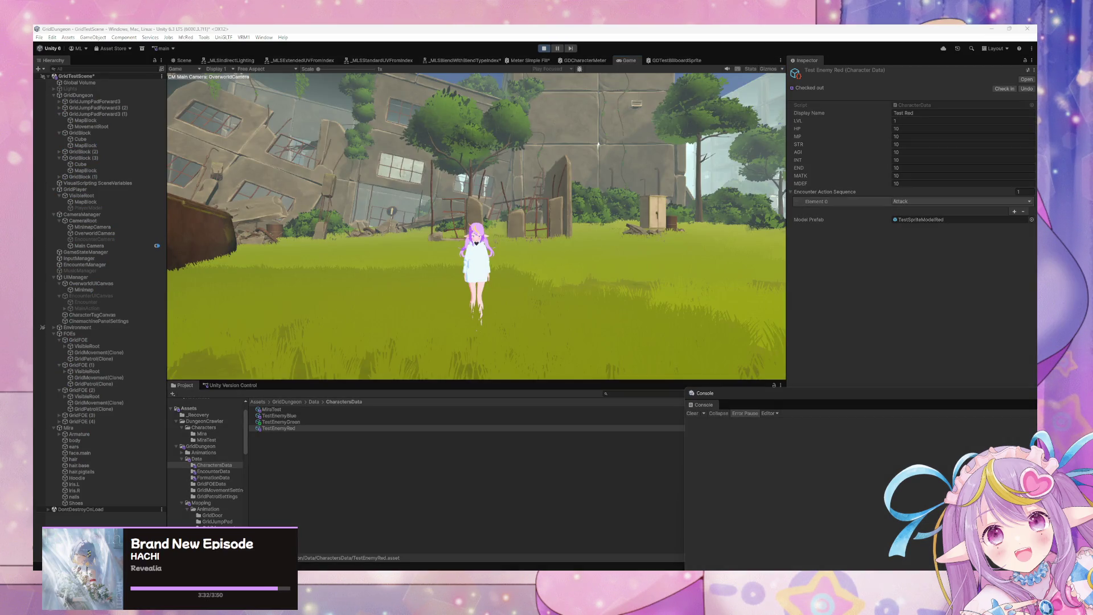
pyautogui.click(573, 279)
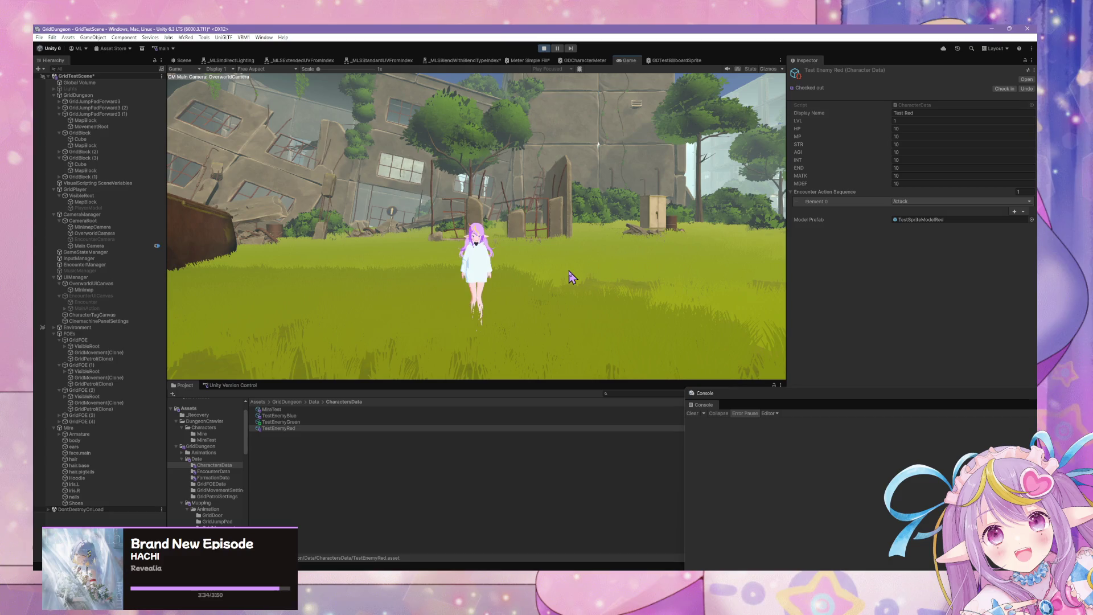
# Step: Trigger an encounter, frame the spawned stick figures in Scene view, and select the left one
pyautogui.press('w')
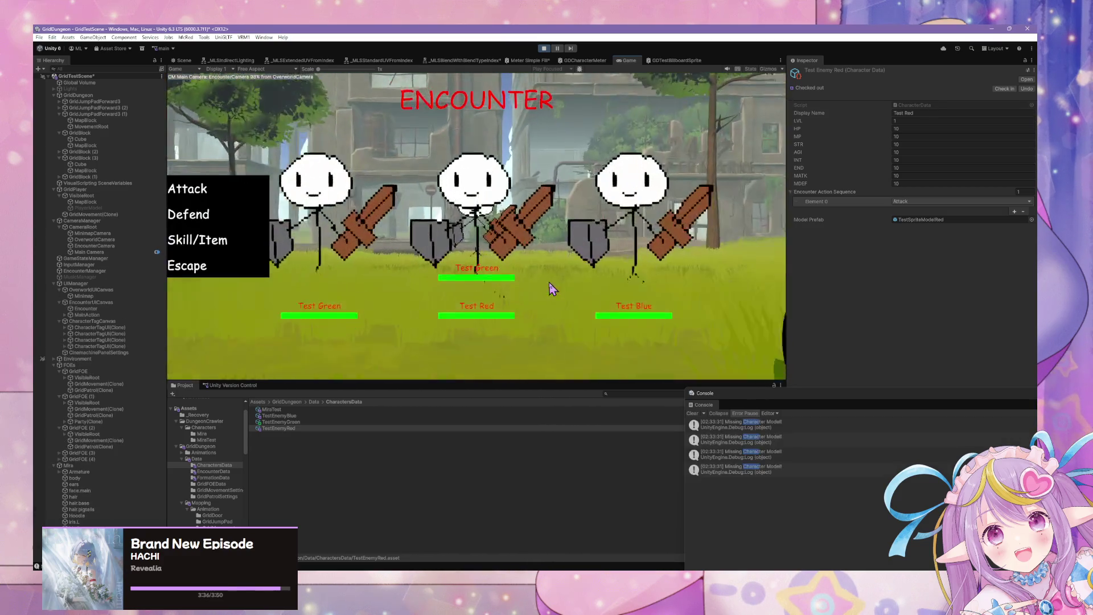
pyautogui.click(781, 426)
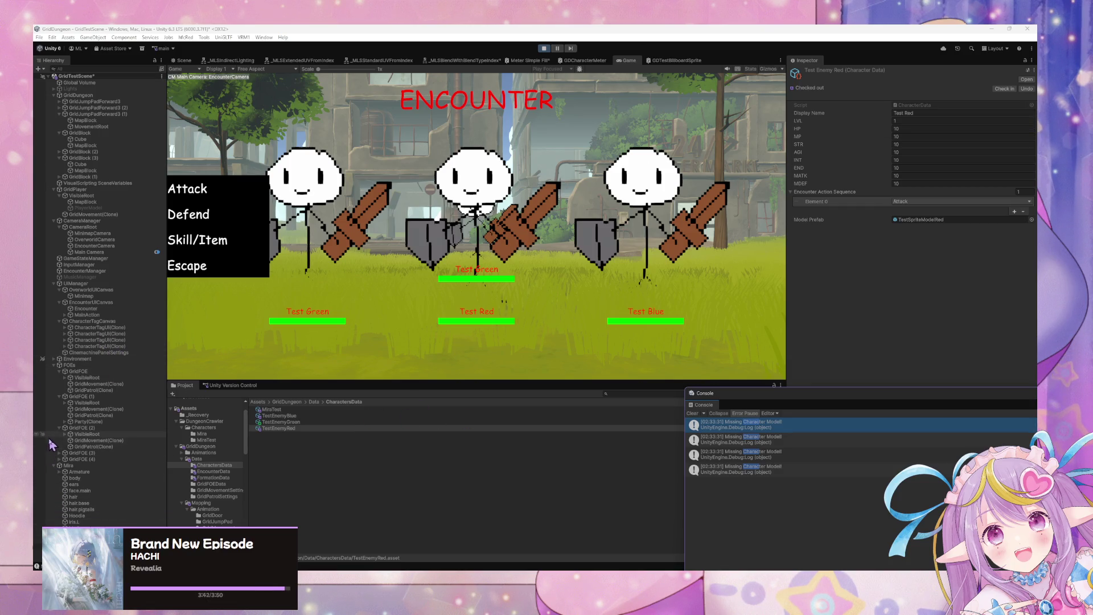
pyautogui.click(59, 452)
pyautogui.click(59, 477)
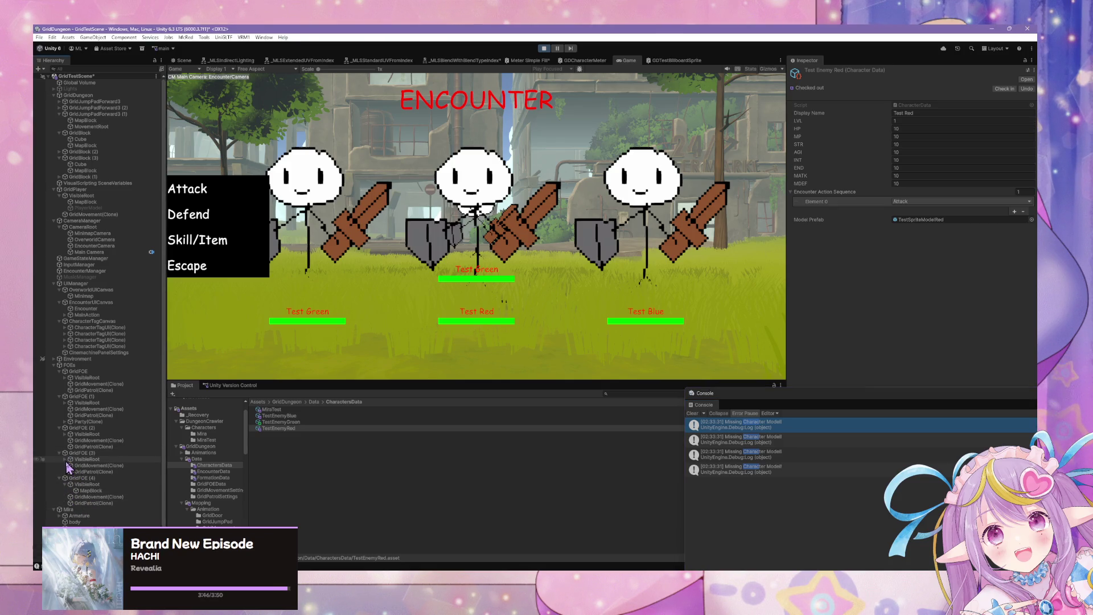
pyautogui.click(184, 60)
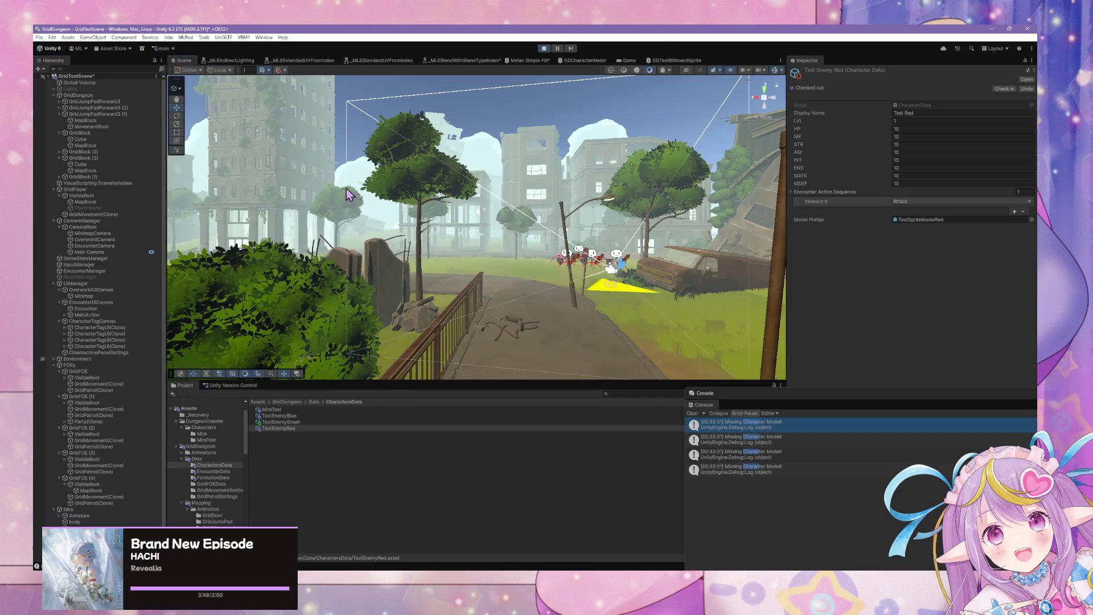
pyautogui.press('f')
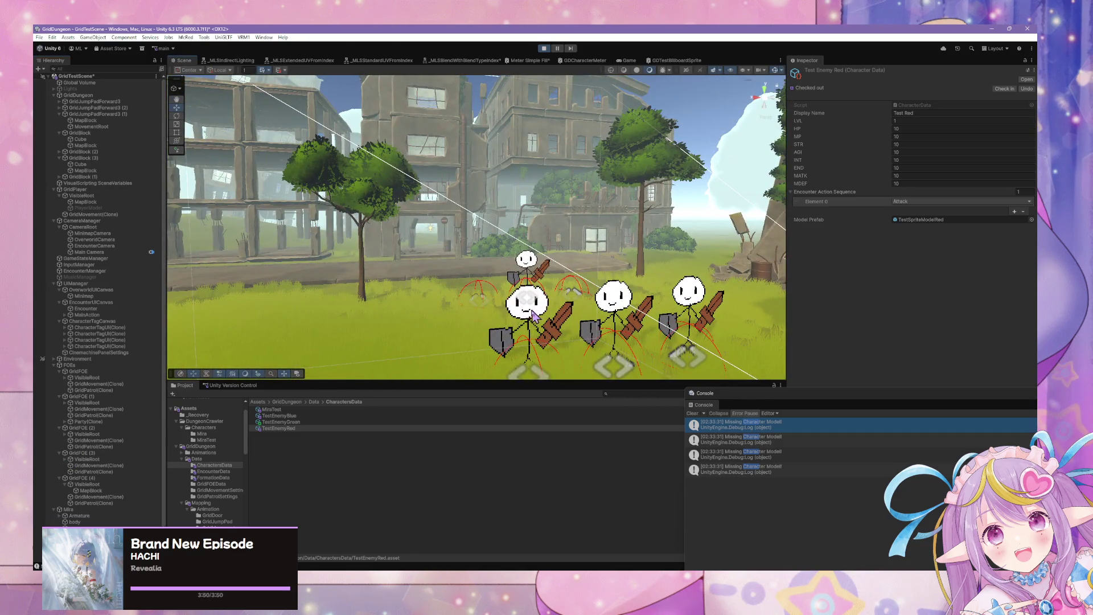
pyautogui.click(533, 316)
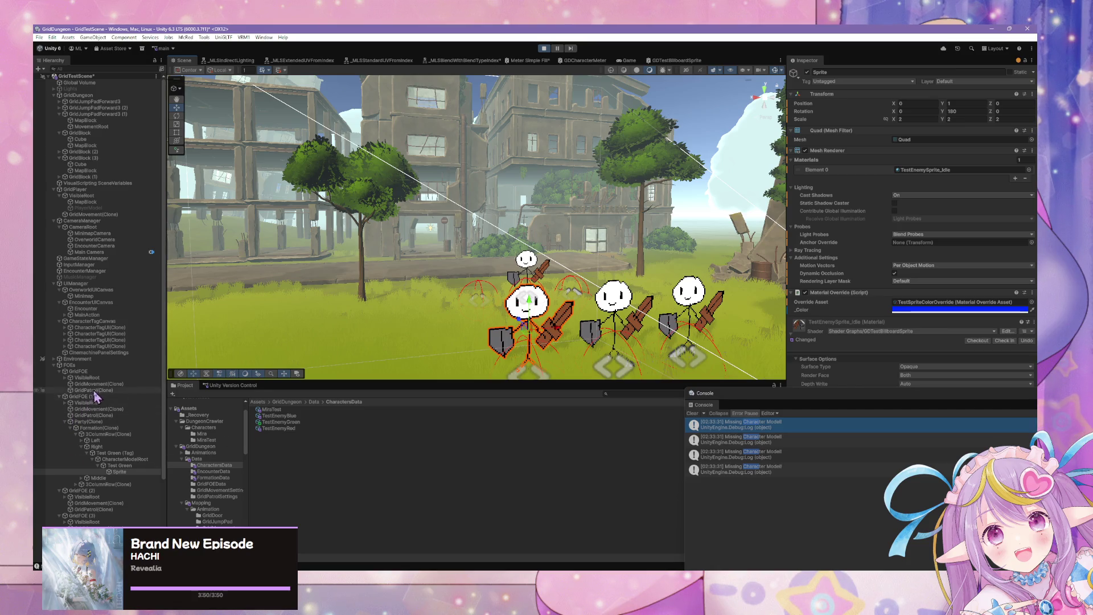
# Step: Toggle the left figure's Material Override on and off, leaving it enabled and blue-tinted
pyautogui.click(804, 292)
pyautogui.click(804, 293)
pyautogui.click(805, 292)
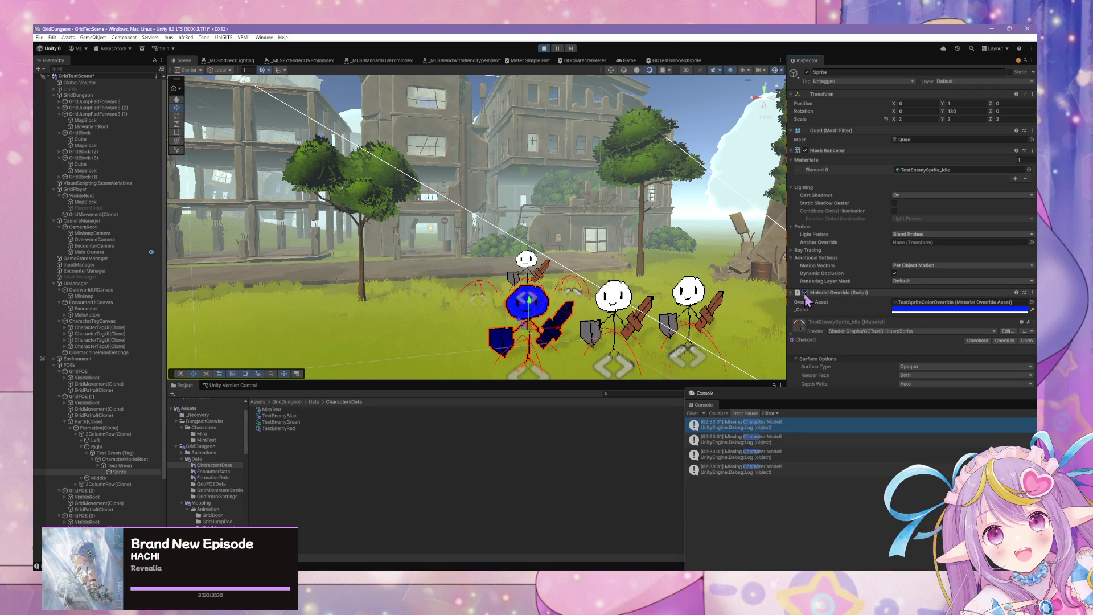
pyautogui.click(805, 293)
pyautogui.click(805, 293)
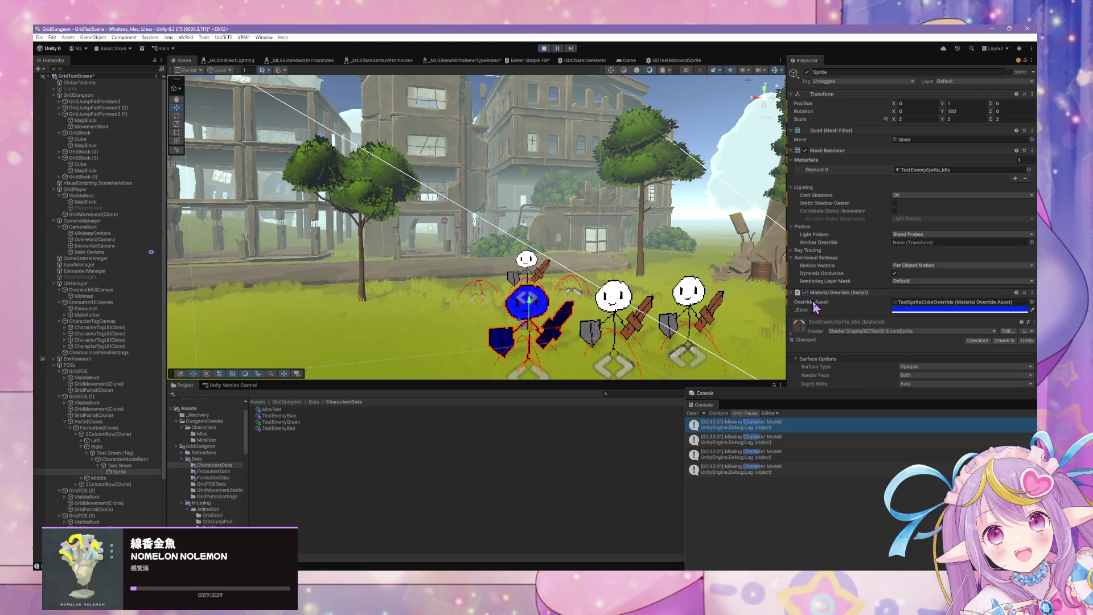
pyautogui.click(805, 292)
pyautogui.click(805, 292)
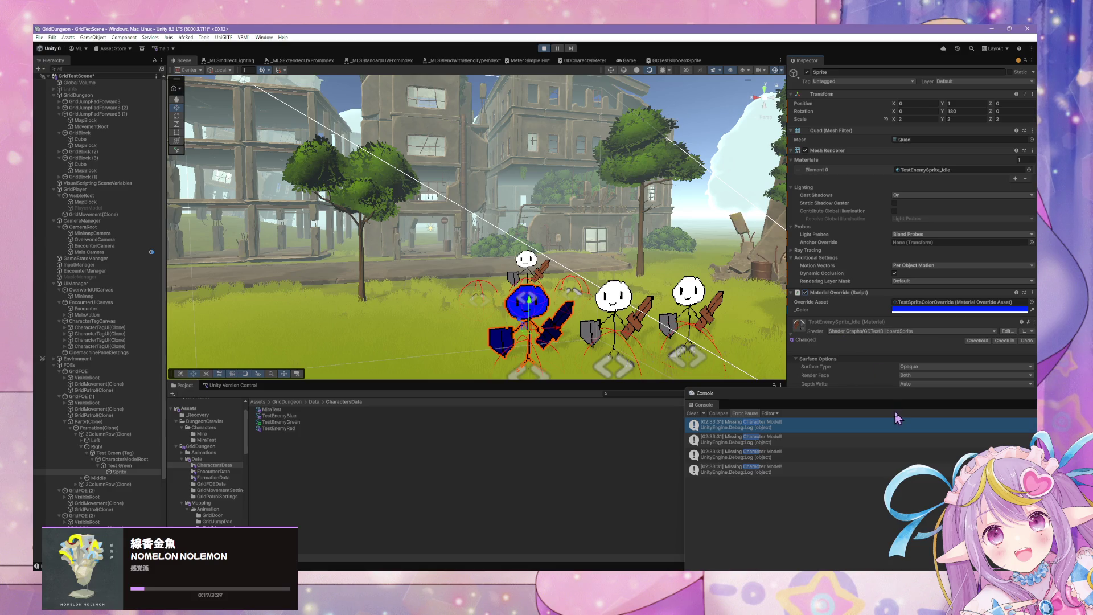
# Step: Float the Console window, then select CharacterModelRoot and open its state graph
pyautogui.moveTo(829, 402)
pyautogui.mouseDown()
pyautogui.moveTo(561, 459)
pyautogui.moveTo(470, 498)
pyautogui.mouseUp()
pyautogui.moveTo(356, 436); pyautogui.dragTo(471, 420)
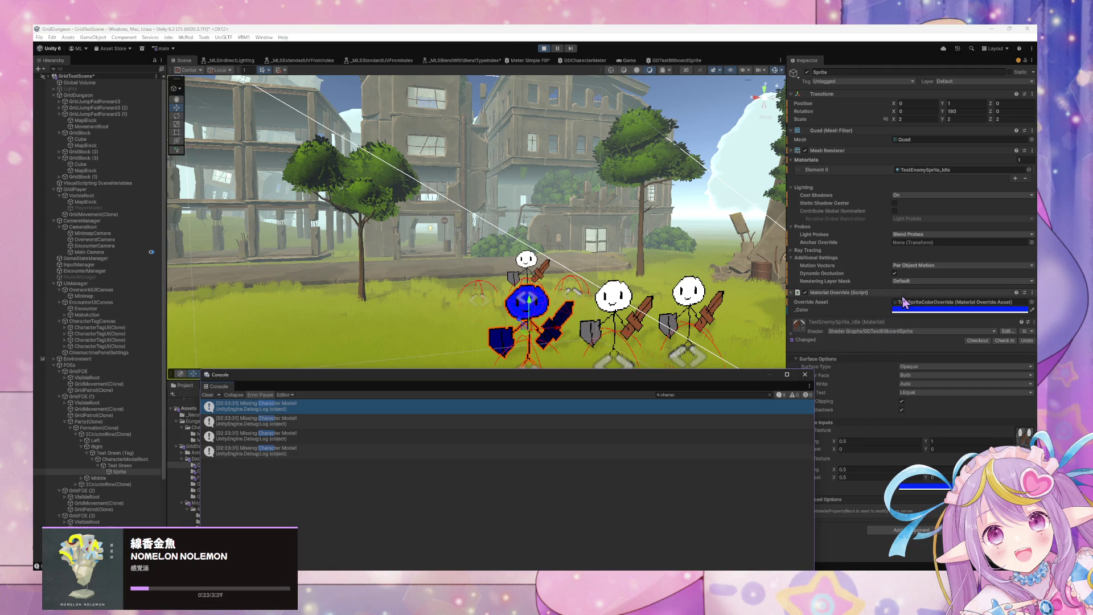
pyautogui.click(140, 458)
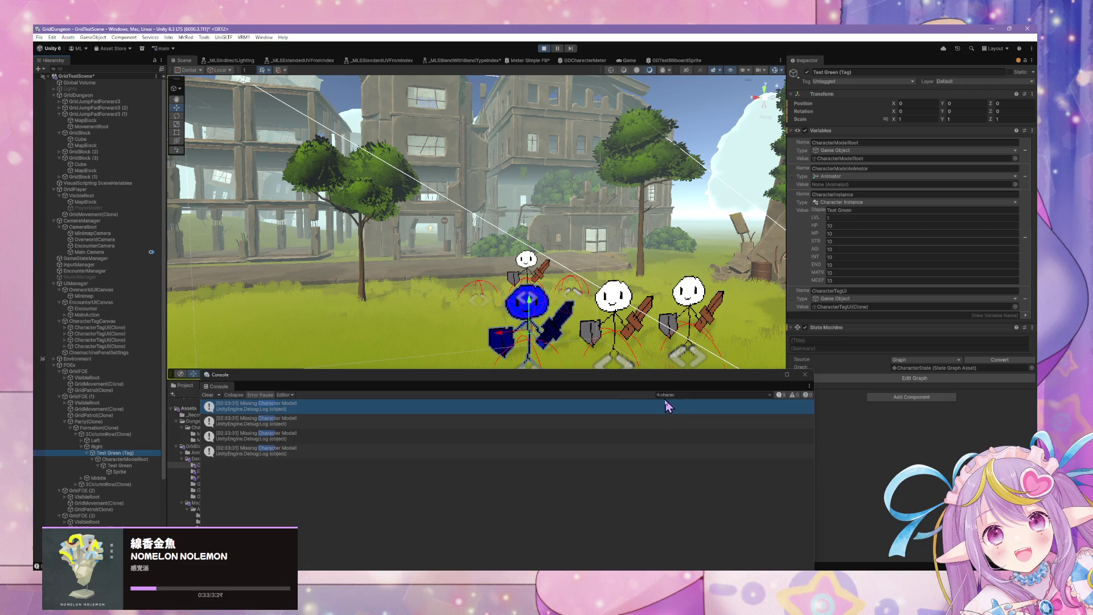
pyautogui.moveTo(622, 377); pyautogui.dragTo(776, 447)
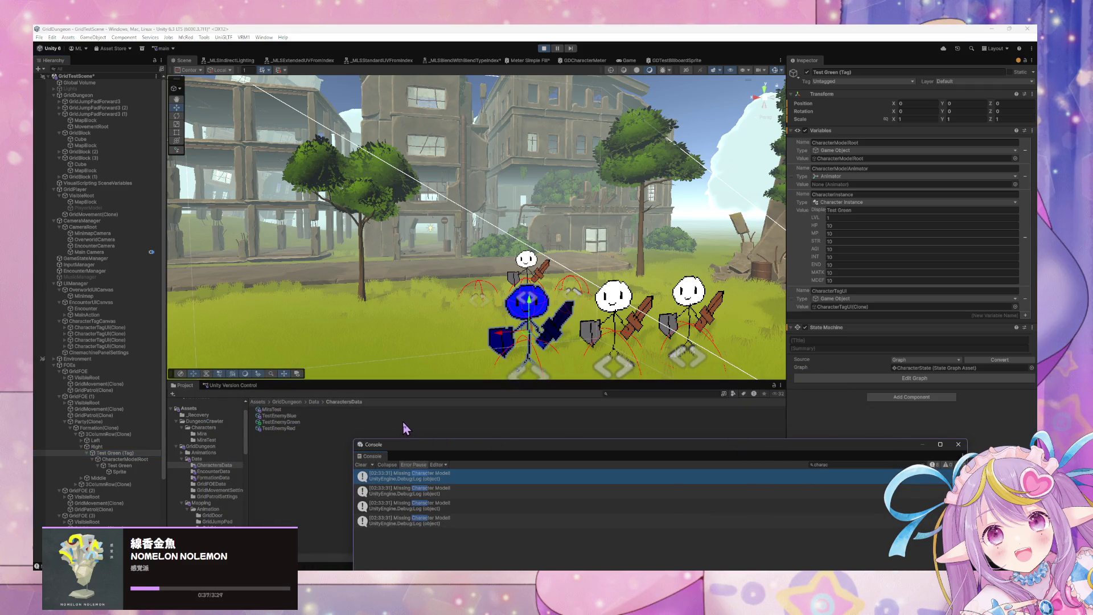
pyautogui.click(129, 460)
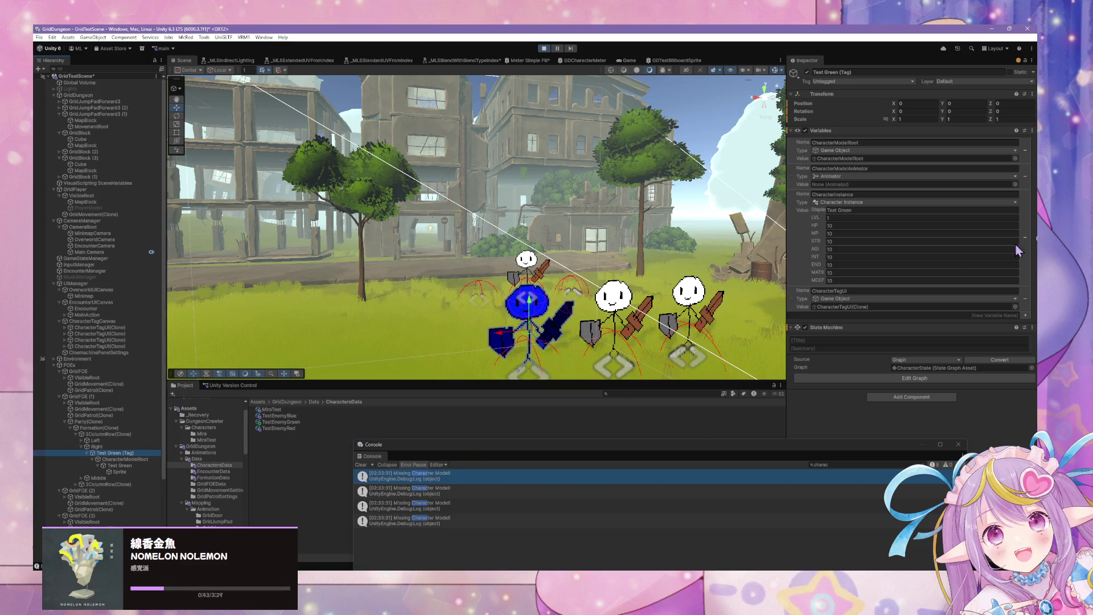
pyautogui.click(945, 378)
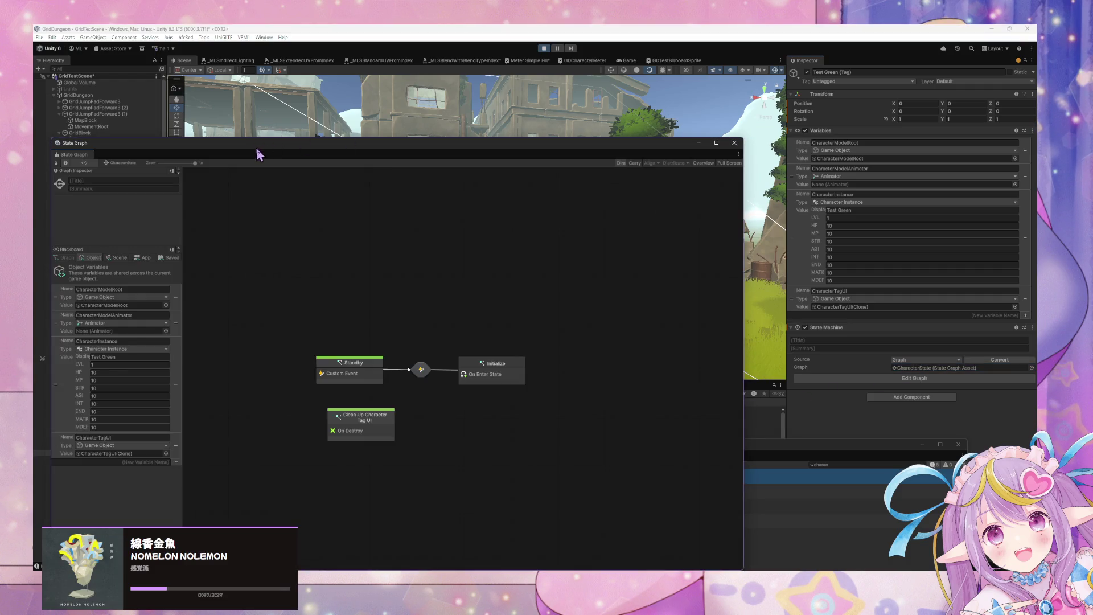
# Step: Open Test Green's Initialize state graph, nudge its Debug Log node, and restart Play mode
pyautogui.moveTo(258, 148)
pyautogui.mouseDown()
pyautogui.moveTo(605, 139)
pyautogui.moveTo(669, 127)
pyautogui.mouseUp()
pyautogui.click(120, 454)
pyautogui.doubleClick(931, 345)
pyautogui.scroll(3, 826, 314)
pyautogui.hscroll(2, 826, 314)
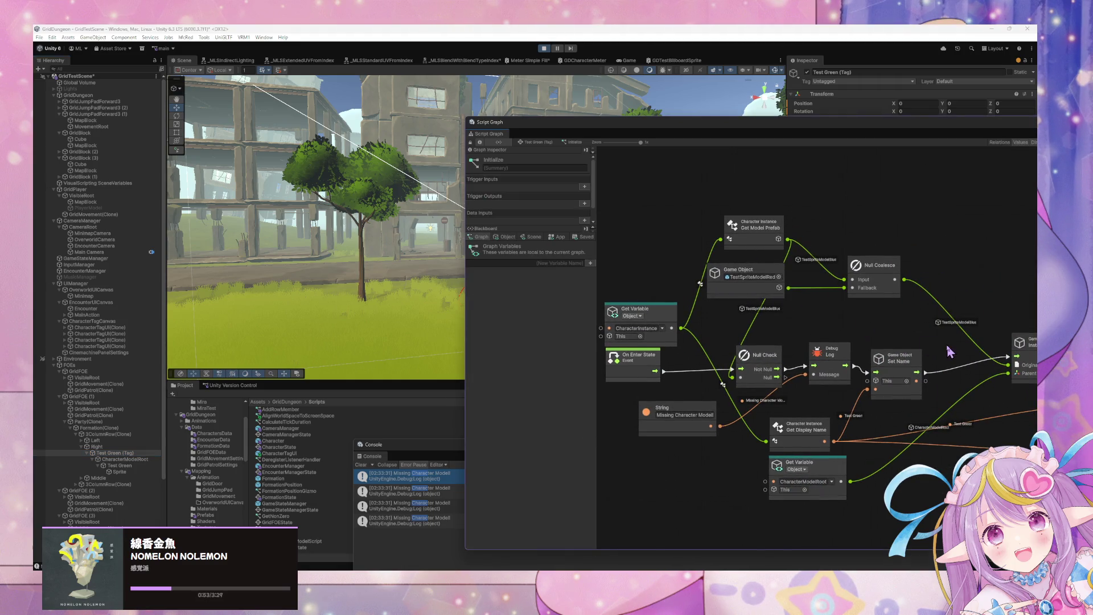
pyautogui.hscroll(2, 819, 336)
pyautogui.hscroll(-1, 817, 348)
pyautogui.click(755, 355)
pyautogui.moveTo(755, 357); pyautogui.dragTo(752, 354)
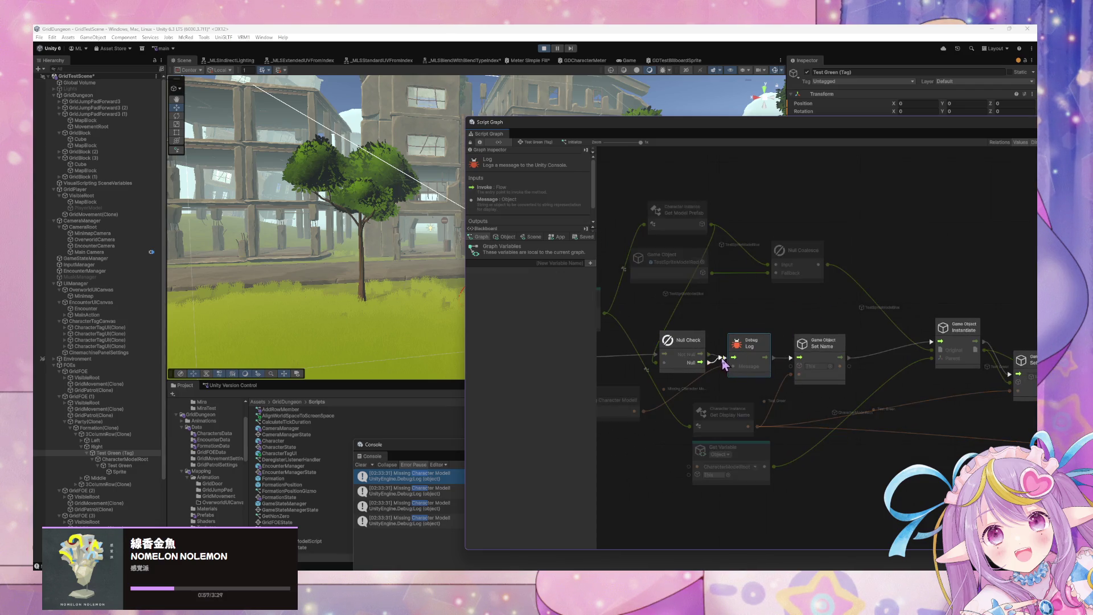
pyautogui.moveTo(766, 344)
pyautogui.mouseDown()
pyautogui.moveTo(764, 359)
pyautogui.moveTo(714, 356)
pyautogui.moveTo(808, 359)
pyautogui.moveTo(755, 365)
pyautogui.moveTo(766, 334)
pyautogui.mouseUp()
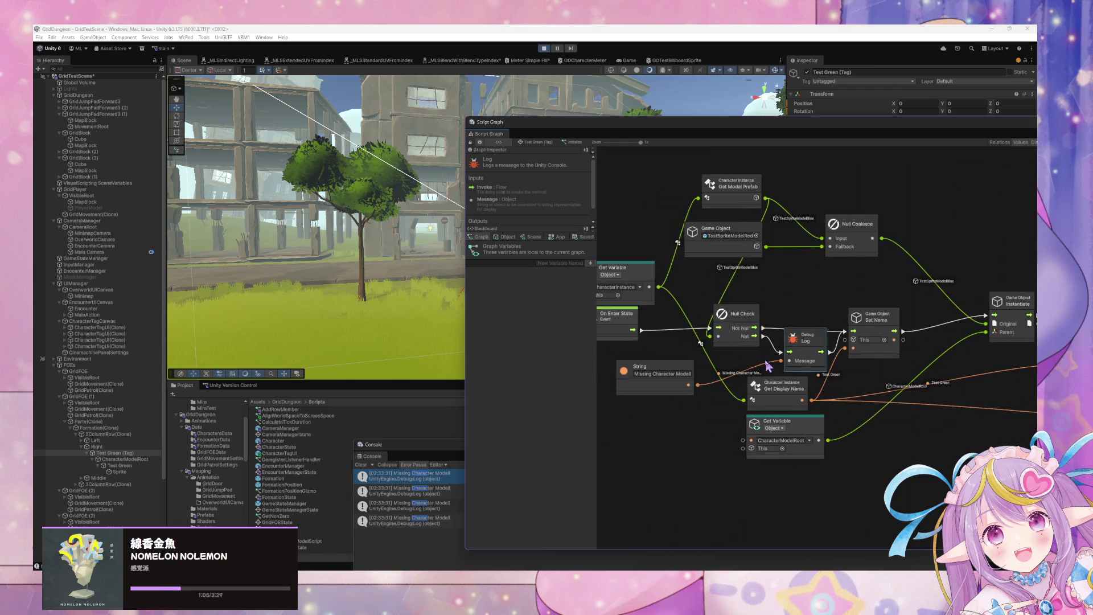
pyautogui.click(544, 50)
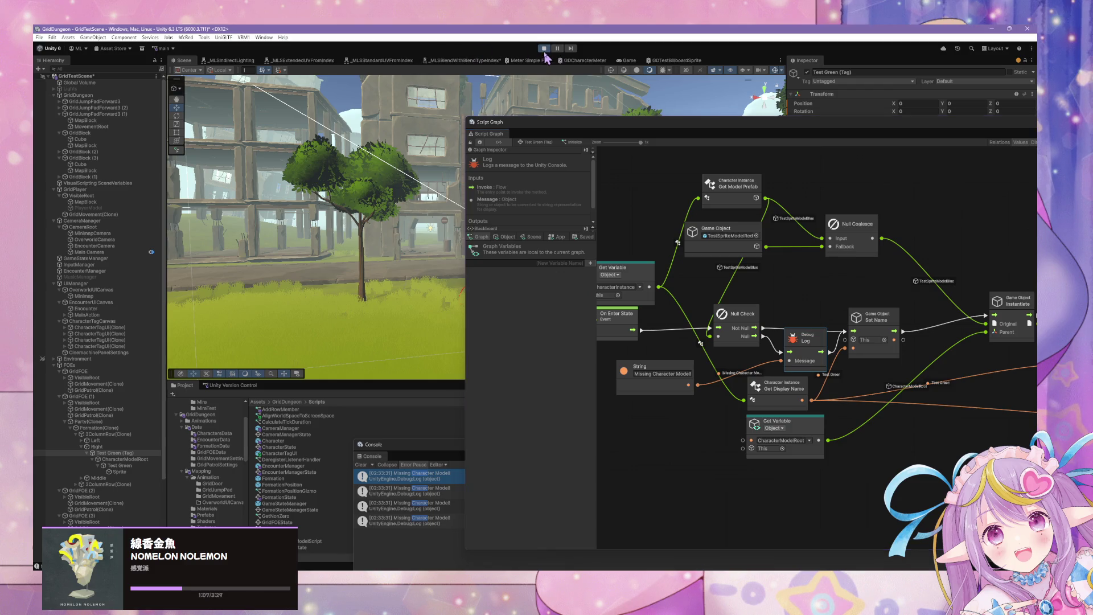
pyautogui.click(544, 49)
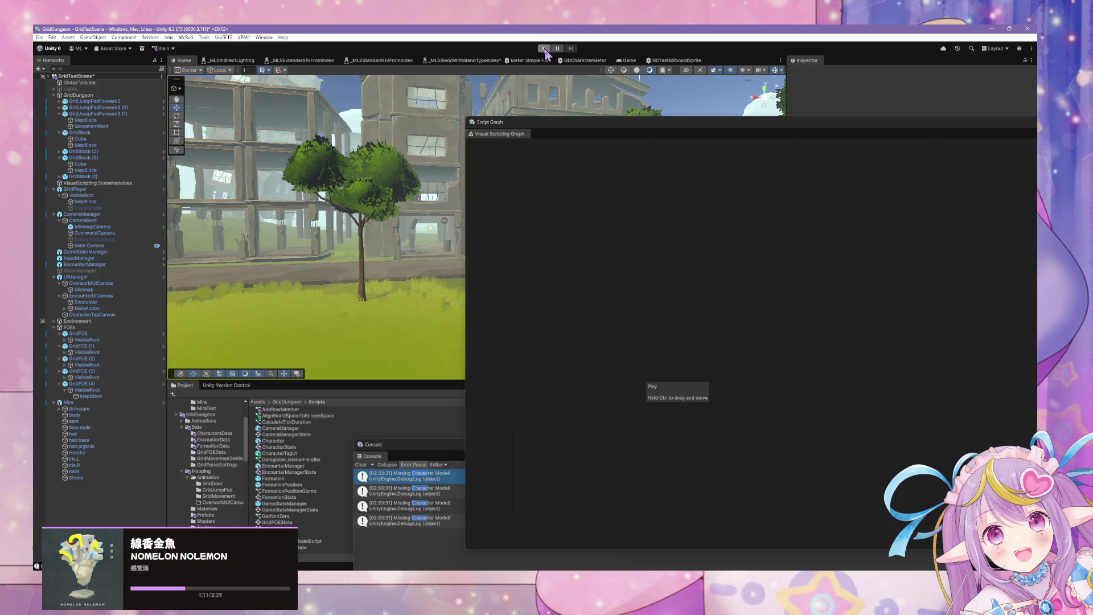
# Step: Dock the Visual Scripting Graph and select the GDTestBillboardSprite shader from a 'sprite' search
pyautogui.click(545, 48)
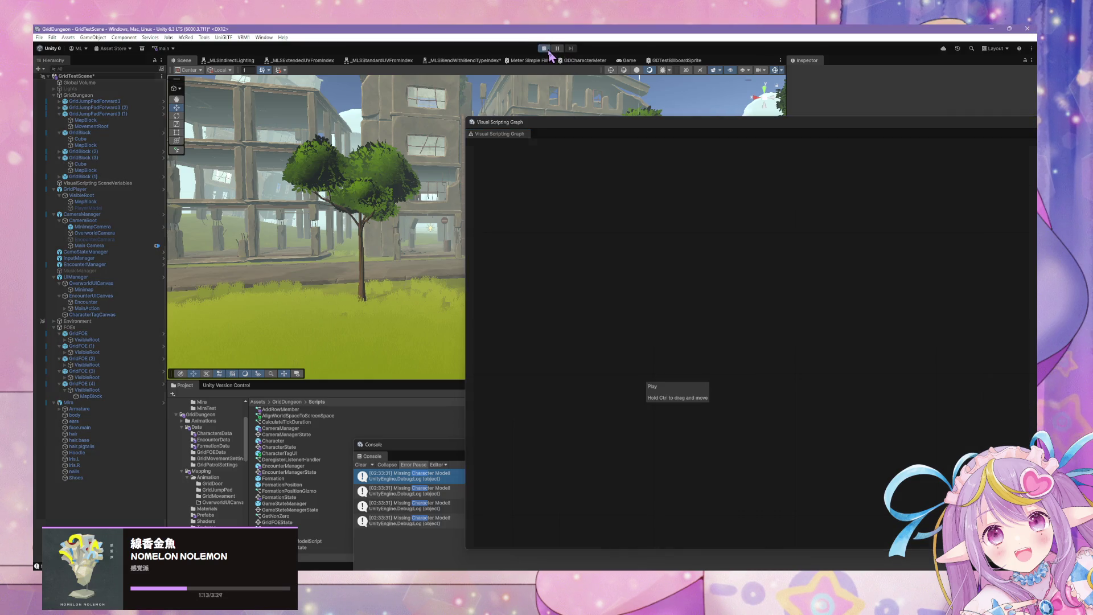
pyautogui.moveTo(485, 569)
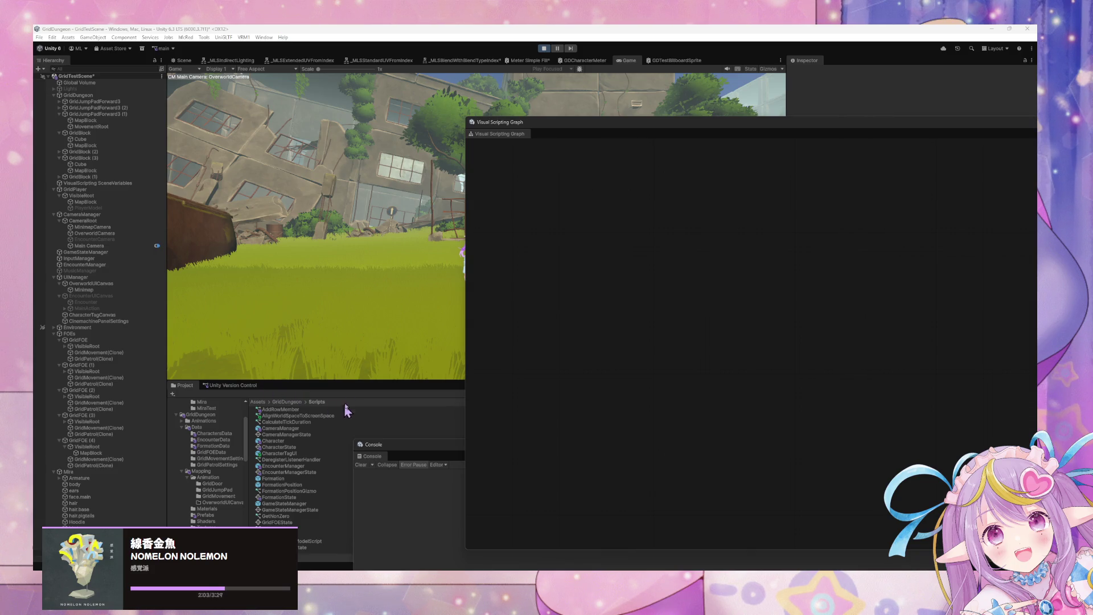
pyautogui.moveTo(910, 99)
pyautogui.mouseDown()
pyautogui.moveTo(874, 127)
pyautogui.moveTo(895, 402)
pyautogui.mouseUp()
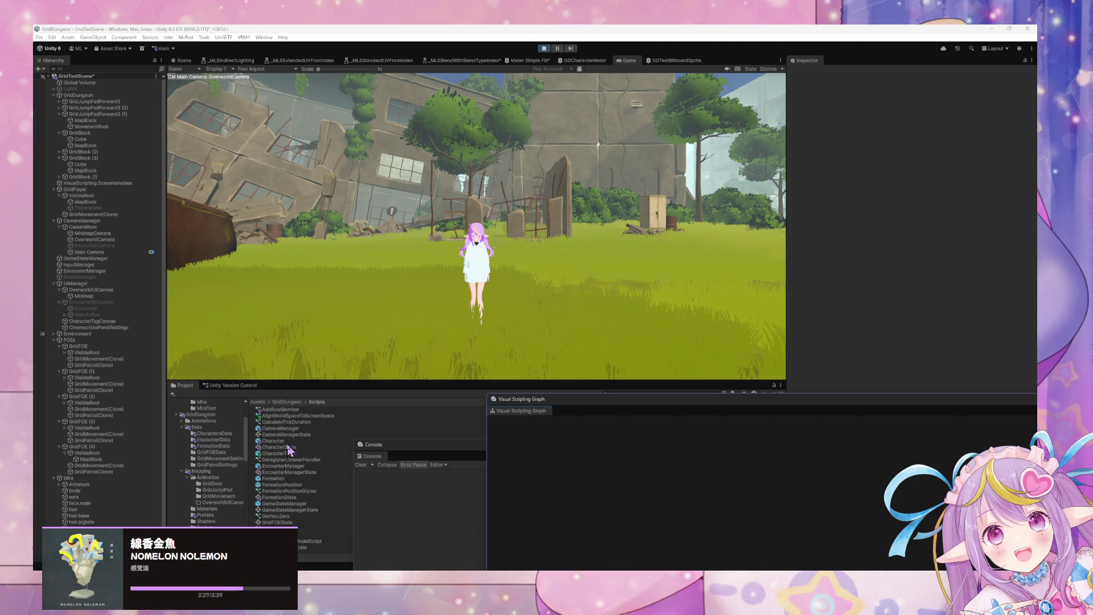
pyautogui.click(629, 394)
pyautogui.write('t:sprite')
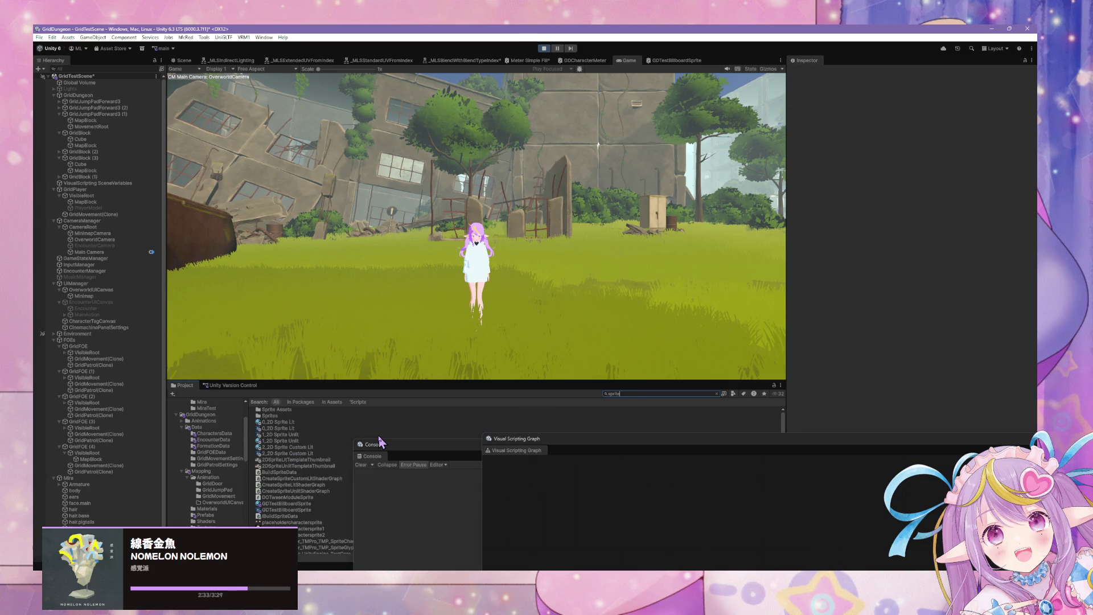
pyautogui.click(282, 509)
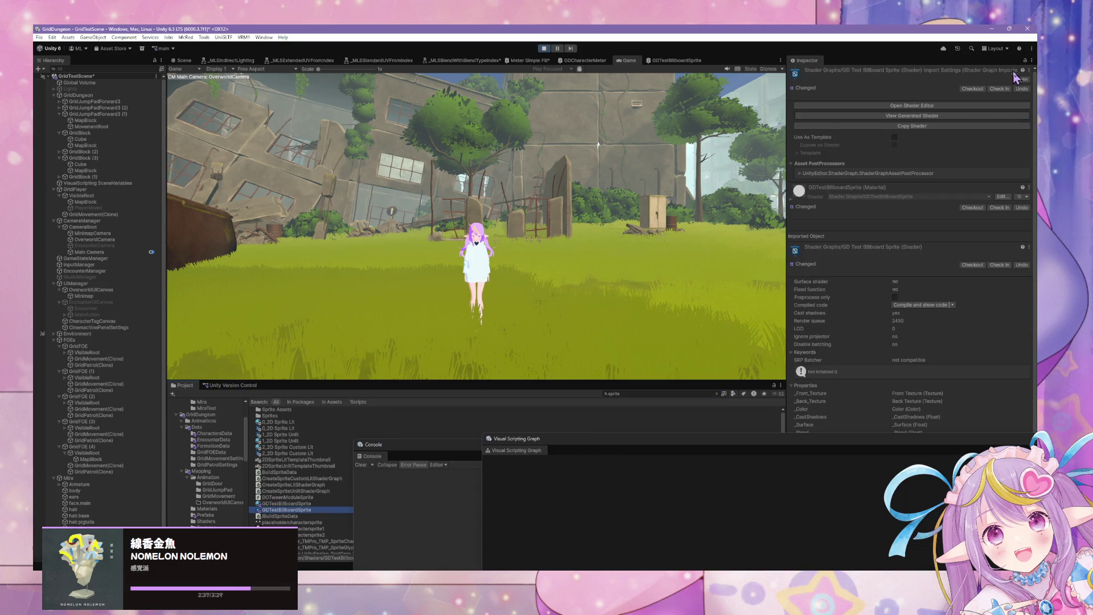
# Step: Open the GDTestBillboardSprite shader graph in its own floating window
pyautogui.click(1021, 79)
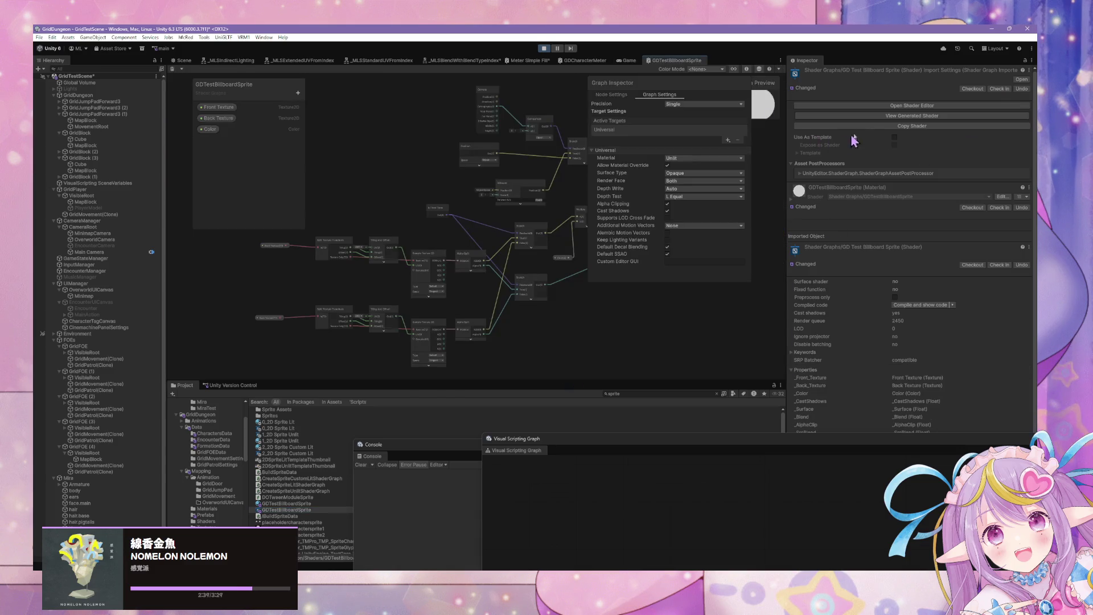
pyautogui.moveTo(677, 60)
pyautogui.mouseDown()
pyautogui.moveTo(488, 214)
pyautogui.moveTo(538, 148)
pyautogui.mouseUp()
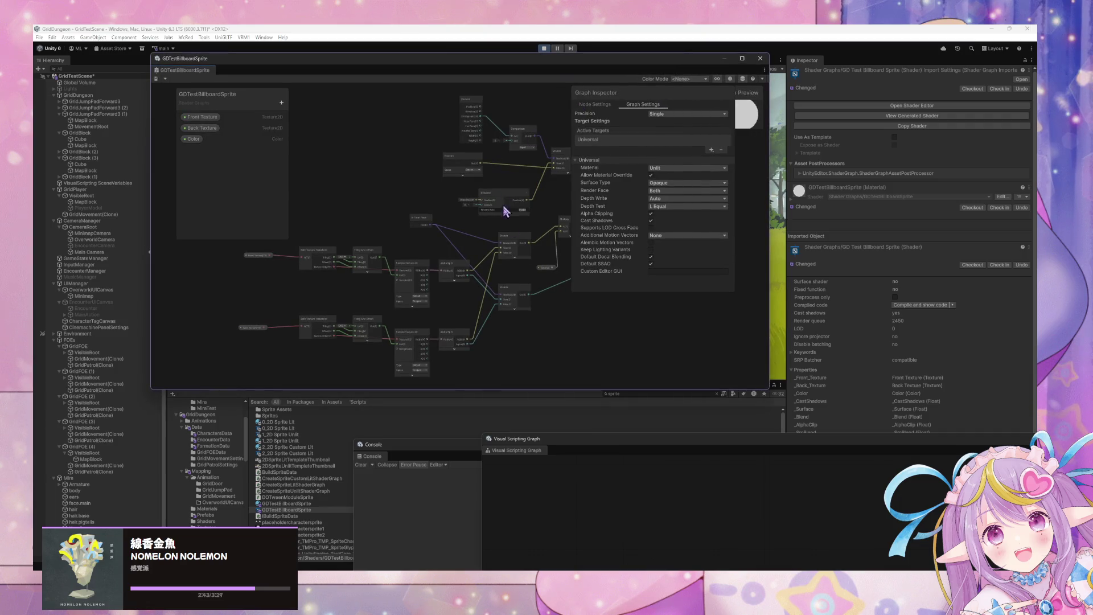
pyautogui.scroll(3, 454, 246)
pyautogui.scroll(5, 431, 259)
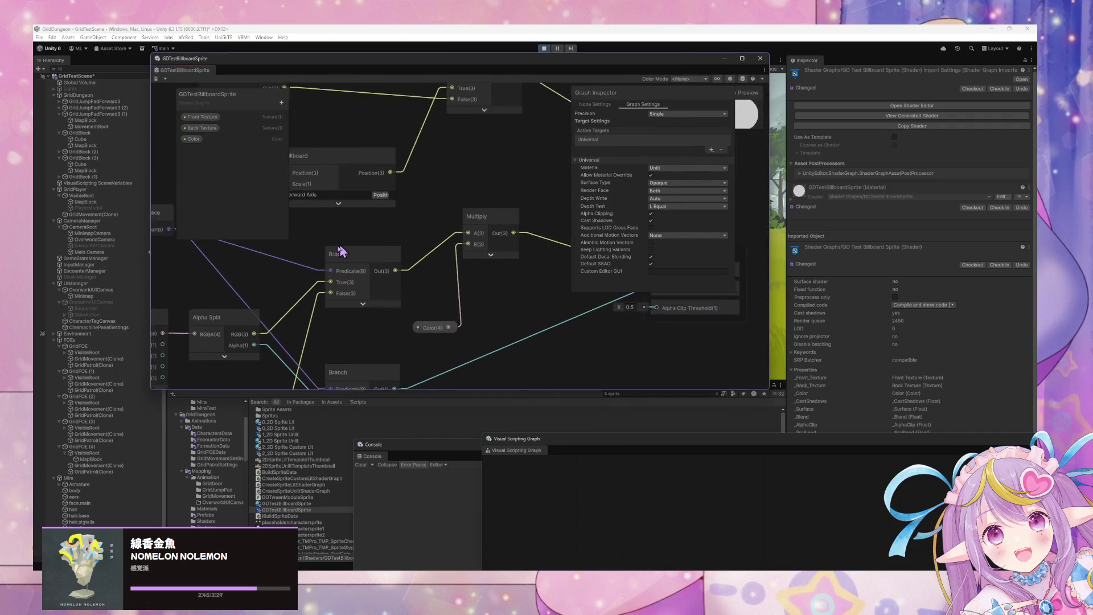
# Step: Inspect the Color property's _Color reference and the graph's target settings
pyautogui.click(193, 140)
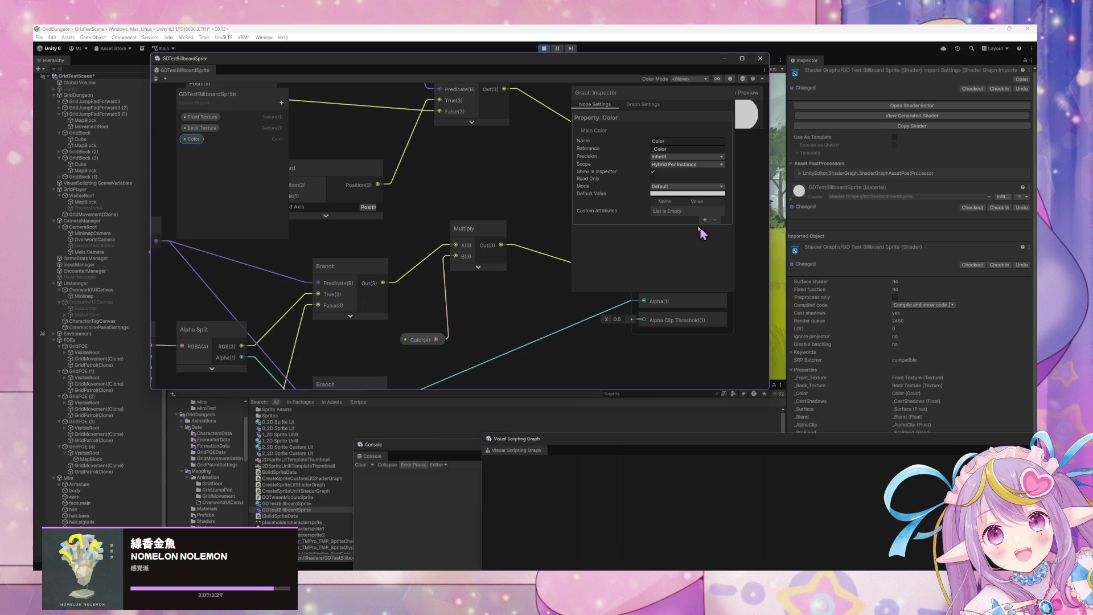
pyautogui.click(659, 107)
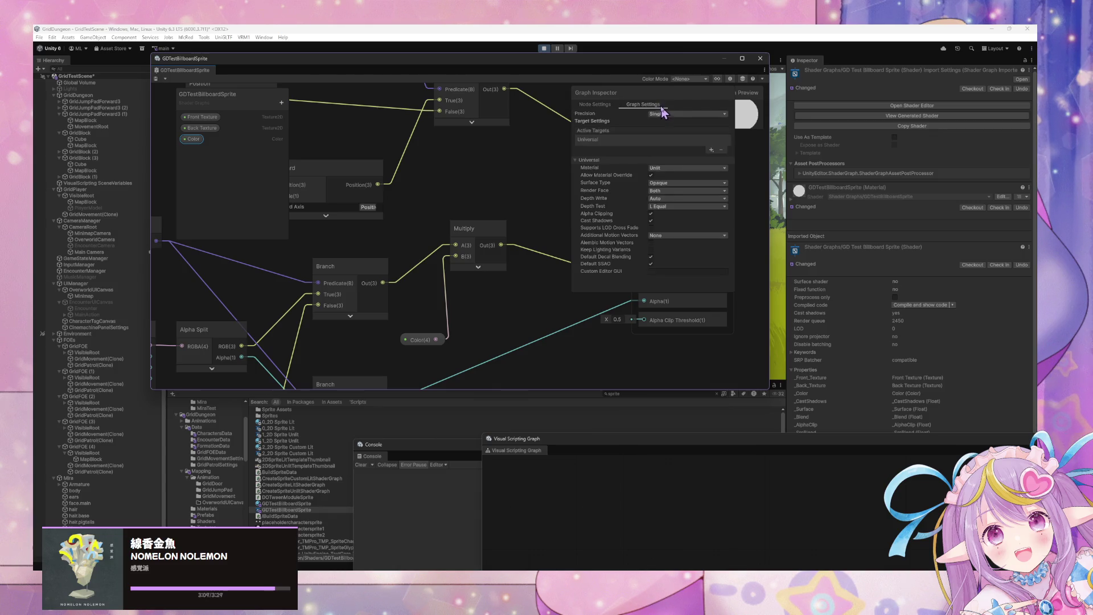
pyautogui.click(608, 105)
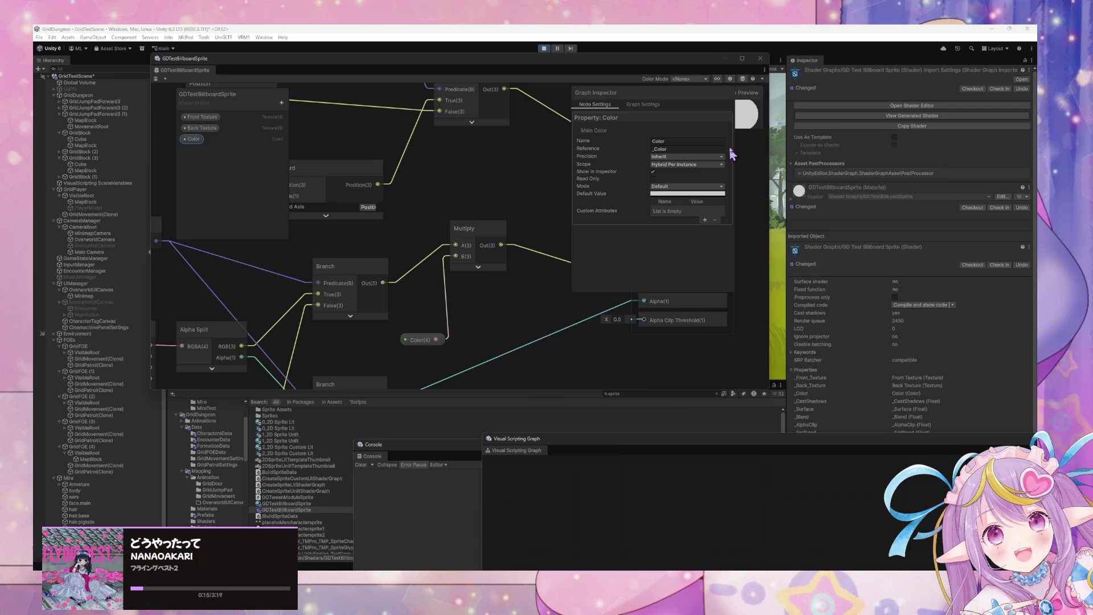
pyautogui.click(673, 149)
pyautogui.click(672, 149)
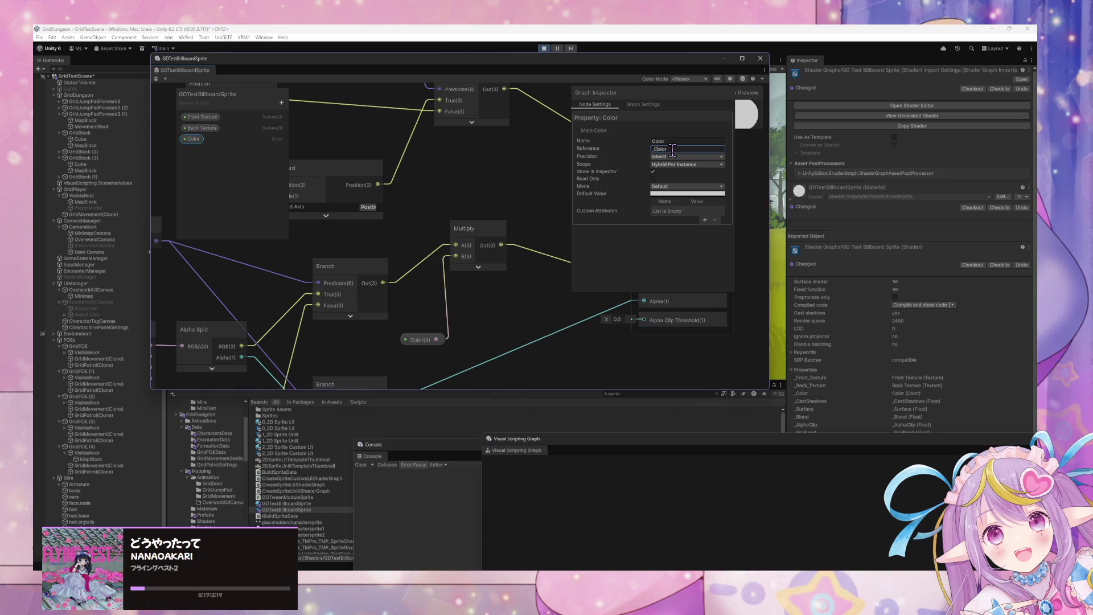
# Step: Confirm the Color property keeps Hybrid Per Instance scope and Default mode
pyautogui.click(683, 165)
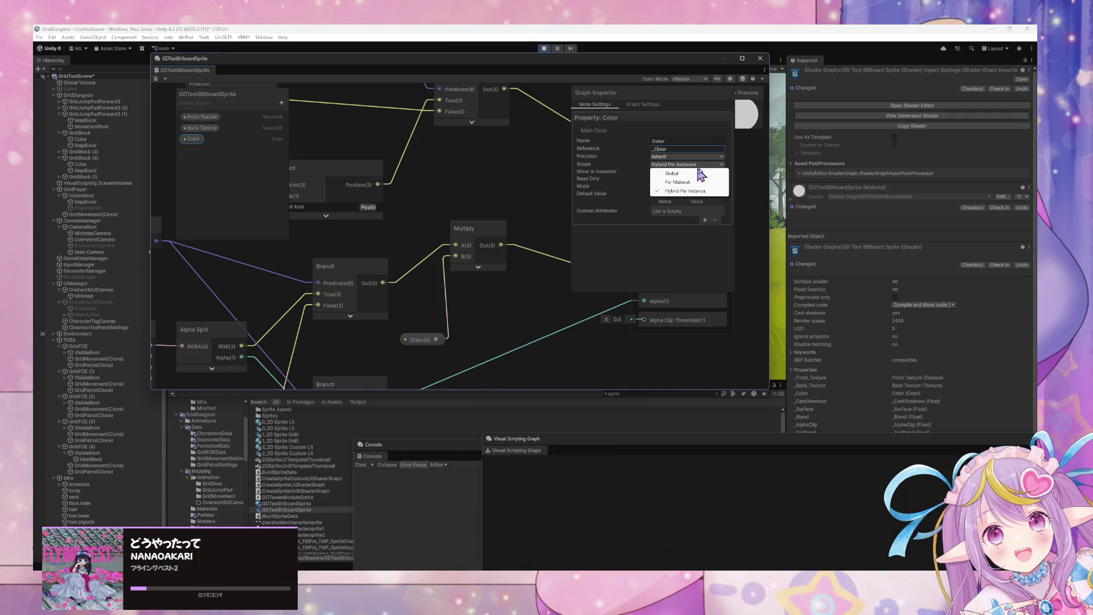
pyautogui.click(601, 246)
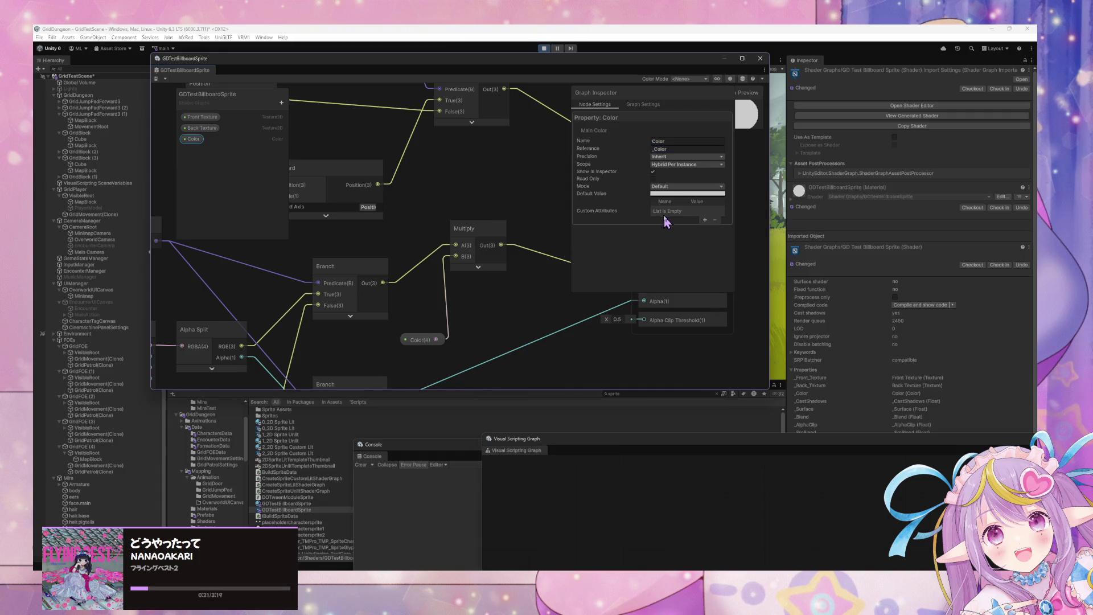
pyautogui.click(688, 187)
pyautogui.click(683, 192)
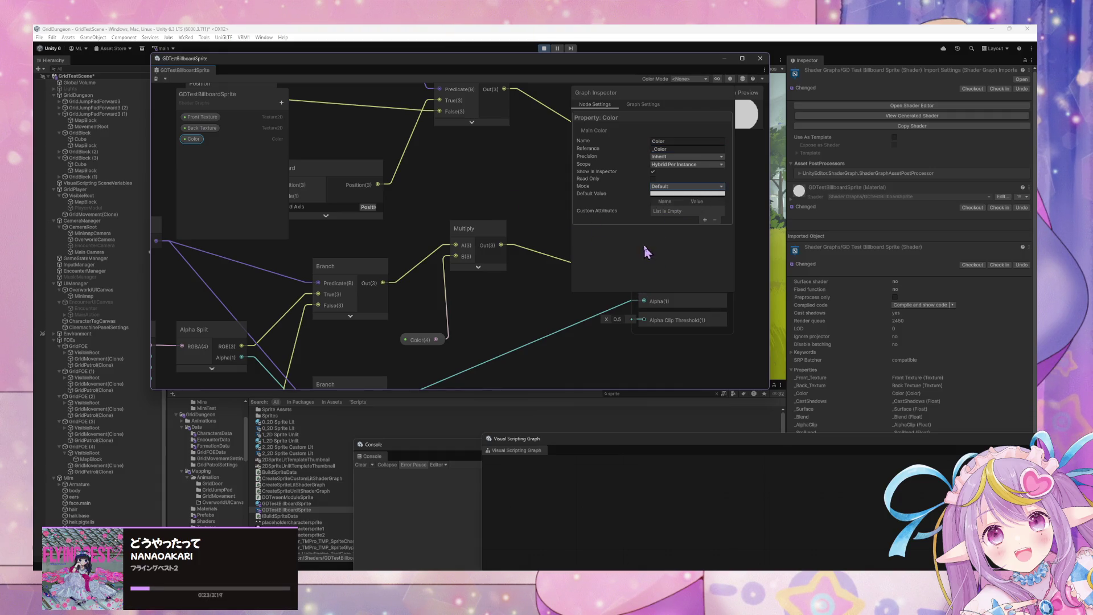
pyautogui.click(190, 139)
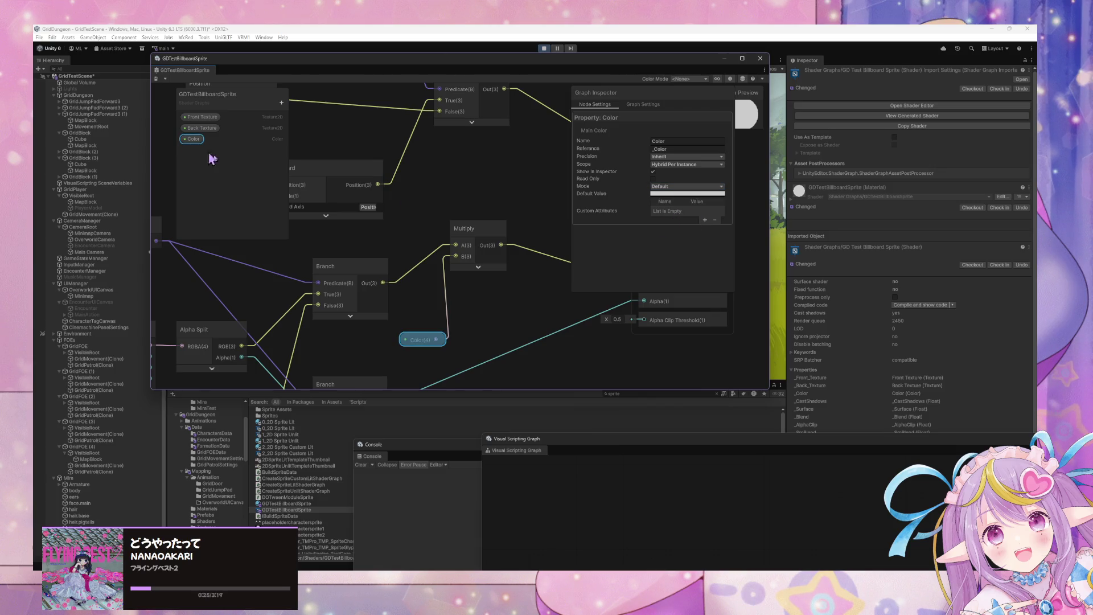
pyautogui.moveTo(563, 64); pyautogui.dragTo(701, 429)
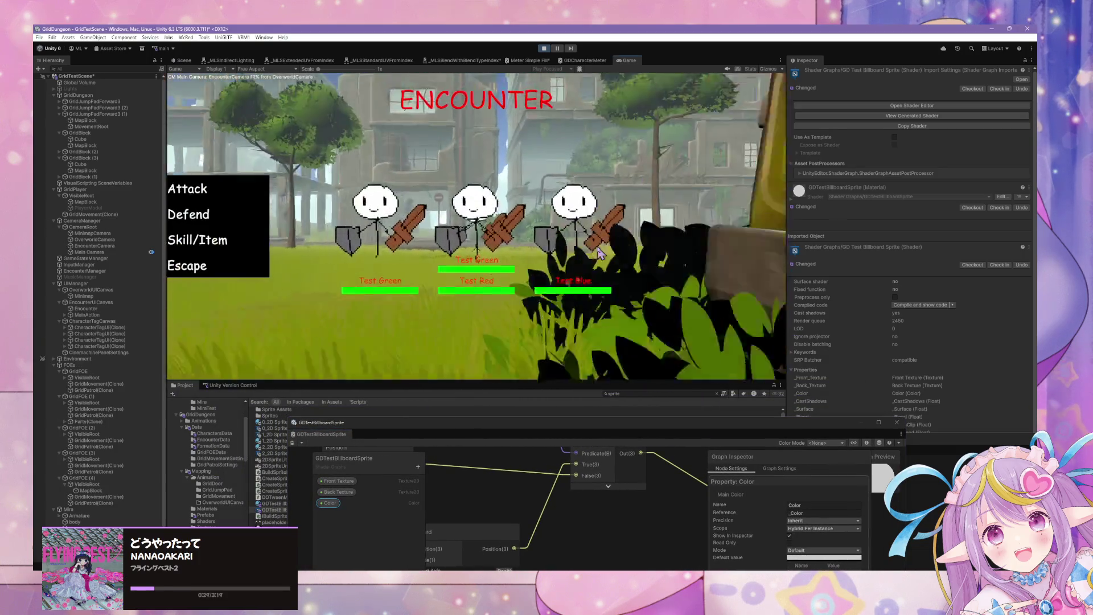
# Step: Escape the battle and walk with WASD until a new three-knight encounter begins
pyautogui.click(217, 265)
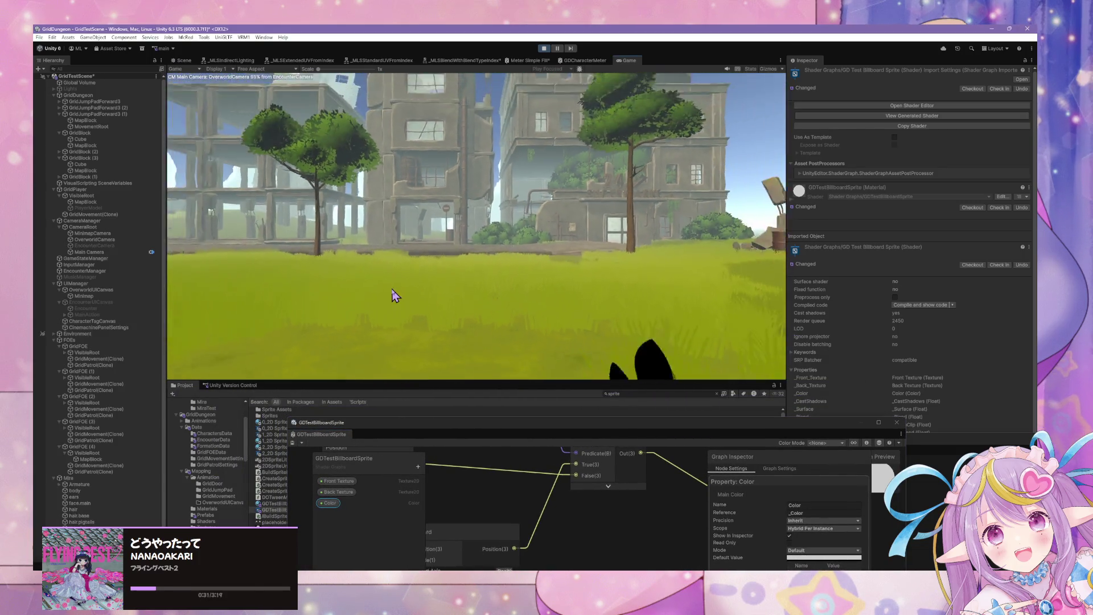
pyautogui.press('w')
pyautogui.press('w')
pyautogui.press('w')
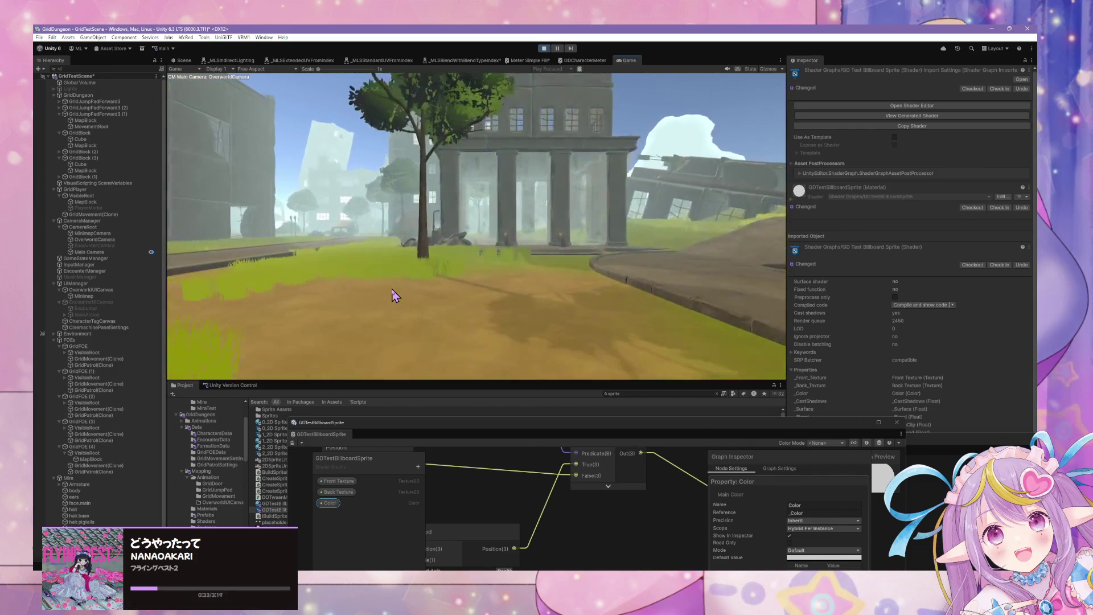
pyautogui.press('a')
pyautogui.press('w')
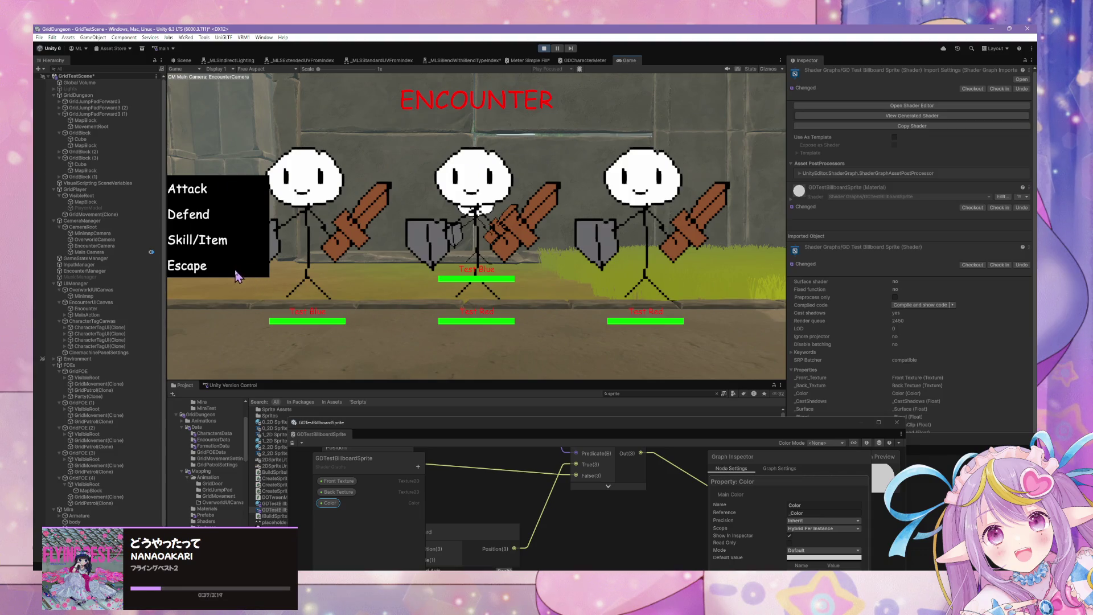
pyautogui.click(189, 266)
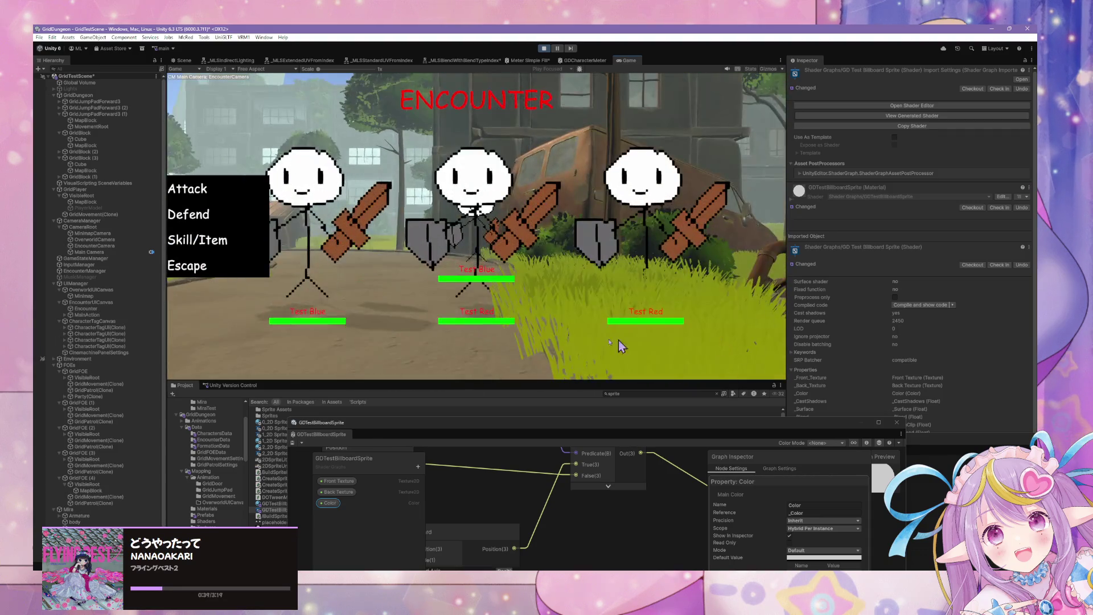
pyautogui.click(185, 277)
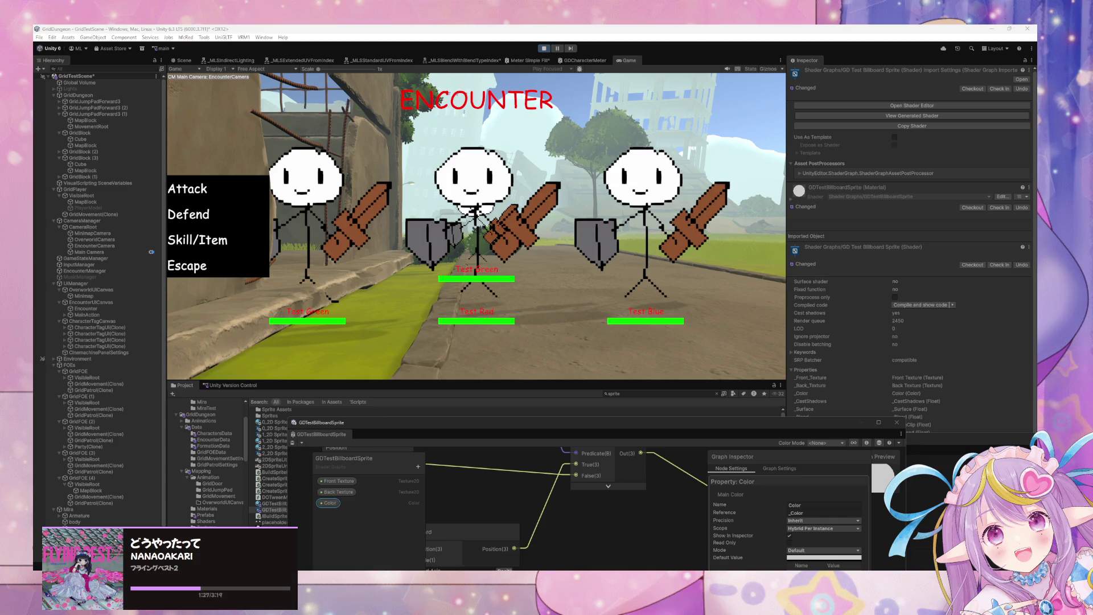
pyautogui.scroll(-2, 138, 255)
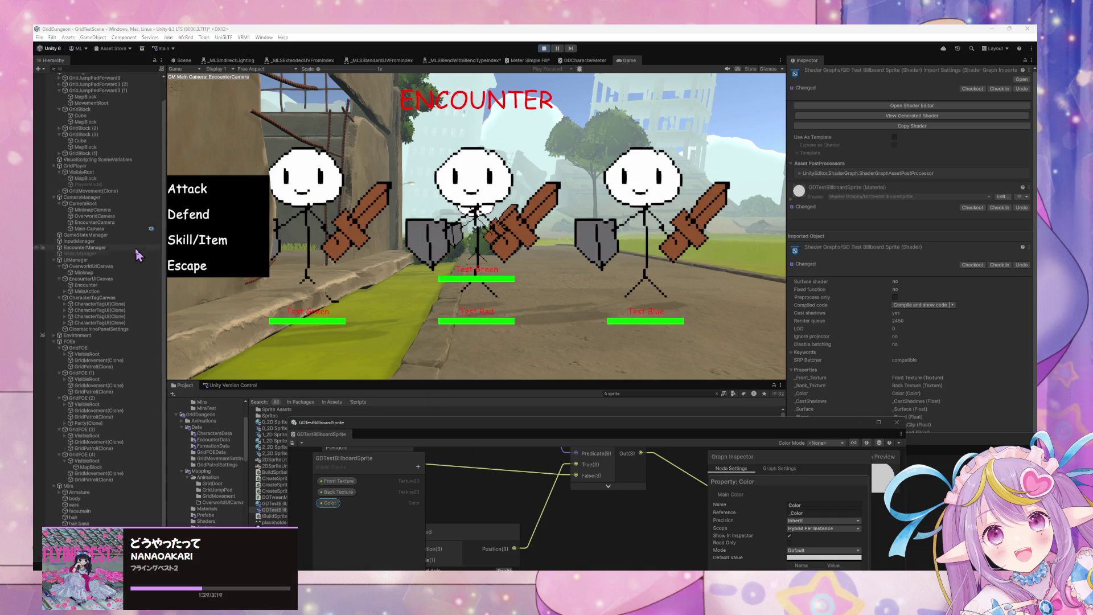
# Step: Filter the hierarchy for 'test', pick out the Test Blue object, then clear the search
pyautogui.scroll(-1, 138, 255)
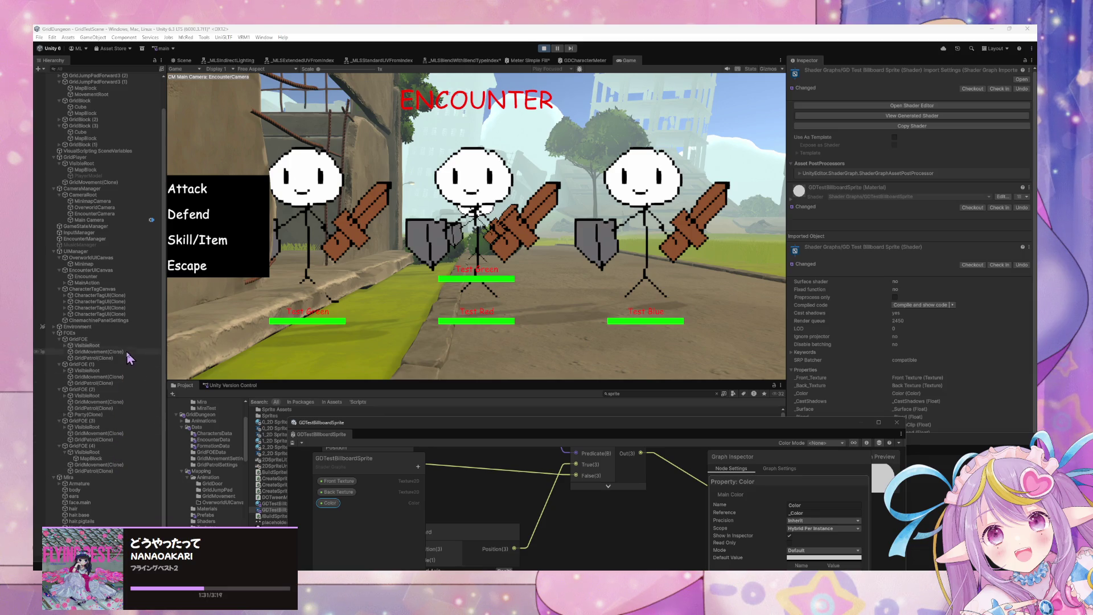
pyautogui.click(95, 67)
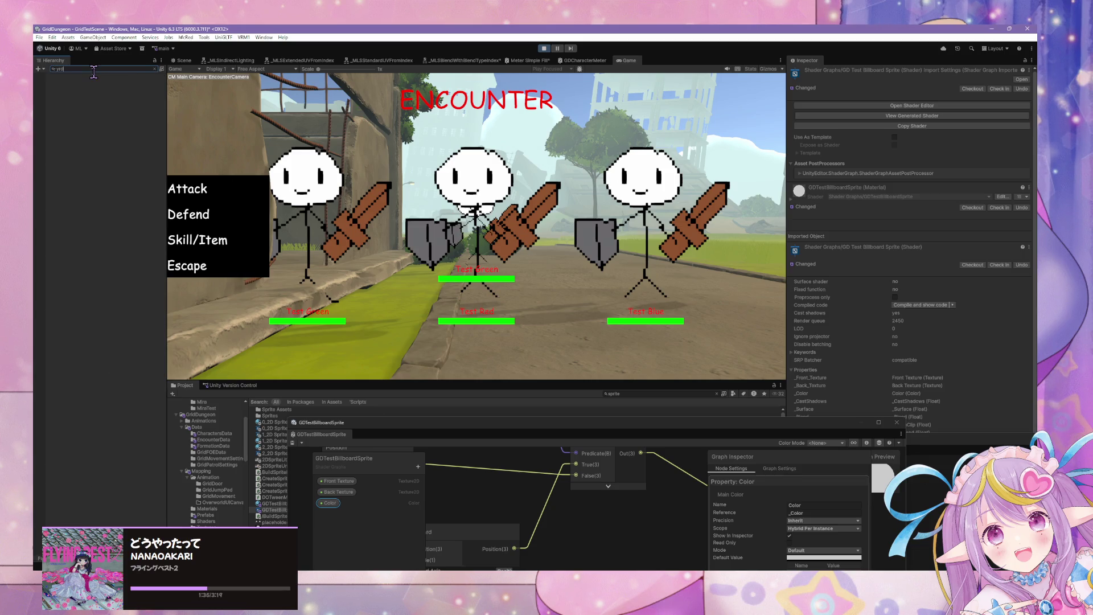
pyautogui.write('test')
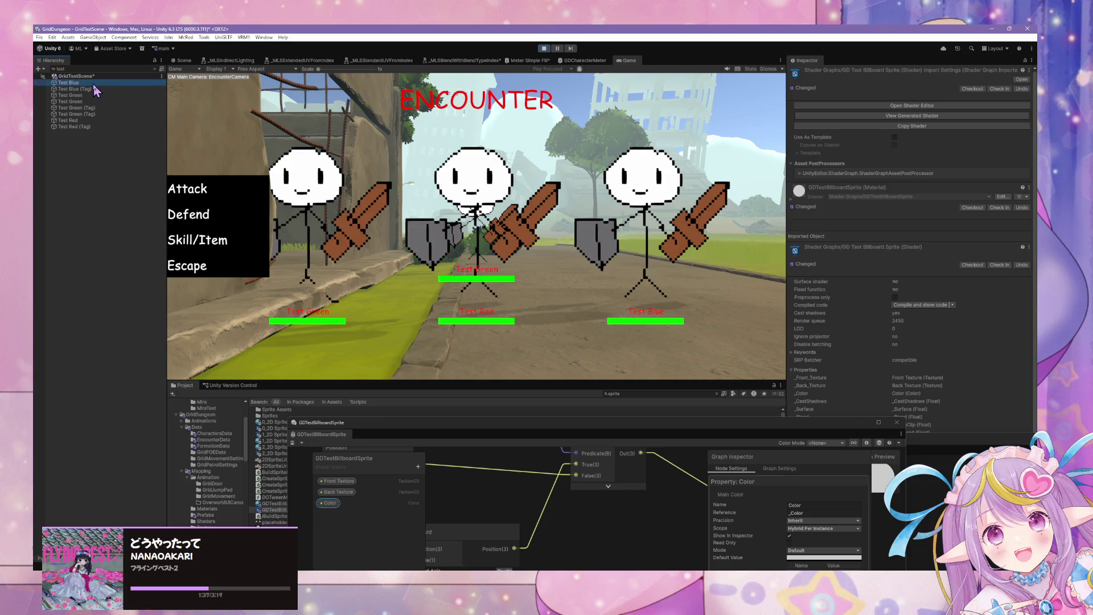
pyautogui.click(93, 83)
pyautogui.keyDown('ctrl'); pyautogui.click(85, 95); pyautogui.keyUp('ctrl')
pyautogui.keyDown('ctrl'); pyautogui.click(82, 101); pyautogui.keyUp('ctrl')
pyautogui.keyDown('ctrl'); pyautogui.click(78, 120); pyautogui.keyUp('ctrl')
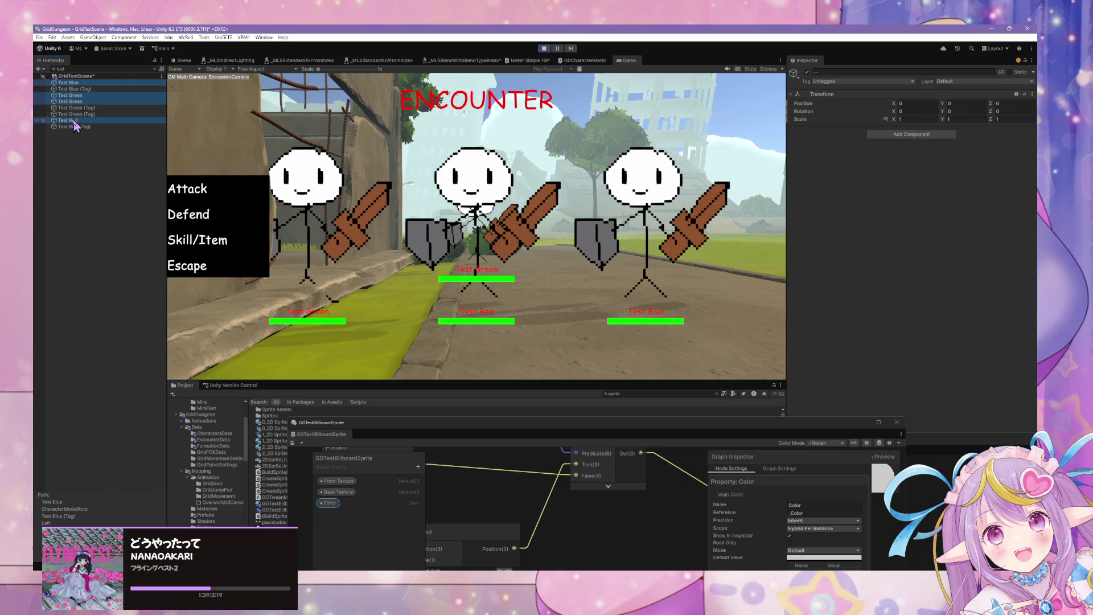
pyautogui.click(85, 102)
pyautogui.click(98, 83)
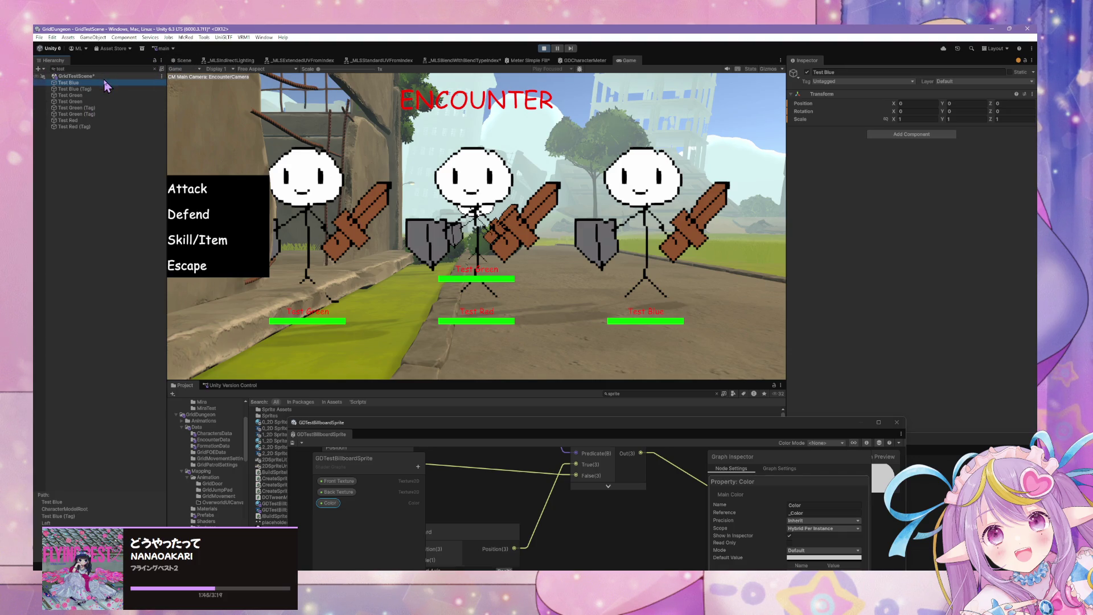
pyautogui.doubleClick(60, 69)
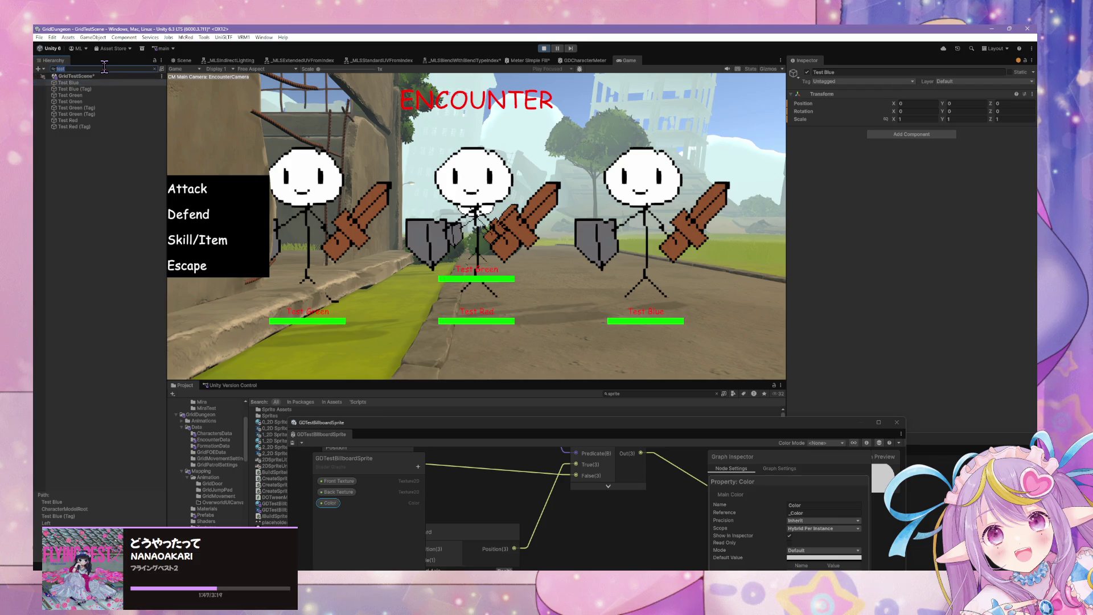
pyautogui.press('BackSpace')
# Step: Select Test Blue's Sprite child and toggle its Material Override, leaving it enabled
pyautogui.click(103, 484)
pyautogui.click(104, 486)
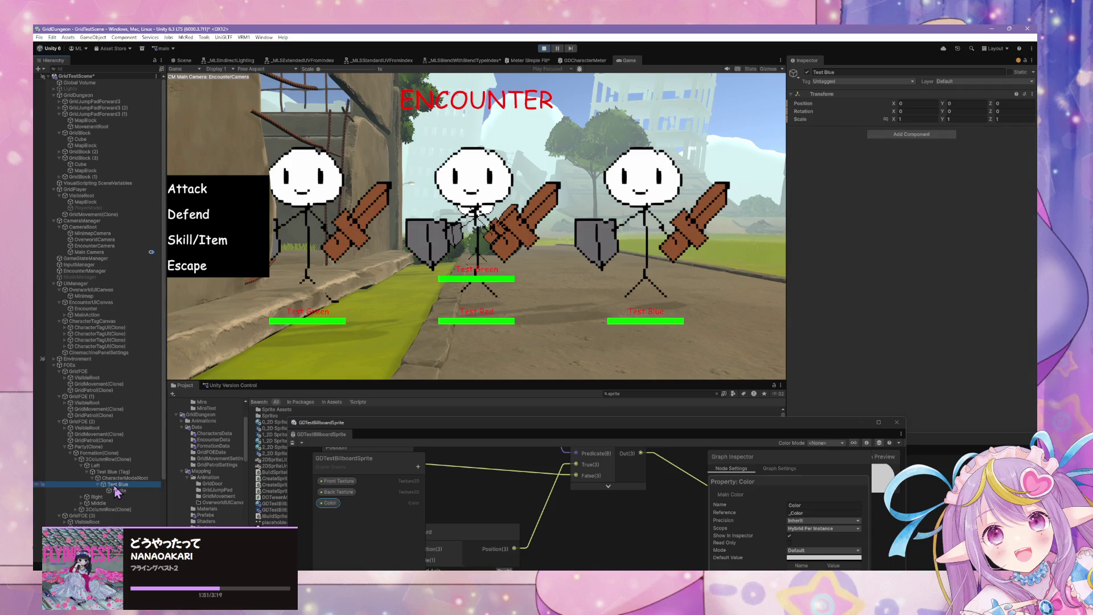
pyautogui.click(116, 490)
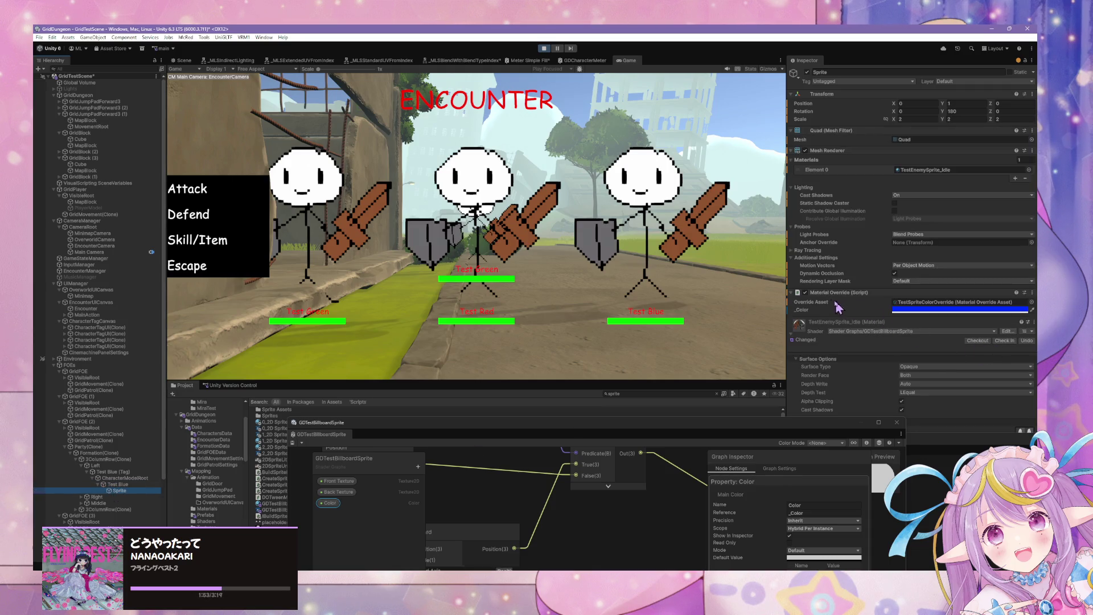
pyautogui.doubleClick(805, 293)
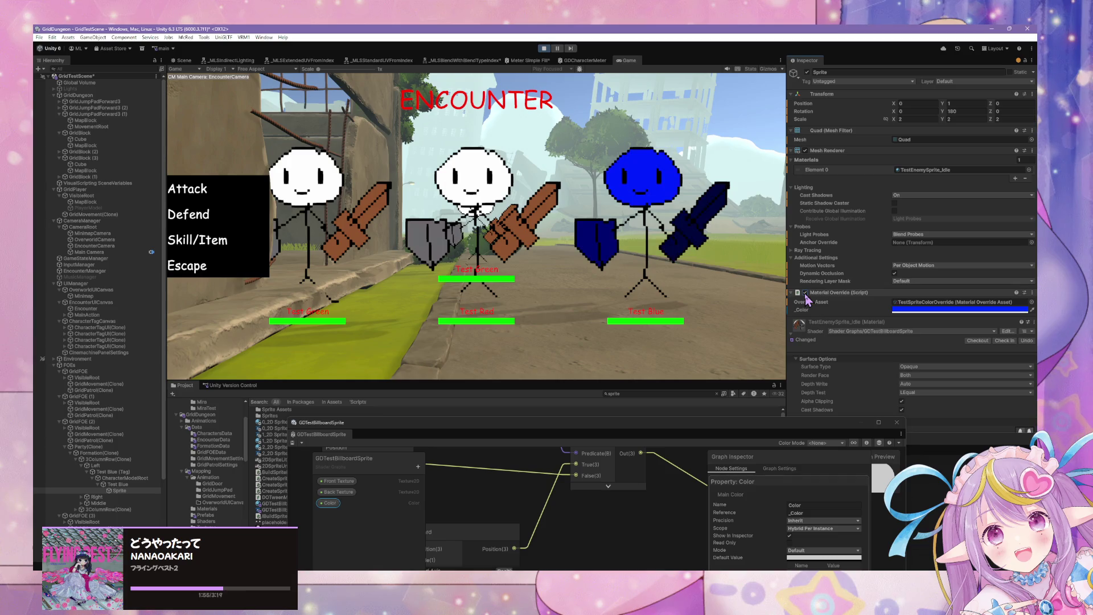
pyautogui.click(805, 293)
pyautogui.click(805, 294)
pyautogui.click(805, 293)
pyautogui.click(805, 293)
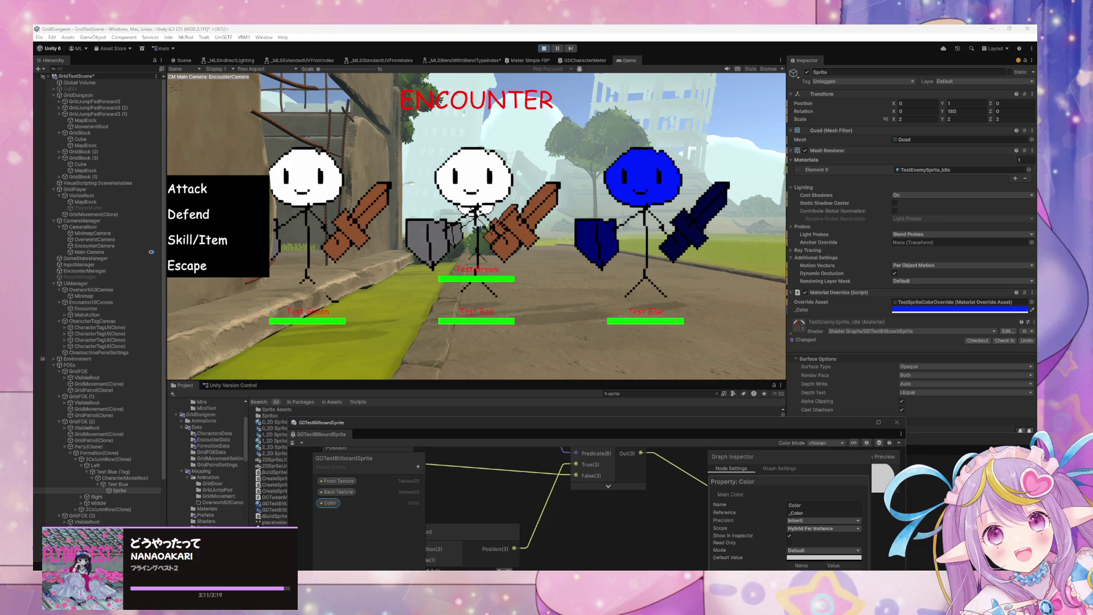
# Step: Stop play mode and search the project assets for 'test red'
pyautogui.click(545, 49)
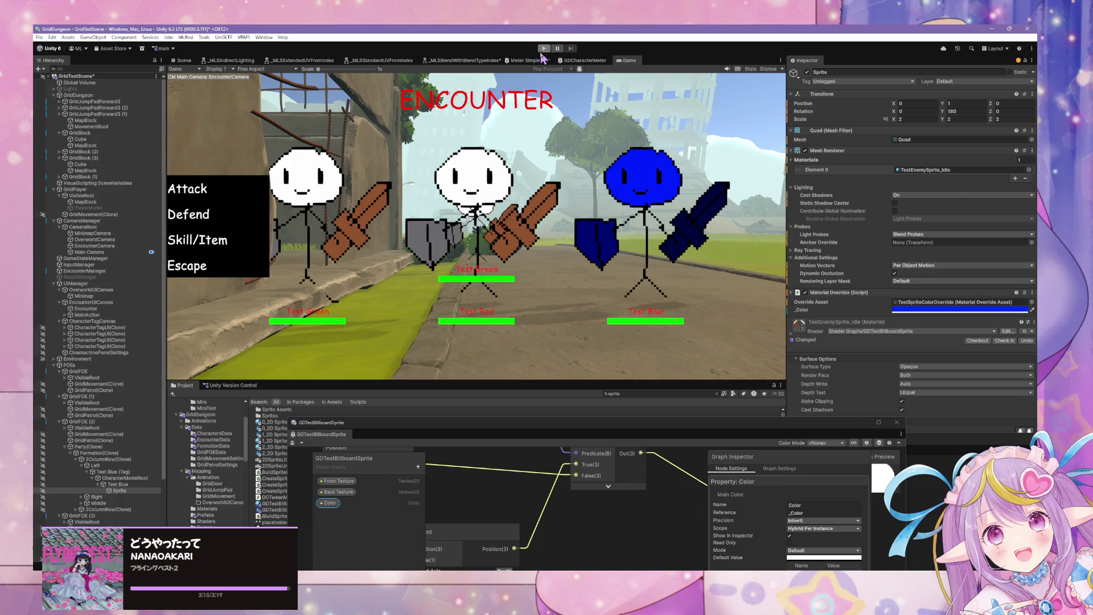
pyautogui.click(544, 49)
pyautogui.click(661, 394)
pyautogui.write('test re')
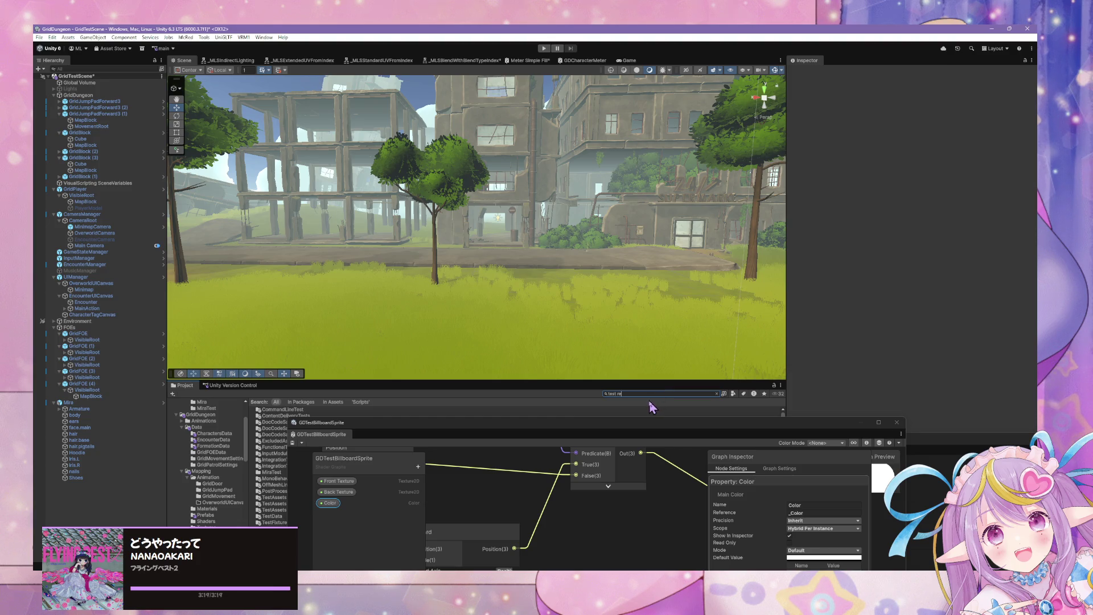
pyautogui.write('d')
# Step: Place the TestSpriteModelRed prefab in the scene and start play mode
pyautogui.moveTo(390, 433); pyautogui.dragTo(580, 471)
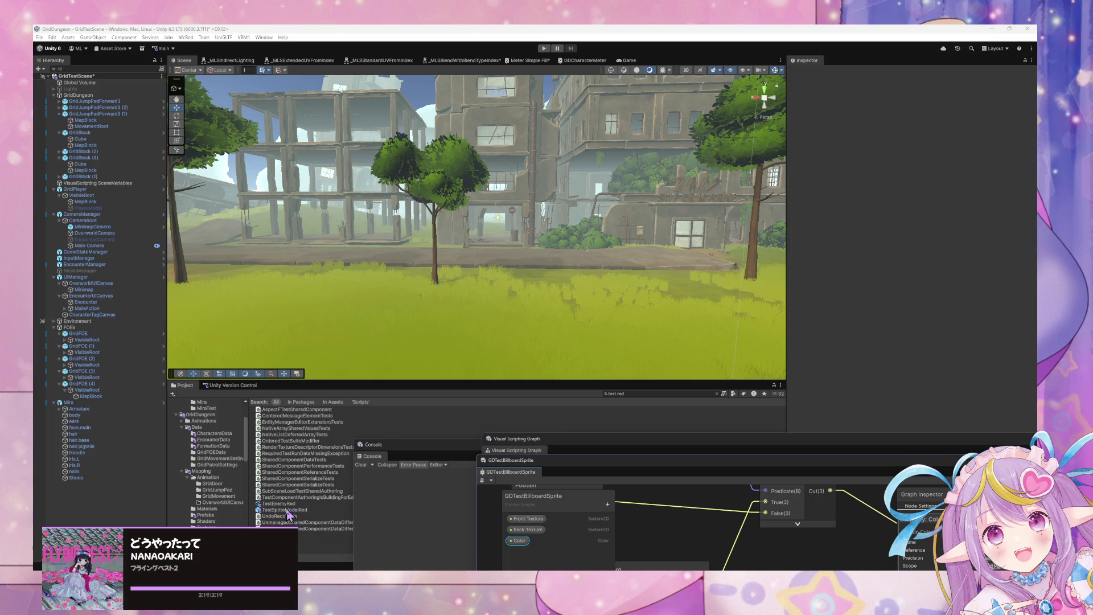
pyautogui.moveTo(286, 510); pyautogui.dragTo(377, 335)
pyautogui.moveTo(270, 327)
pyautogui.mouseDown()
pyautogui.moveTo(408, 306)
pyautogui.moveTo(539, 320)
pyautogui.moveTo(366, 312)
pyautogui.moveTo(363, 322)
pyautogui.mouseUp()
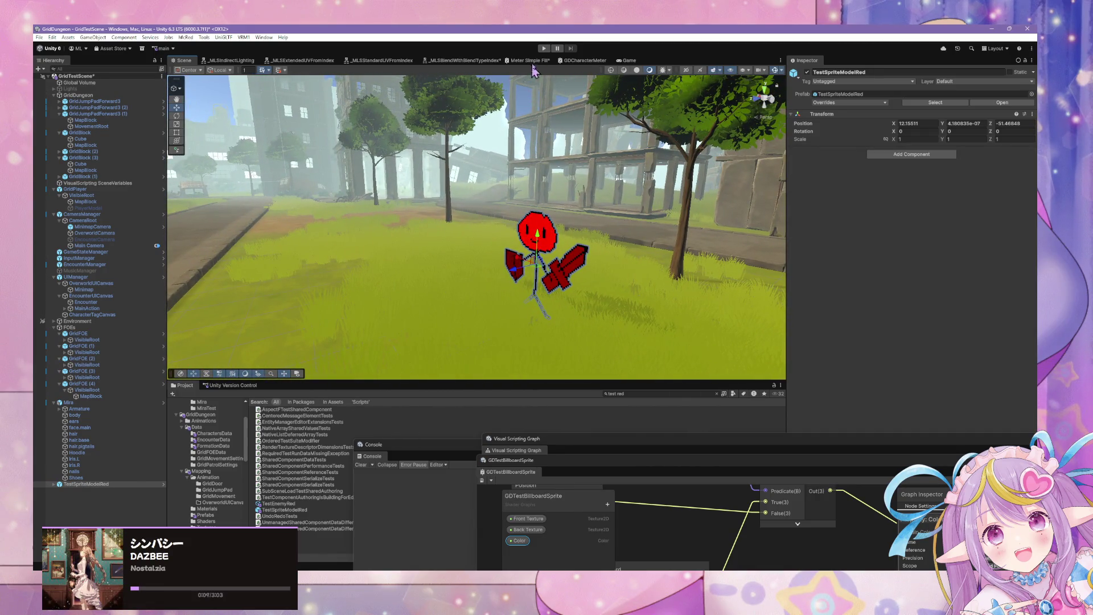
pyautogui.click(544, 49)
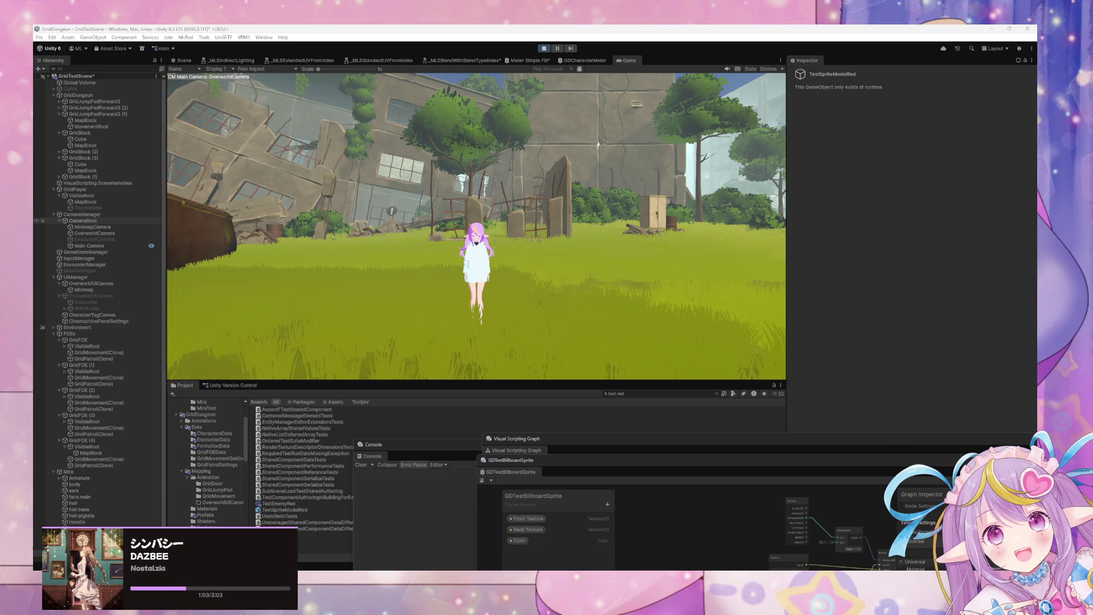
# Step: Escape the current encounters and walk toward the pillared building looking for the red enemy
pyautogui.click(677, 200)
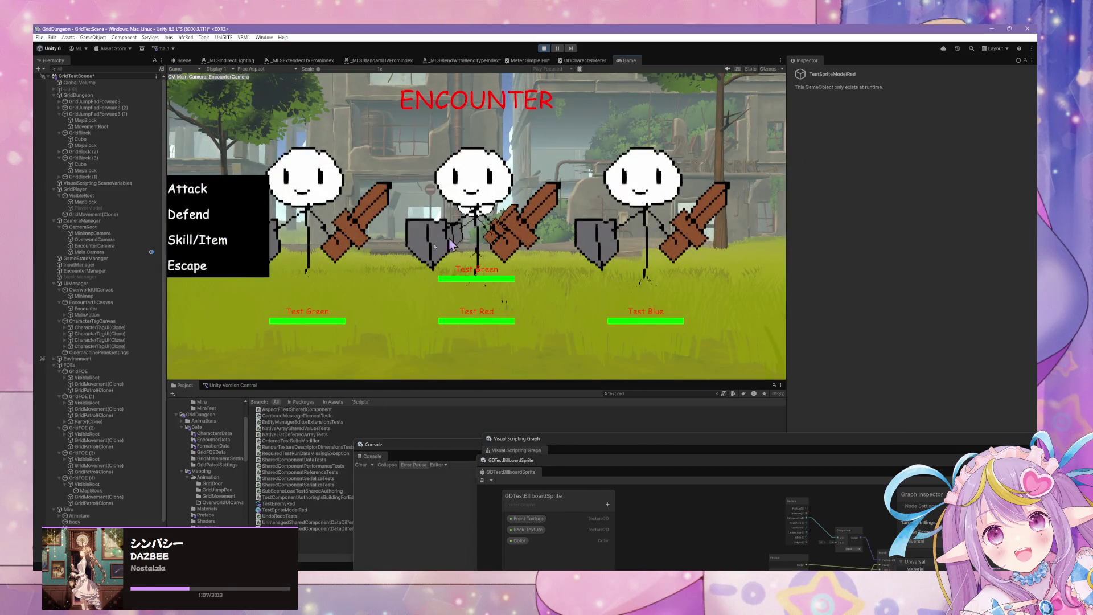
pyautogui.click(222, 266)
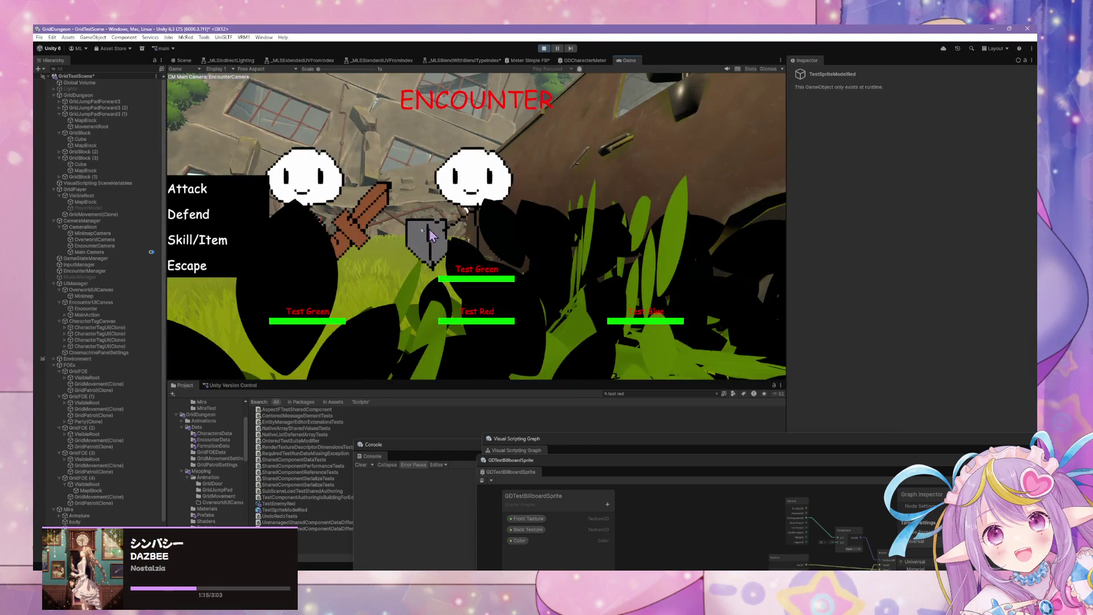
pyautogui.click(190, 266)
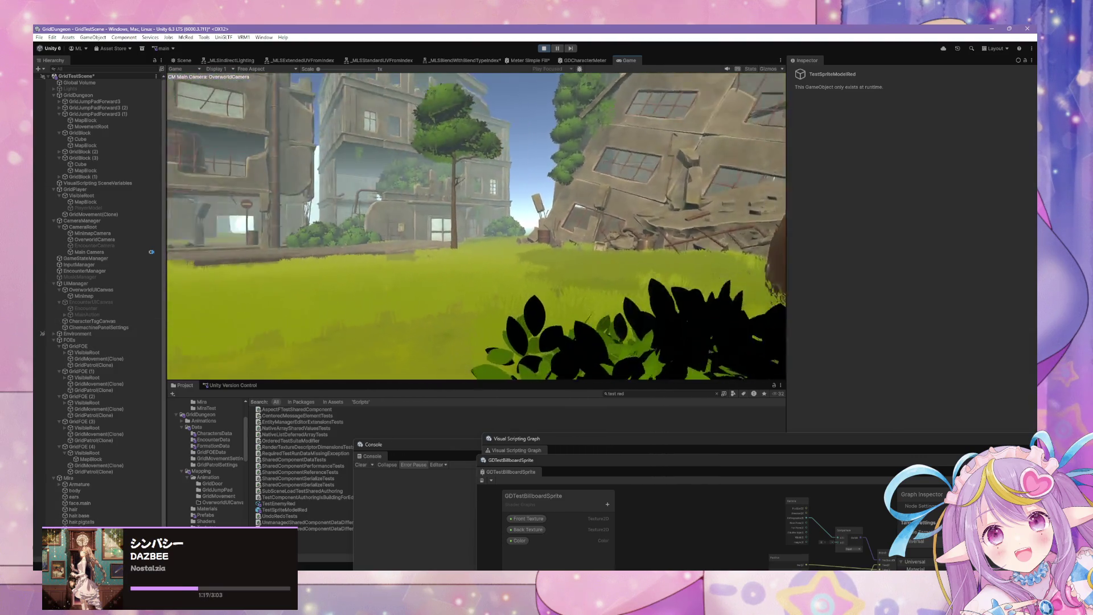
pyautogui.press('Left')
pyautogui.press('Right')
pyautogui.press('Left')
pyautogui.press('Up')
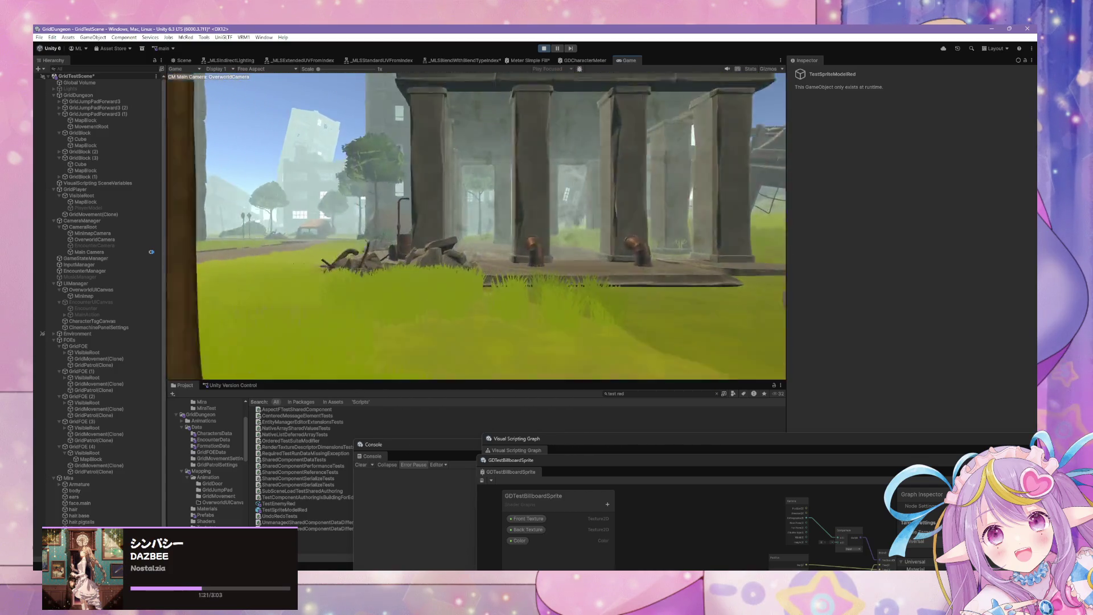
pyautogui.press('Up')
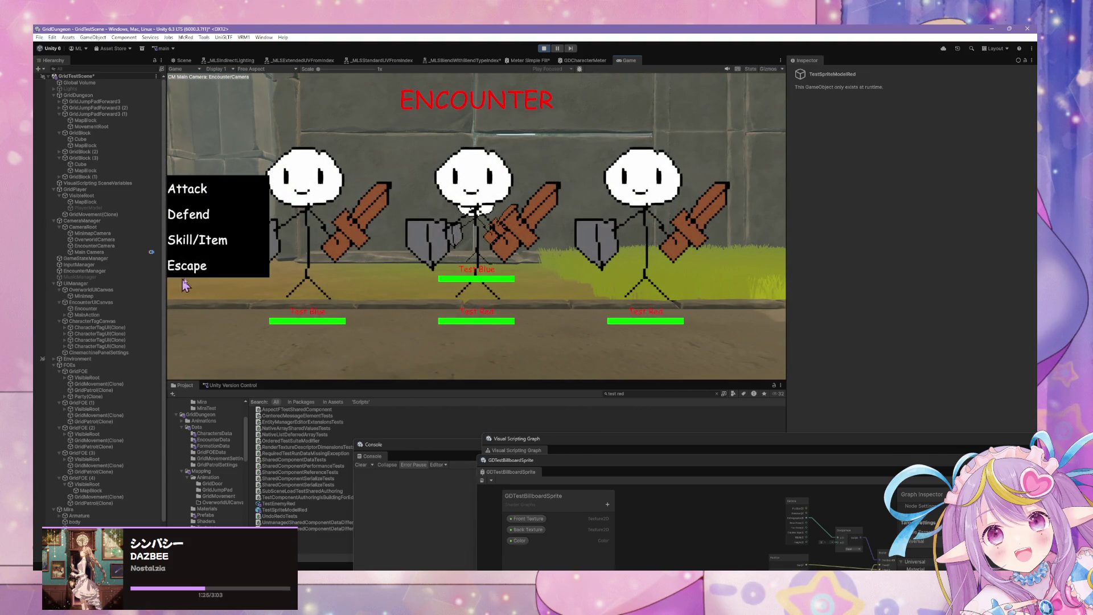
# Step: Trigger and escape several more street encounters, then stop play mode with Ctrl+P
pyautogui.press('Return')
pyautogui.press('Left')
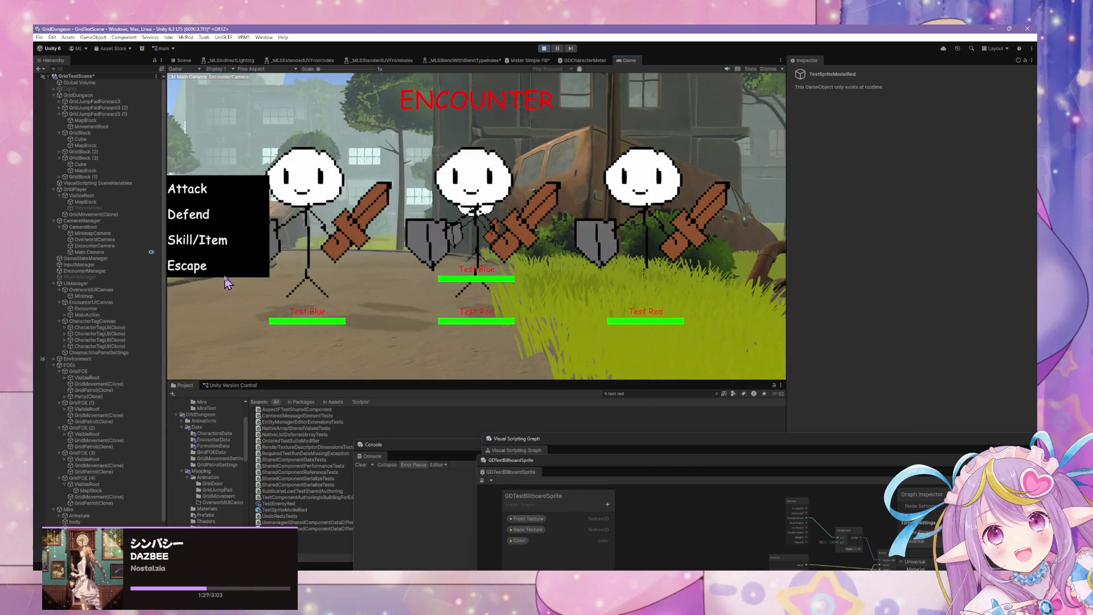
pyautogui.press('Return')
pyautogui.press('Up')
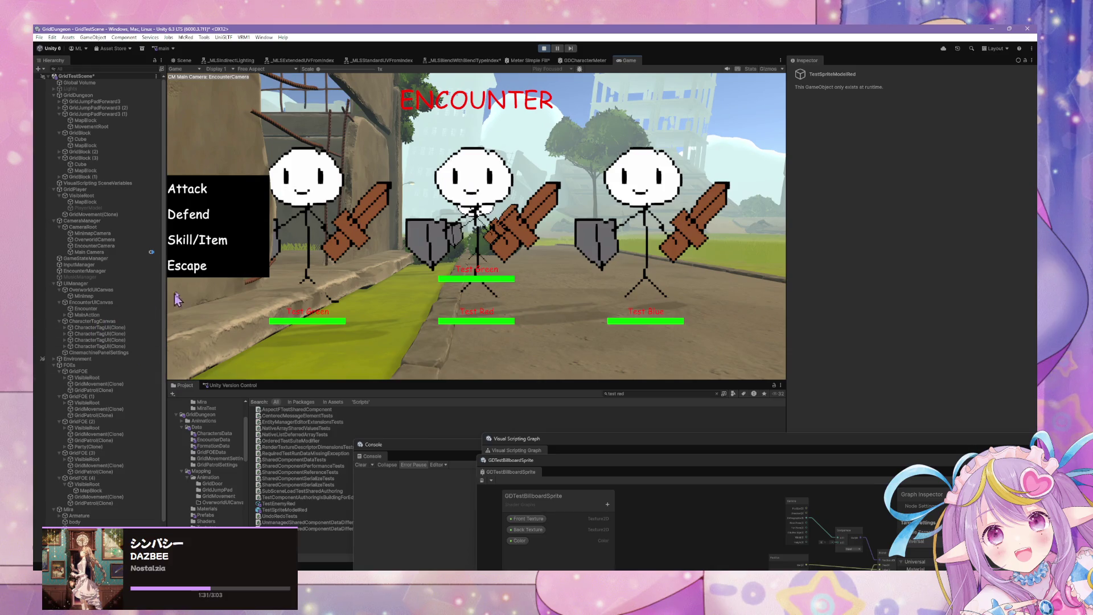
pyautogui.press('Return')
pyautogui.press('Up')
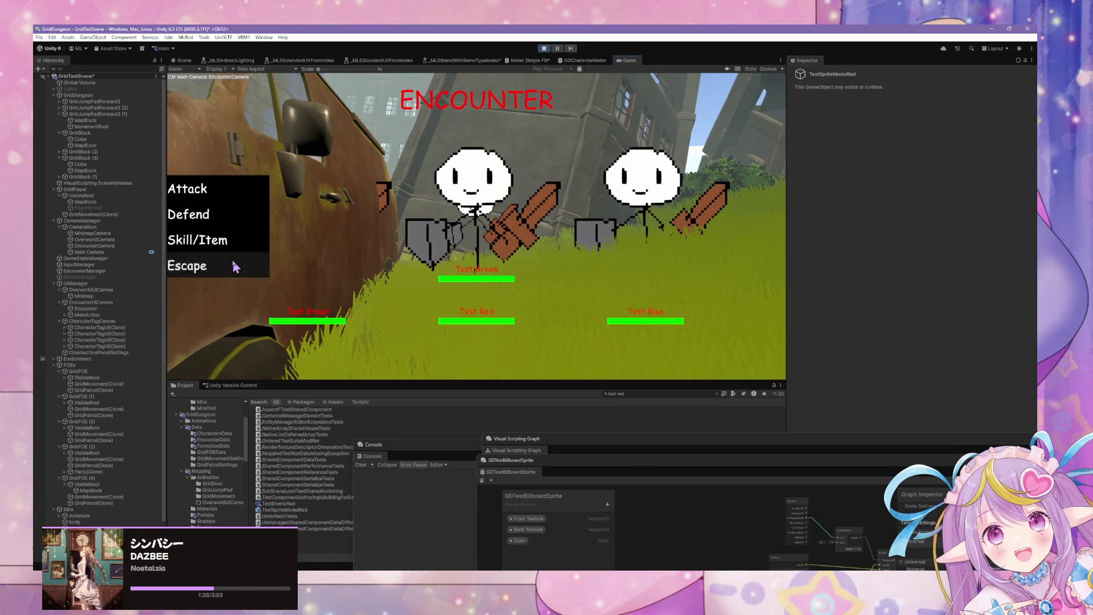
pyautogui.click(234, 263)
pyautogui.press('Up')
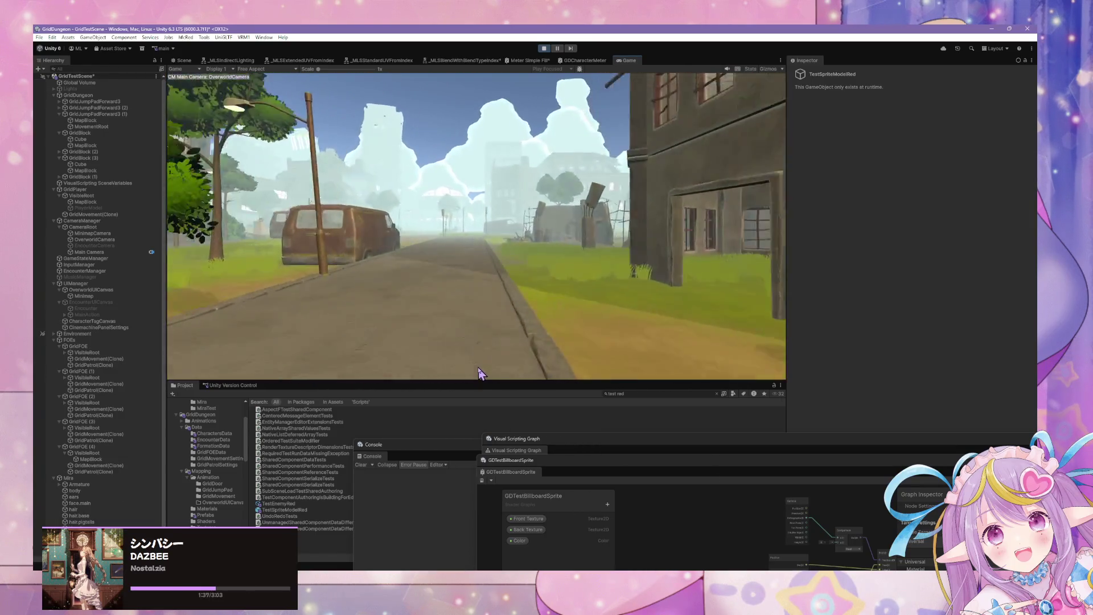
pyautogui.click(257, 277)
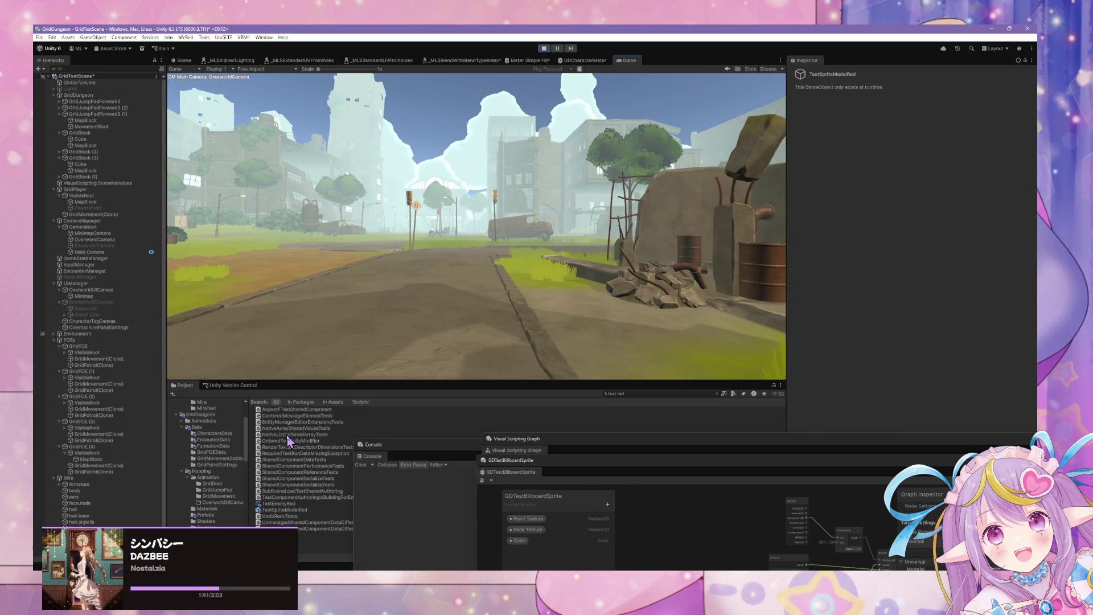
pyautogui.scroll(-1, 103, 424)
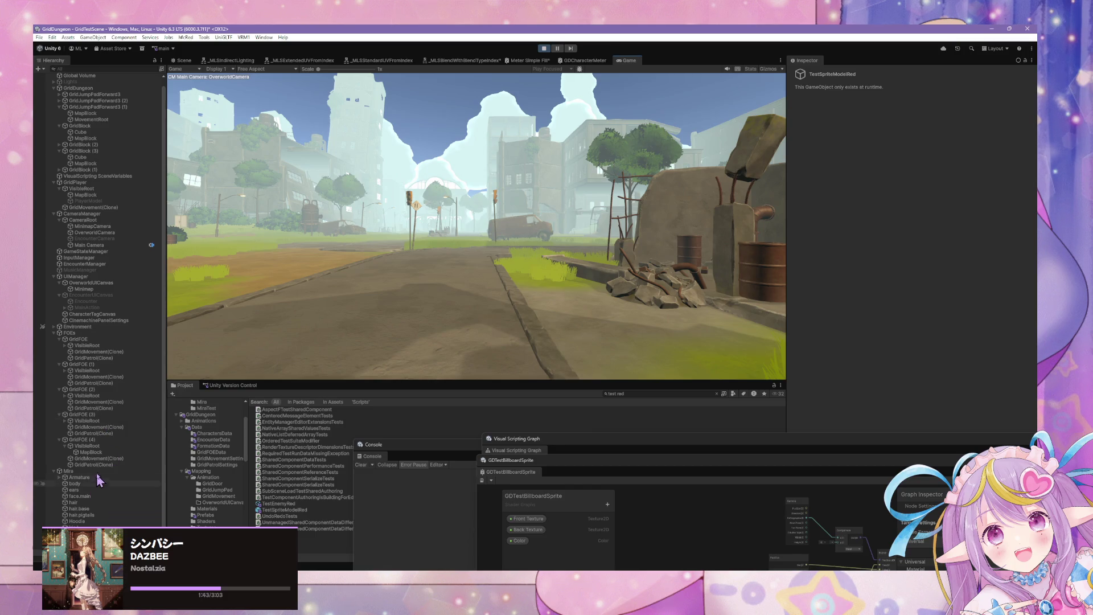
pyautogui.hotkey('ctrl', 'p')
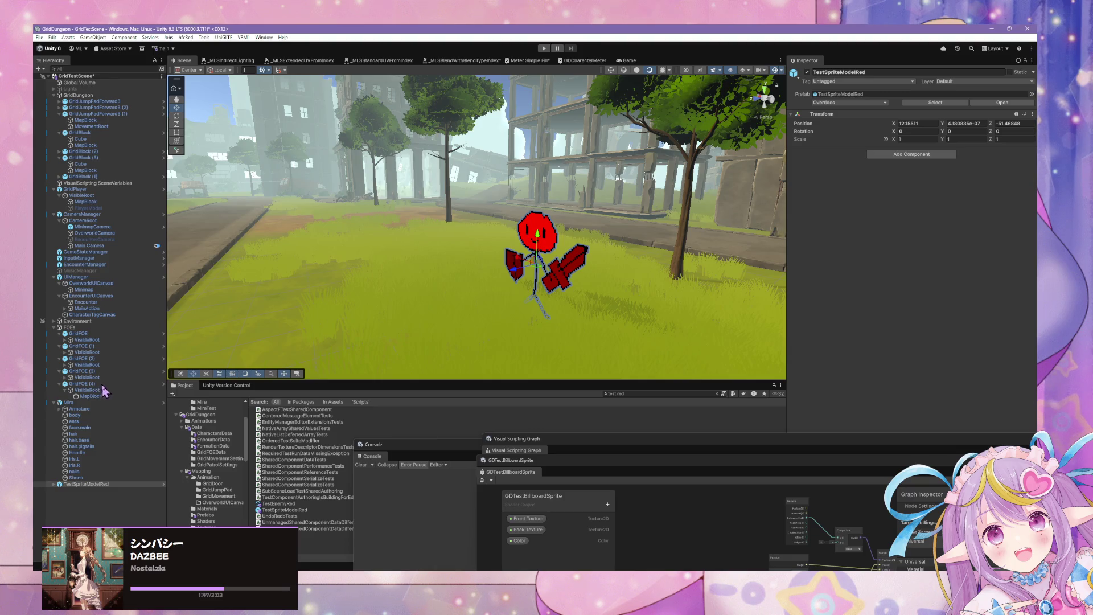
# Step: Select GridFOE (4)'s MapBlock, then its VisibleRoot, in the Hierarchy
pyautogui.click(93, 397)
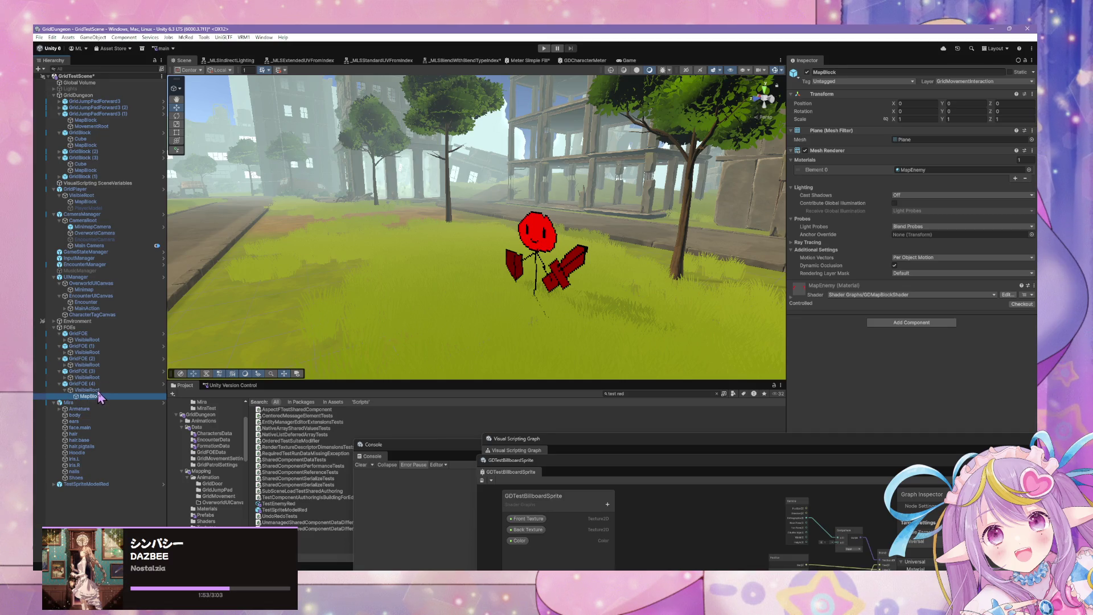
pyautogui.click(91, 390)
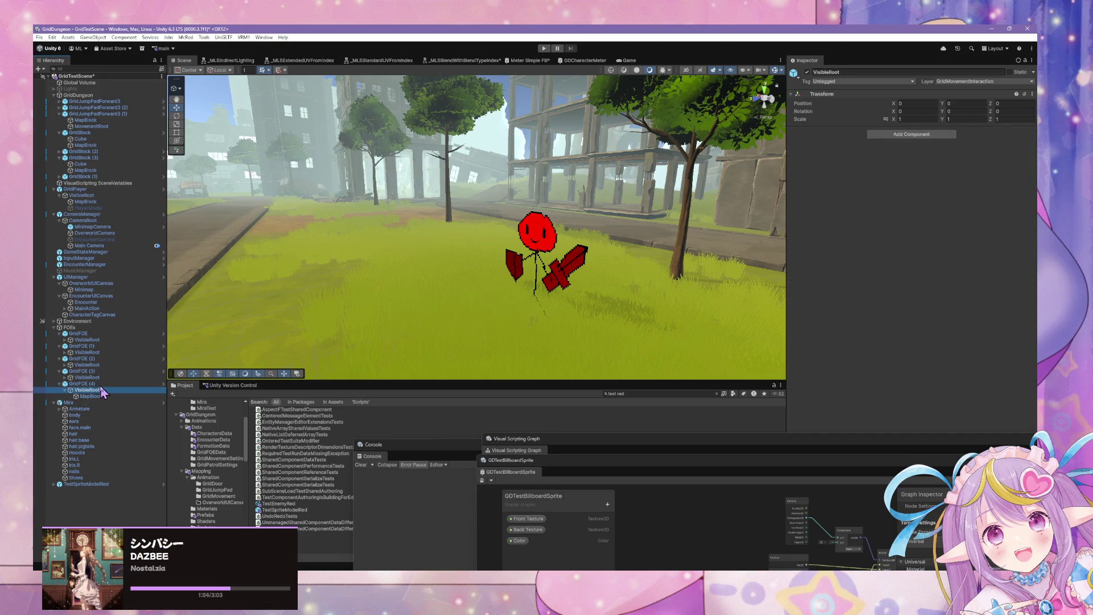
# Step: Select the Sprite child of the red TestSpriteModelRed figure
pyautogui.click(538, 239)
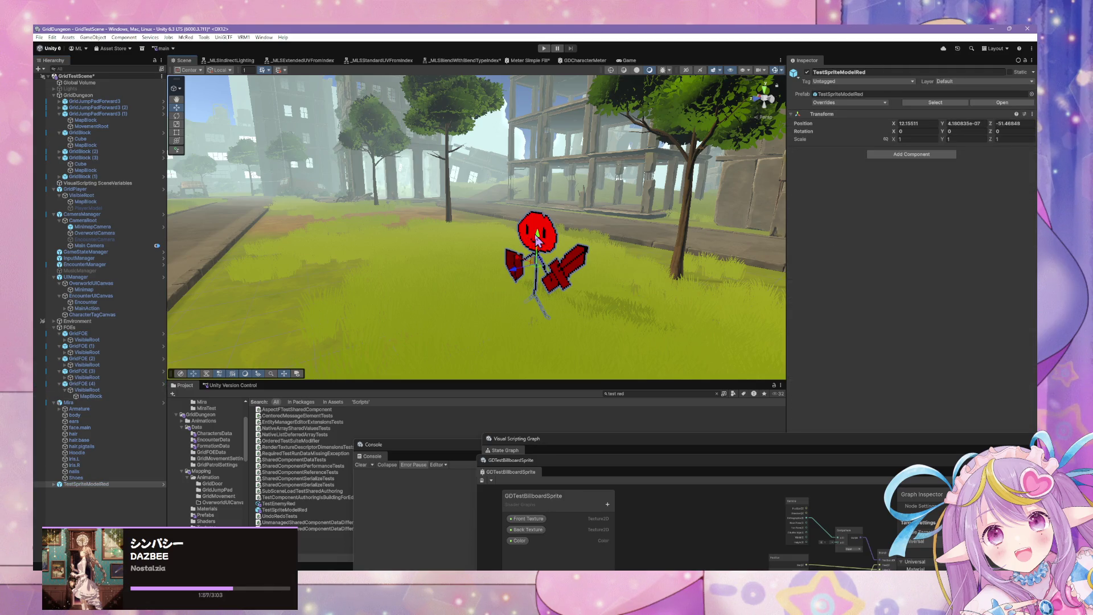
pyautogui.click(910, 154)
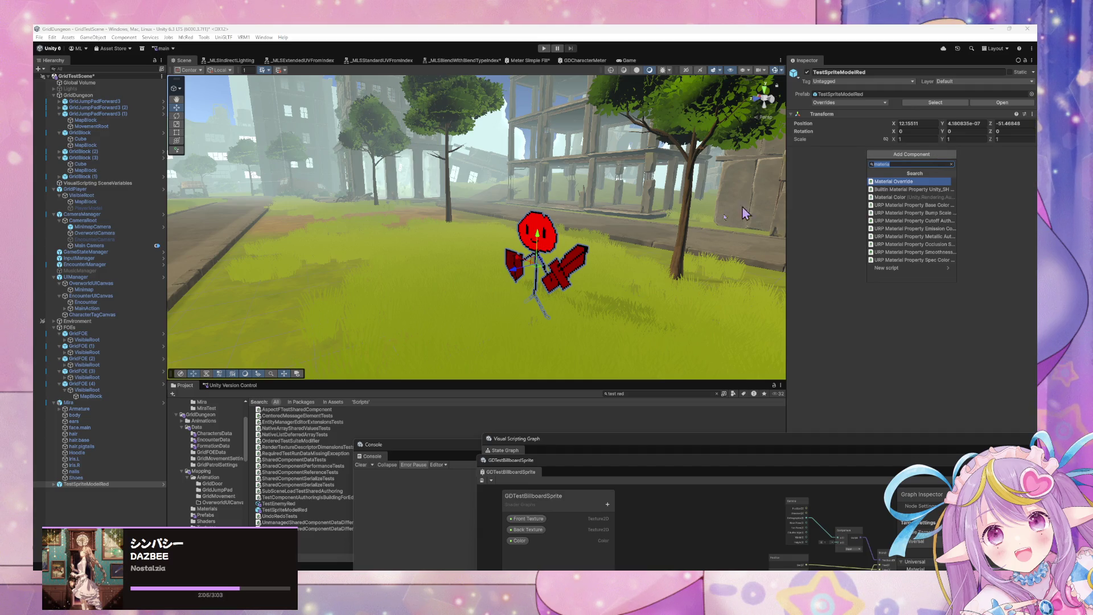
pyautogui.click(58, 485)
pyautogui.click(54, 484)
pyautogui.click(72, 490)
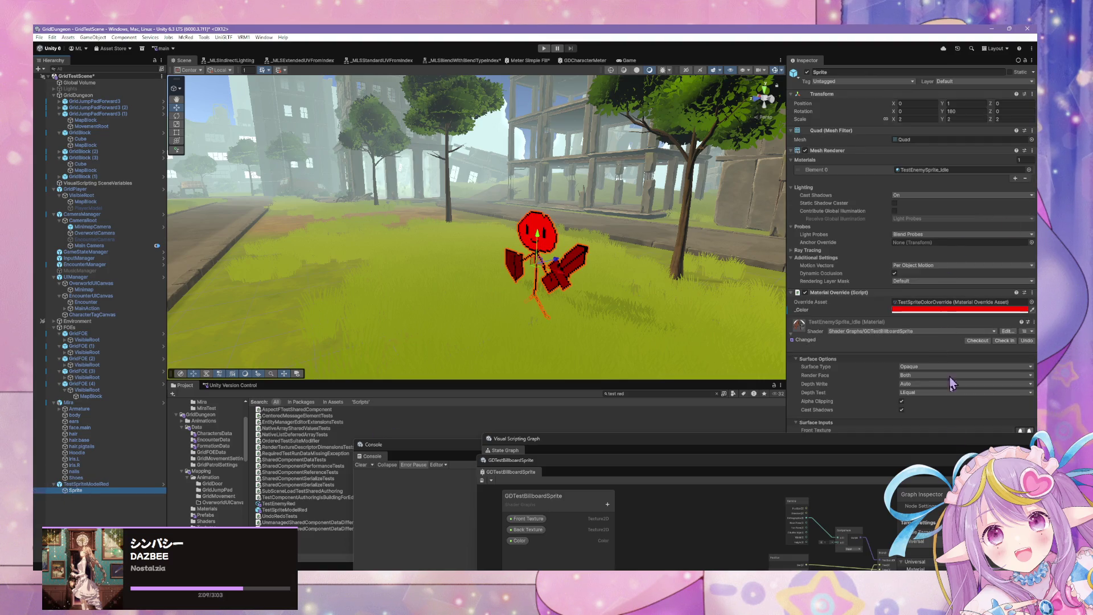
# Step: Close the Shader Graph window and bring up the Sprite's Add Component list
pyautogui.click(933, 455)
pyautogui.moveTo(816, 448); pyautogui.dragTo(454, 451)
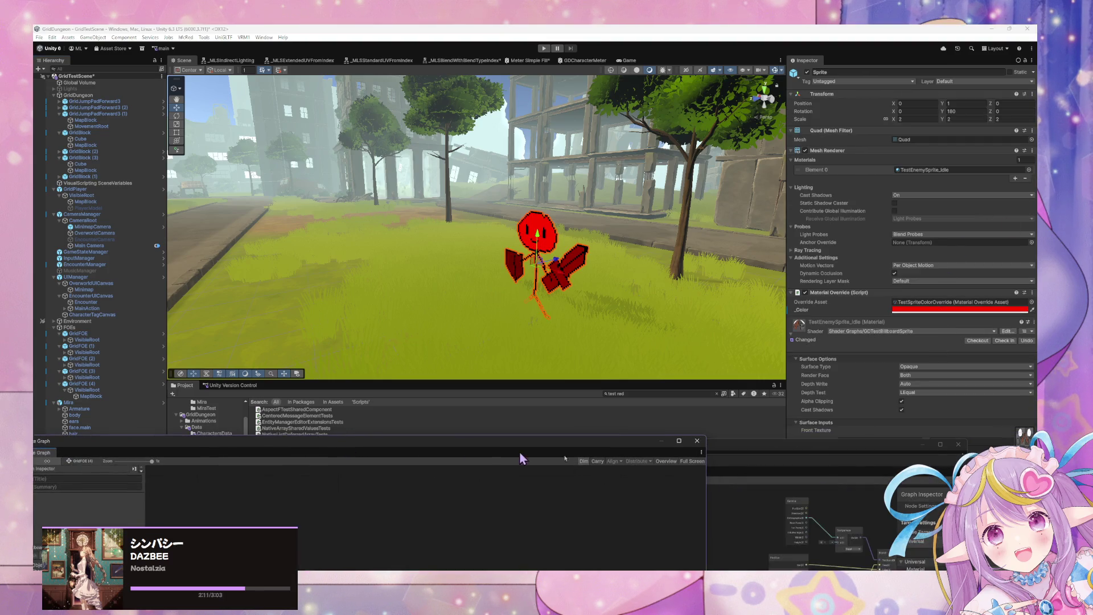
pyautogui.click(900, 468)
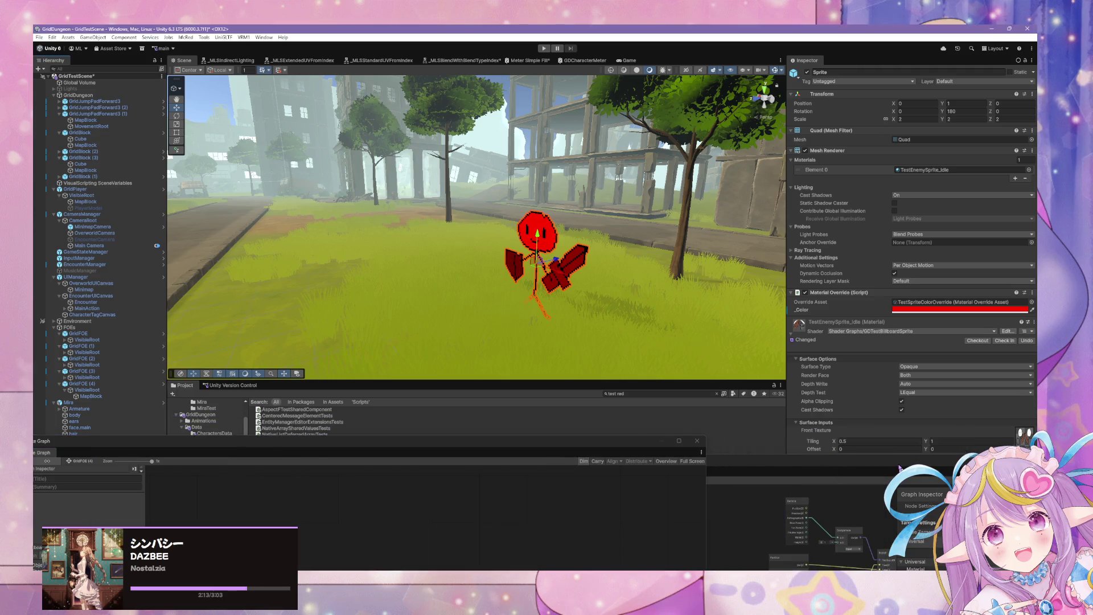
pyautogui.moveTo(900, 468); pyautogui.dragTo(572, 414)
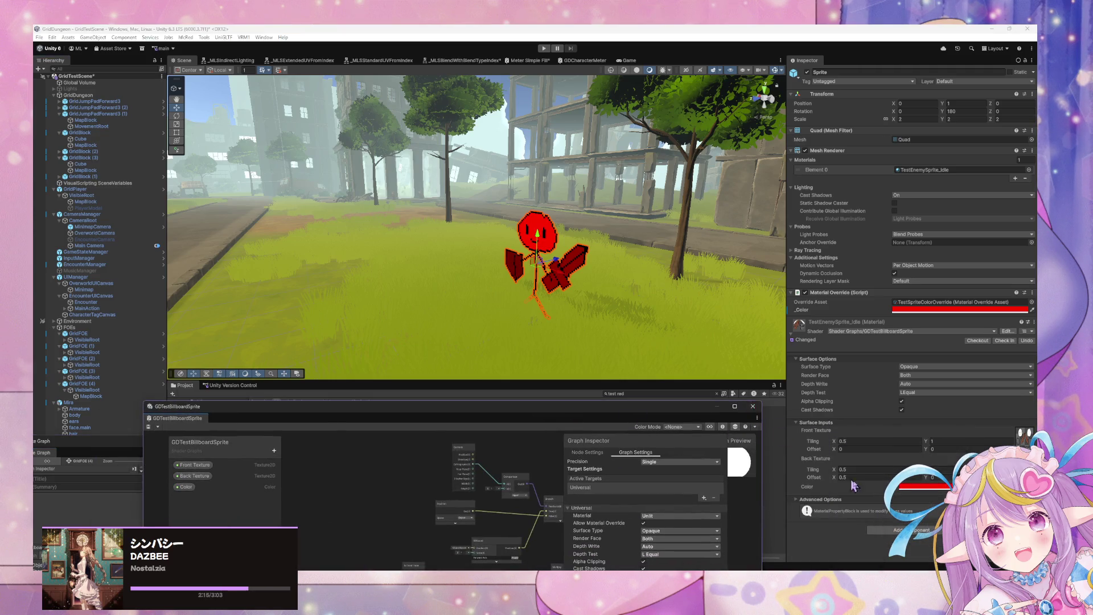
pyautogui.click(752, 405)
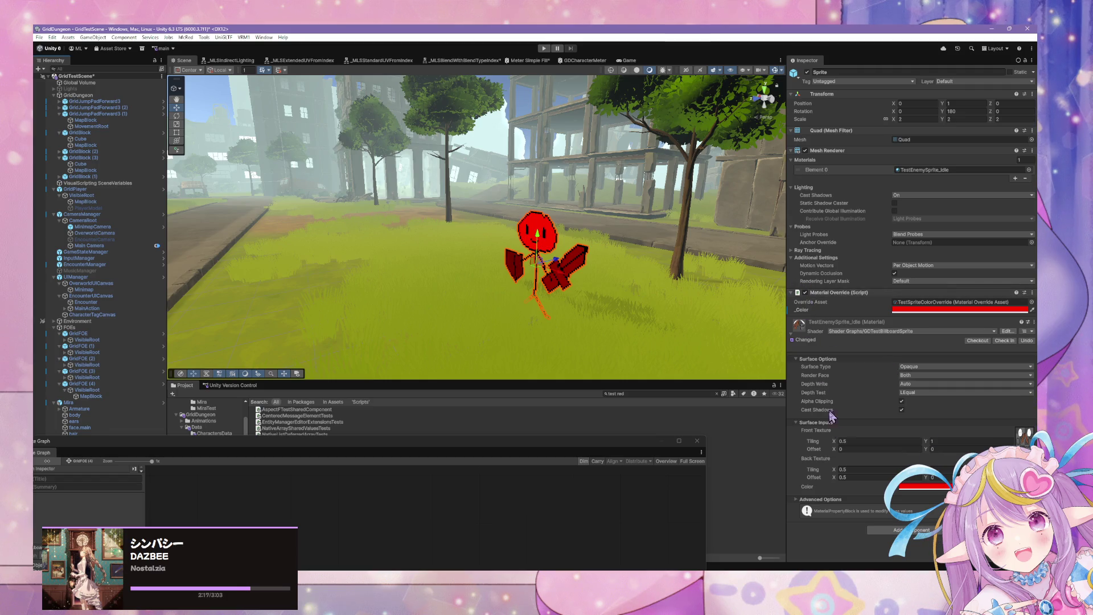
pyautogui.click(905, 529)
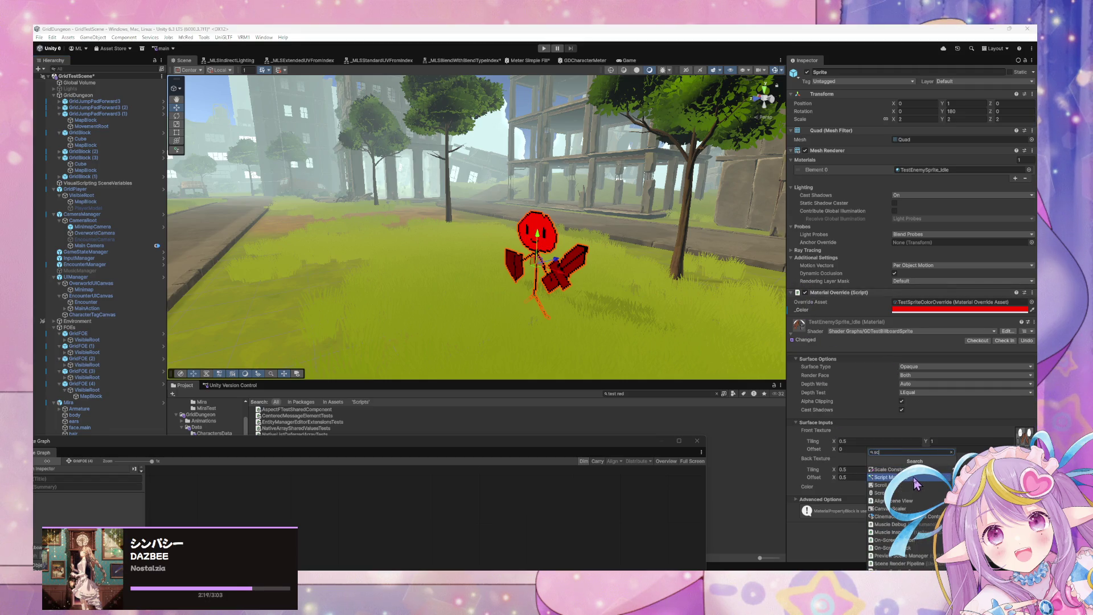
# Step: Add a Script Machine, copy it with Embed source, then switch Source back to Graph
pyautogui.click(917, 484)
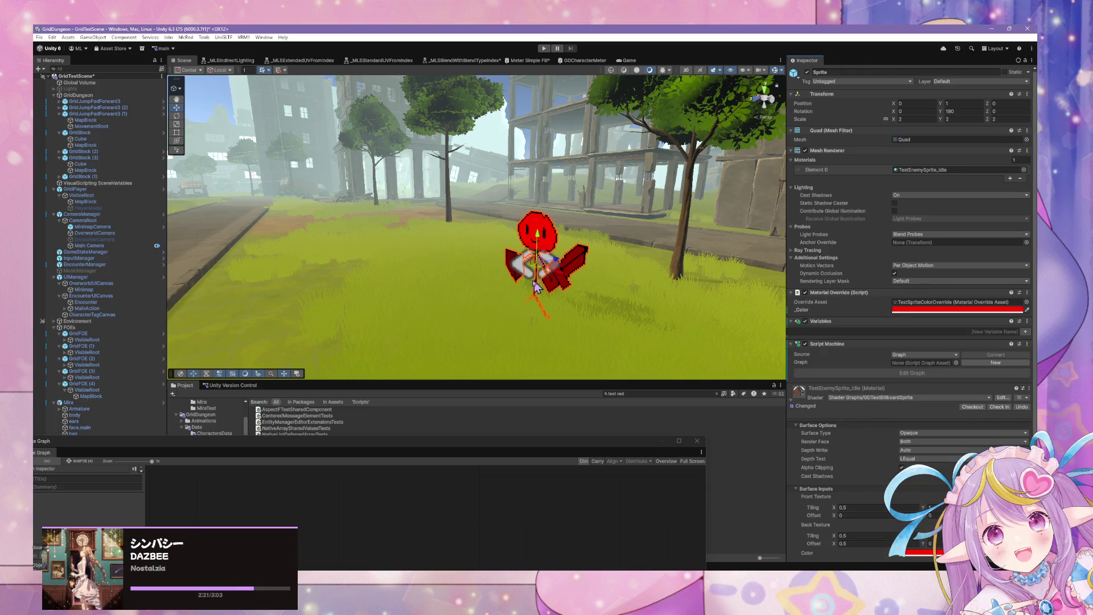
pyautogui.scroll(-2, 948, 455)
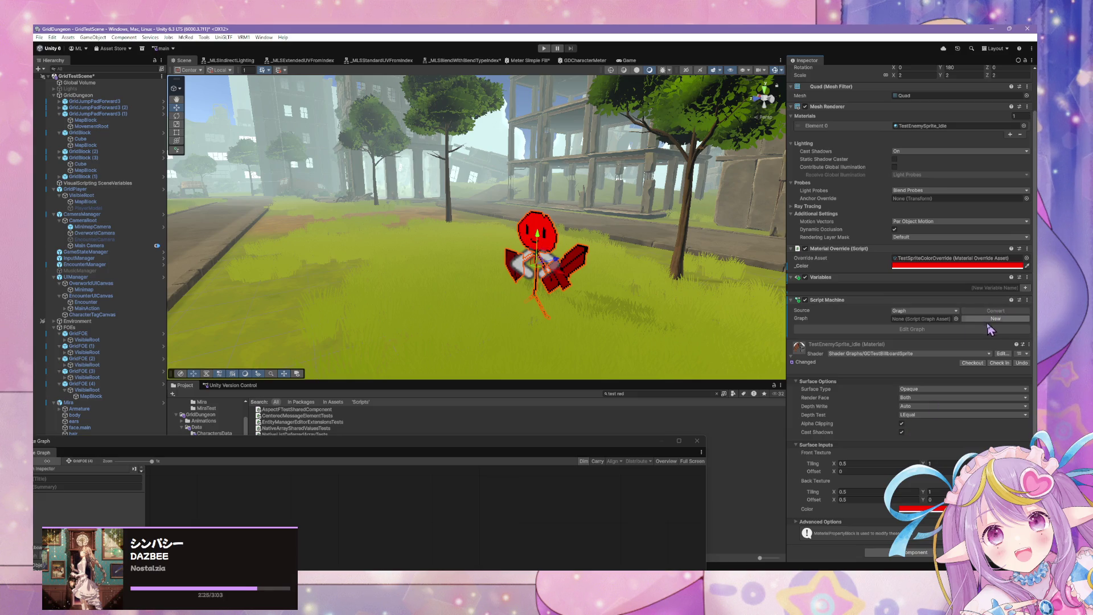
pyautogui.click(923, 310)
pyautogui.click(910, 320)
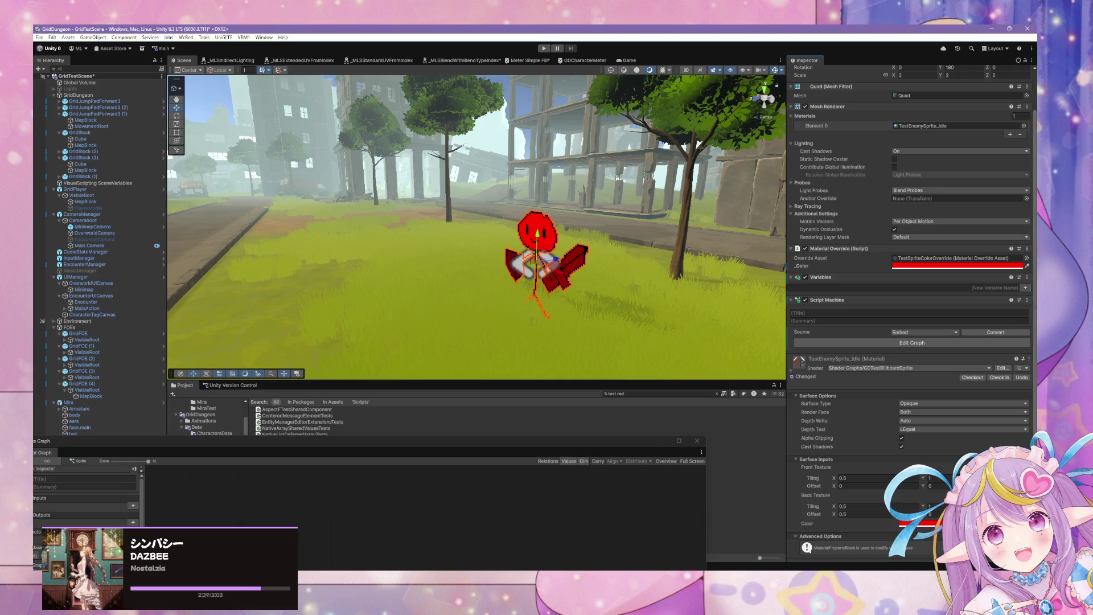
pyautogui.click(1027, 300)
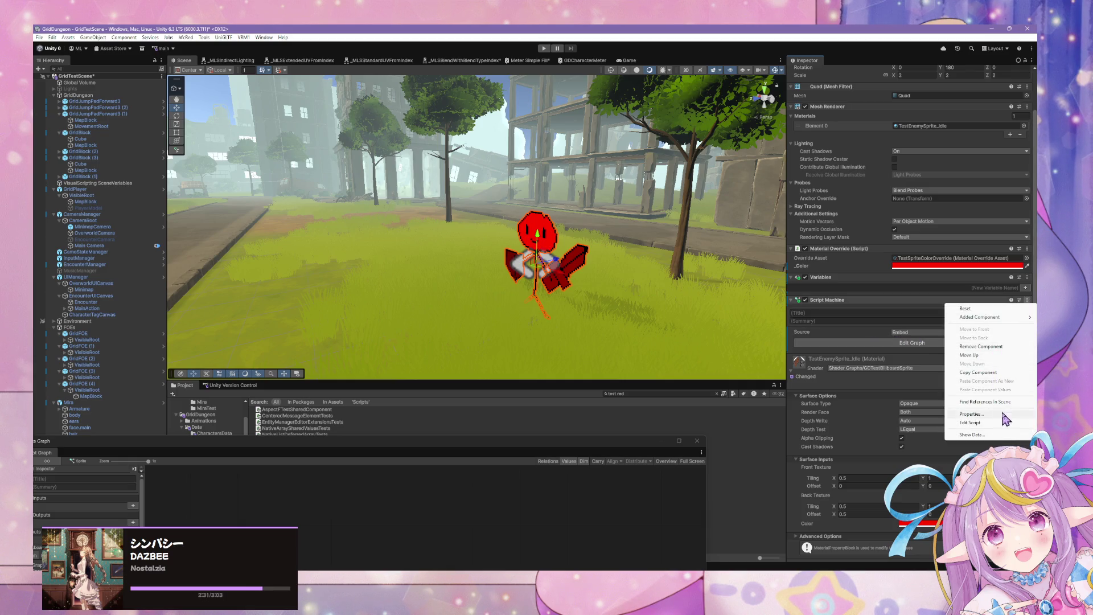
pyautogui.click(1003, 375)
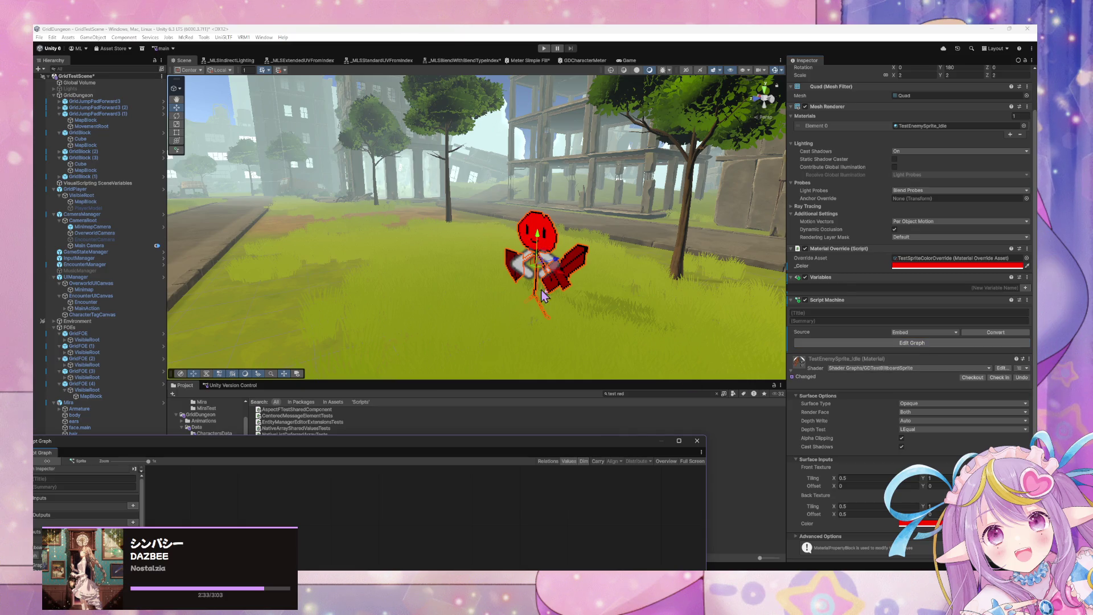
pyautogui.click(942, 332)
pyautogui.click(933, 349)
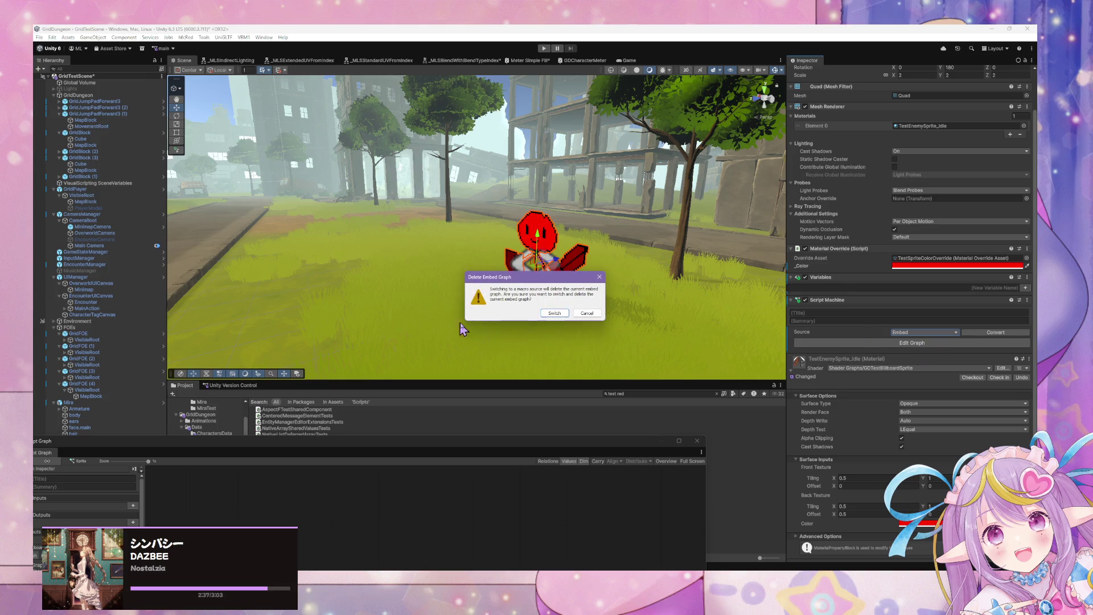
pyautogui.click(553, 314)
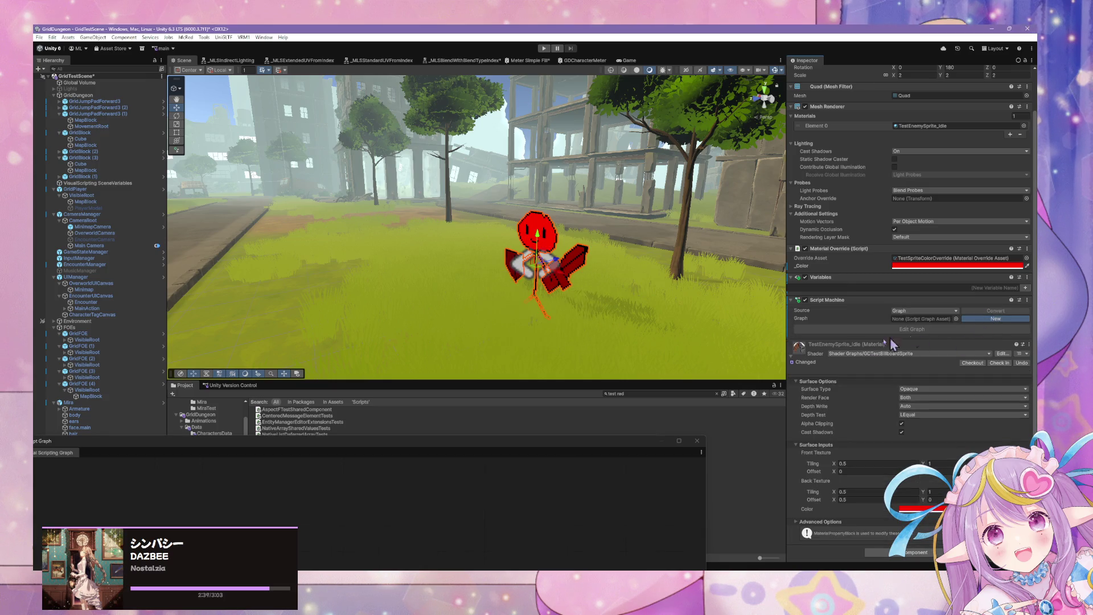
# Step: Create a new graph asset named ReapplyMaterialOverride in GridDungeon/Scripts
pyautogui.click(996, 319)
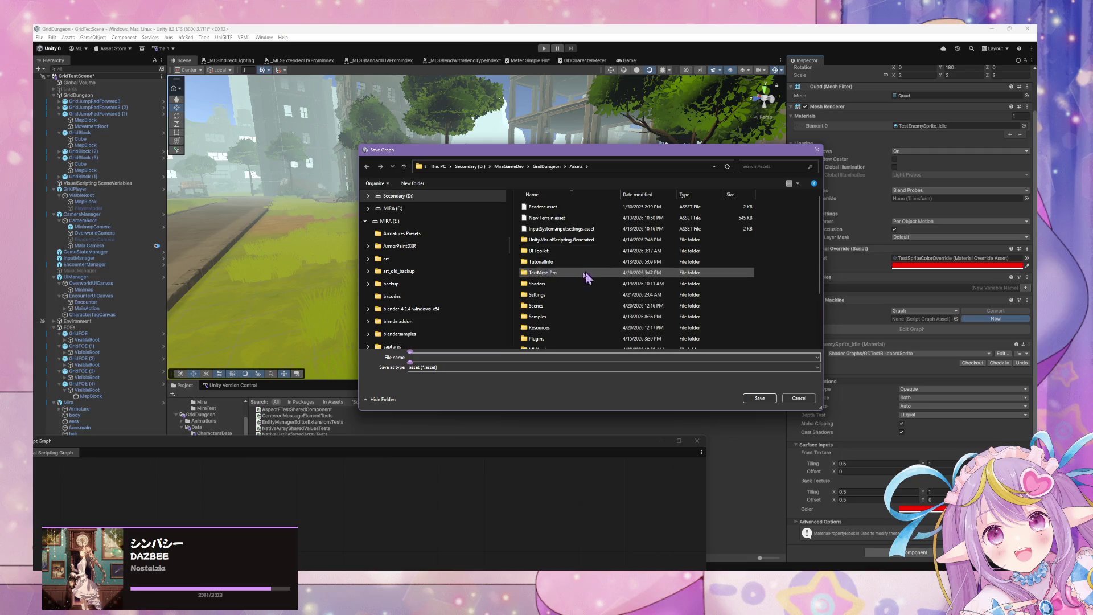
pyautogui.scroll(-2, 601, 281)
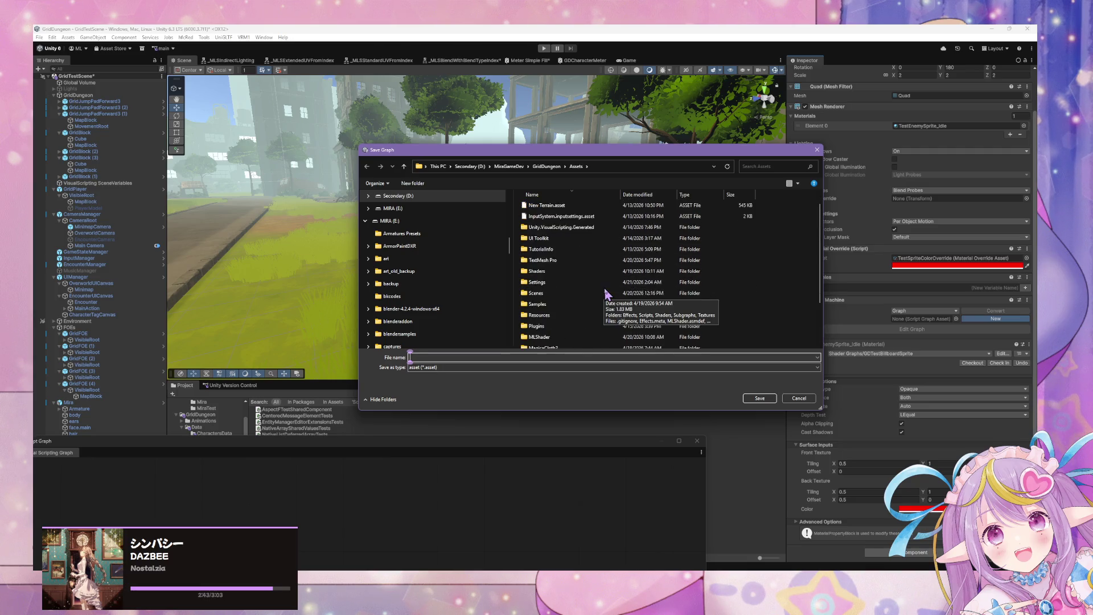
pyautogui.scroll(1, 605, 303)
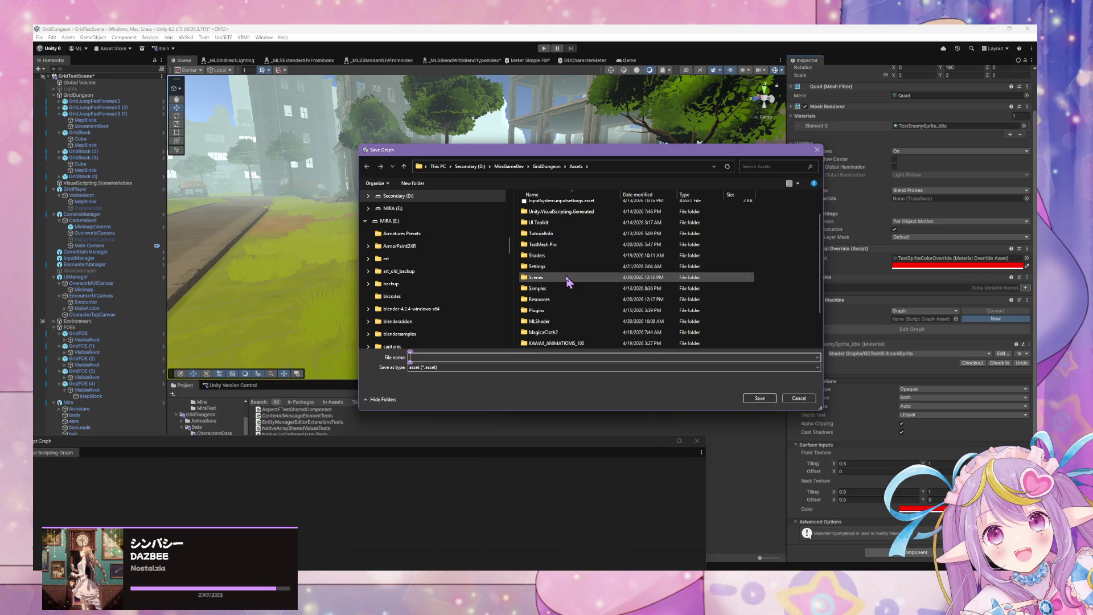
pyautogui.scroll(-1, 559, 254)
pyautogui.doubleClick(564, 320)
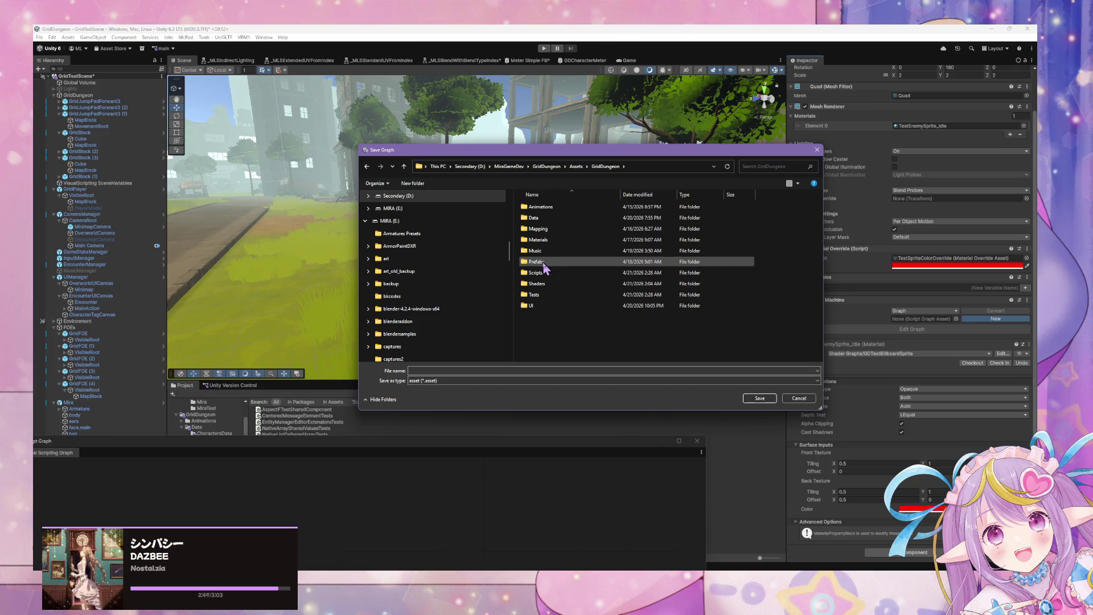
pyautogui.doubleClick(554, 273)
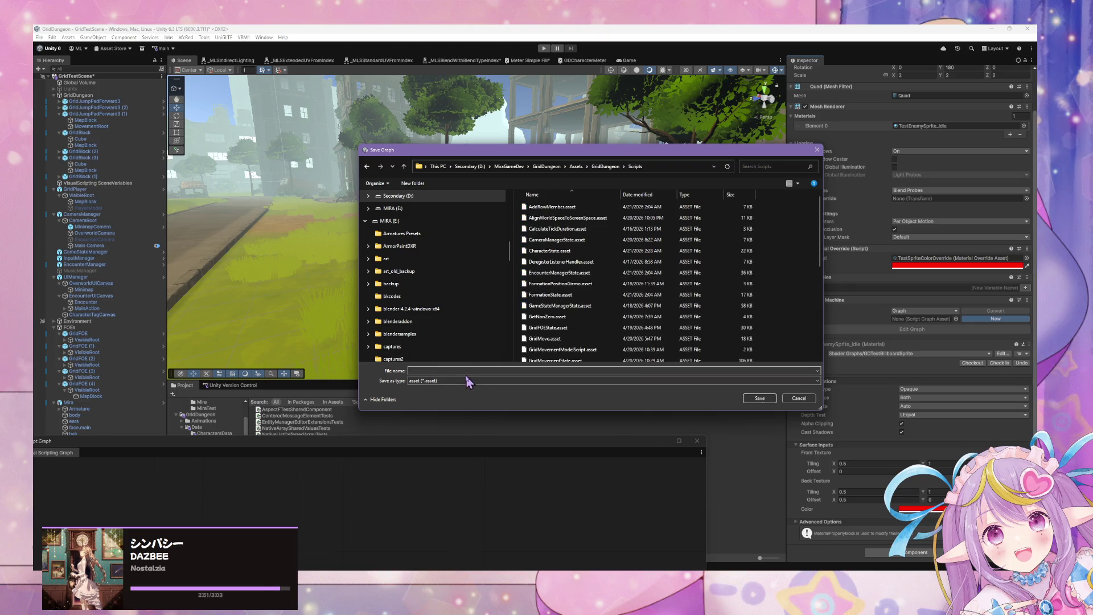
pyautogui.click(471, 370)
pyautogui.write('Reappl')
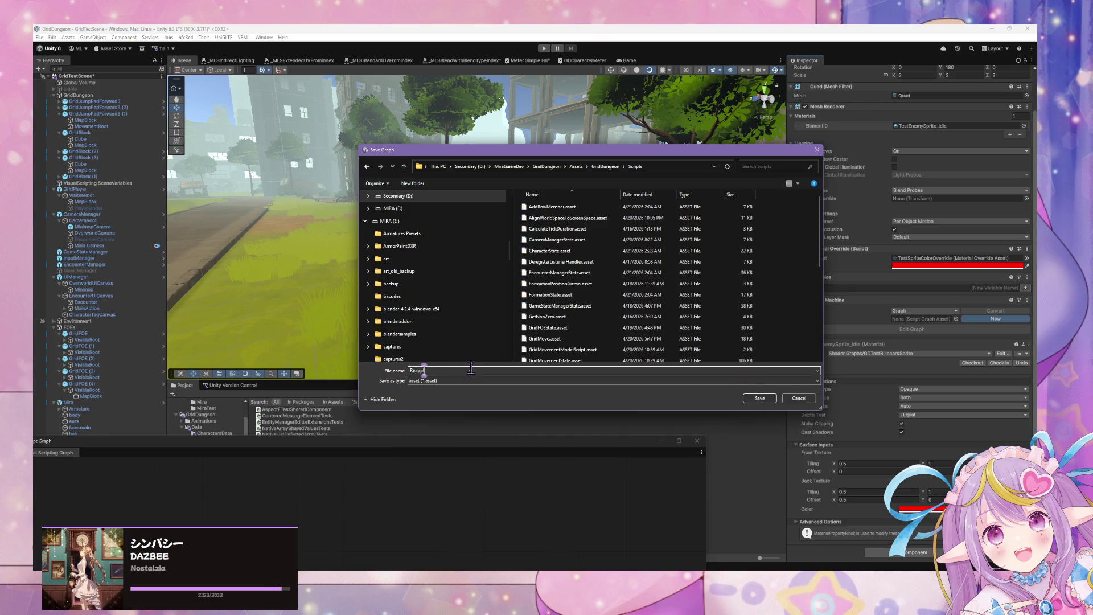
pyautogui.write('yMaterialOverride')
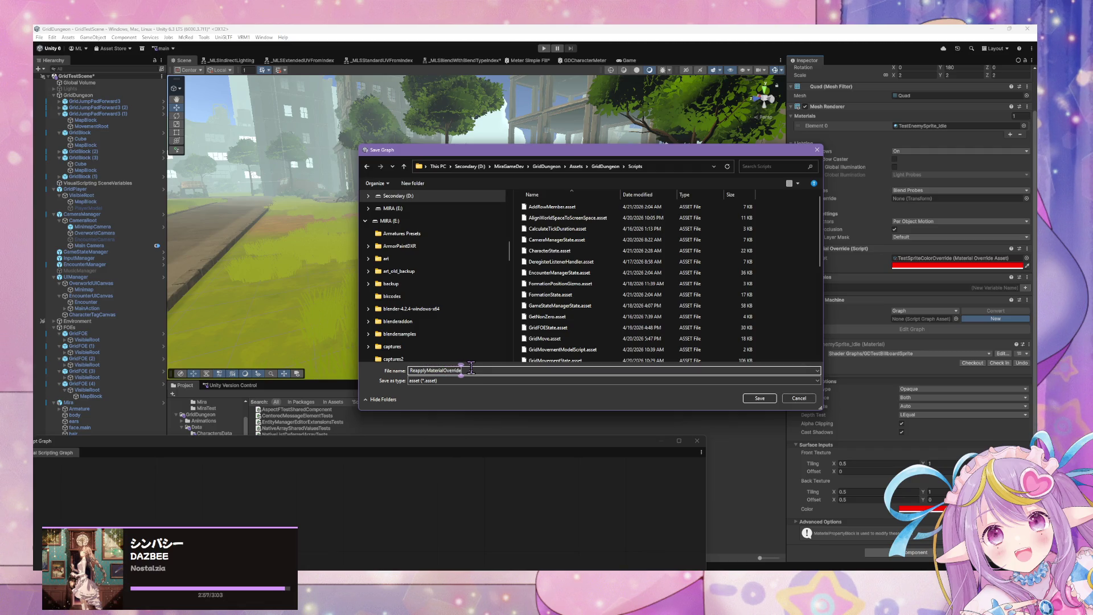
pyautogui.press('Return')
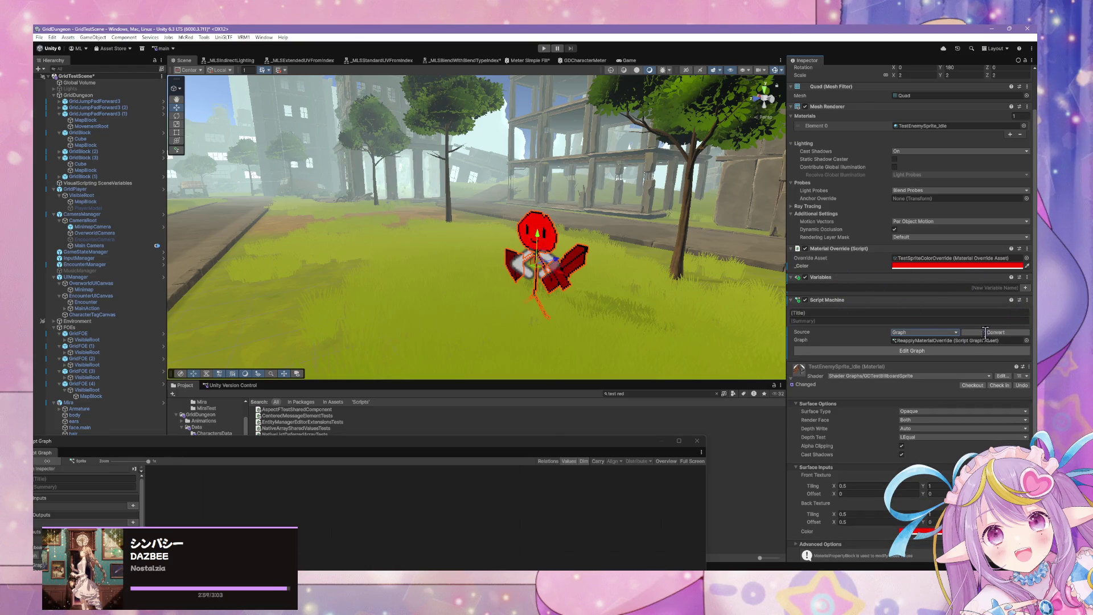
# Step: Edit the ReapplyMaterialOverride graph and delete its On Update node
pyautogui.click(961, 351)
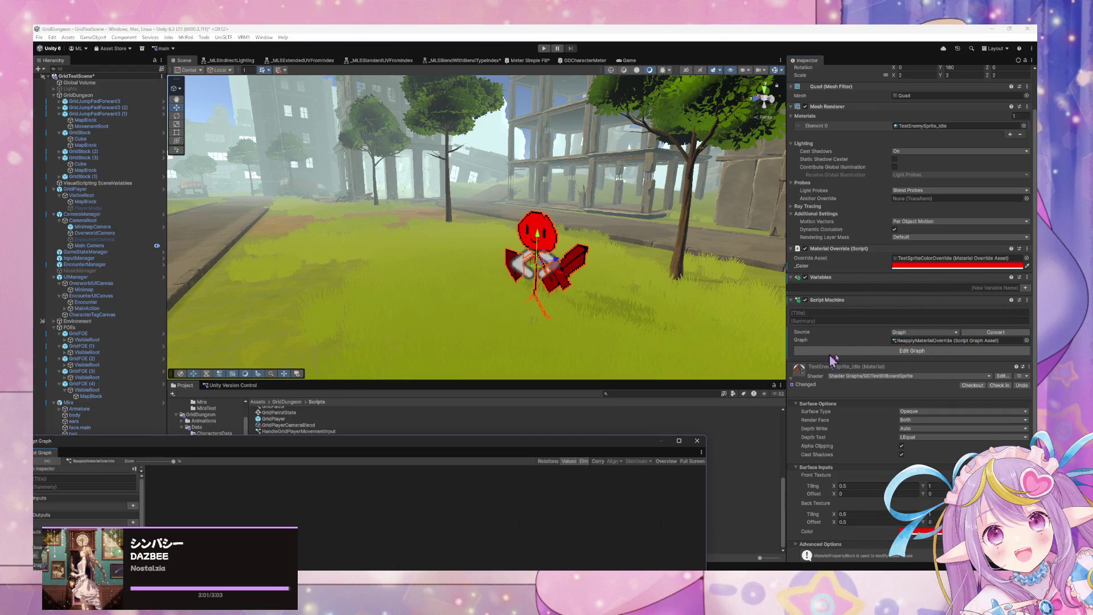
pyautogui.click(900, 352)
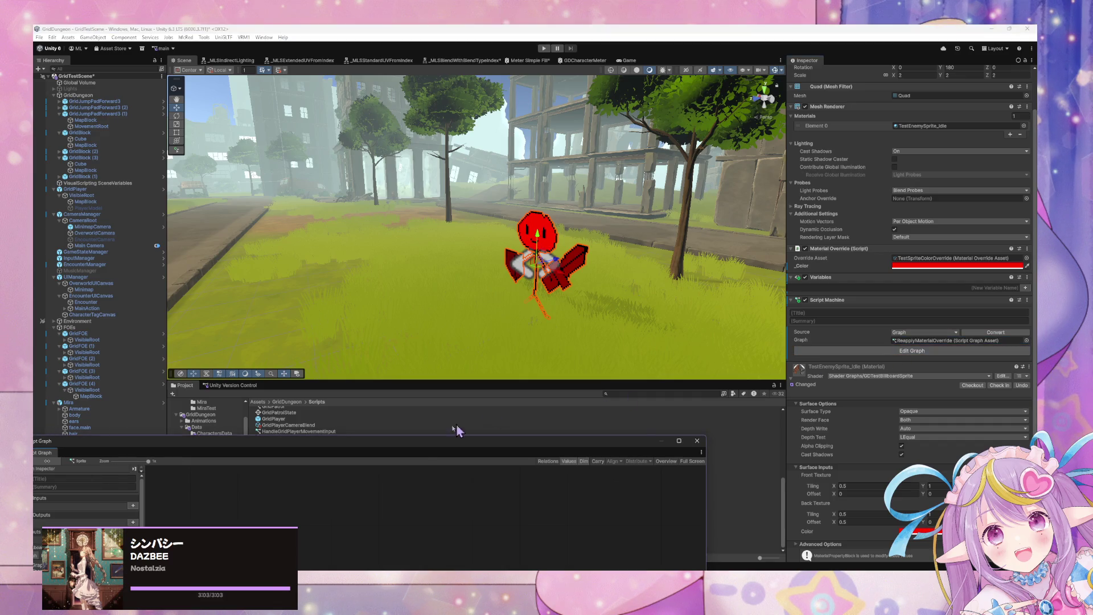
pyautogui.moveTo(546, 428); pyautogui.dragTo(474, 369)
pyautogui.moveTo(543, 483); pyautogui.dragTo(516, 447)
pyautogui.press('Delete')
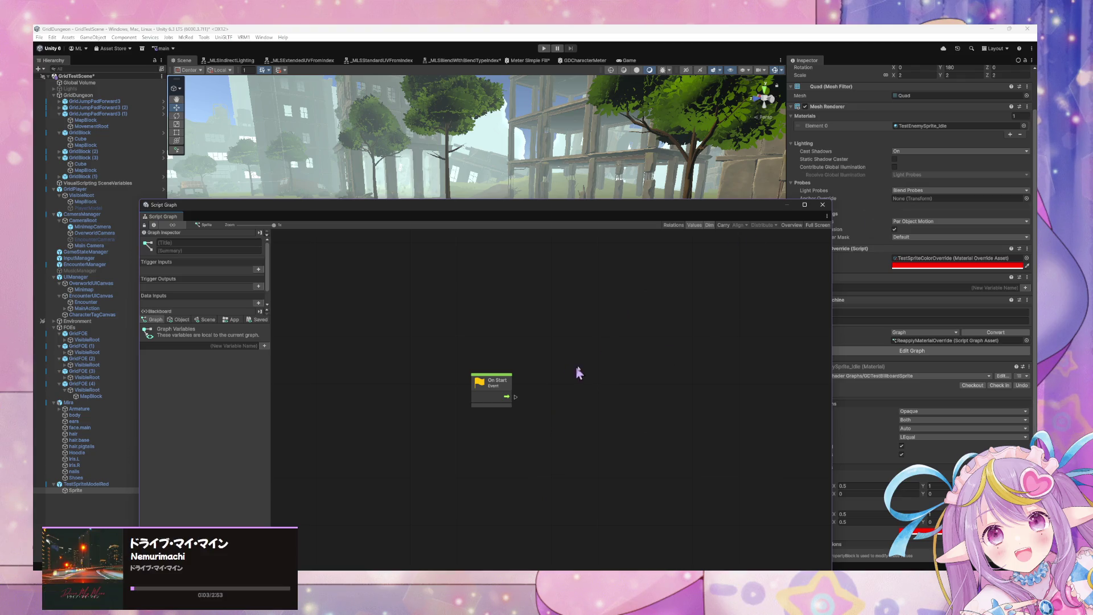
# Step: Add a Get Component node and connect On Start to it
pyautogui.rightClick(572, 373)
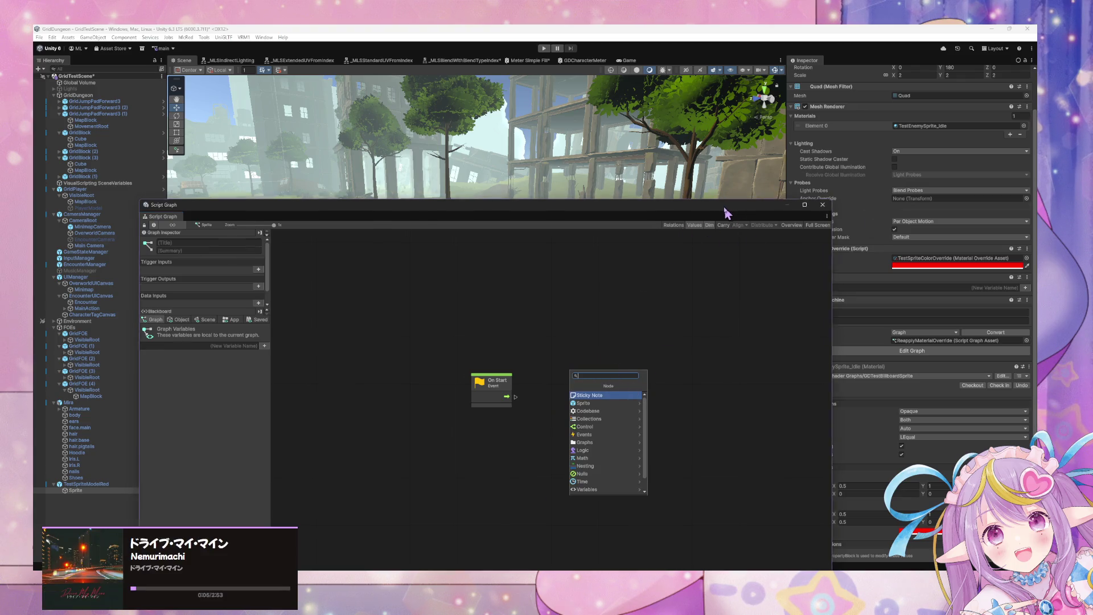
pyautogui.moveTo(725, 213); pyautogui.dragTo(657, 186)
pyautogui.rightClick(511, 380)
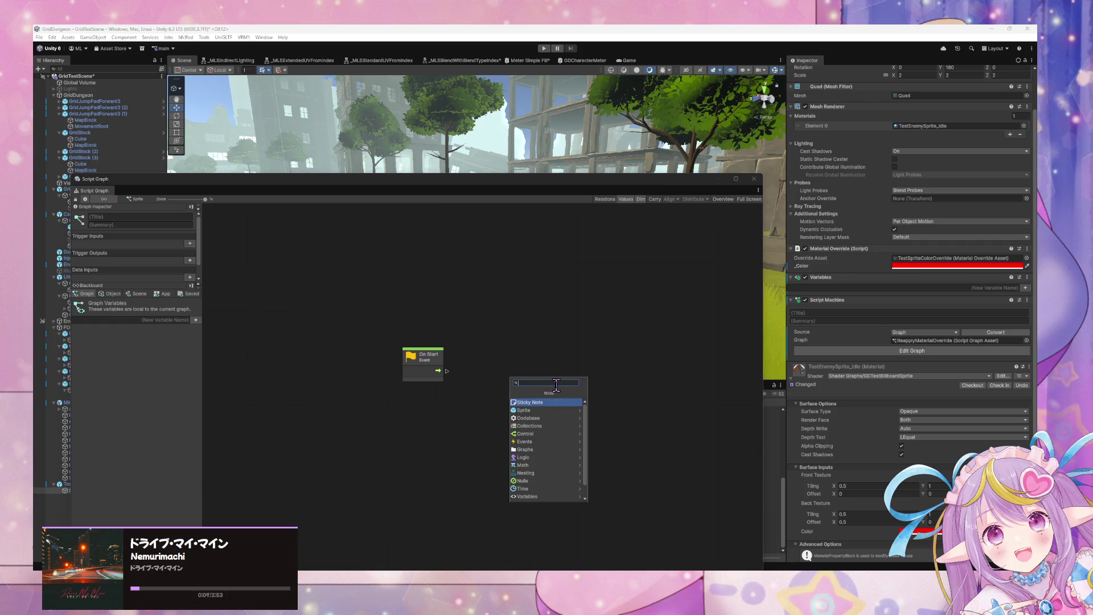
pyautogui.write('get com')
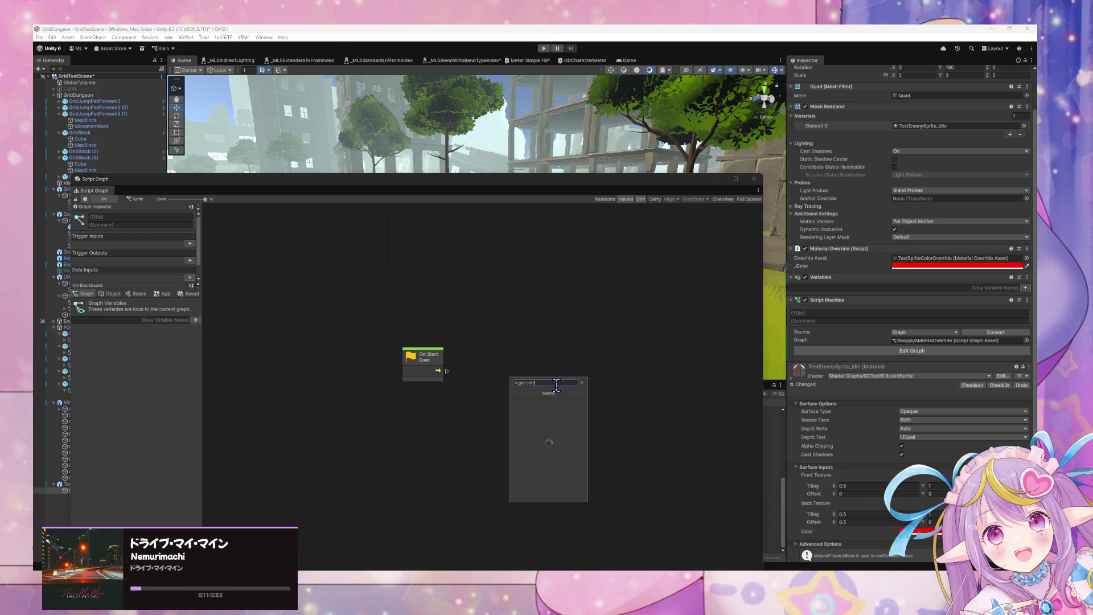
pyautogui.write('poent')
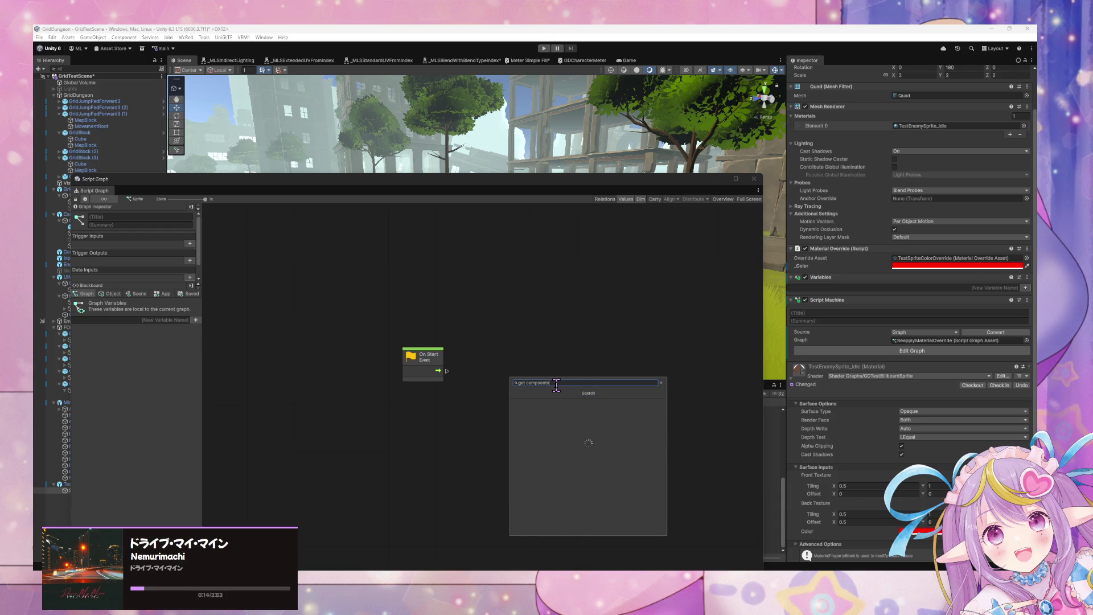
pyautogui.press('BackSpace')
pyautogui.press('BackSpace')
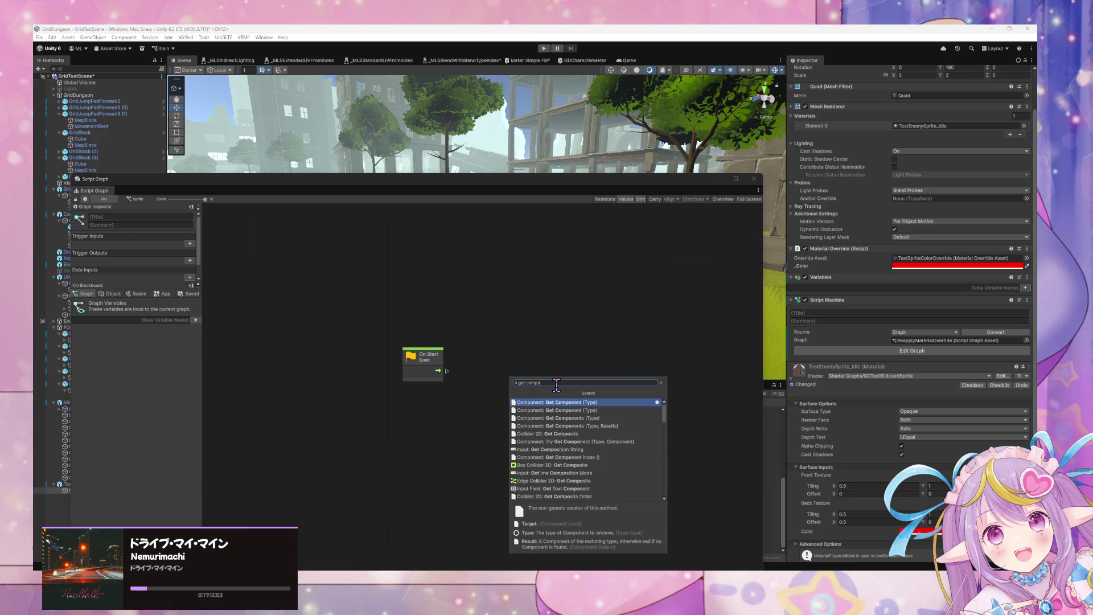
pyautogui.press('Return')
pyautogui.moveTo(447, 371); pyautogui.dragTo(512, 399)
# Step: Search the Get Component type list for 'materi', finding no Material Override entry
pyautogui.click(546, 415)
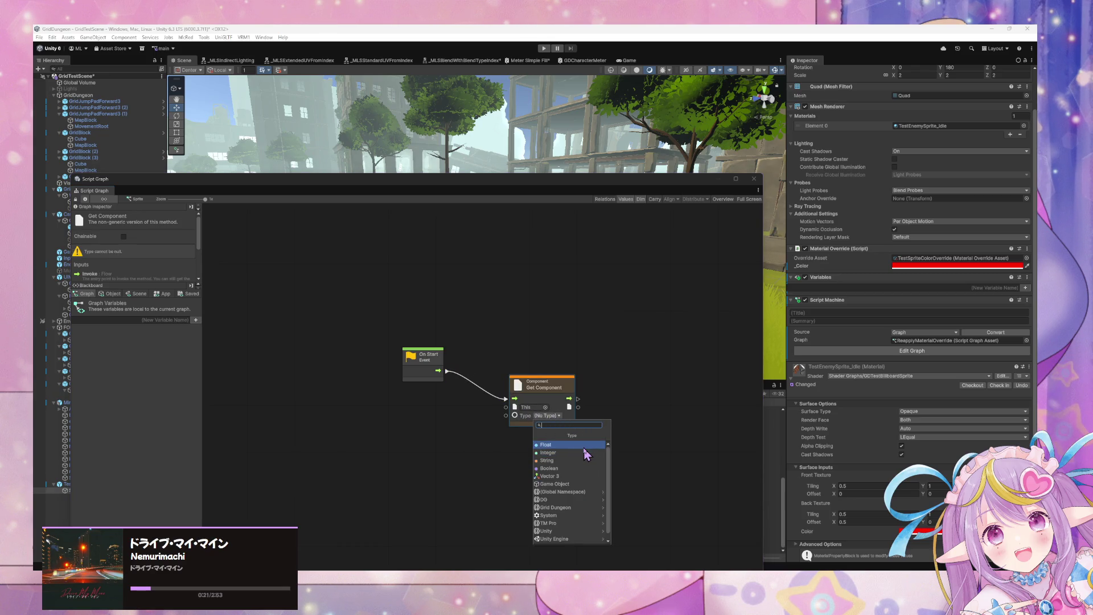
pyautogui.write('material overr')
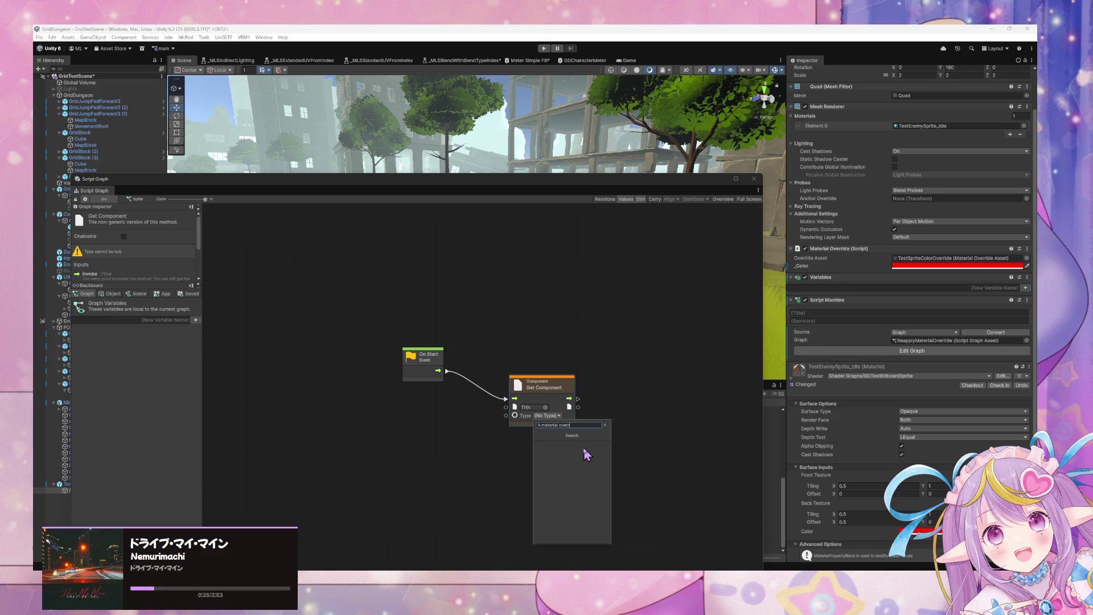
pyautogui.press('Escape')
pyautogui.click(52, 37)
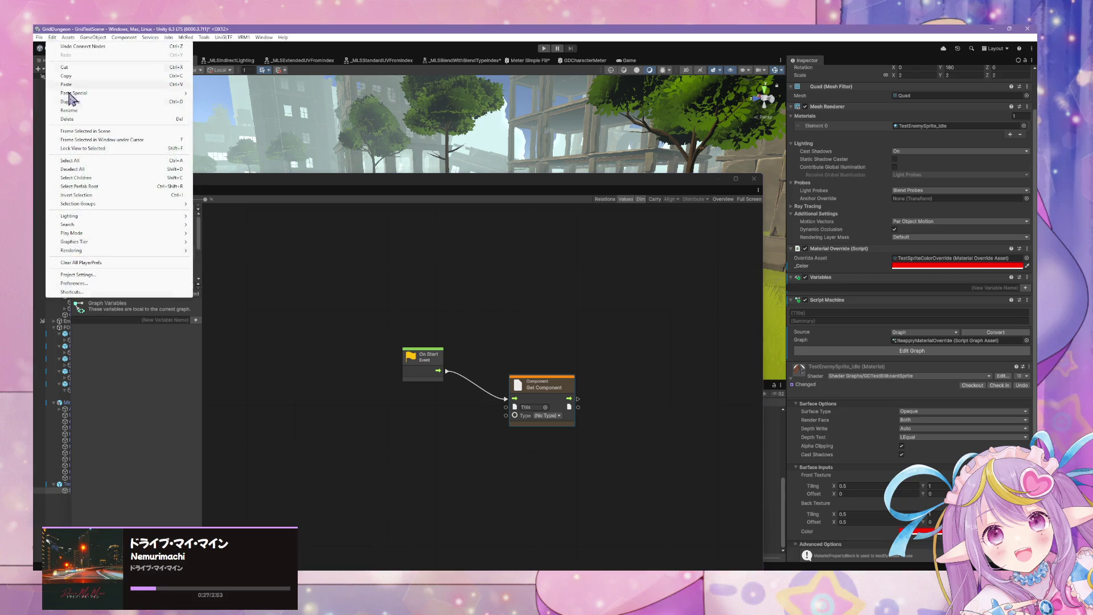
# Step: Regenerate the node library from the Visual Scripting project settings
pyautogui.click(98, 275)
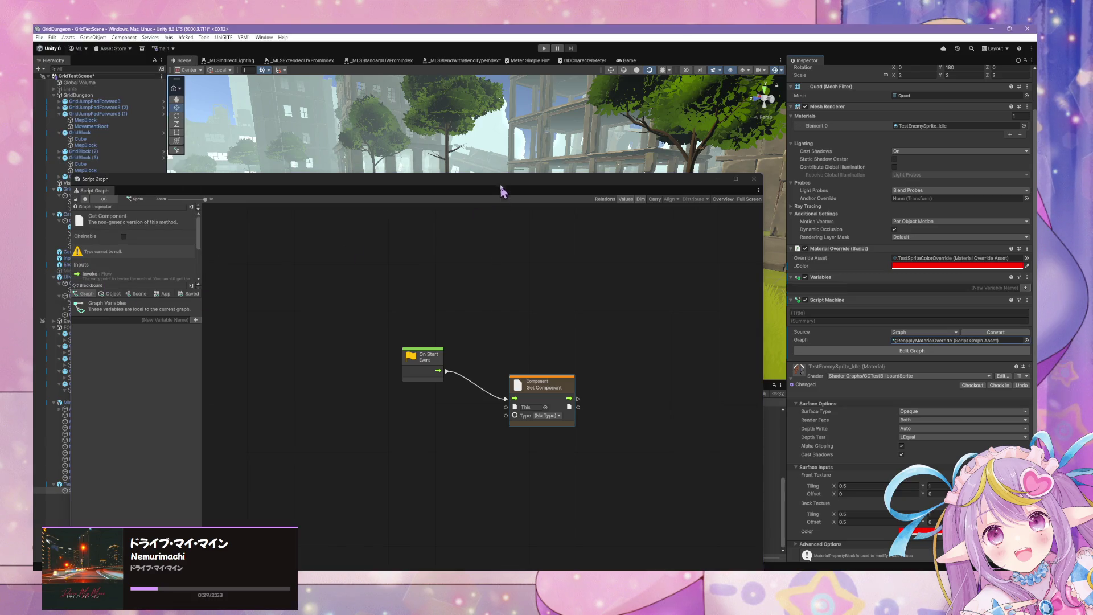
pyautogui.moveTo(712, 381); pyautogui.dragTo(669, 246)
pyautogui.moveTo(427, 237); pyautogui.dragTo(488, 177)
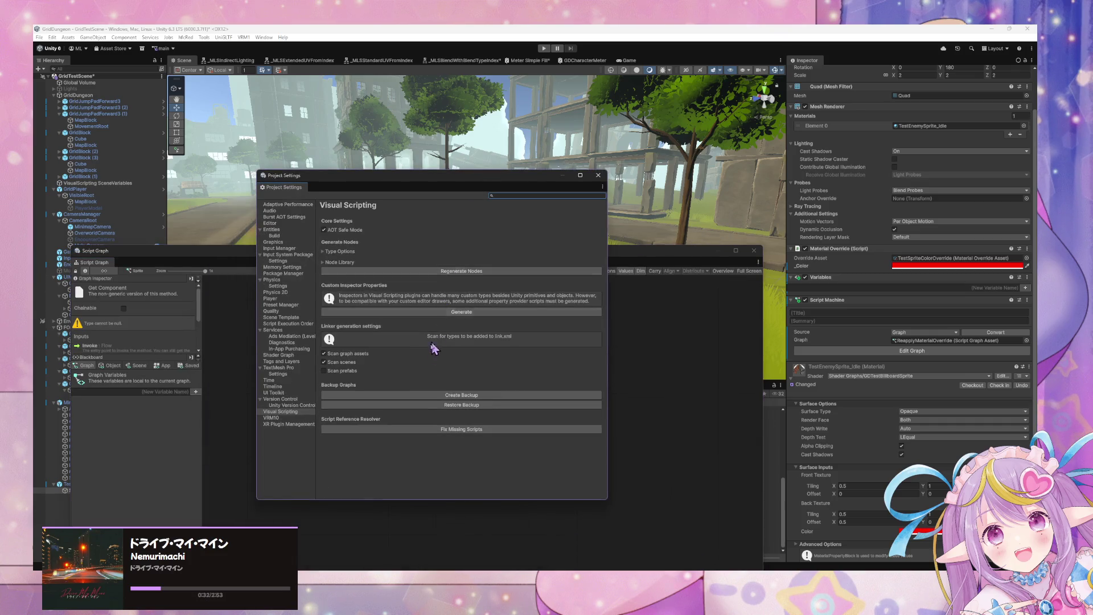
pyautogui.click(422, 270)
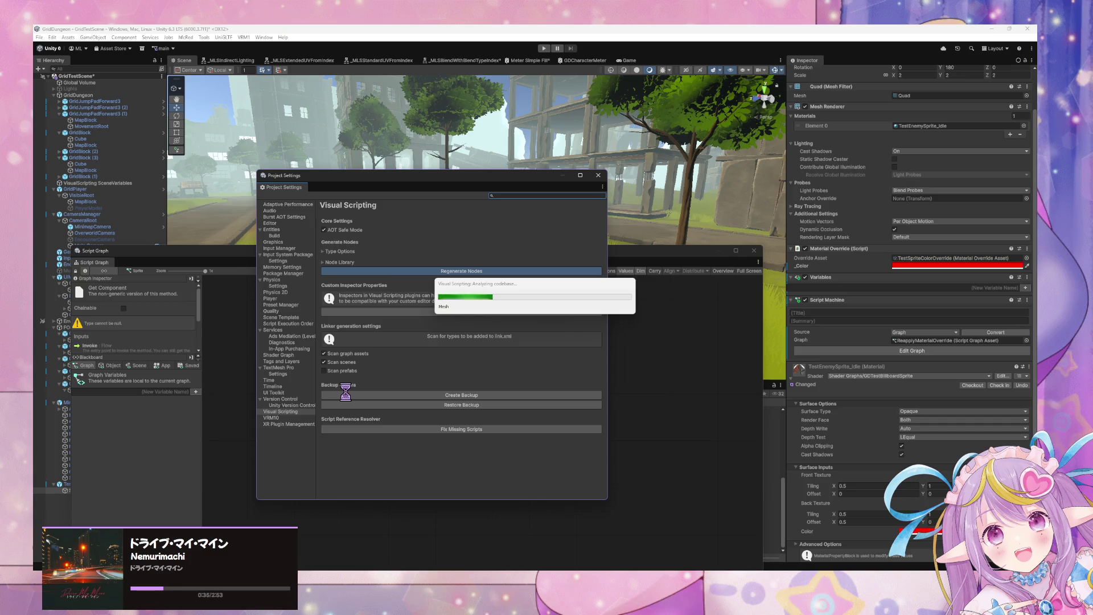
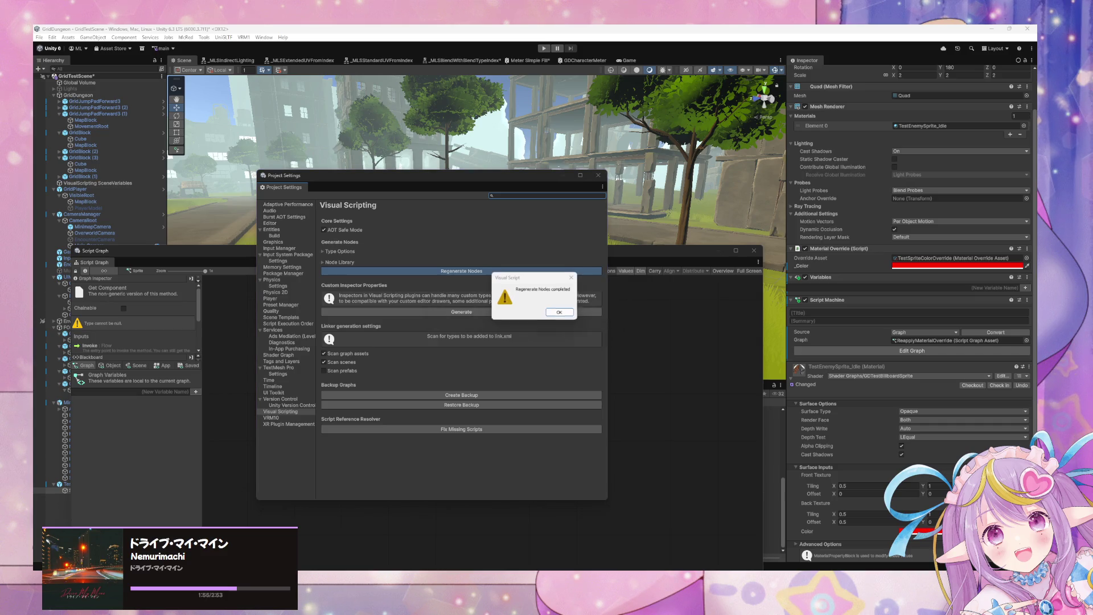
# Step: Dismiss the regeneration notice and search Get Component's type list for 'material over' without choosing one
pyautogui.click(558, 312)
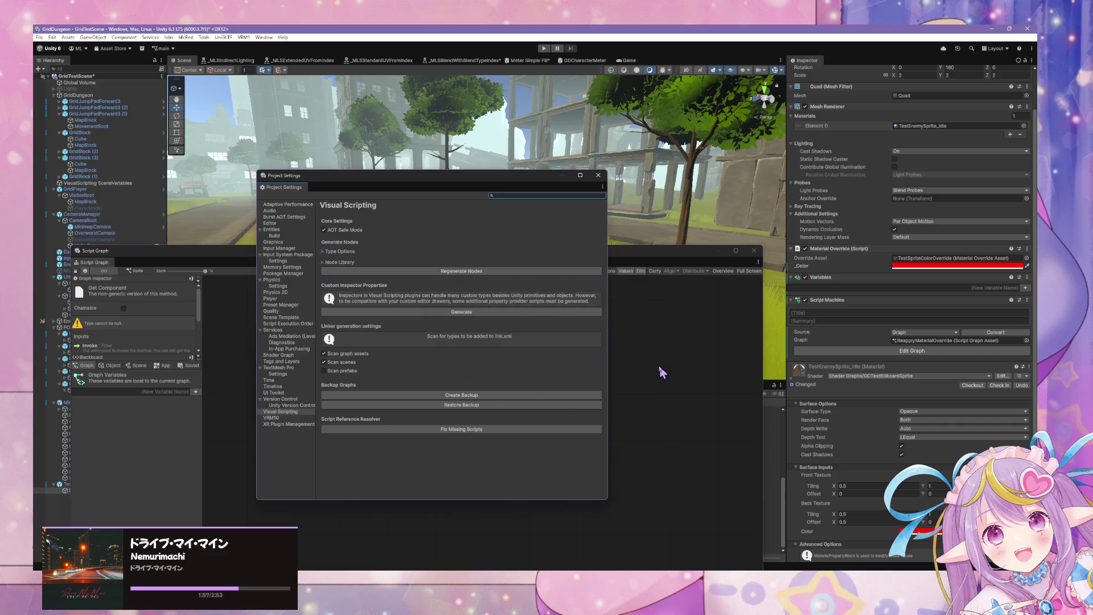
pyautogui.click(663, 373)
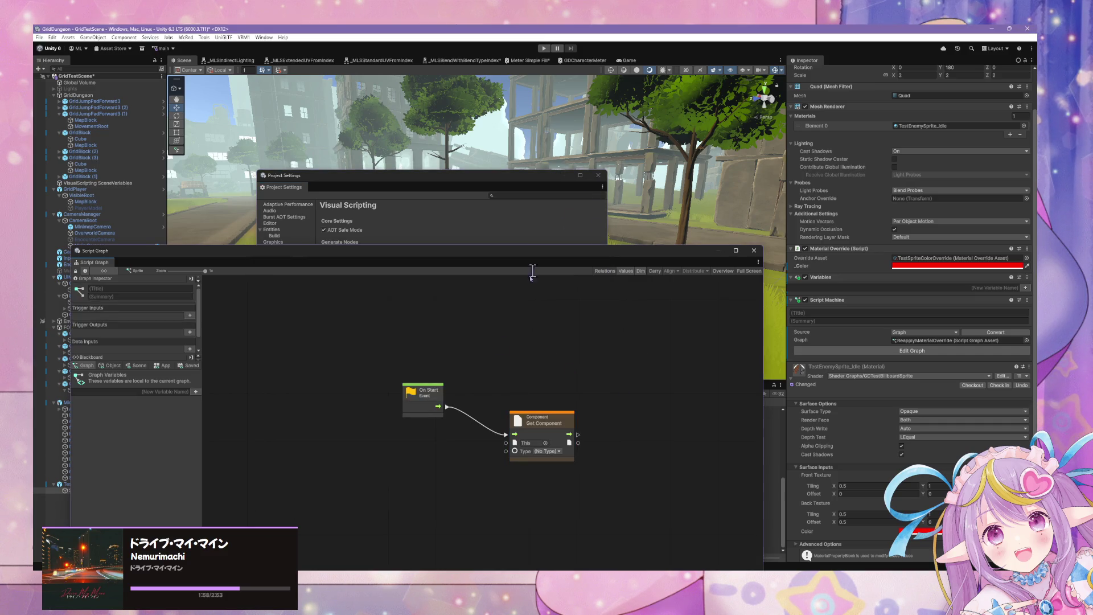
pyautogui.click(547, 452)
pyautogui.write('matrwe')
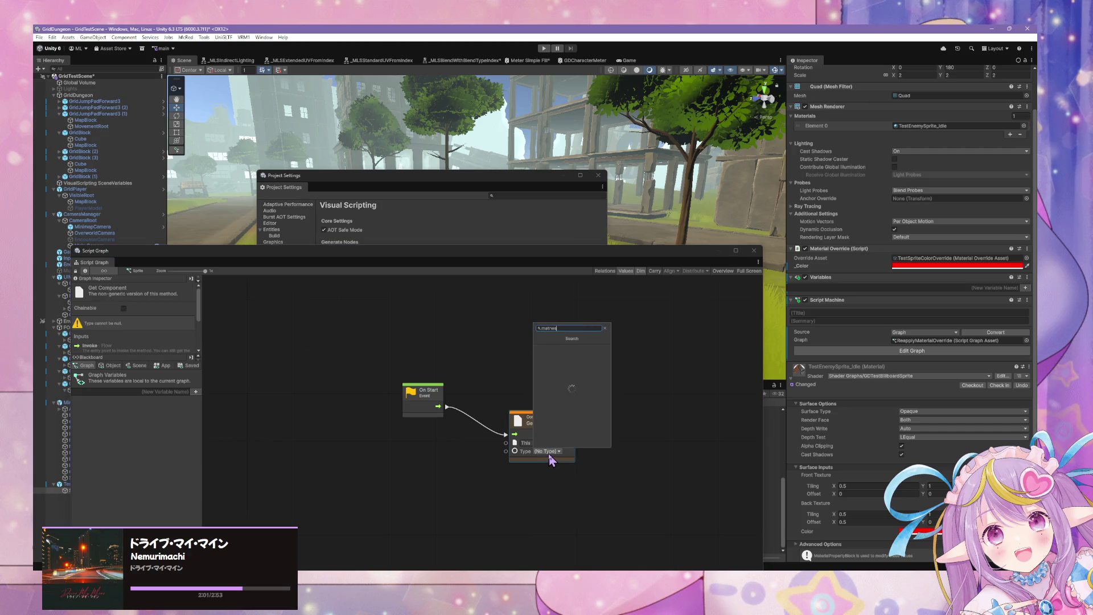
pyautogui.press('BackSpace')
pyautogui.press('BackSpace')
pyautogui.press('BackSpace')
pyautogui.write('er')
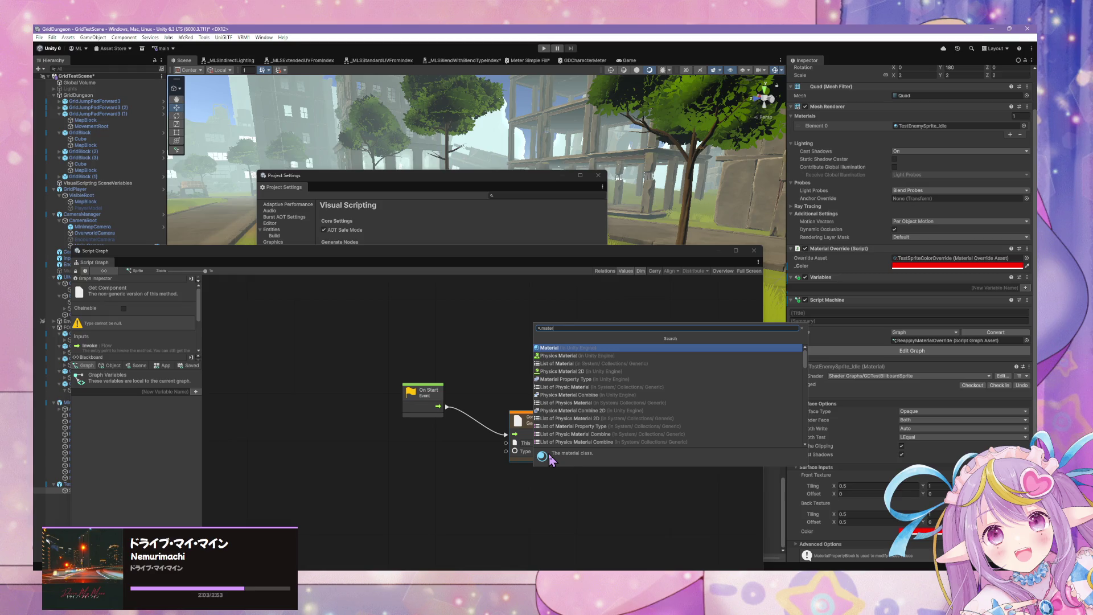
pyautogui.write('ial over')
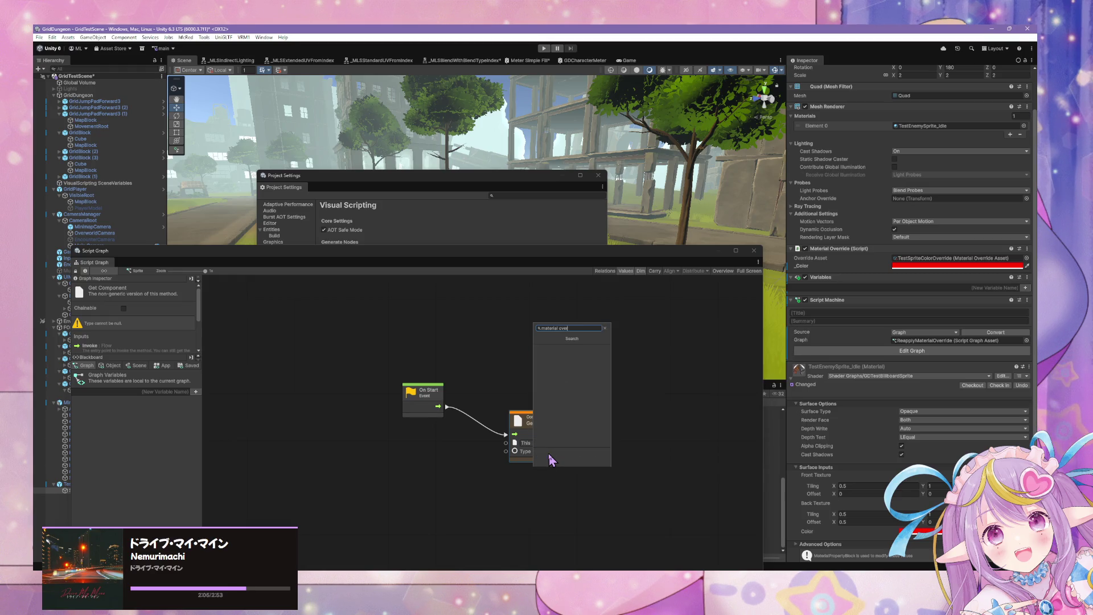
pyautogui.press('BackSpace')
pyautogui.press('BackSpace')
pyautogui.press('BackSpace')
pyautogui.write('over')
pyautogui.press('Escape')
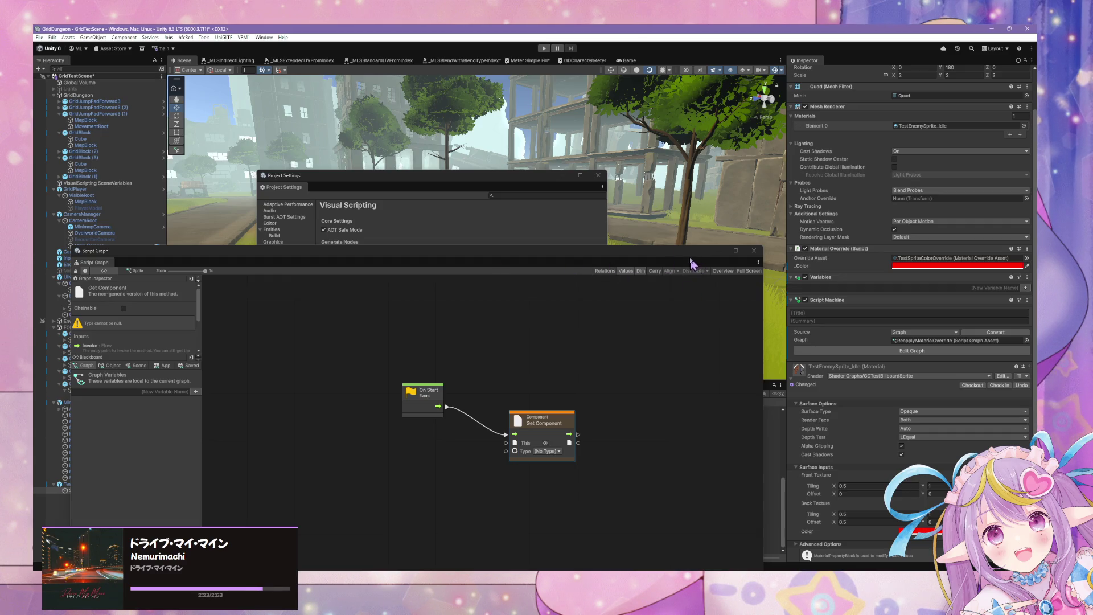
# Step: Remove the Material Override component from the scene sprite and close Project Settings
pyautogui.click(1026, 249)
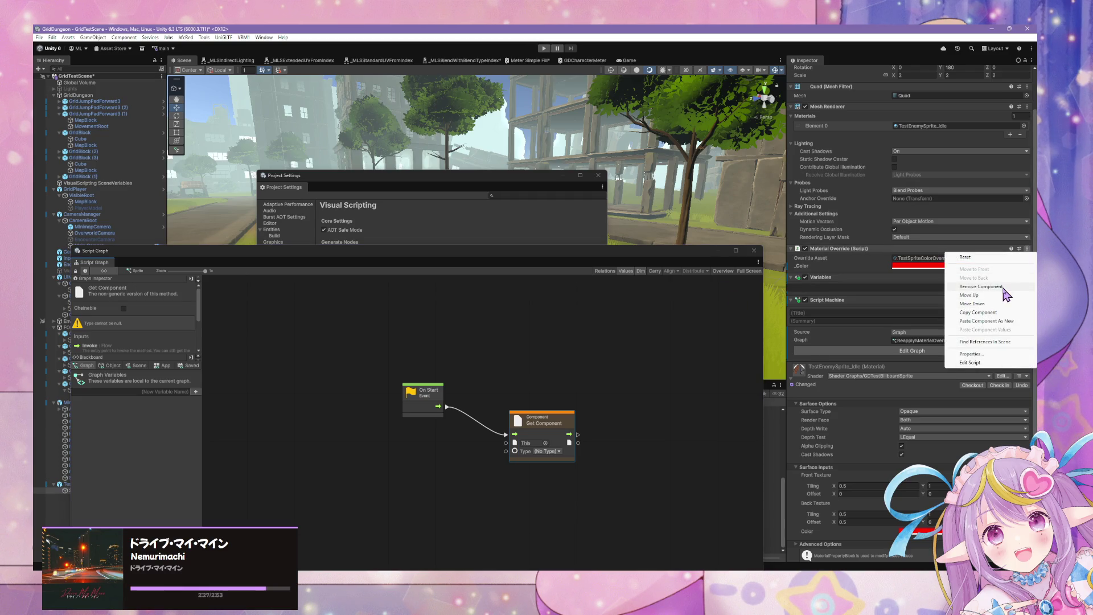
pyautogui.click(1004, 288)
pyautogui.moveTo(256, 263); pyautogui.dragTo(604, 234)
pyautogui.click(598, 176)
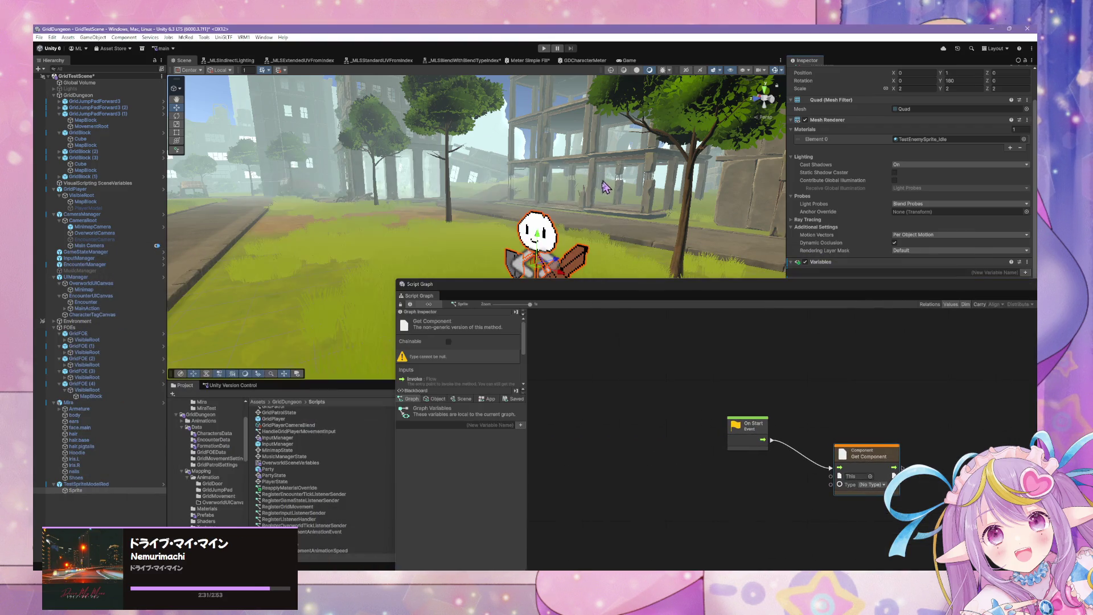
# Step: Delete the TestSpriteColorOverride asset from the Prefabs/Characters folder
pyautogui.moveTo(579, 289)
pyautogui.mouseDown()
pyautogui.moveTo(690, 352)
pyautogui.moveTo(721, 392)
pyautogui.mouseUp()
pyautogui.scroll(-6, 224, 464)
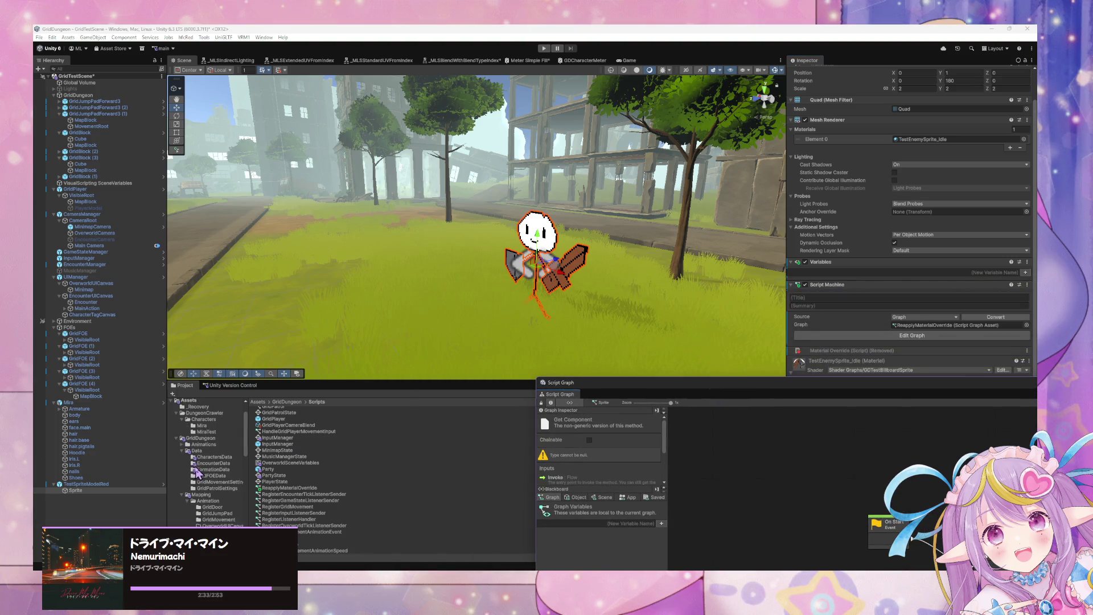
pyautogui.click(219, 463)
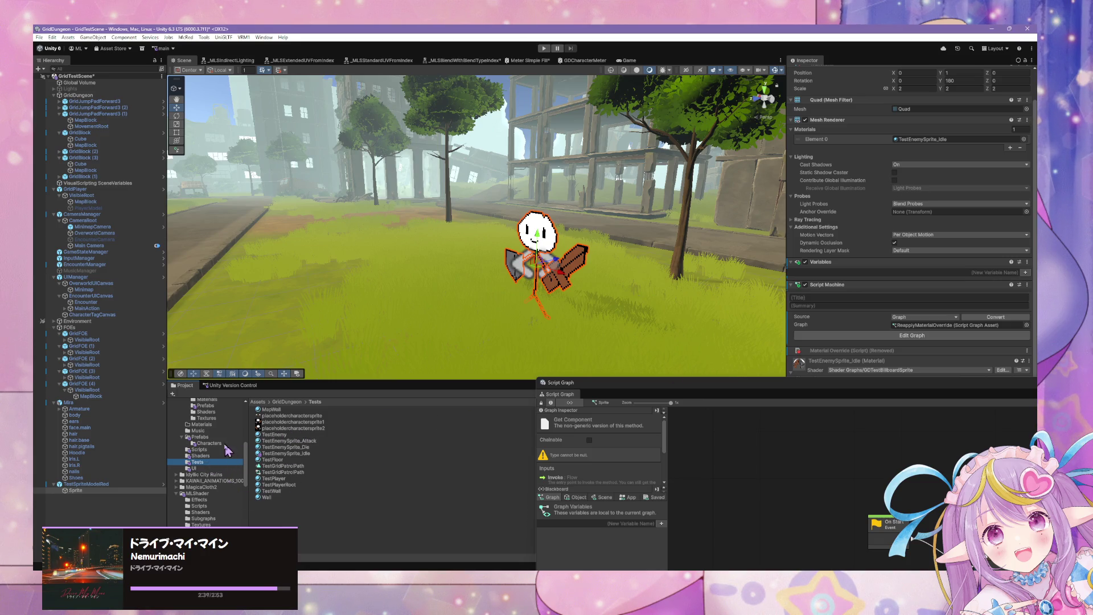
pyautogui.click(227, 444)
pyautogui.click(319, 417)
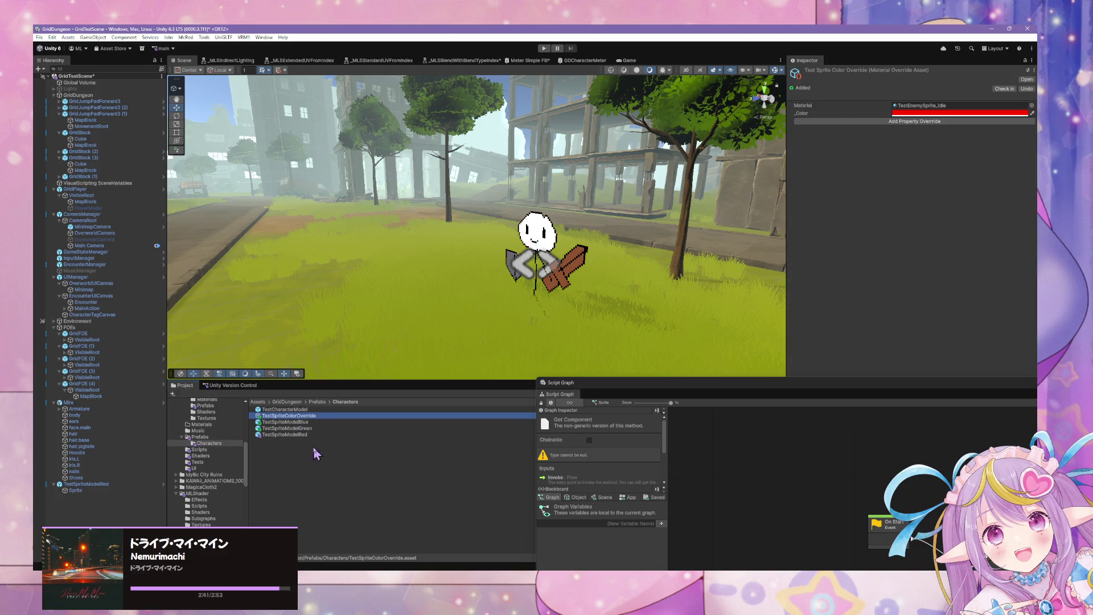
pyautogui.click(320, 415)
pyautogui.click(321, 416)
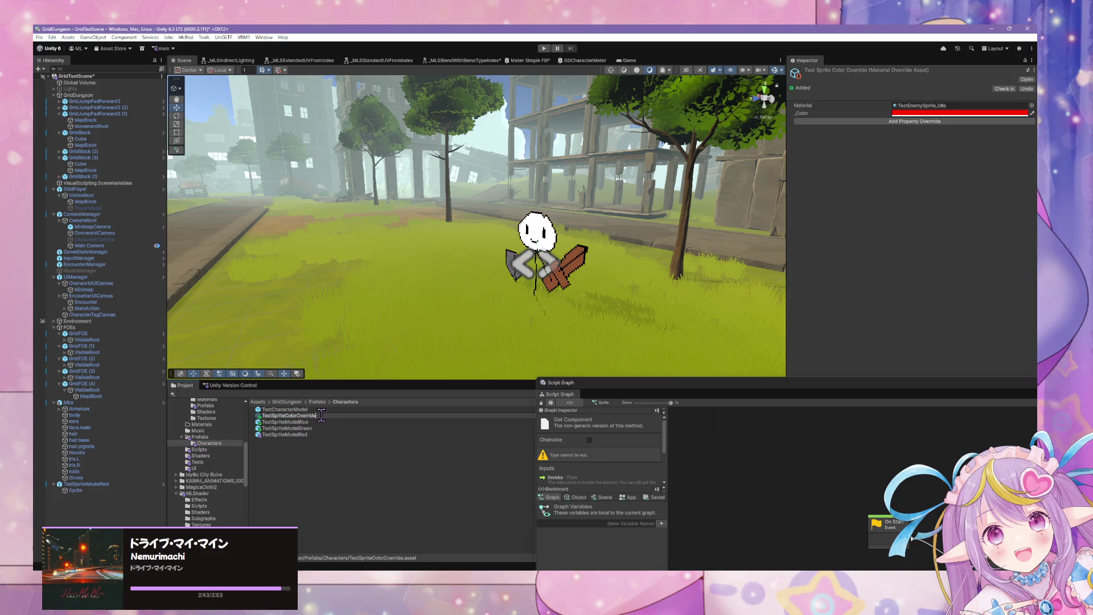
pyautogui.press('Return')
pyautogui.press('Delete')
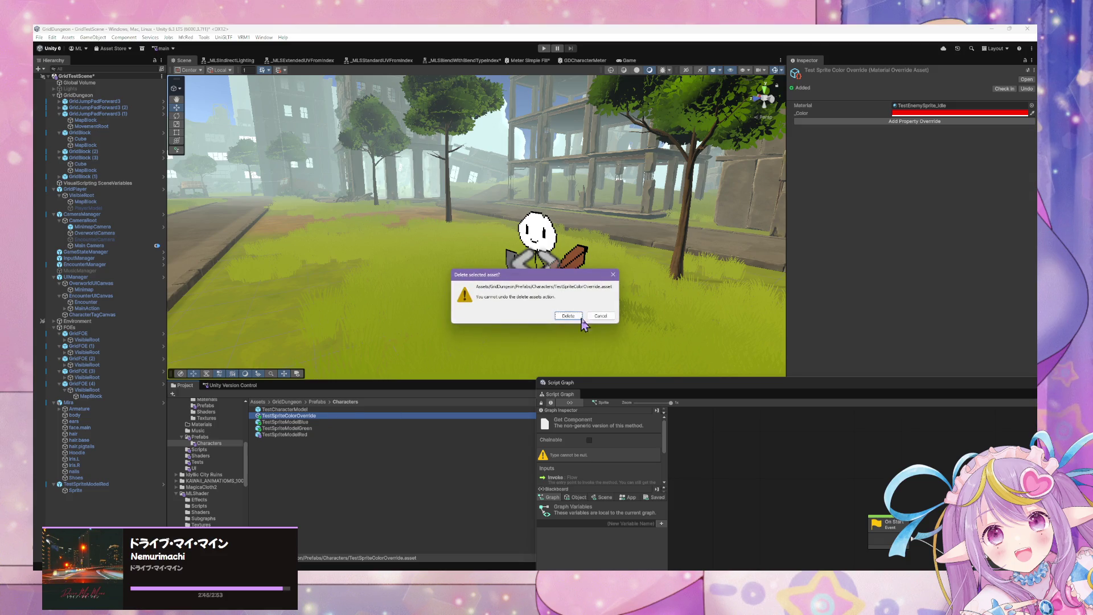
pyautogui.click(574, 315)
# Step: Open the TestSpriteModelBlue prefab and select its Sprite child
pyautogui.click(307, 416)
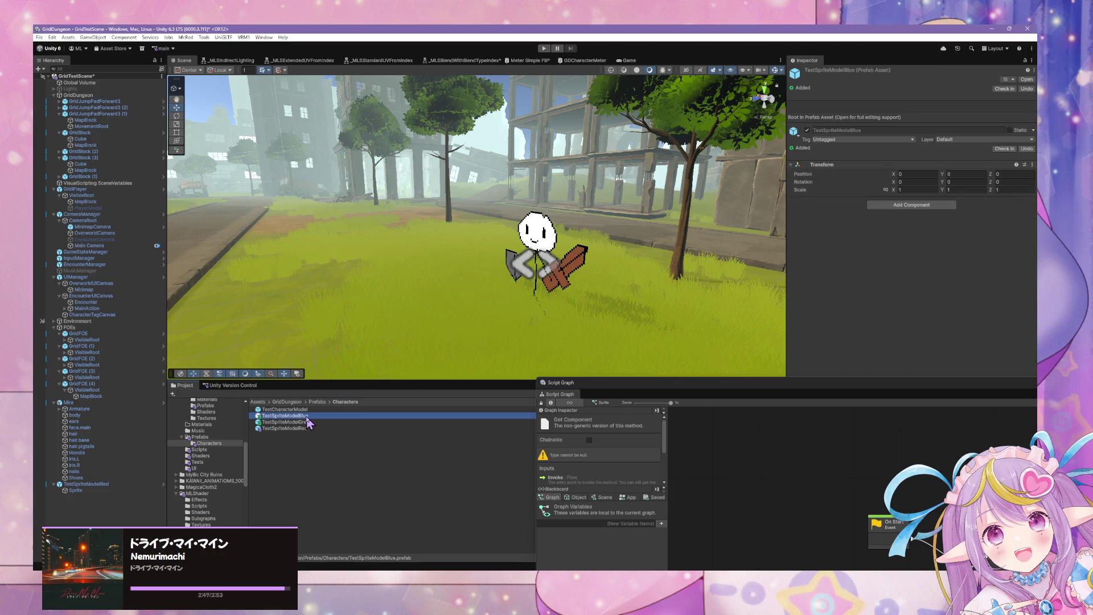
pyautogui.click(1027, 79)
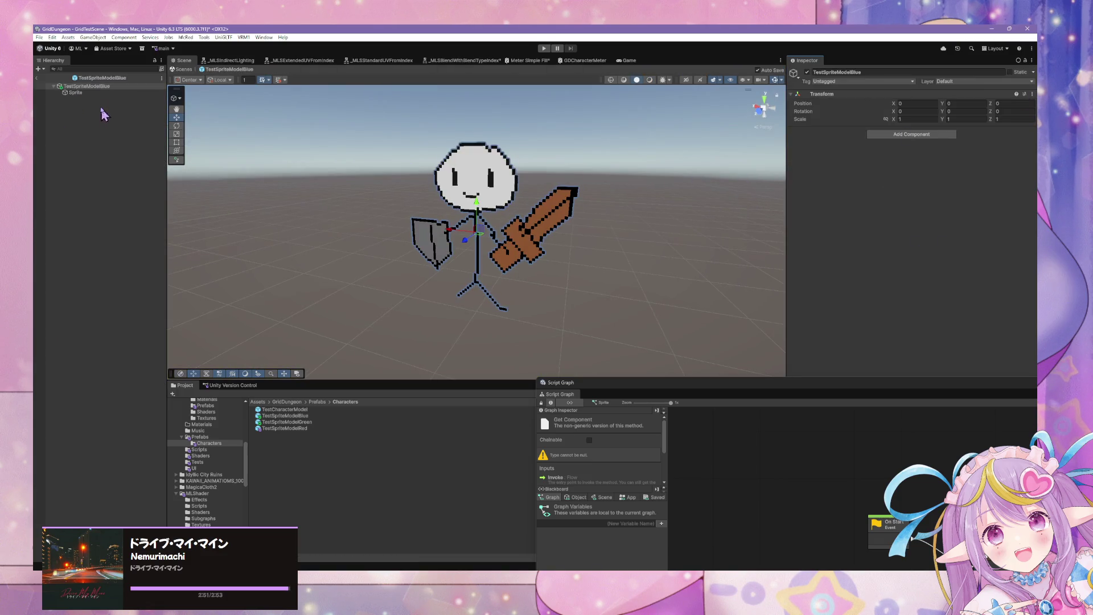
pyautogui.click(77, 92)
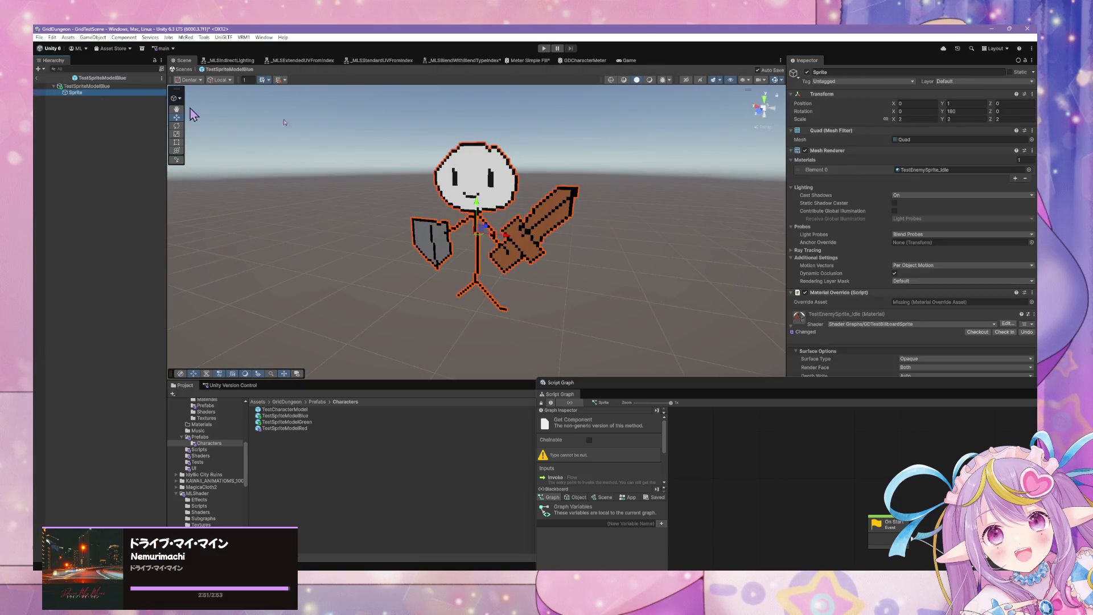
# Step: Remove the Material Override component from TestSpriteModelBlue's Sprite
pyautogui.click(1031, 292)
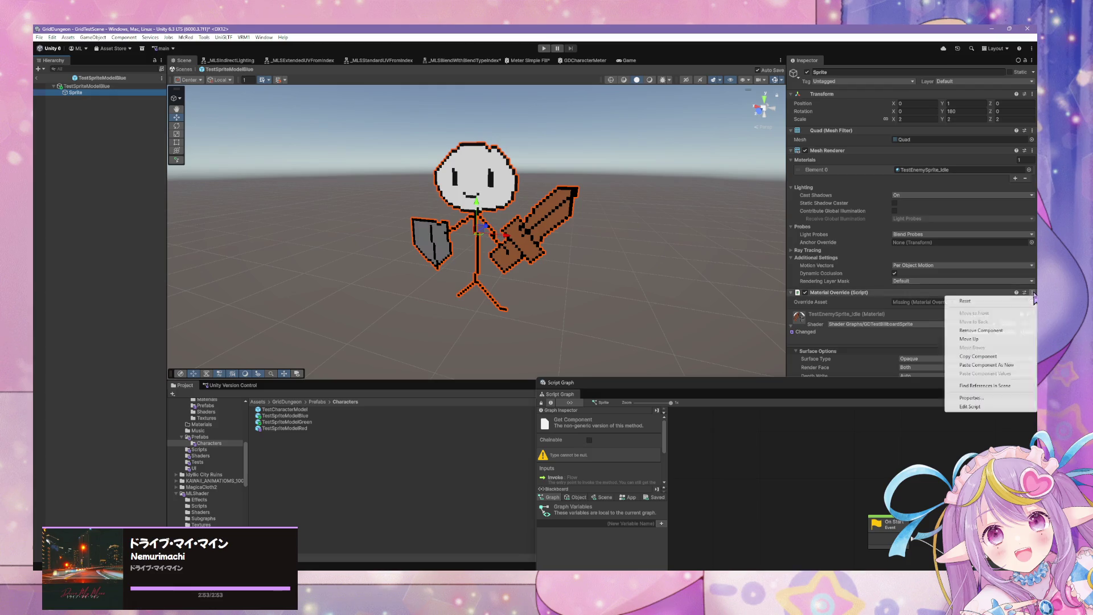
pyautogui.click(1004, 332)
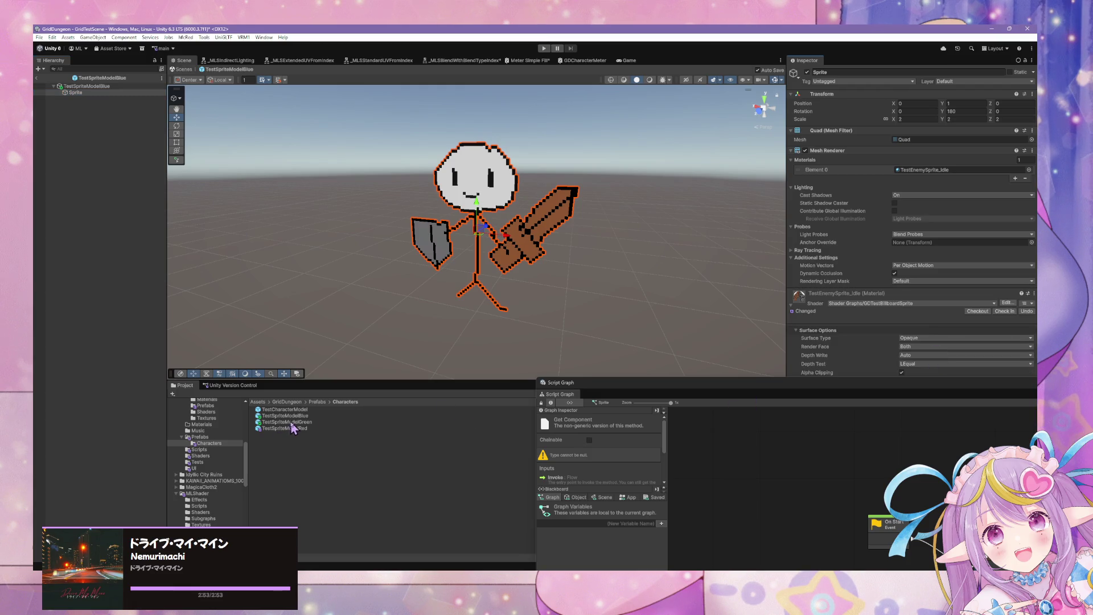
pyautogui.click(282, 422)
pyautogui.click(290, 428)
# Step: Drag the TestEnemySprite_Idle material from the Tests folder toward Characters
pyautogui.click(303, 416)
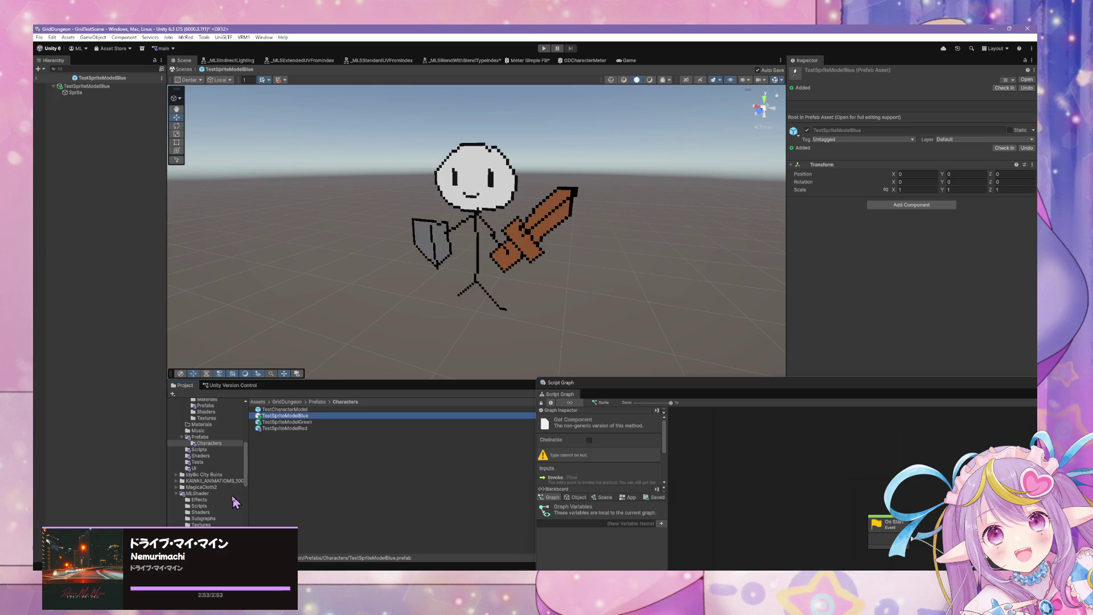
pyautogui.click(202, 462)
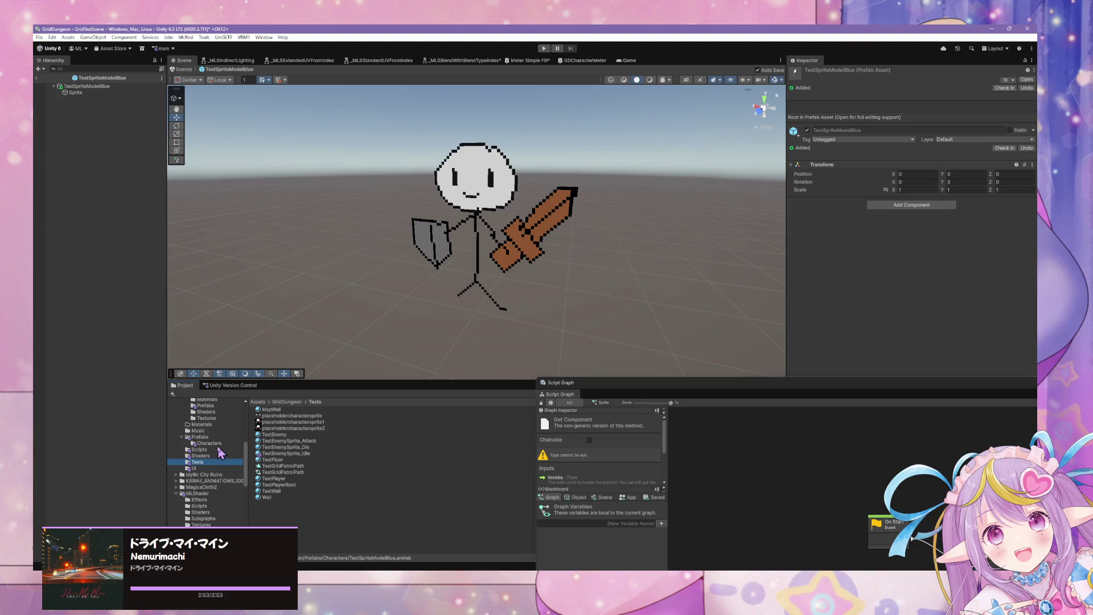
pyautogui.moveTo(290, 453); pyautogui.dragTo(209, 444)
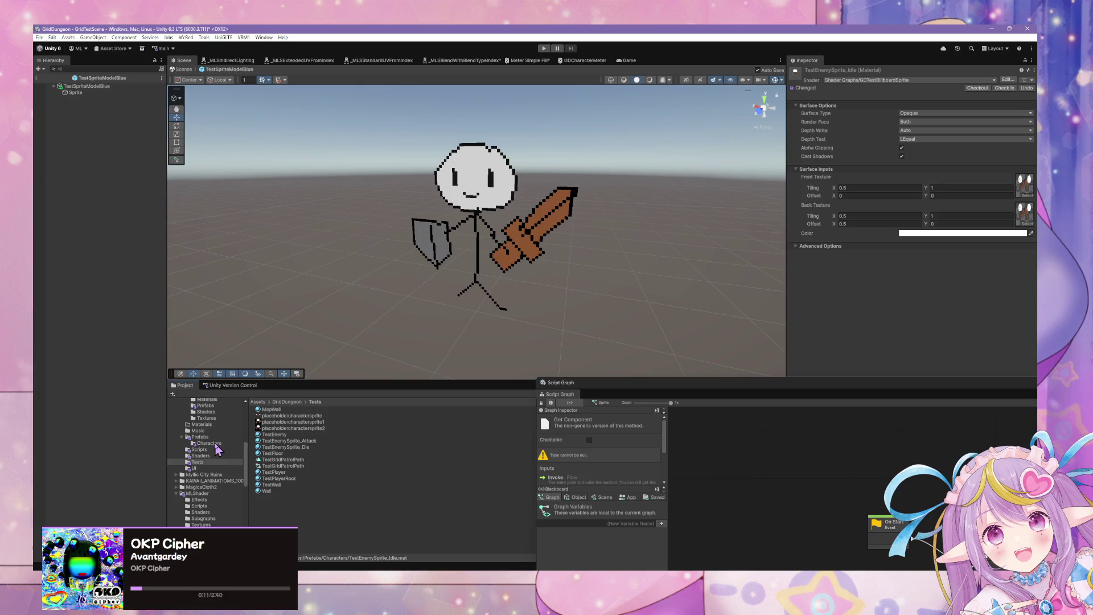
# Step: Place the material in Characters and rename it TestEnemySpriteBlue
pyautogui.click(209, 443)
pyautogui.click(318, 430)
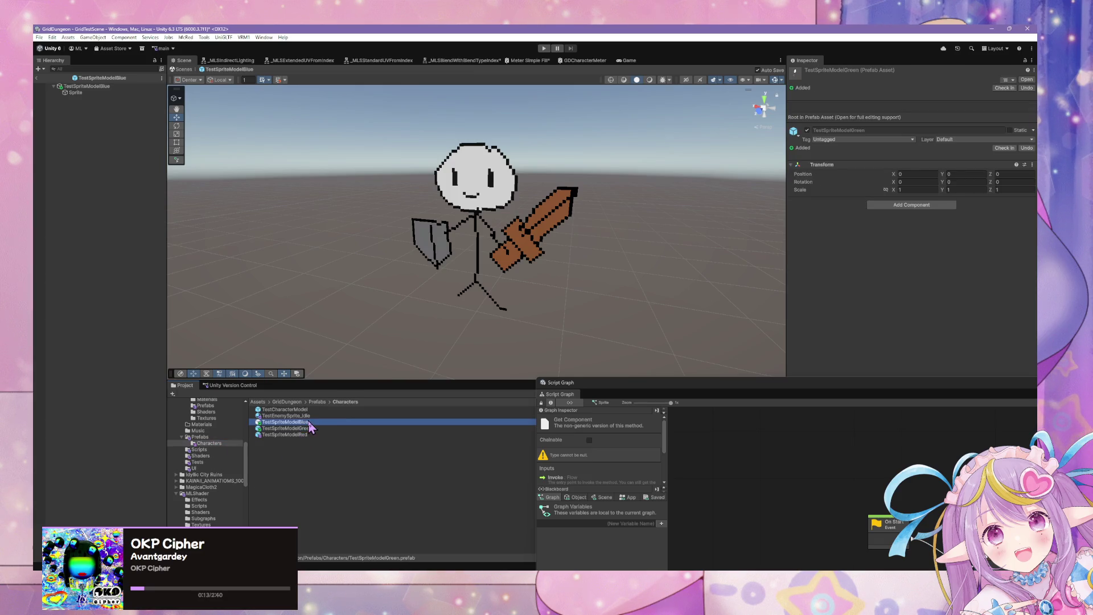
pyautogui.click(313, 417)
pyautogui.click(313, 418)
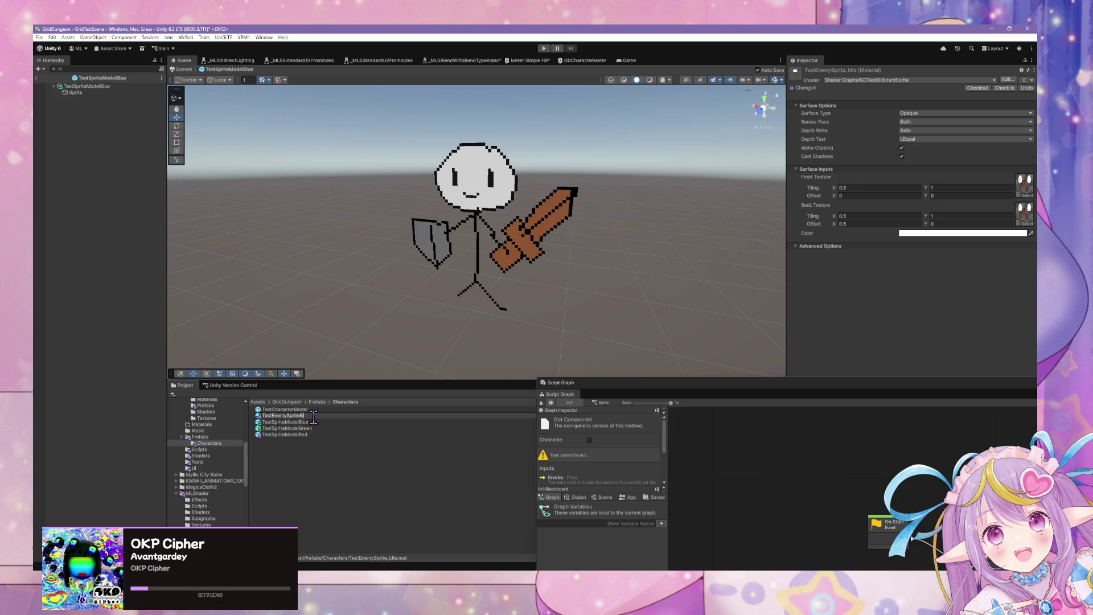
pyautogui.press('Return')
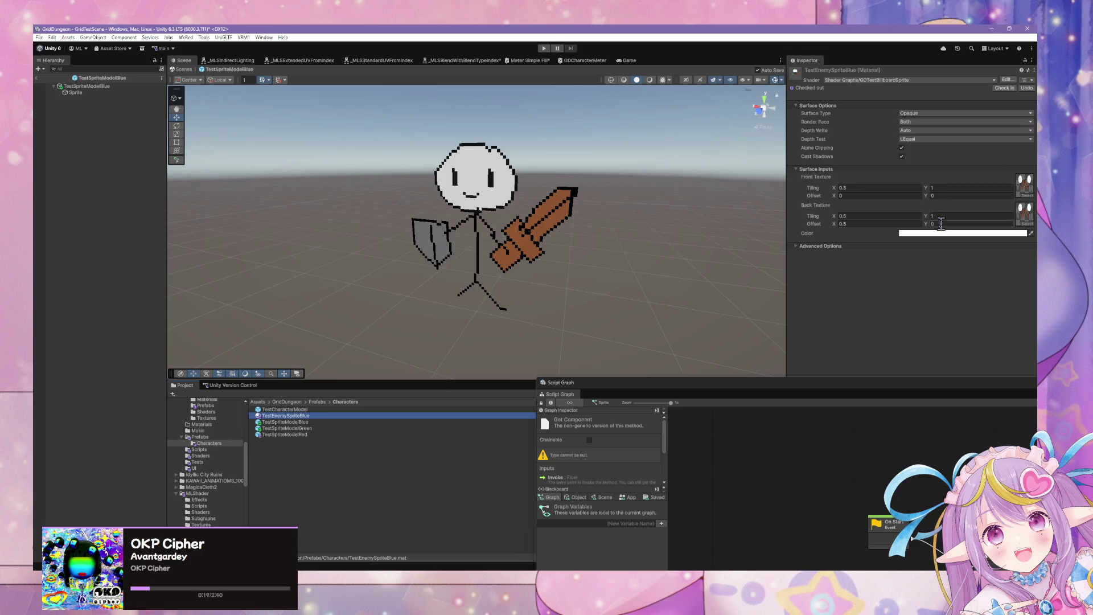
# Step: Set TestEnemySpriteBlue's colour to pure blue
pyautogui.click(945, 233)
pyautogui.click(968, 377)
pyautogui.moveTo(970, 380)
pyautogui.mouseDown()
pyautogui.moveTo(1001, 376)
pyautogui.moveTo(911, 357)
pyautogui.mouseUp()
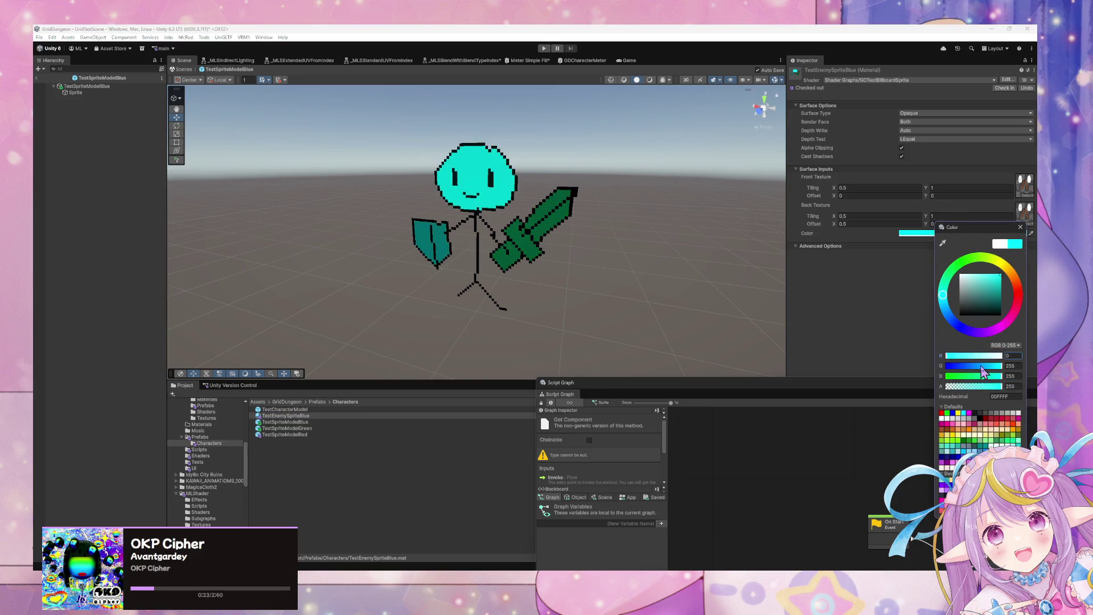
pyautogui.moveTo(993, 365); pyautogui.dragTo(899, 367)
pyautogui.click(301, 417)
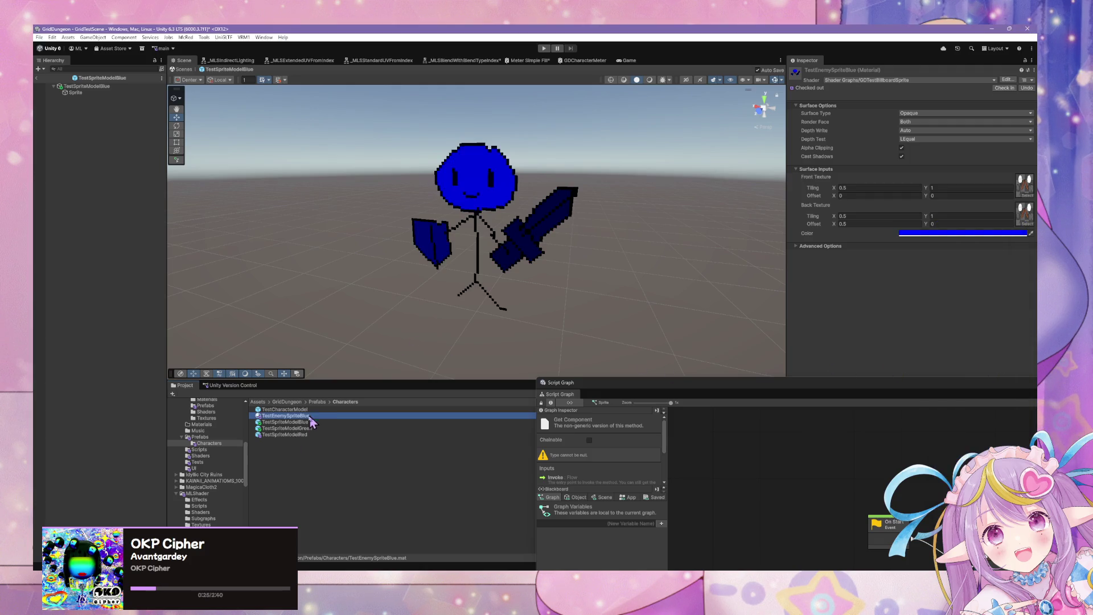
pyautogui.press('Escape')
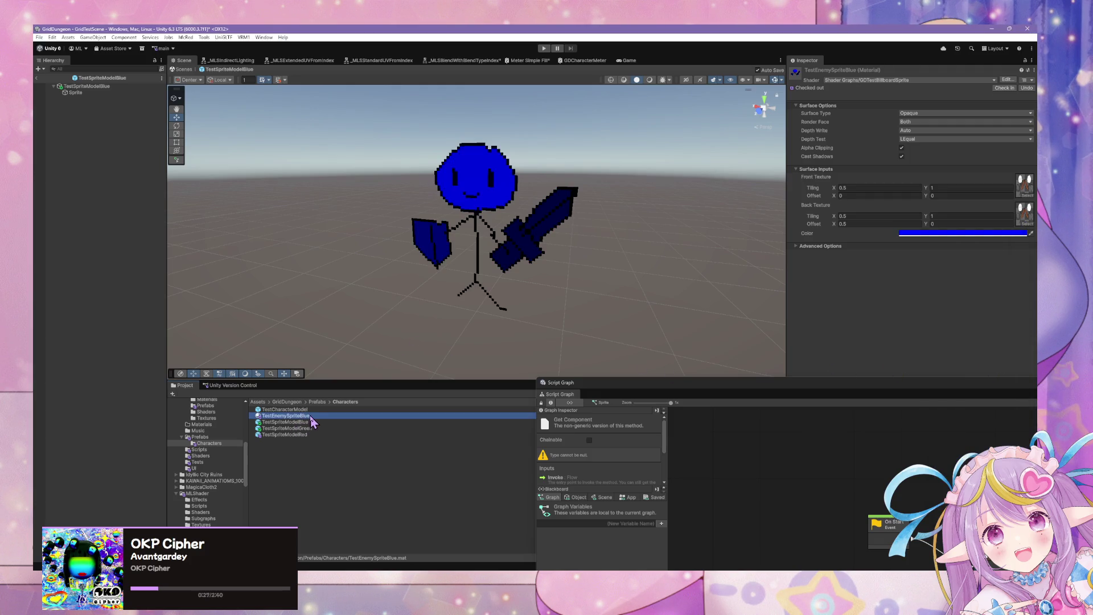
# Step: Duplicate the material twice, naming the copies TestEnemySpriteGreen and TestEnemySpriteRed
pyautogui.hotkey('ctrl', 'd')
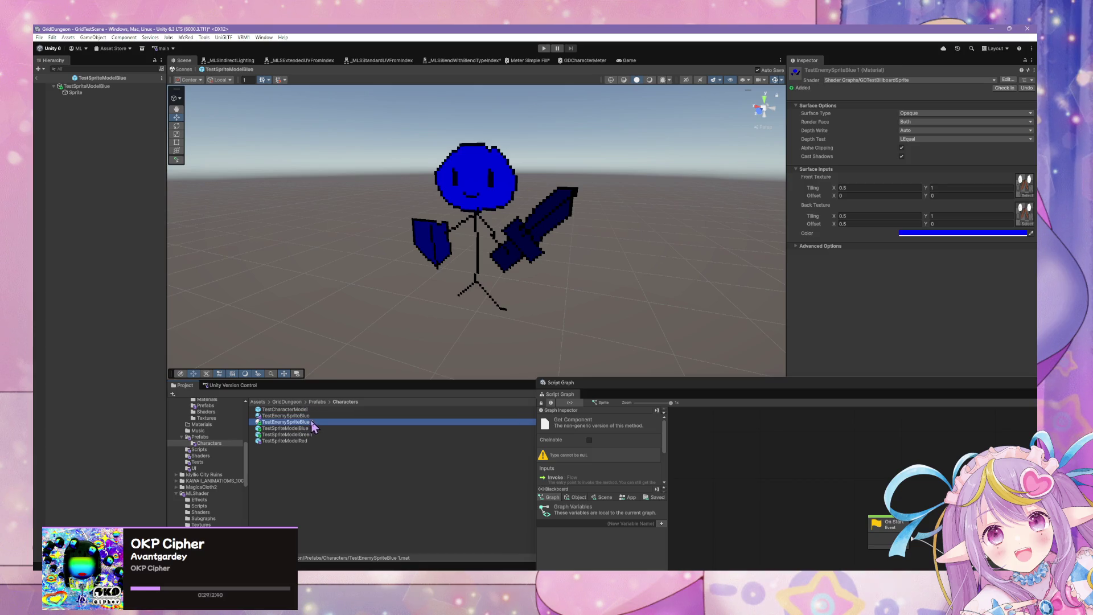
pyautogui.press('Return')
pyautogui.press('F2')
pyautogui.write('Gree')
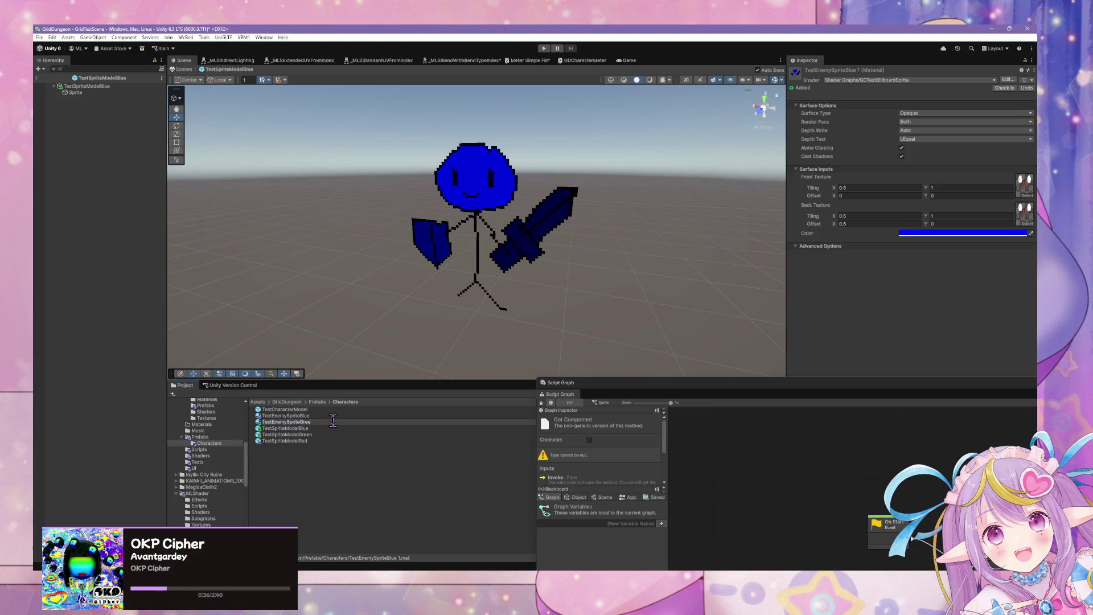
pyautogui.write('n')
pyautogui.press('Return')
pyautogui.hotkey('ctrl', 'd')
pyautogui.click(329, 428)
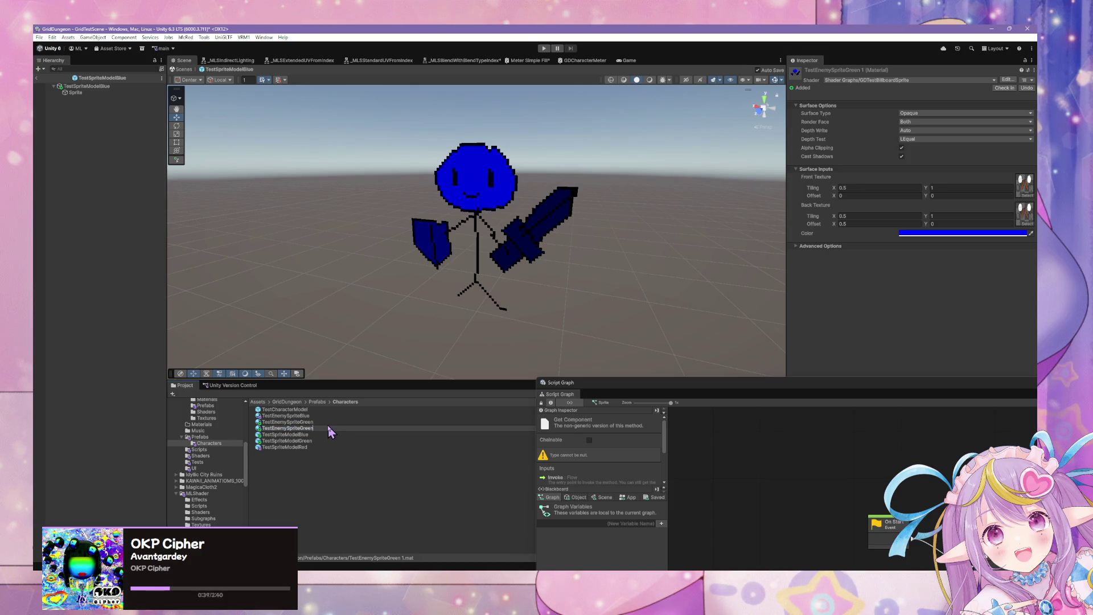
pyautogui.write('Red')
pyautogui.press('Return')
# Step: Set TestEnemySpriteGreen's colour to pure green 00FF00
pyautogui.click(316, 434)
pyautogui.click(316, 428)
pyautogui.click(316, 416)
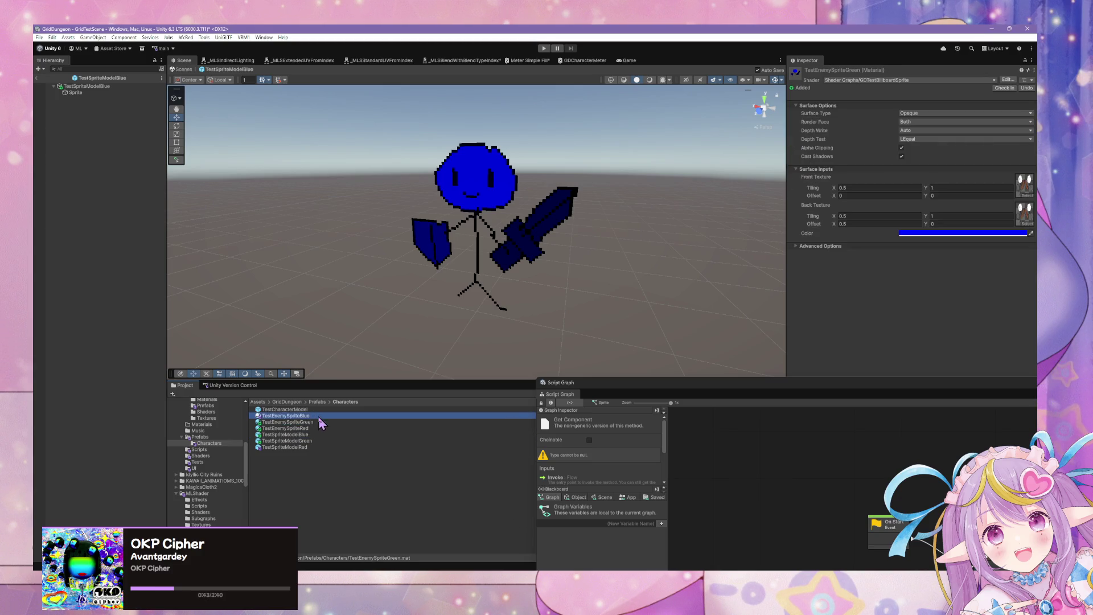
pyautogui.click(316, 421)
pyautogui.click(964, 233)
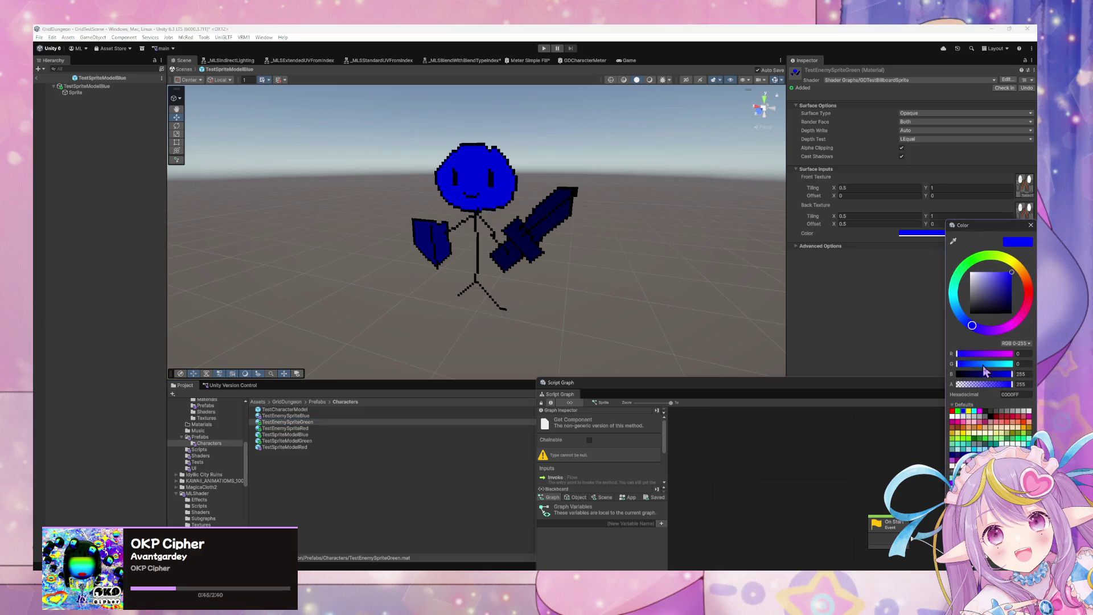
pyautogui.moveTo(997, 369)
pyautogui.mouseDown()
pyautogui.moveTo(1023, 374)
pyautogui.moveTo(924, 376)
pyautogui.mouseUp()
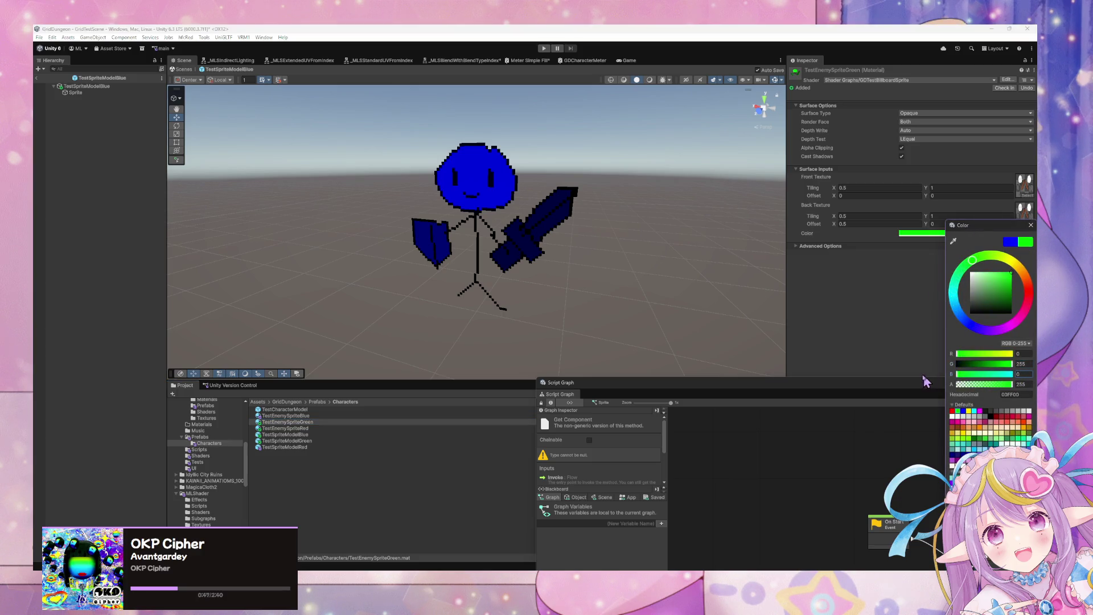
pyautogui.click(274, 441)
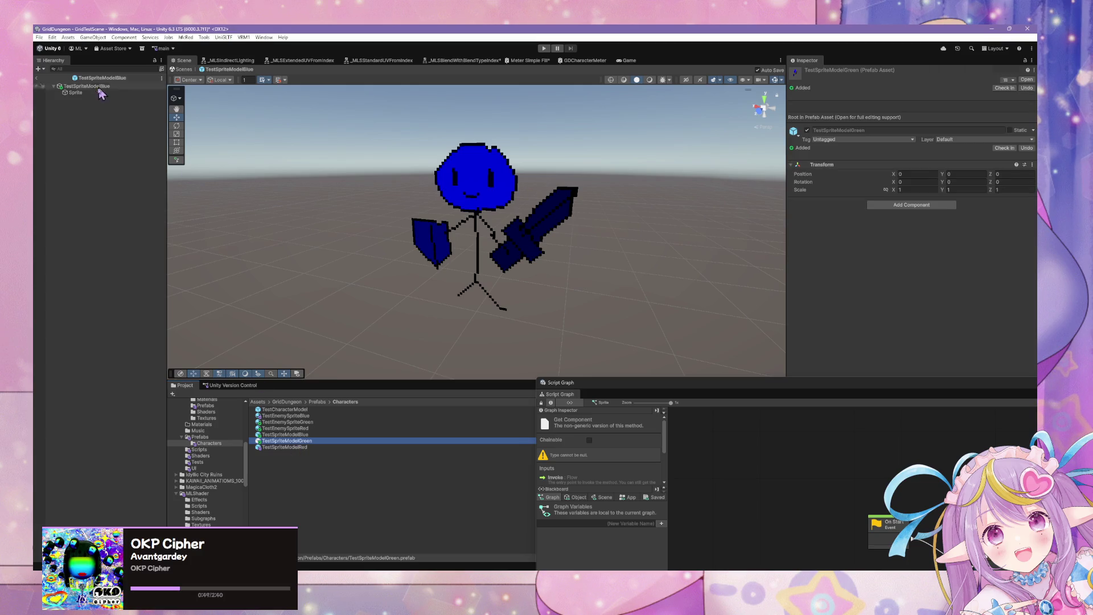
# Step: Assign TestEnemySpriteGreen to the Sprite of the TestSpriteModelGreen prefab
pyautogui.click(1026, 89)
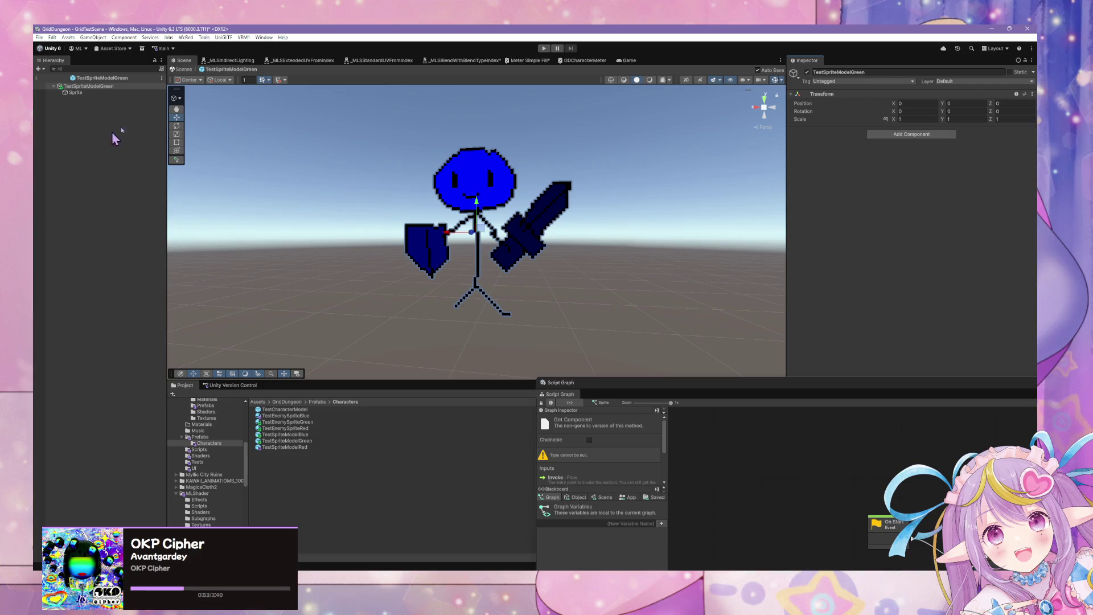
pyautogui.click(126, 92)
pyautogui.click(1029, 169)
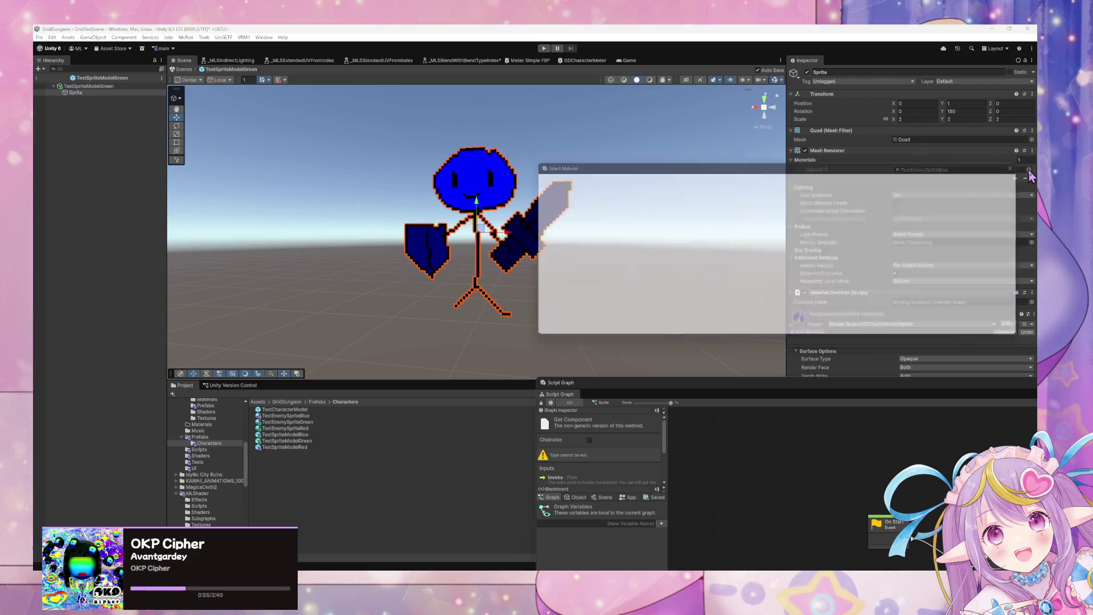
pyautogui.write('greee')
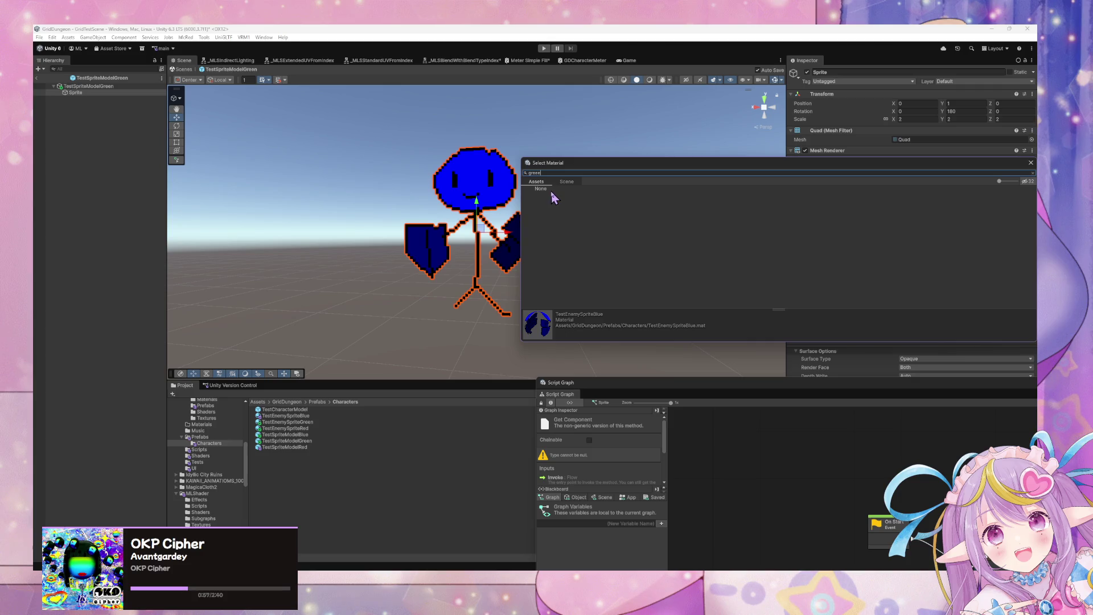
pyautogui.press('BackSpace')
pyautogui.doubleClick(540, 195)
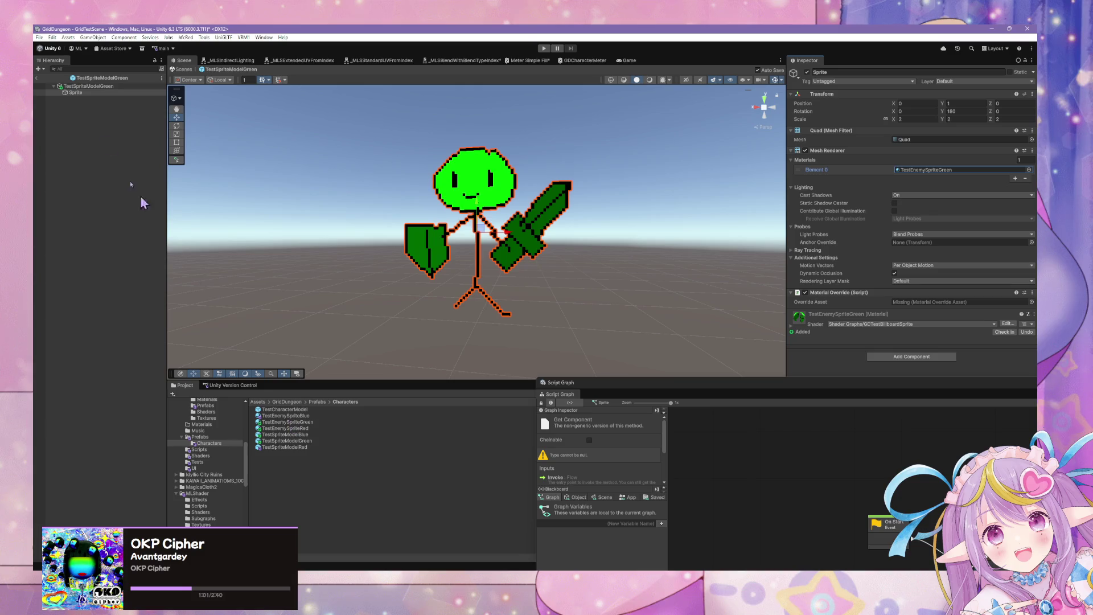
# Step: Inspect TestEnemySpriteRed, then open the TestSpriteModelRed prefab for editing
pyautogui.click(307, 442)
pyautogui.press('Up')
pyautogui.click(314, 426)
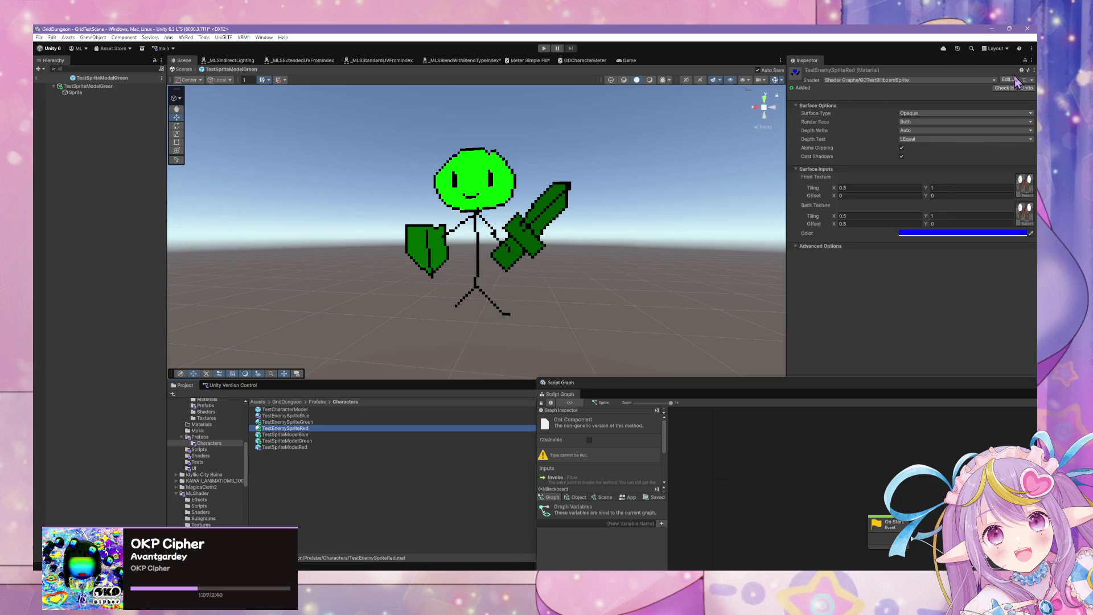
pyautogui.click(293, 435)
pyautogui.click(293, 441)
pyautogui.press('Up')
pyautogui.press('Up')
pyautogui.click(320, 435)
pyautogui.click(317, 440)
pyautogui.click(312, 447)
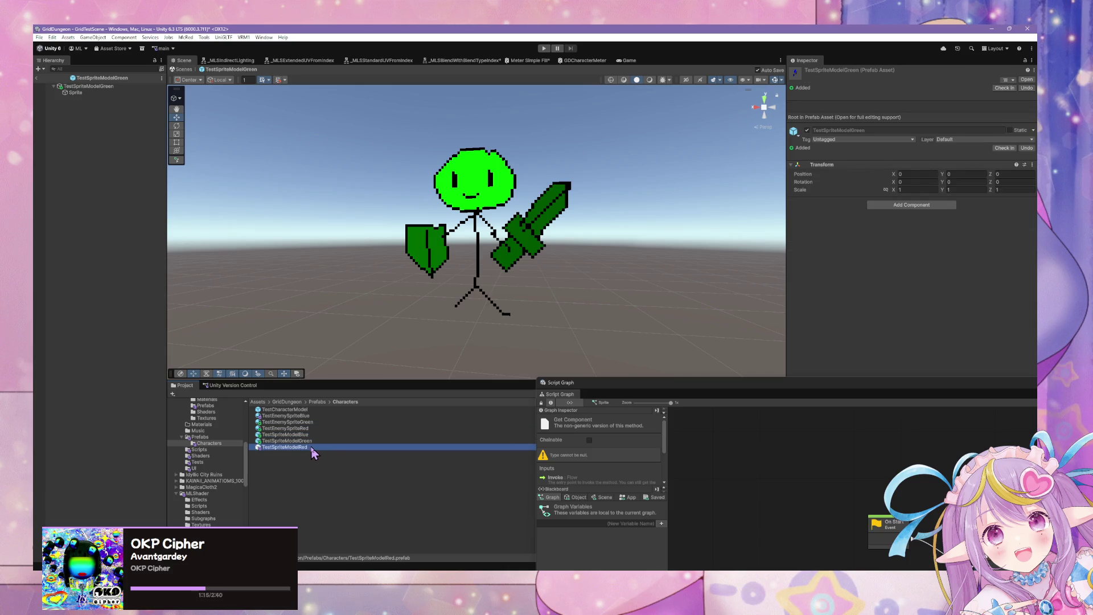
pyautogui.click(313, 442)
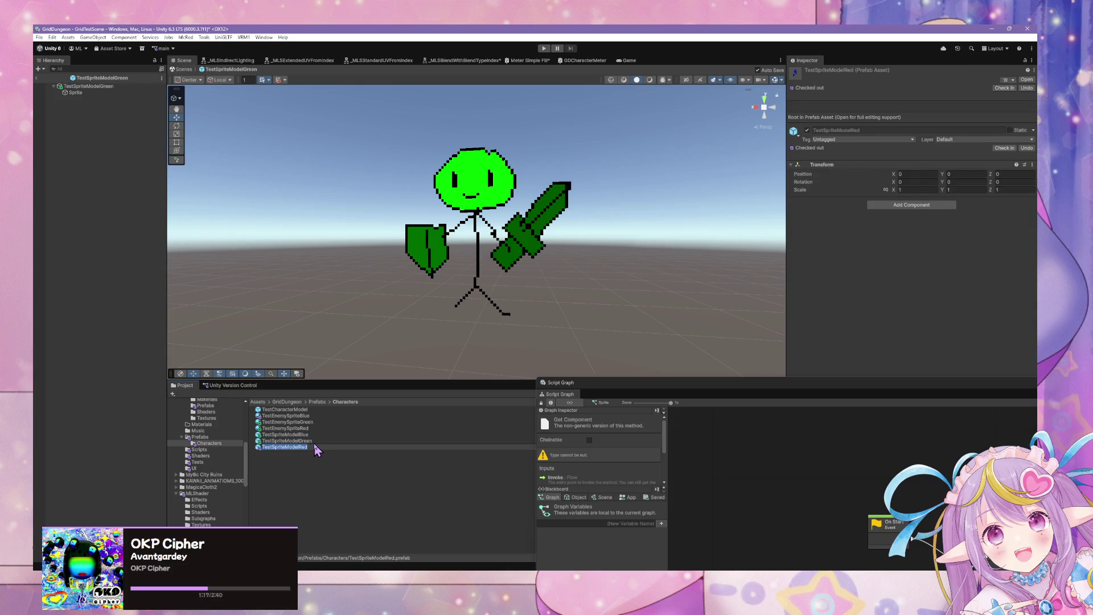
pyautogui.click(308, 448)
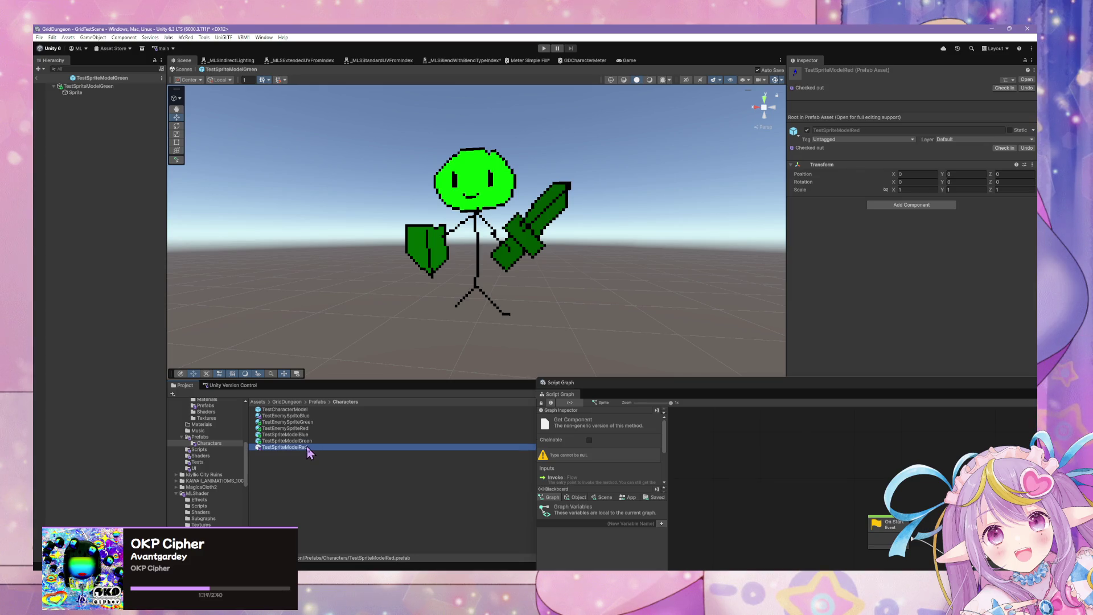
pyautogui.click(1027, 81)
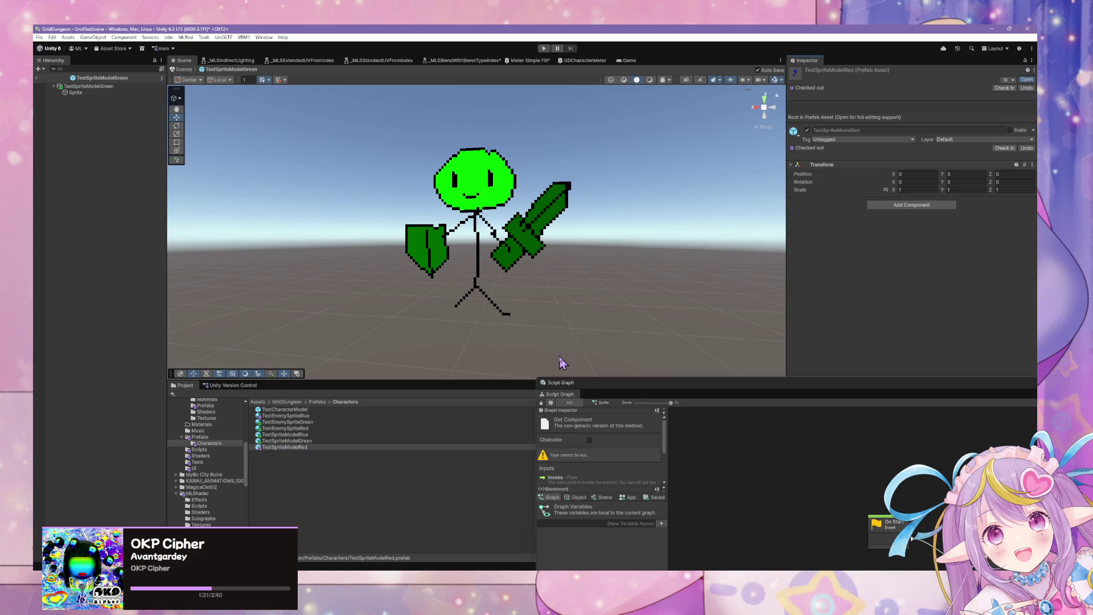
# Step: Set TestEnemySpriteRed's colour to pure red FF0000
pyautogui.click(306, 428)
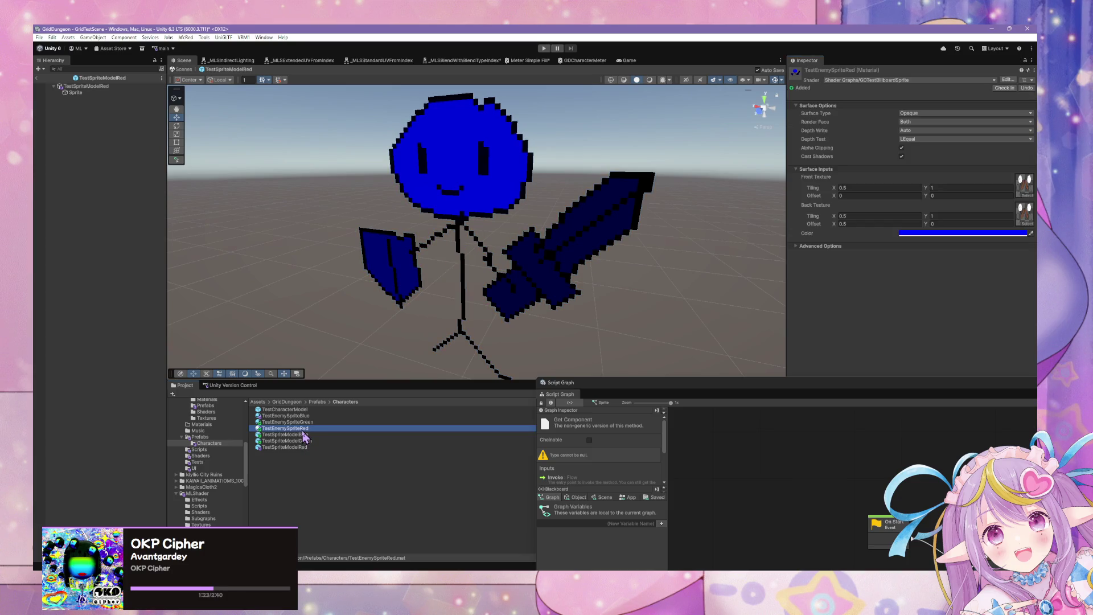
pyautogui.click(988, 232)
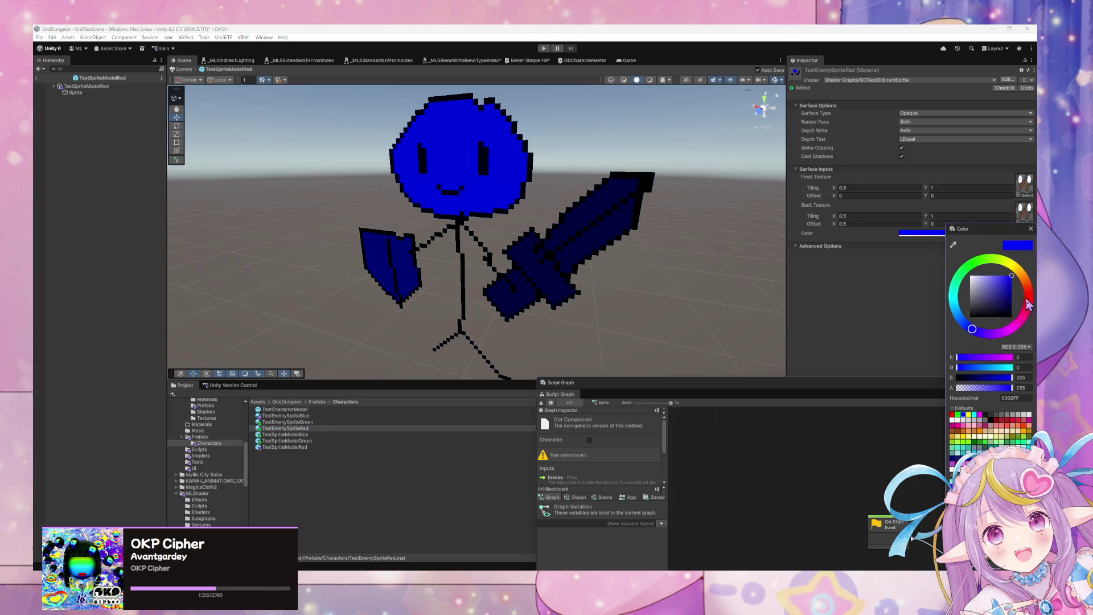
pyautogui.moveTo(1002, 357)
pyautogui.mouseDown()
pyautogui.moveTo(1032, 362)
pyautogui.moveTo(925, 384)
pyautogui.mouseUp()
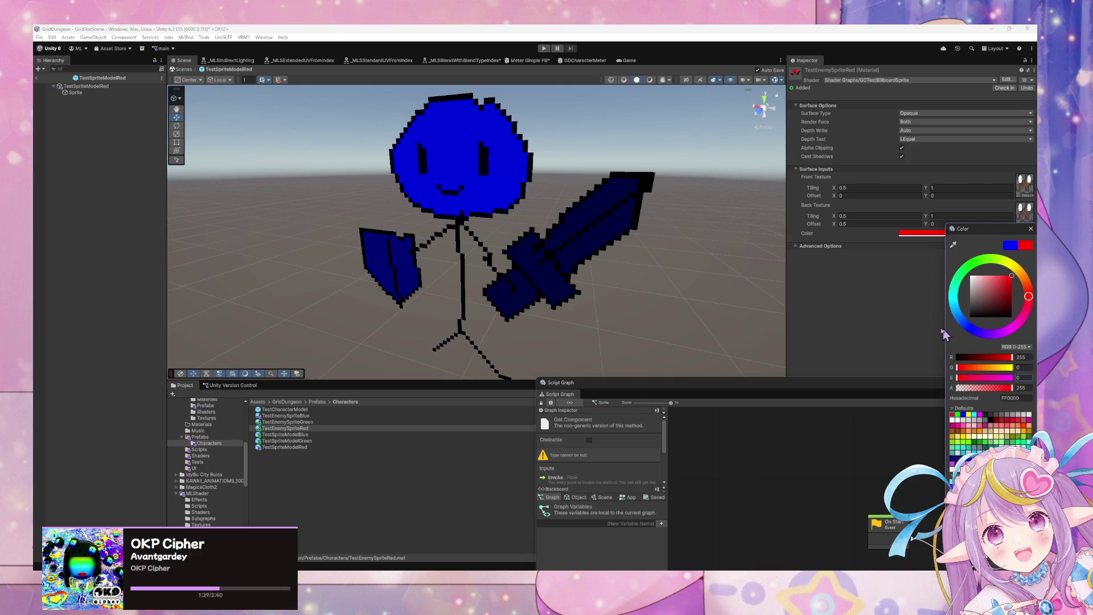
pyautogui.click(880, 349)
# Step: Apply TestEnemySpriteRed to the red prefab's Sprite and return to GridTestScene
pyautogui.click(85, 93)
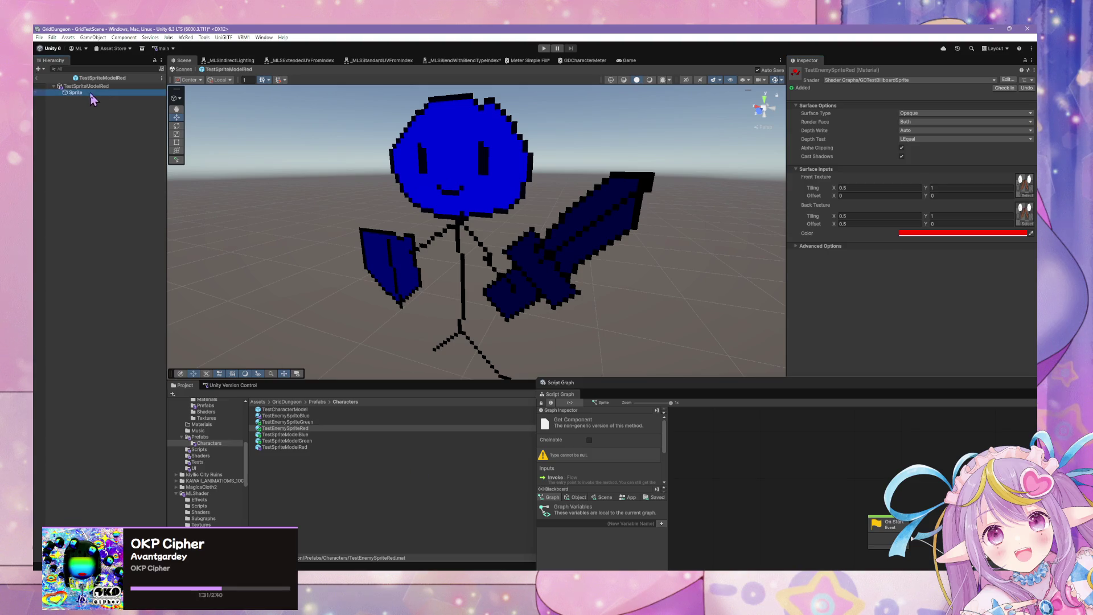
pyautogui.moveTo(287, 428)
pyautogui.mouseDown()
pyautogui.moveTo(461, 251)
pyautogui.moveTo(483, 200)
pyautogui.mouseUp()
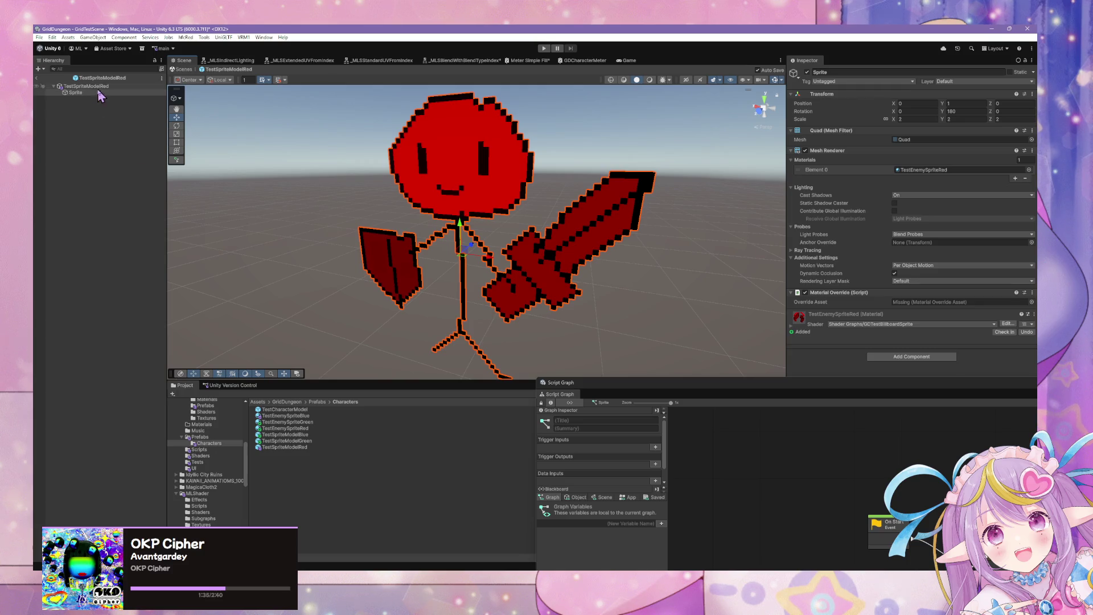
pyautogui.click(300, 435)
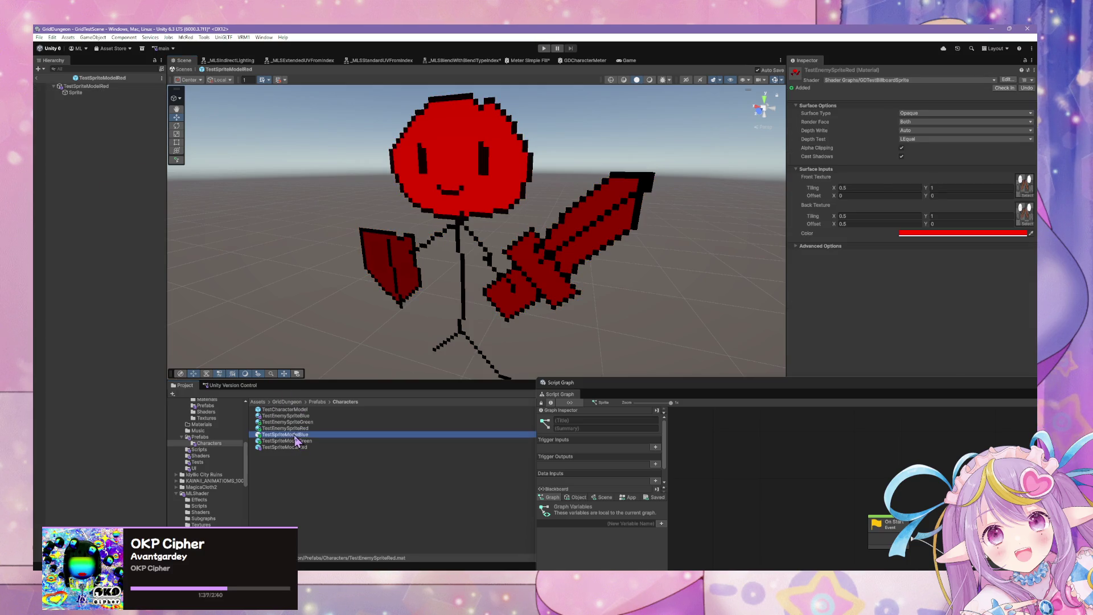
pyautogui.press('Down')
pyautogui.press('Down')
pyautogui.press('Up')
pyautogui.click(1031, 85)
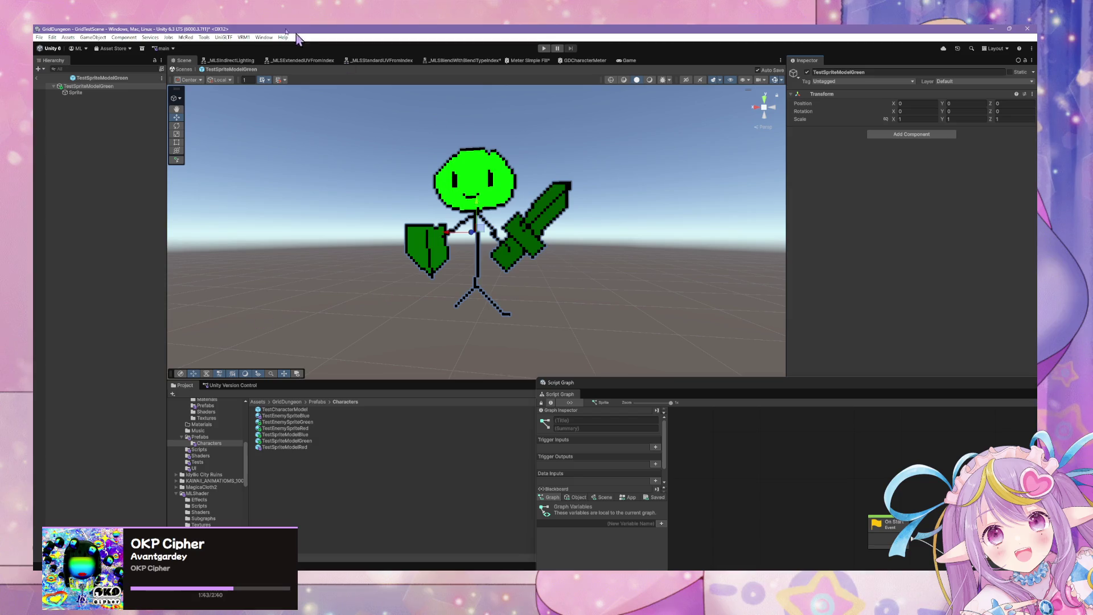
pyautogui.click(181, 69)
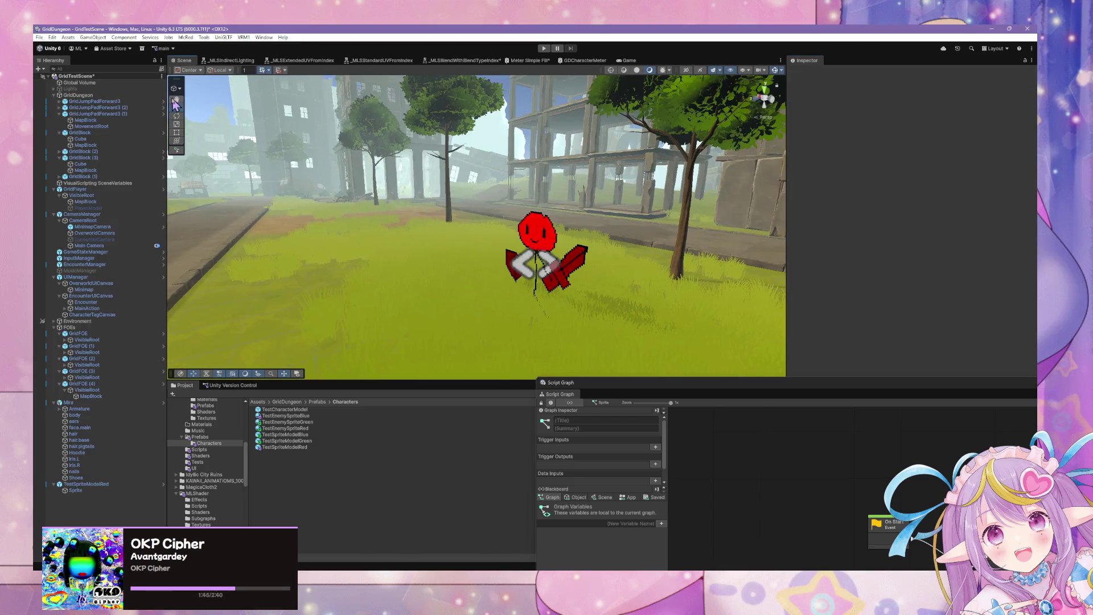
# Step: Delete the red test character from GridTestScene and start play mode
pyautogui.click(563, 233)
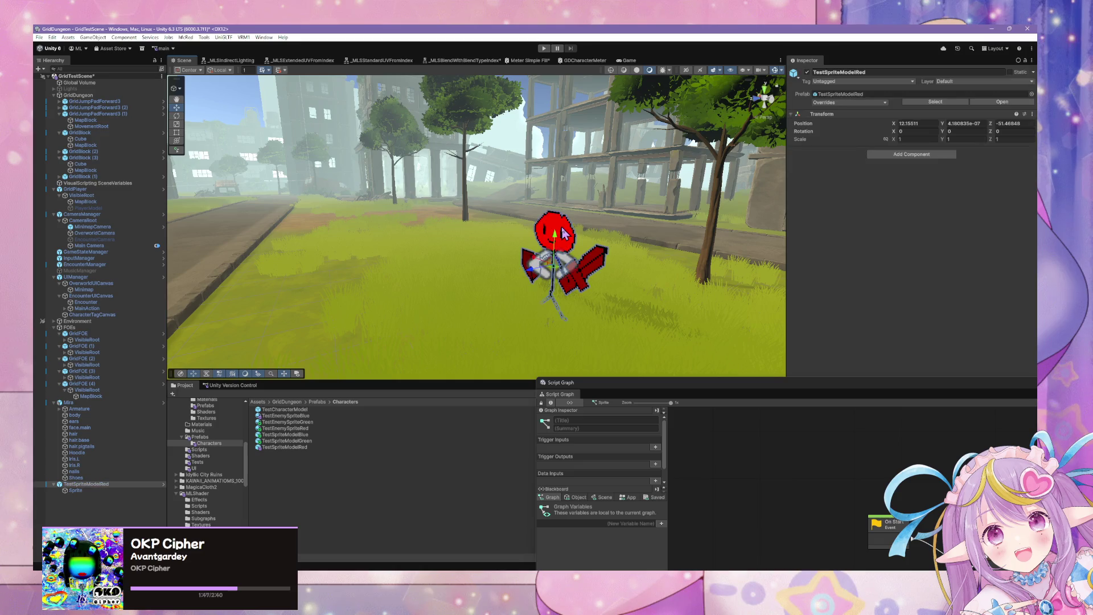
pyautogui.press('Delete')
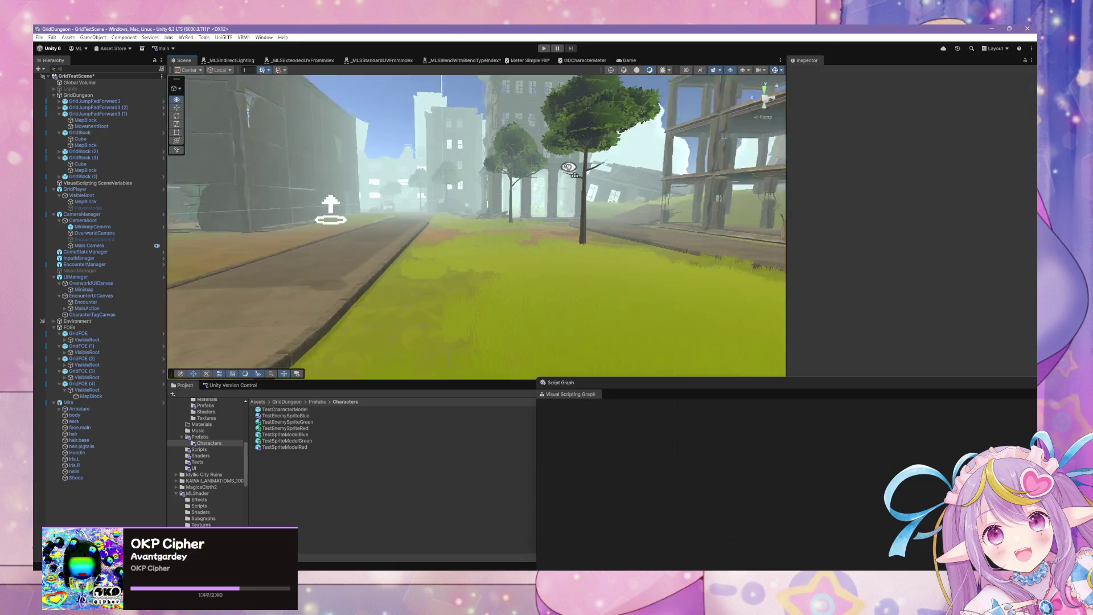
pyautogui.click(543, 48)
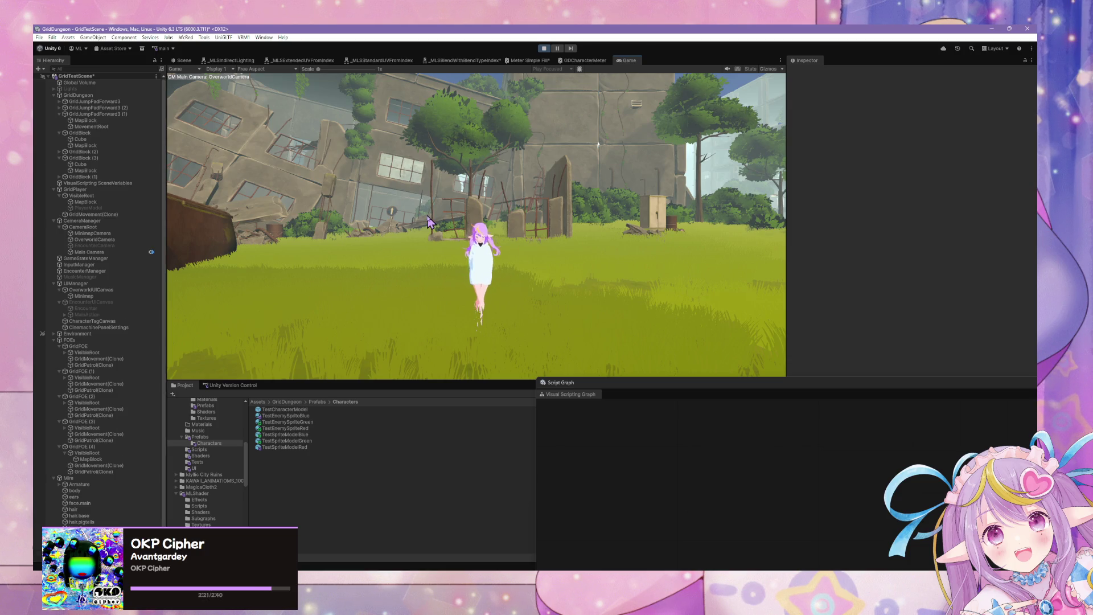
# Step: Flee the battle back to the overworld
pyautogui.press('q')
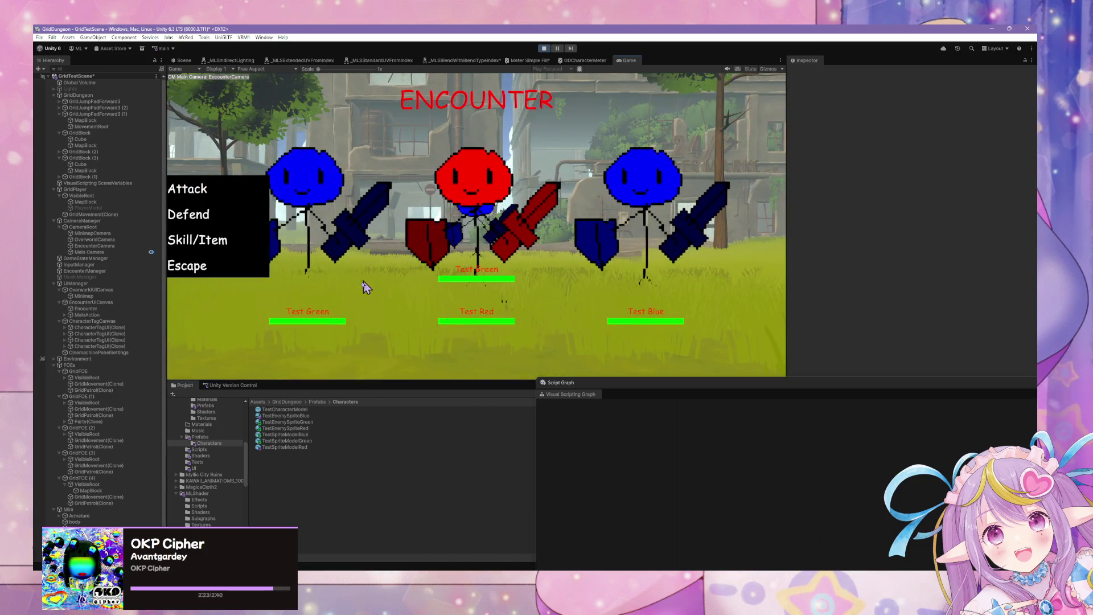
pyautogui.click(235, 268)
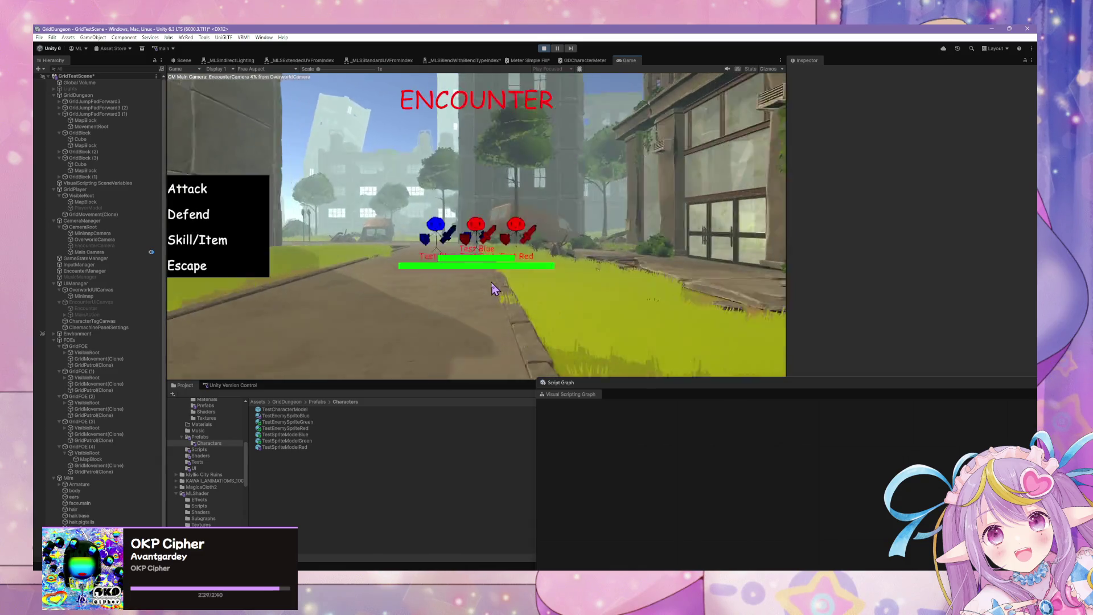
pyautogui.click(235, 268)
# Step: Inspect the TestSpriteModelGreen prefab, dismiss the edit warning, and stop play mode
pyautogui.click(302, 421)
pyautogui.click(312, 441)
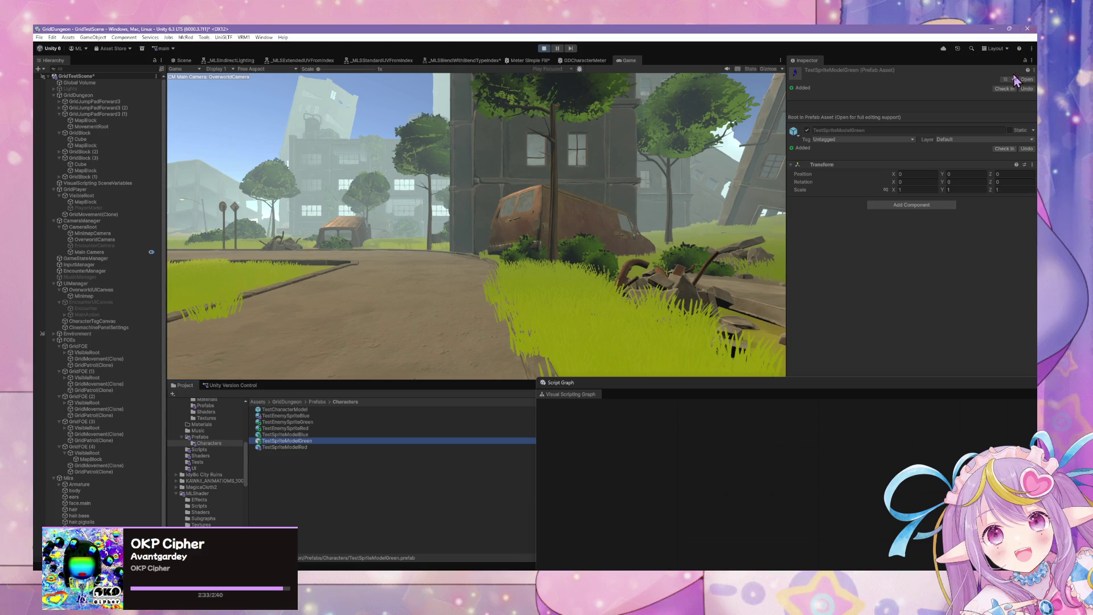
pyautogui.click(1025, 81)
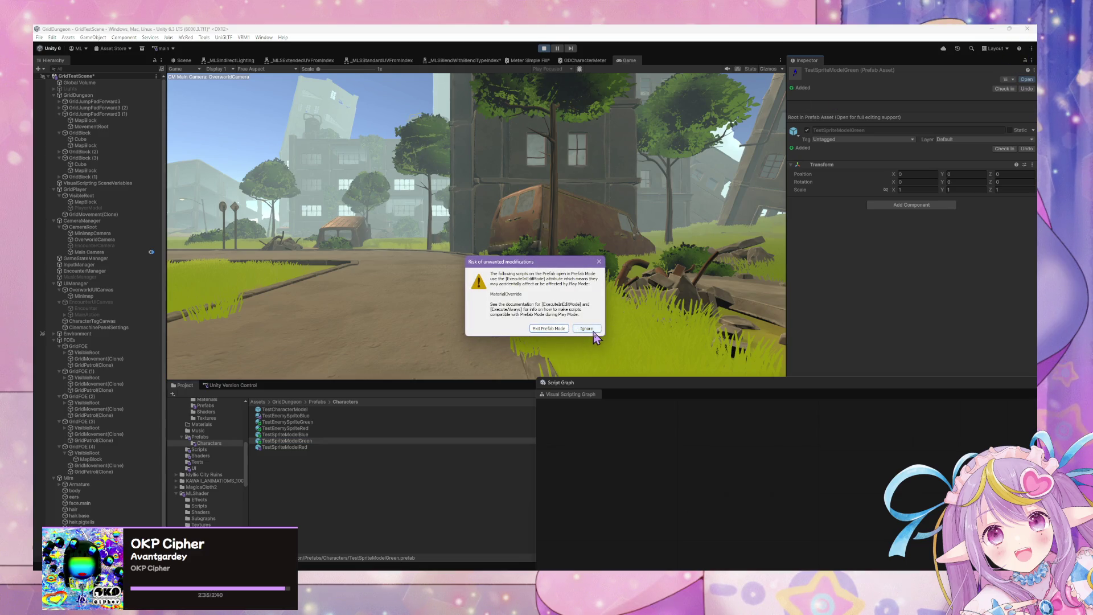
pyautogui.click(549, 329)
pyautogui.click(543, 48)
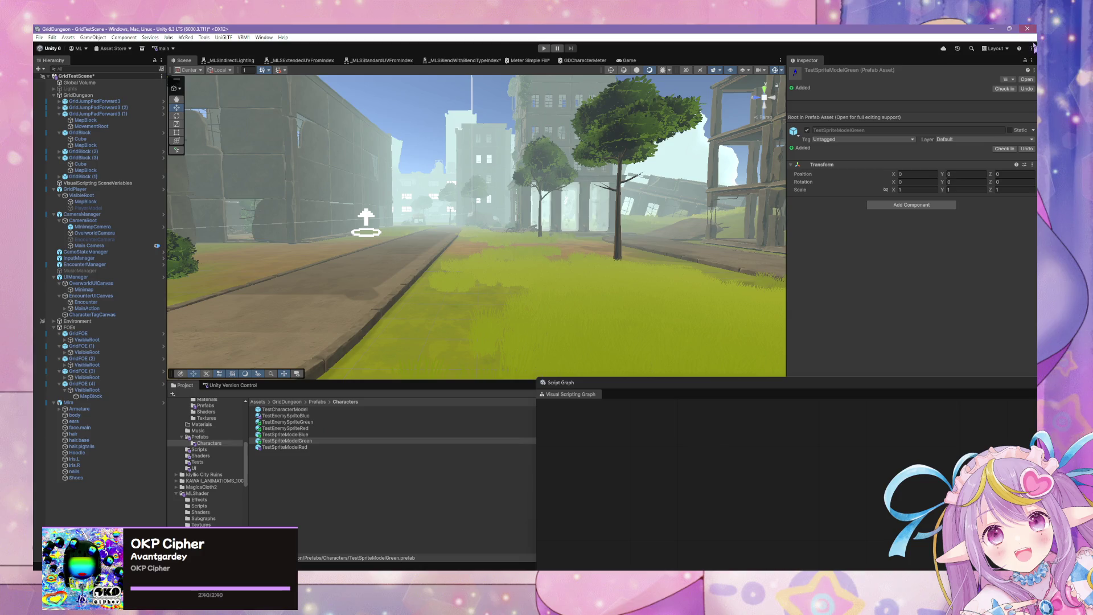
# Step: Leave prefab mode and browse to the Data/CharactersData folder
pyautogui.click(1025, 80)
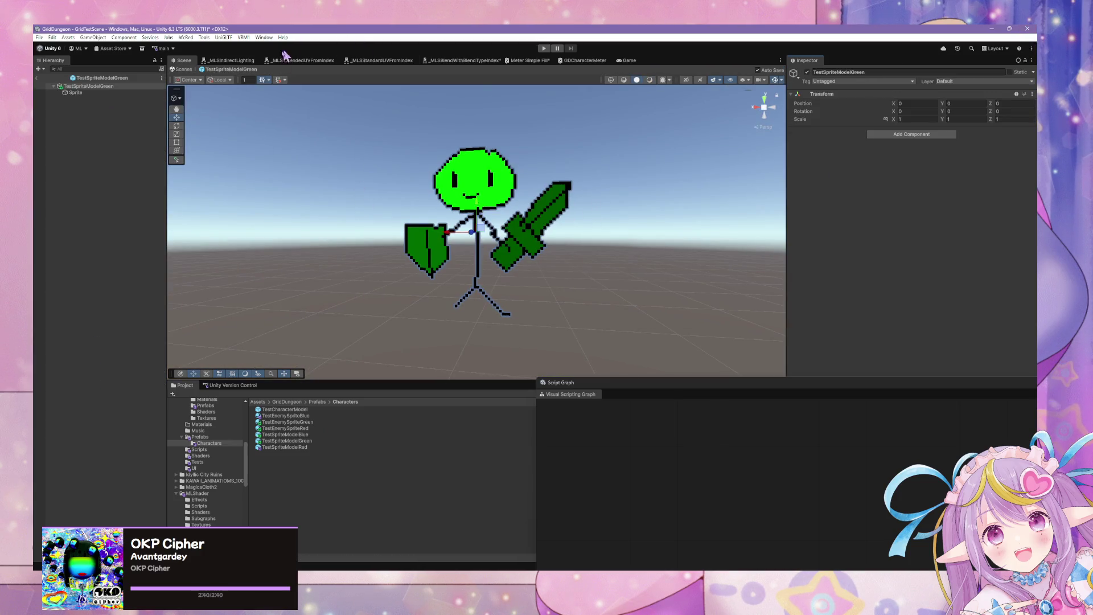
pyautogui.click(183, 69)
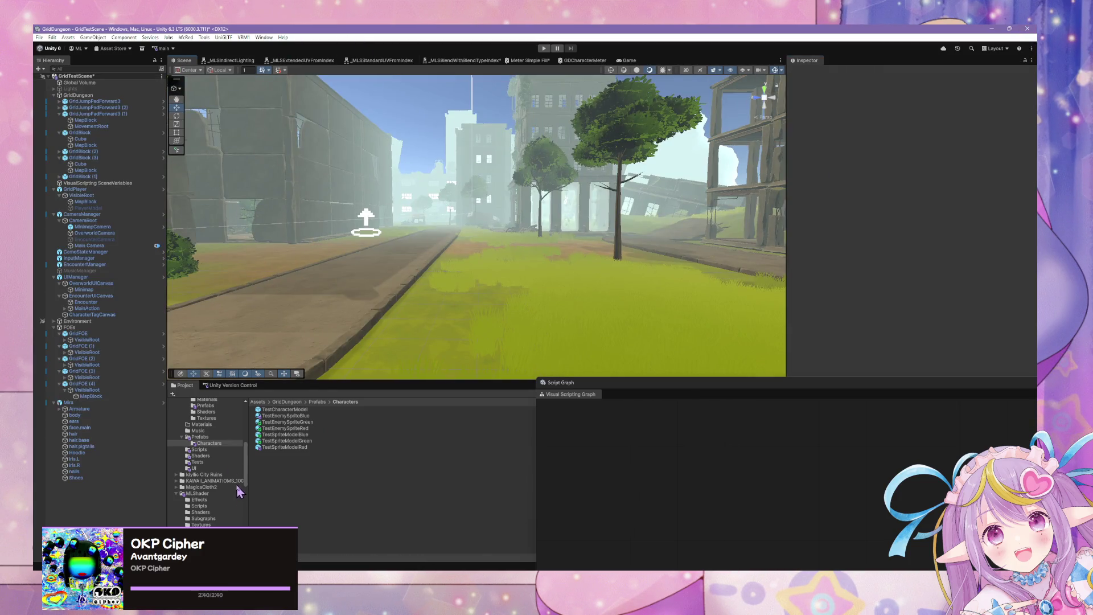
pyautogui.click(205, 518)
pyautogui.scroll(3, 222, 485)
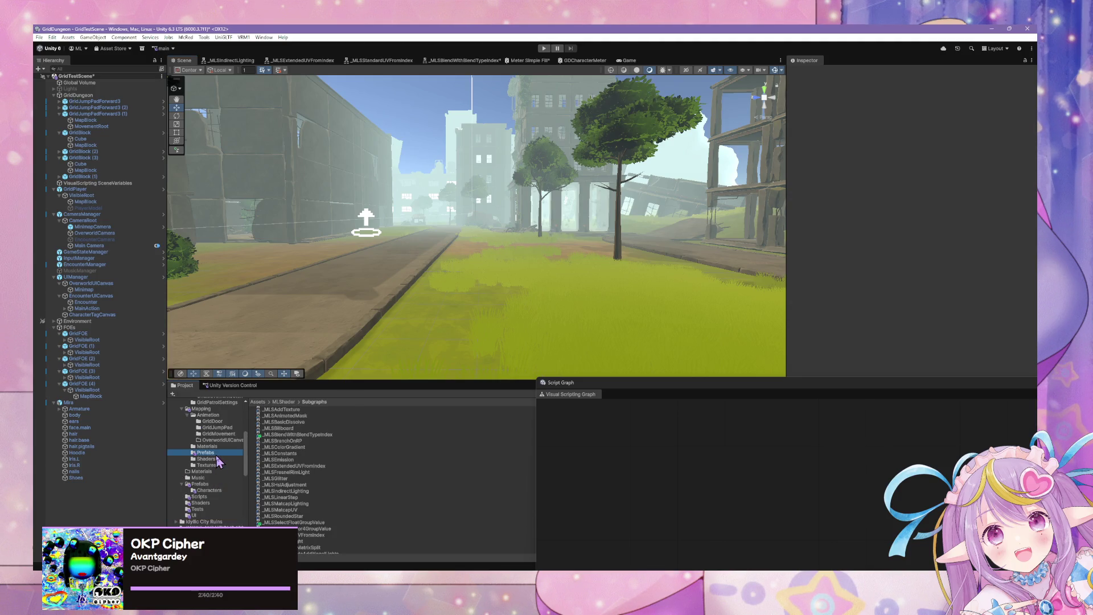
pyautogui.click(206, 453)
pyautogui.scroll(5, 225, 506)
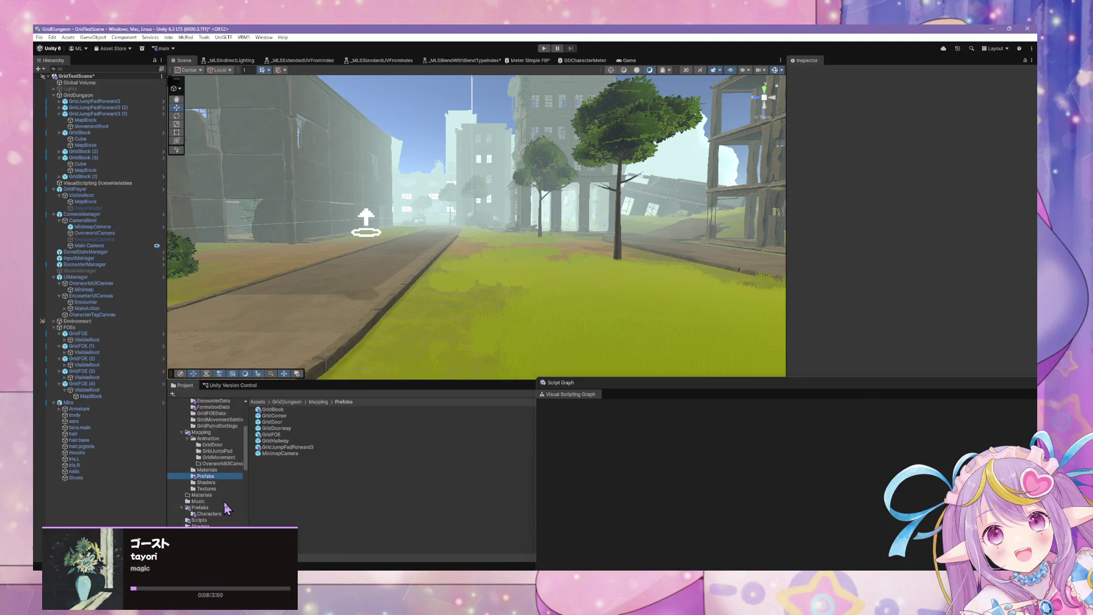
pyautogui.click(212, 448)
pyautogui.click(218, 442)
# Step: Set TestEnemyGreen's Model Prefab to TestSpriteModelGreen and start play mode
pyautogui.click(284, 428)
pyautogui.press('Up')
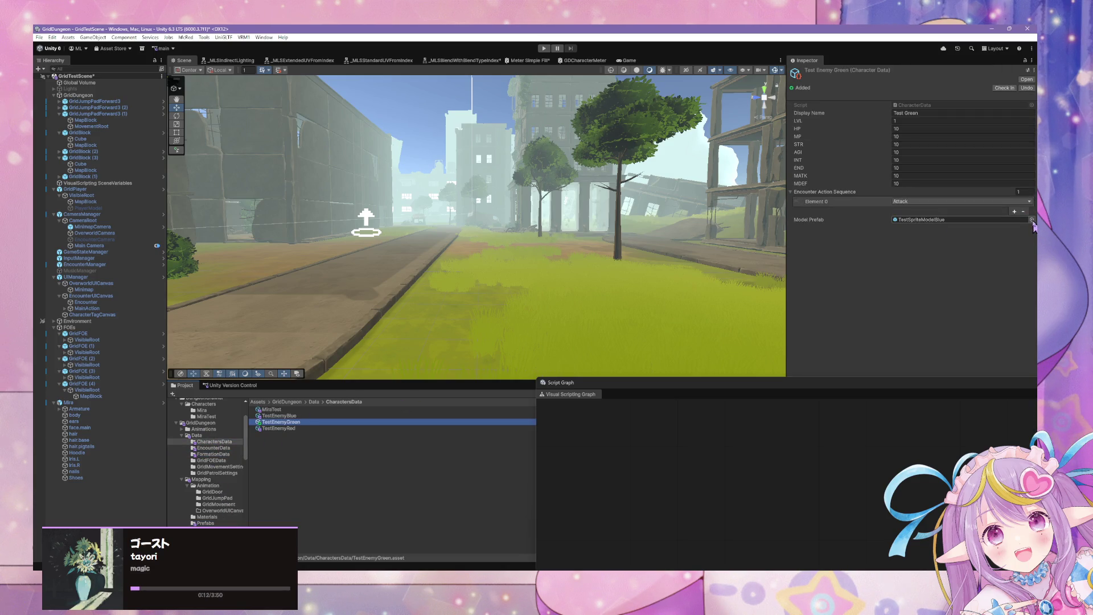
pyautogui.press('BackSpace')
pyautogui.press('BackSpace')
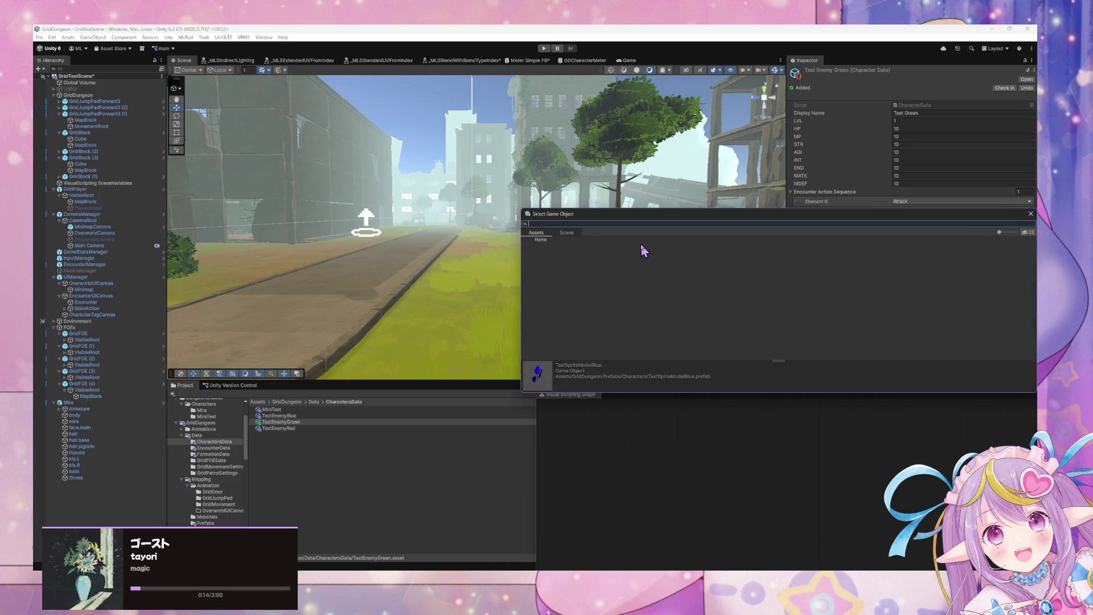
pyautogui.write('gre')
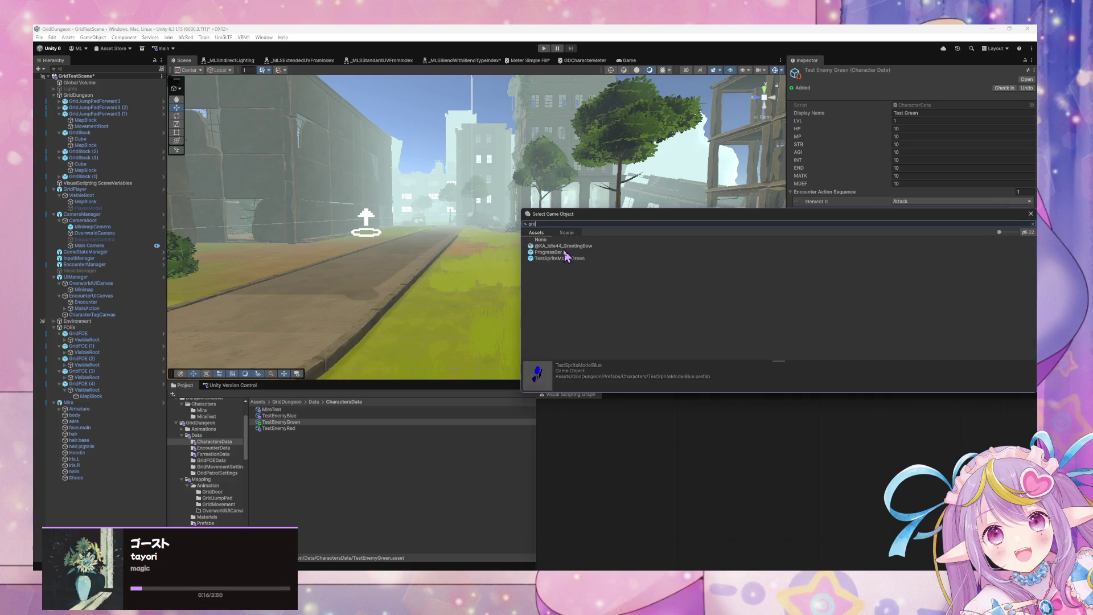
pyautogui.click(551, 259)
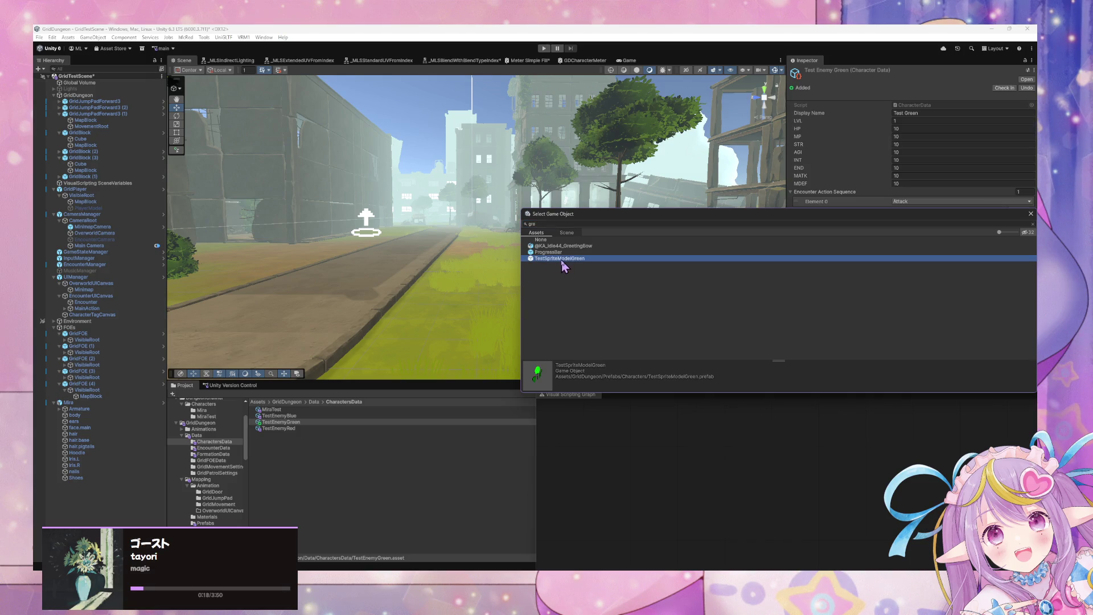
pyautogui.doubleClick(561, 260)
pyautogui.click(543, 48)
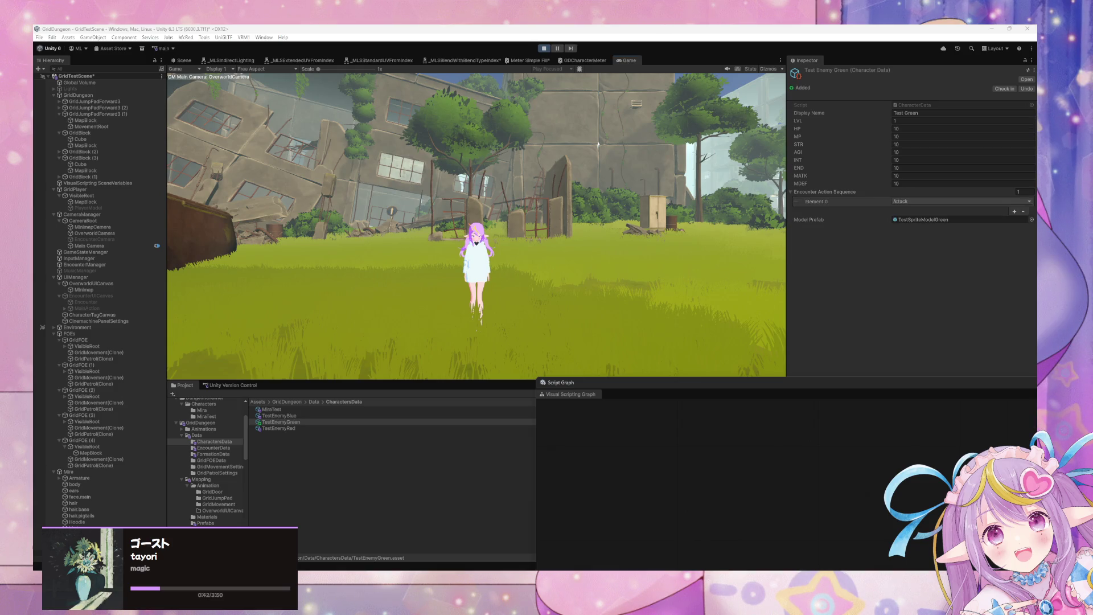
# Step: Walk the character forward and flee the first battles, including the green enemy
pyautogui.click(617, 303)
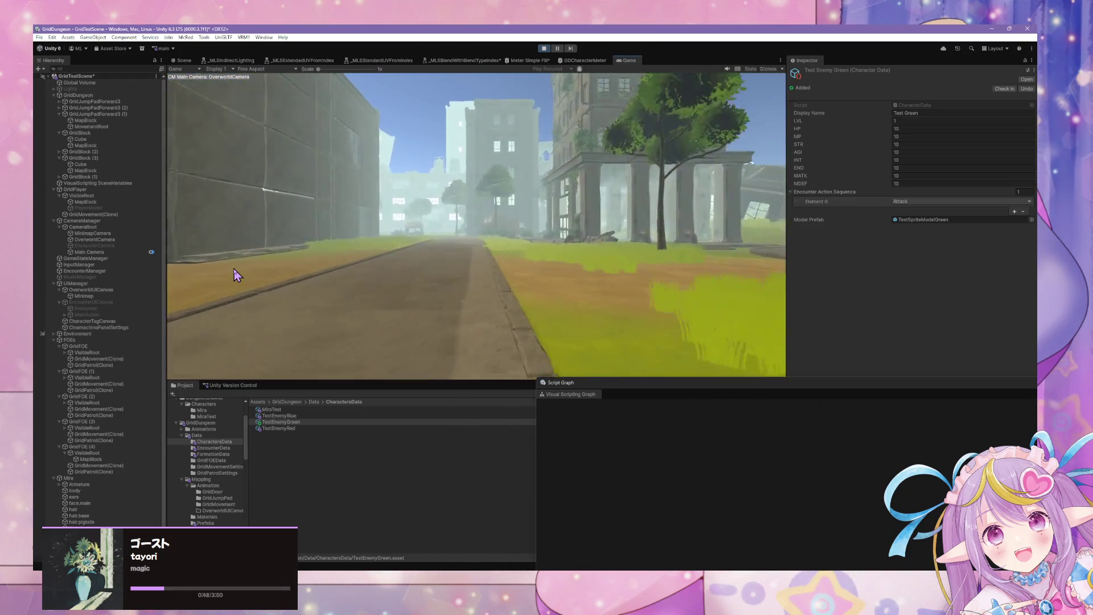
pyautogui.press('w')
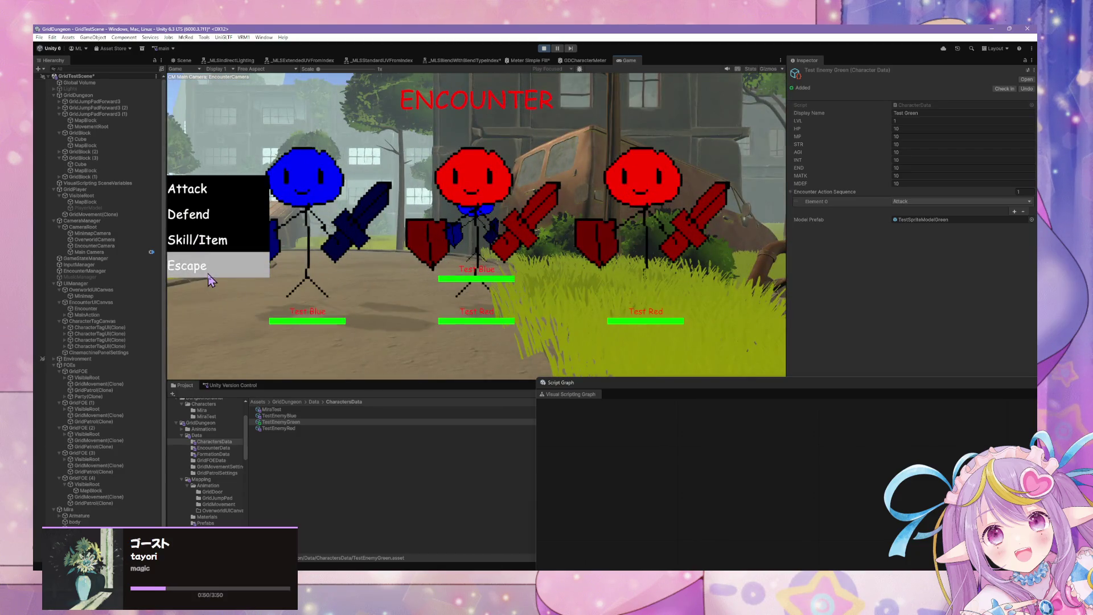
pyautogui.click(188, 266)
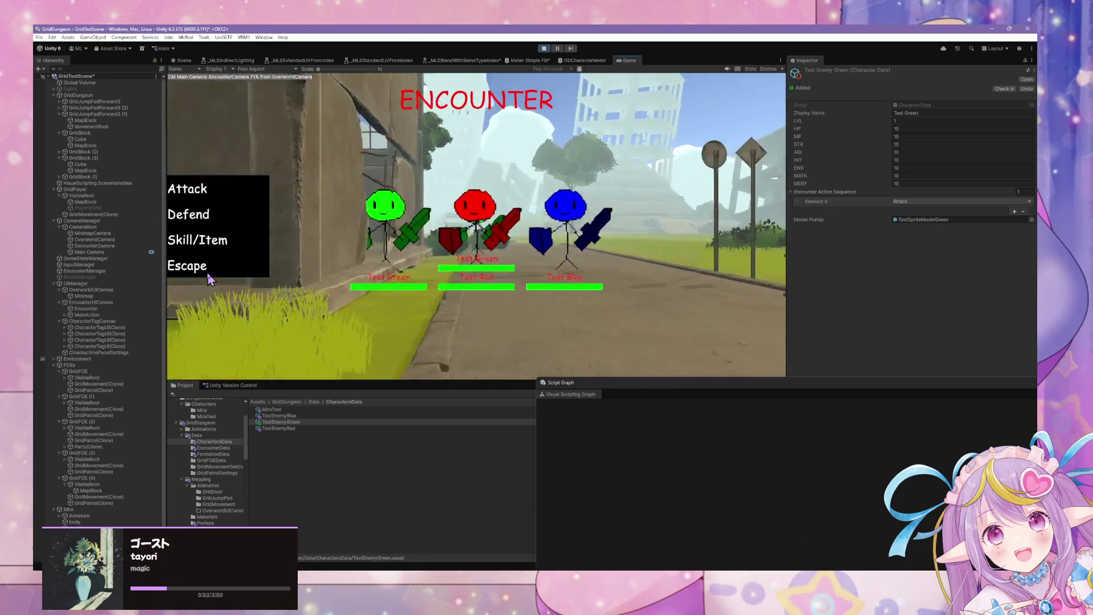
pyautogui.click(195, 267)
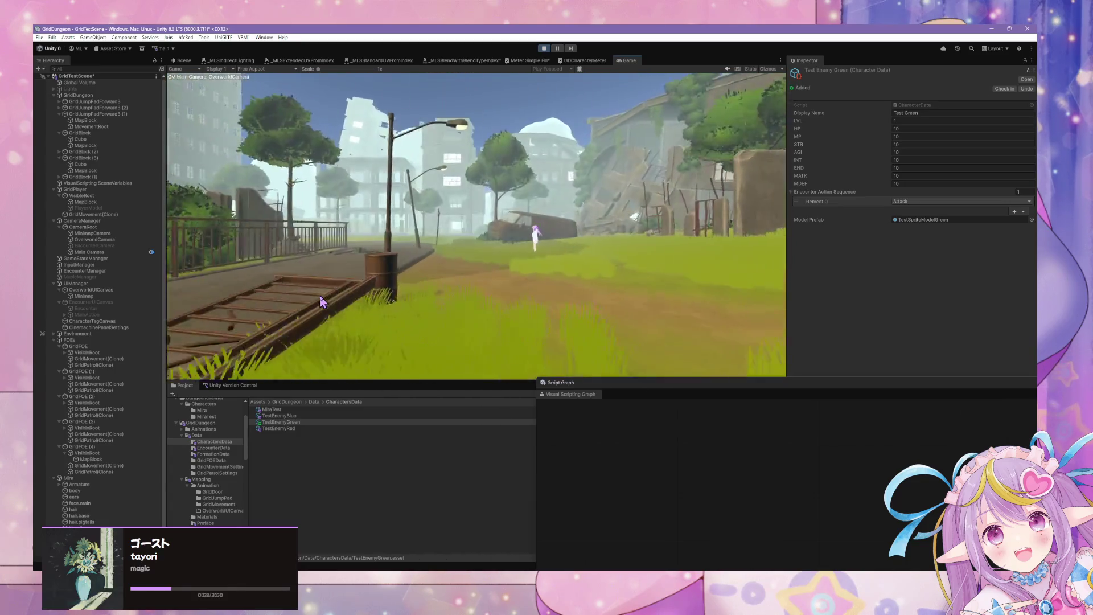
pyautogui.click(199, 275)
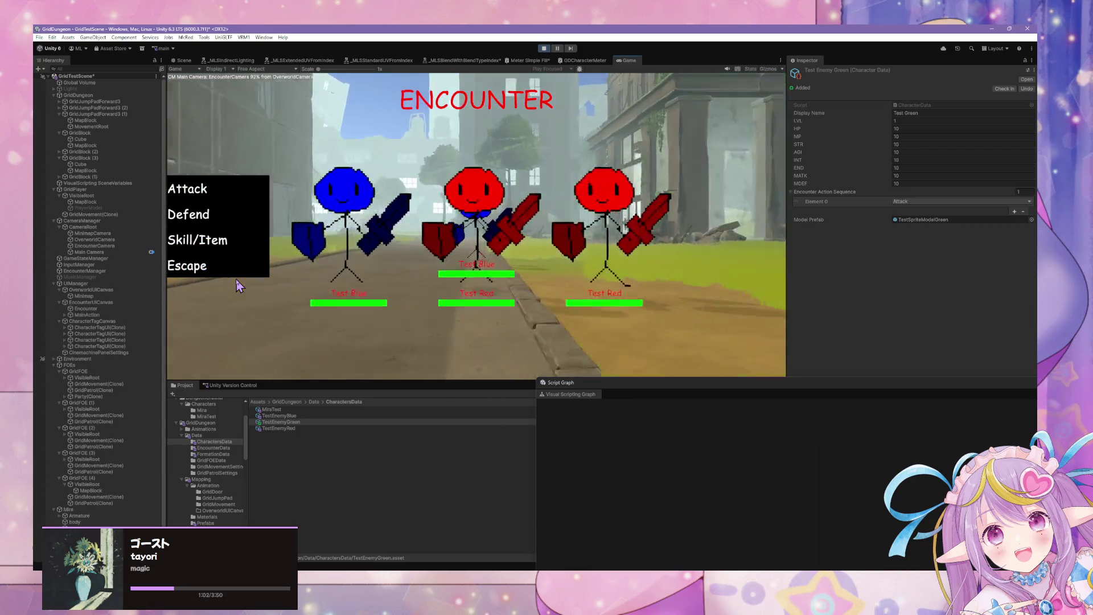
pyautogui.click(227, 275)
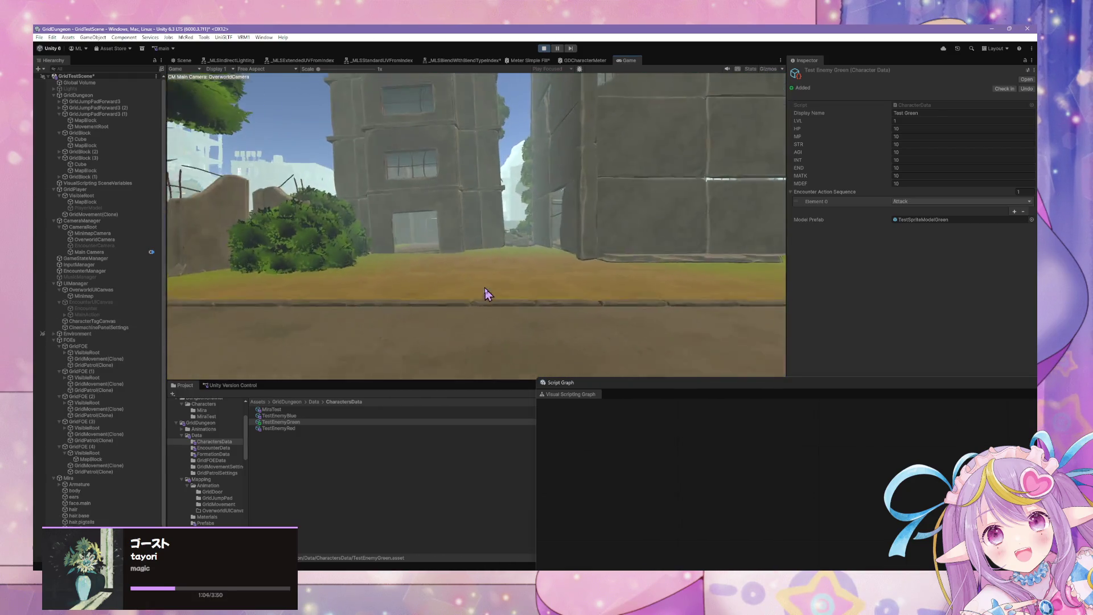
# Step: Keep walking and turning along the streets, escaping each new battle encounter
pyautogui.press('w')
pyautogui.press('e')
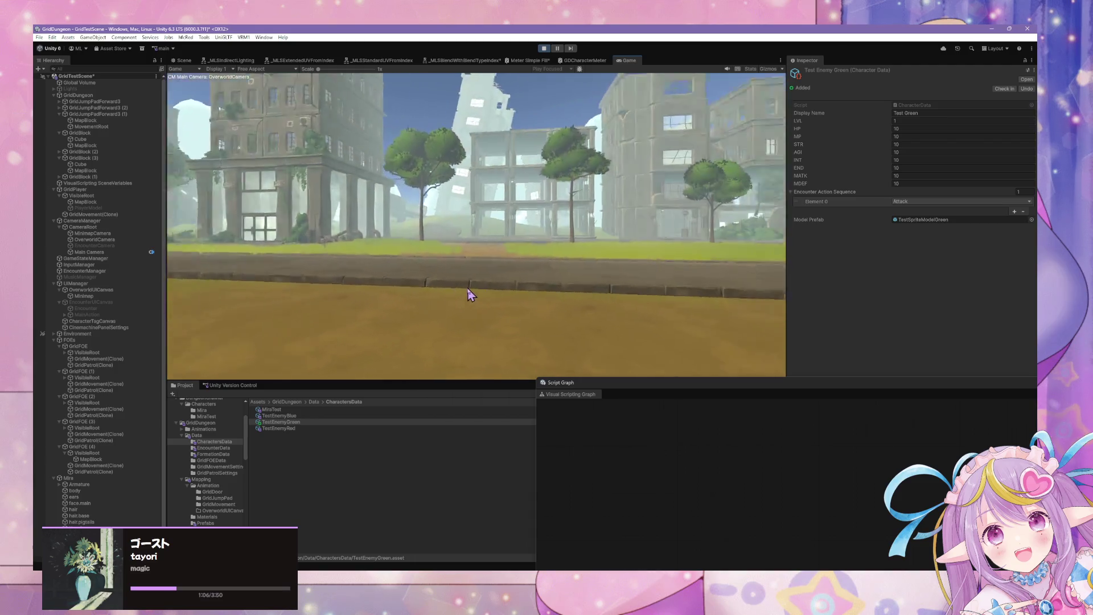
pyautogui.press('w')
pyautogui.press('q')
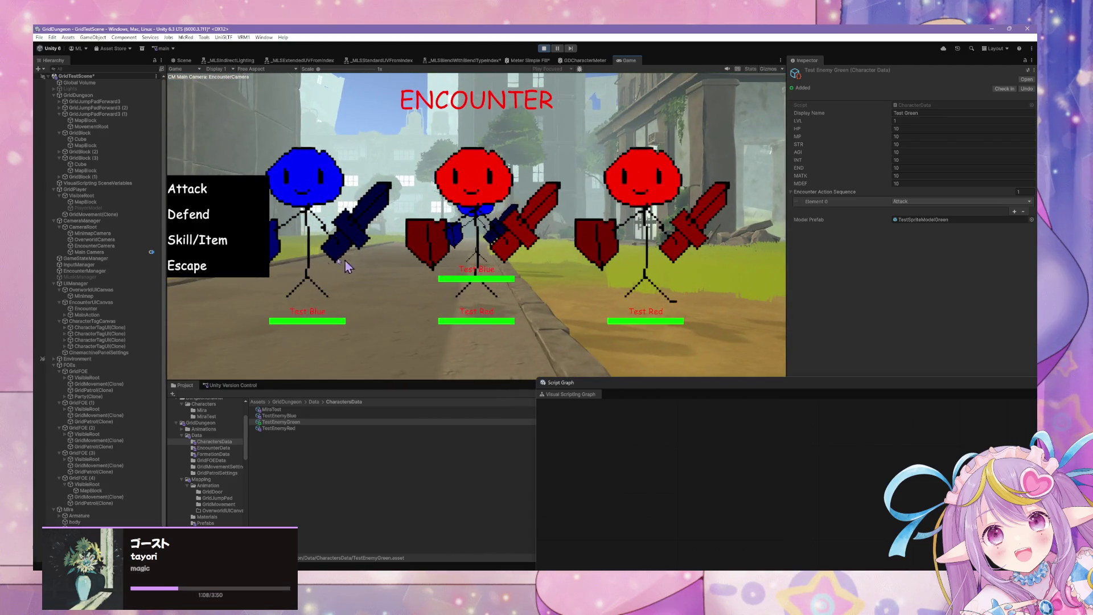
pyautogui.click(247, 272)
pyautogui.press('w')
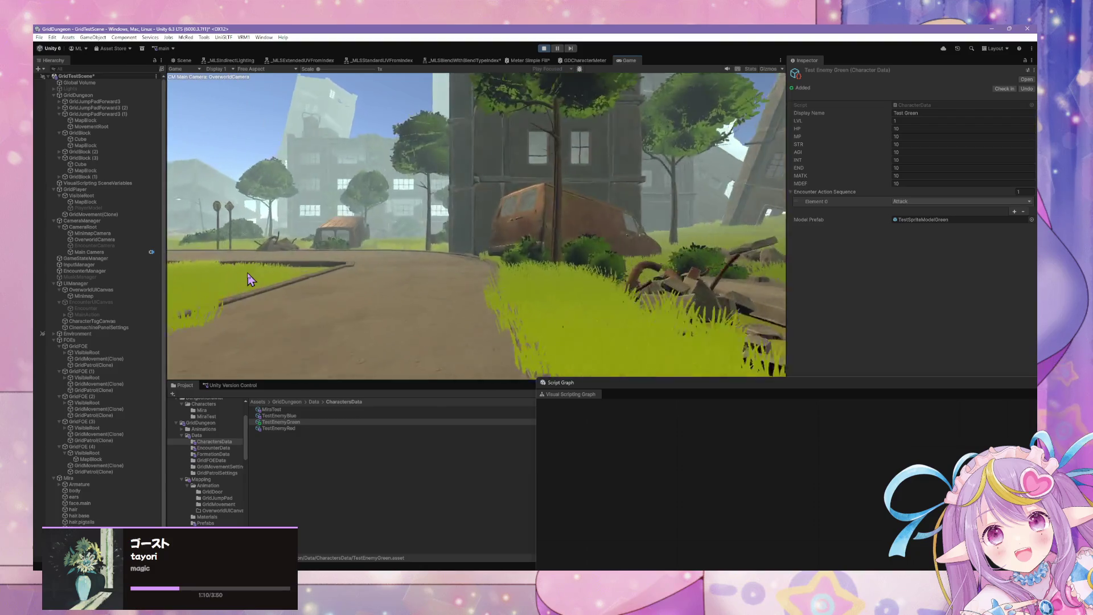
pyautogui.press('w')
pyautogui.press('q')
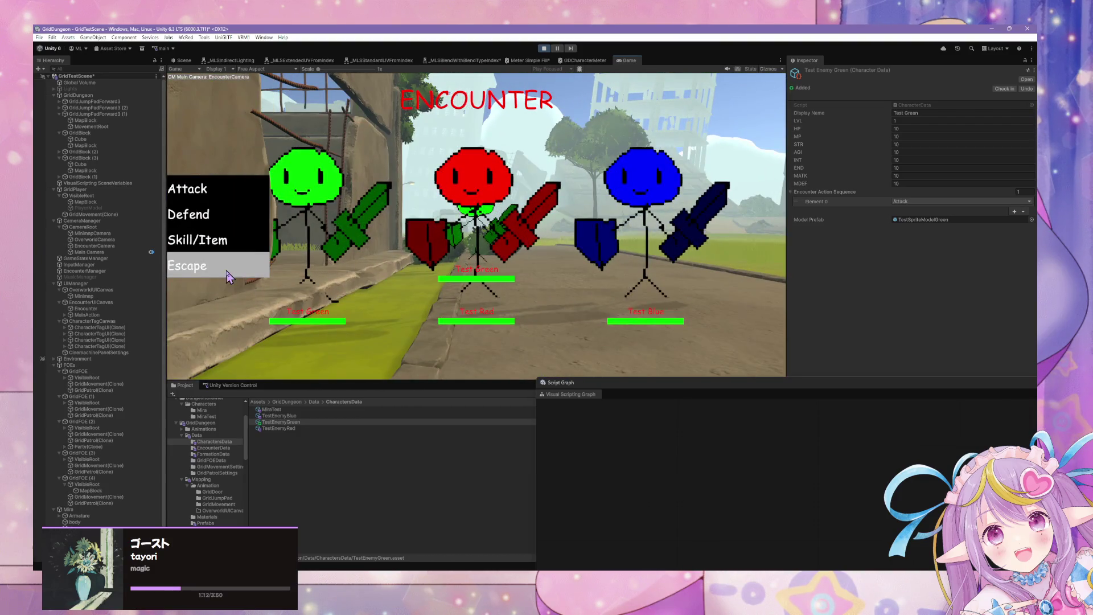
pyautogui.click(212, 274)
pyautogui.press('w')
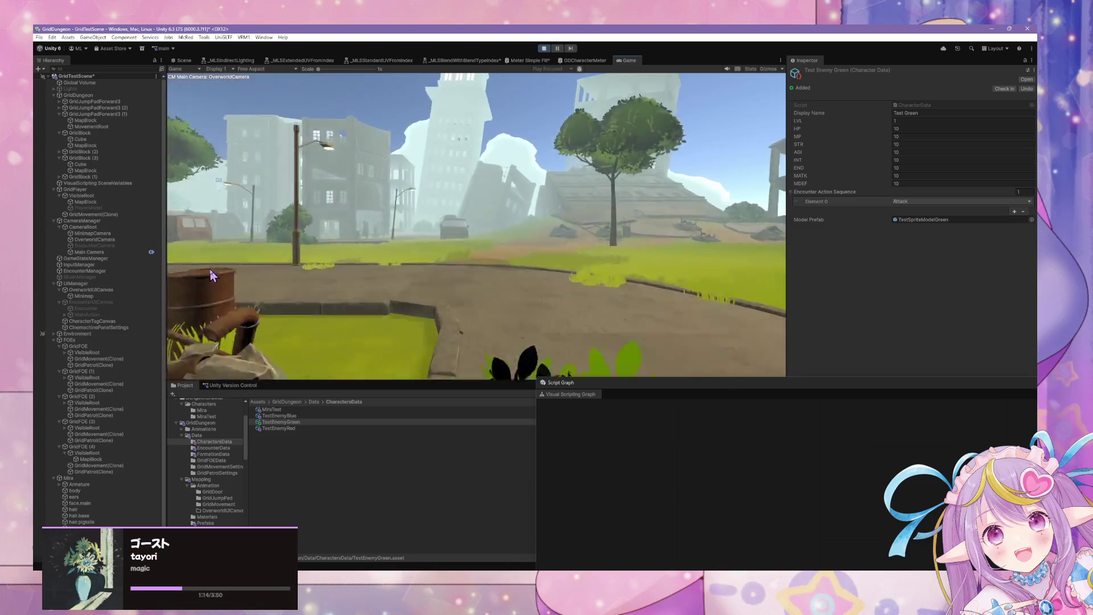
pyautogui.press('e')
pyautogui.press('w')
pyautogui.press('w')
pyautogui.press('w')
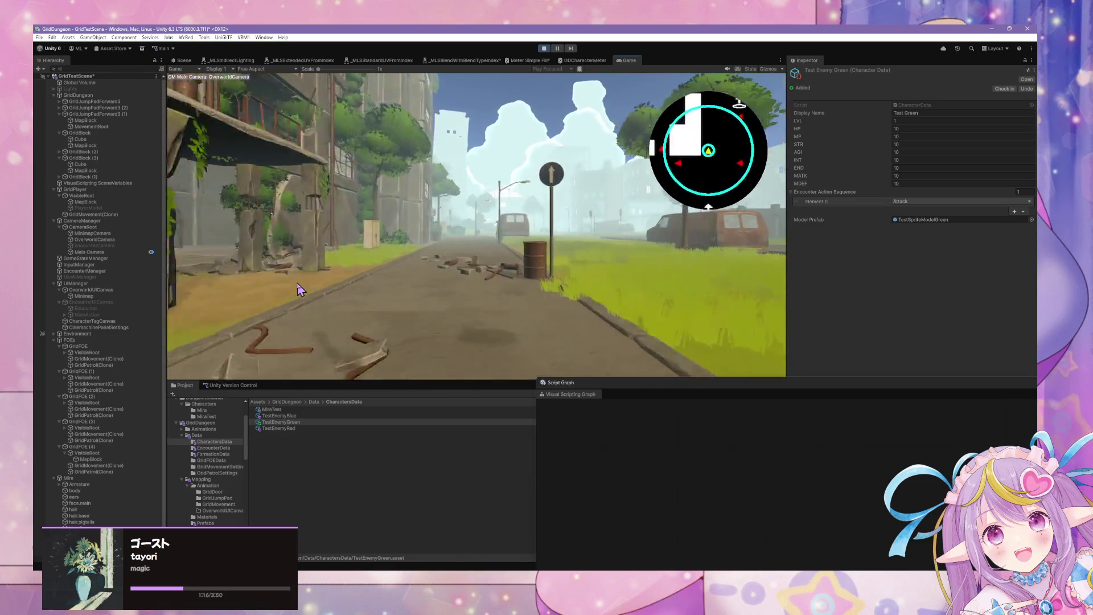
pyautogui.press('q')
pyautogui.press('e')
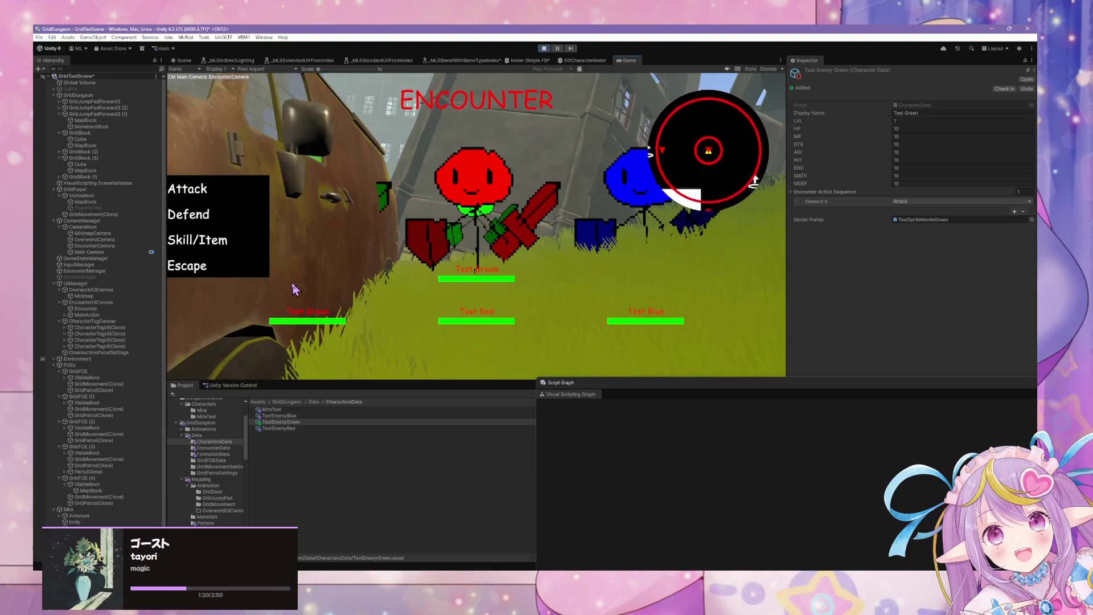
pyautogui.click(249, 274)
pyautogui.press('e')
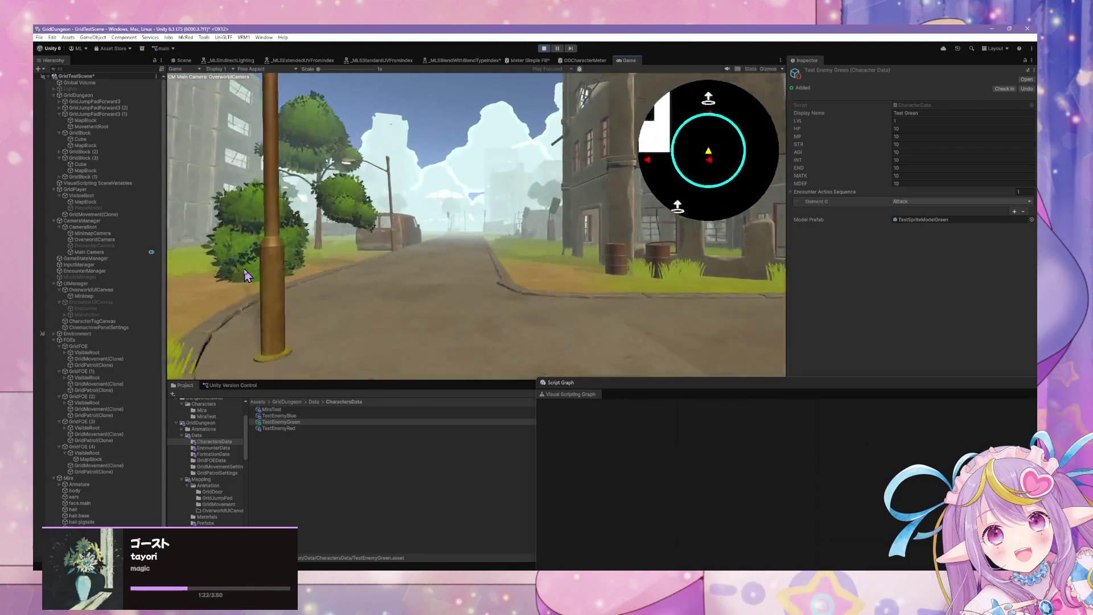
pyautogui.press('e')
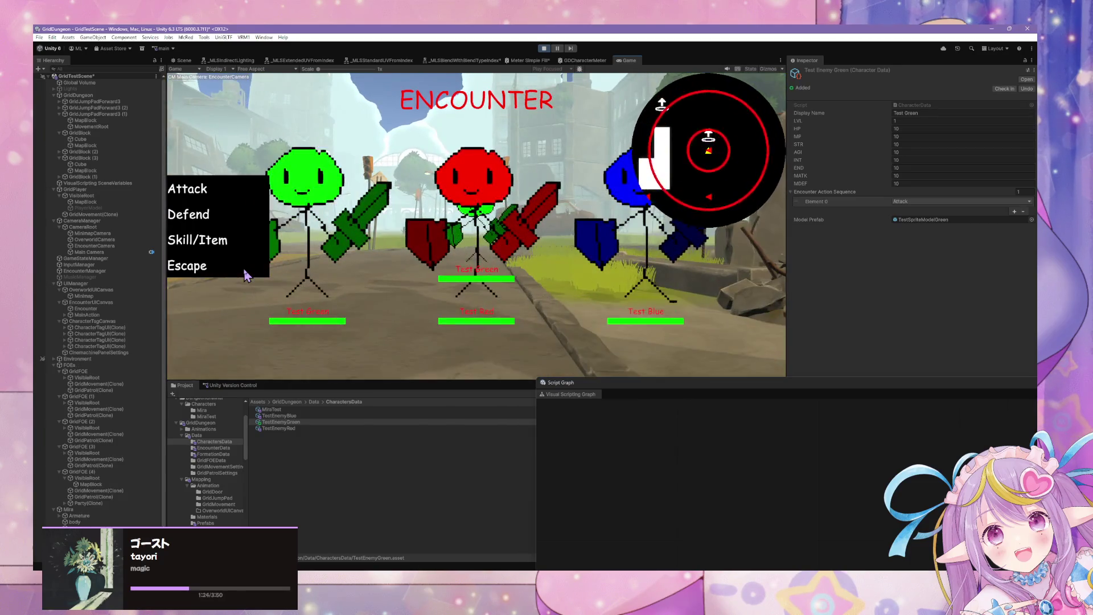
pyautogui.click(248, 273)
# Step: Walk past the van and columned building, escaping battles with green, red and blue enemies
pyautogui.press('e')
pyautogui.press('w')
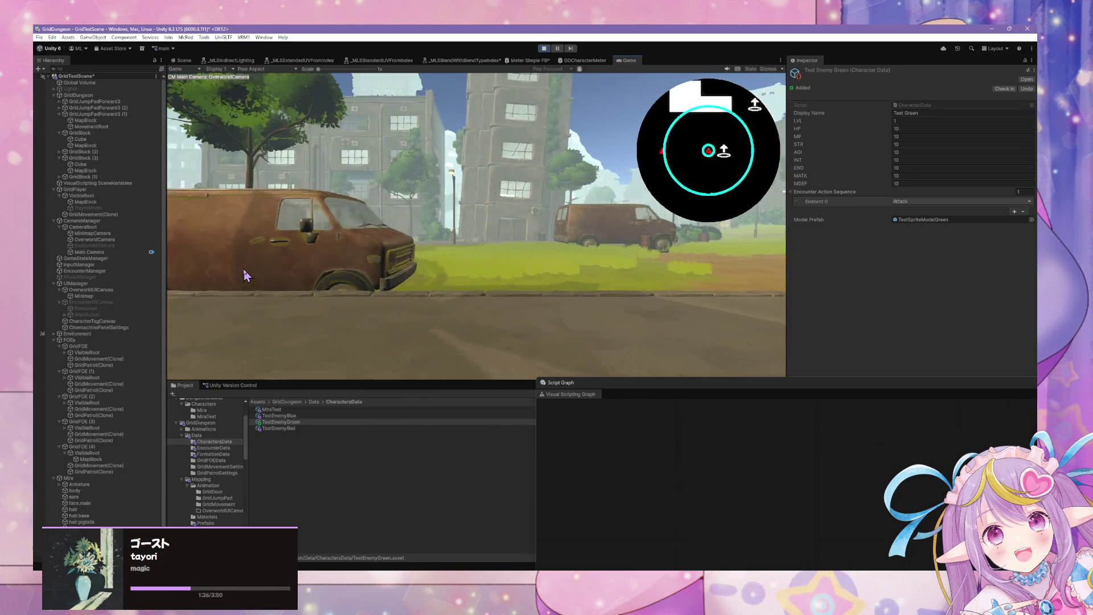
pyautogui.press('q')
pyautogui.press('e')
pyautogui.press('q')
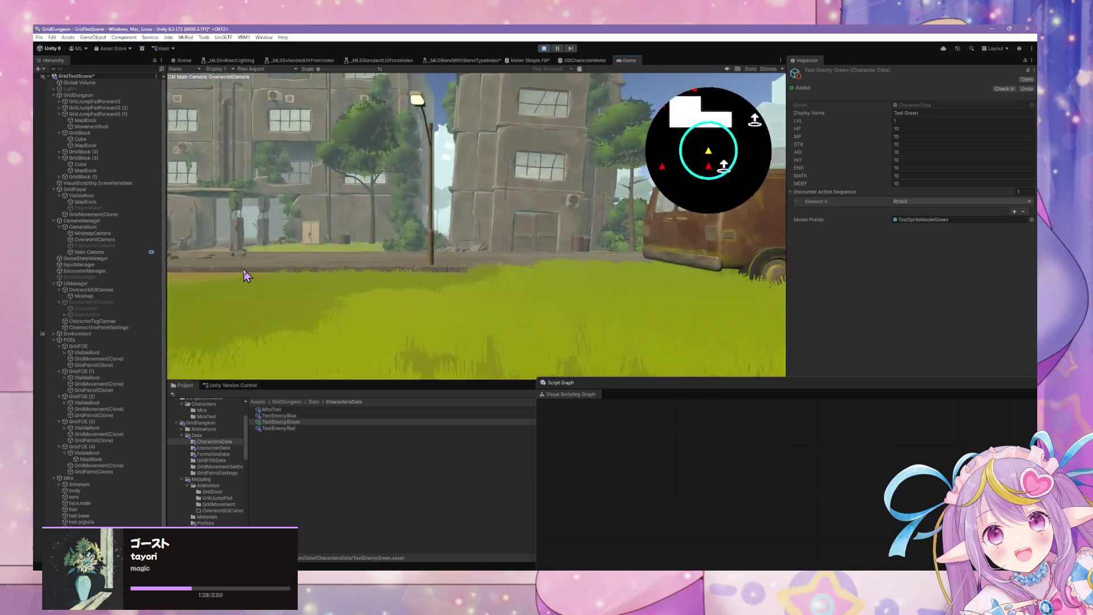
pyautogui.press('e')
pyautogui.press('w')
pyautogui.press('e')
pyautogui.press('q')
pyautogui.press('w')
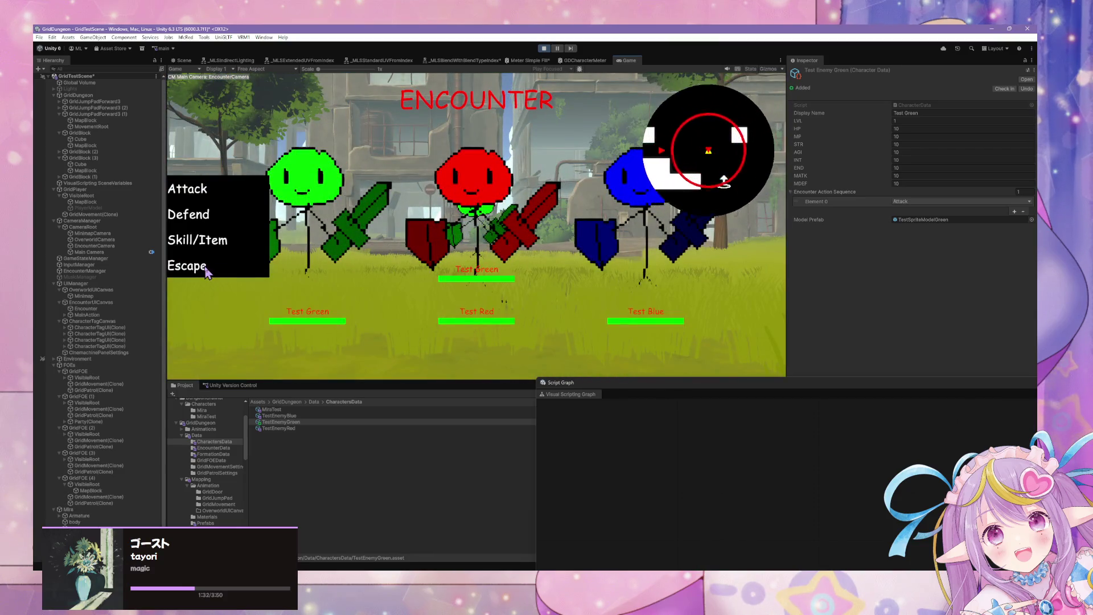
pyautogui.click(197, 276)
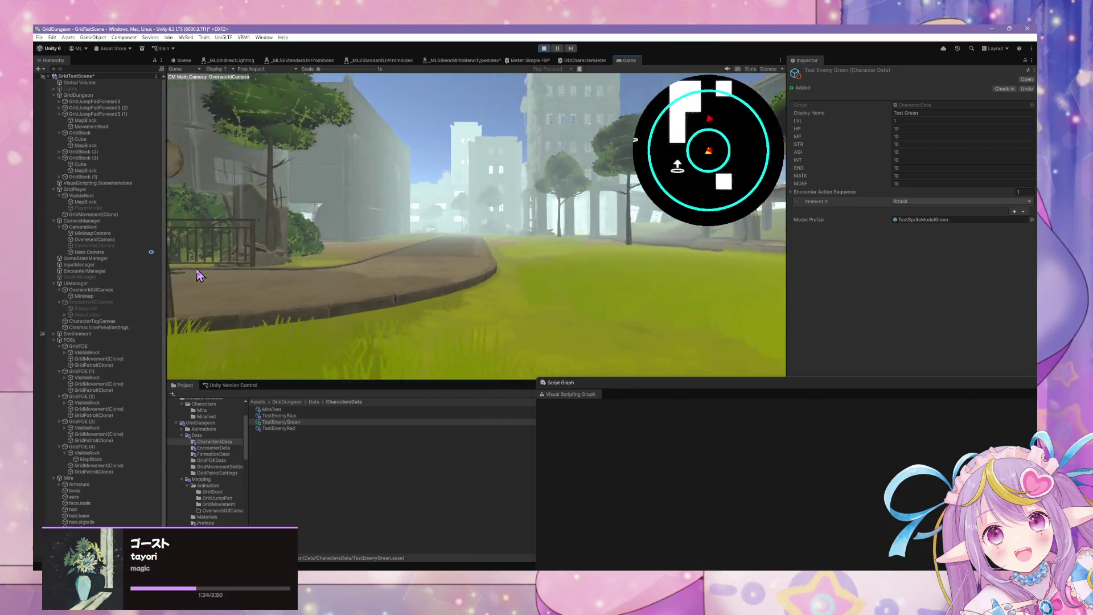
pyautogui.press('w')
pyautogui.click(197, 276)
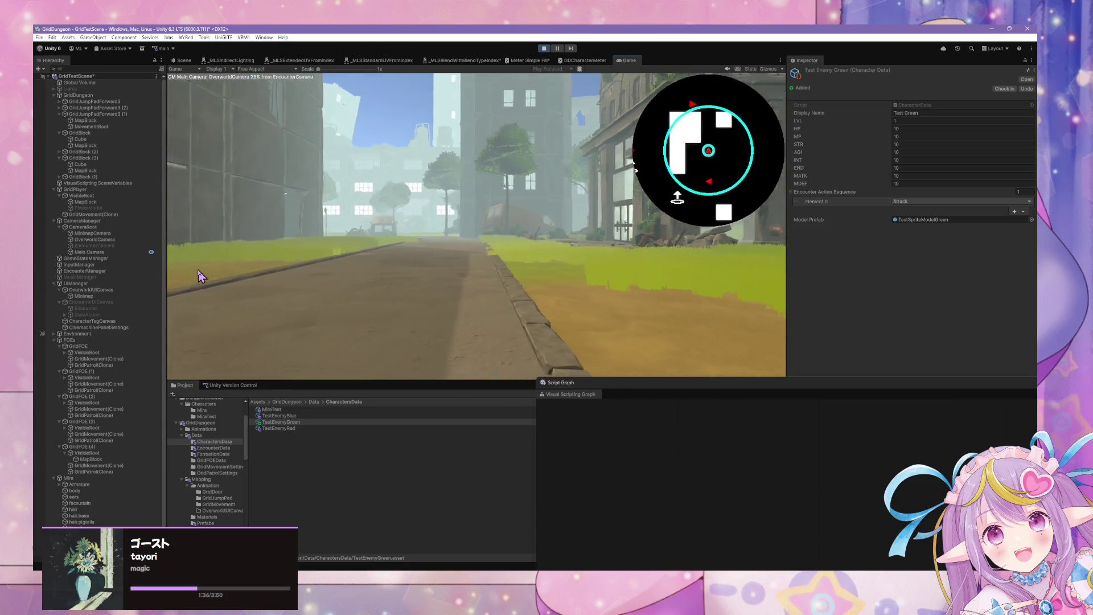
pyautogui.press('w')
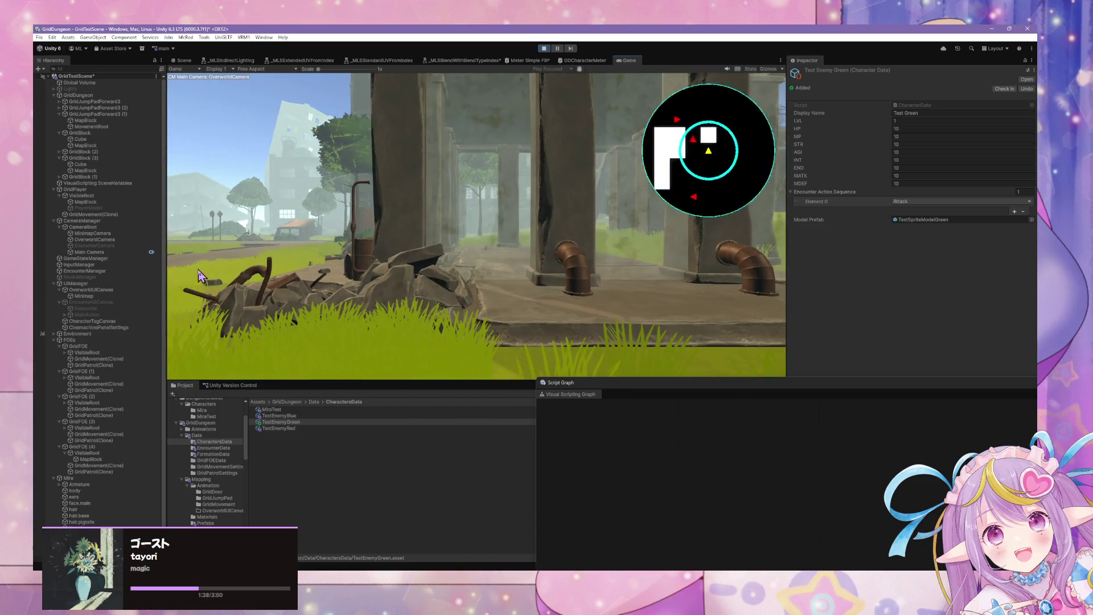
pyautogui.press('d')
pyautogui.press('d')
pyautogui.press('w')
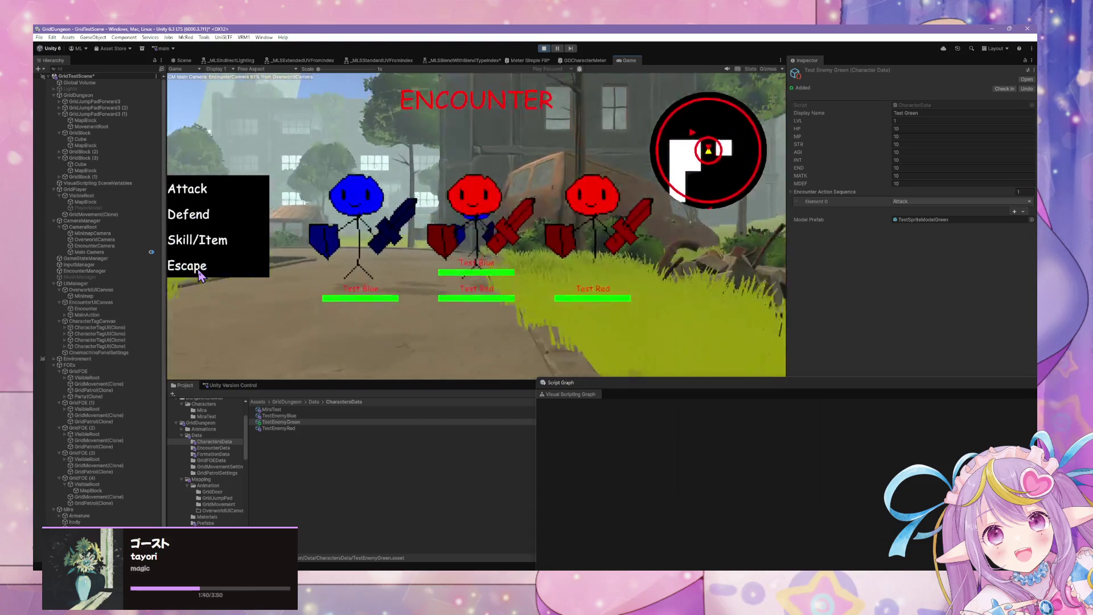
pyautogui.click(197, 266)
pyautogui.press('a')
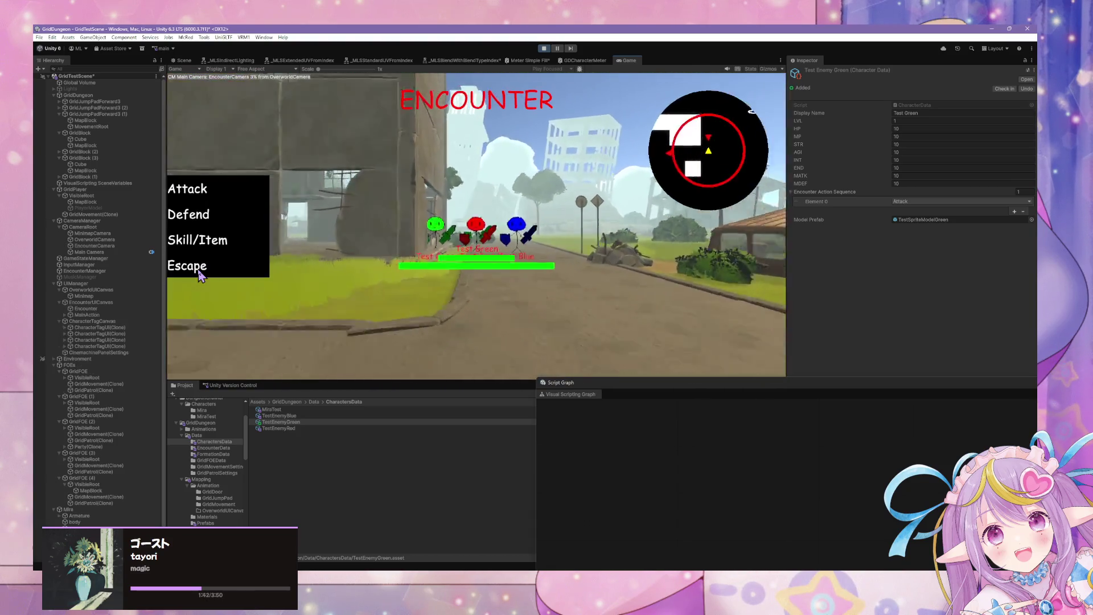
pyautogui.click(199, 273)
pyautogui.press('d')
pyautogui.press('w')
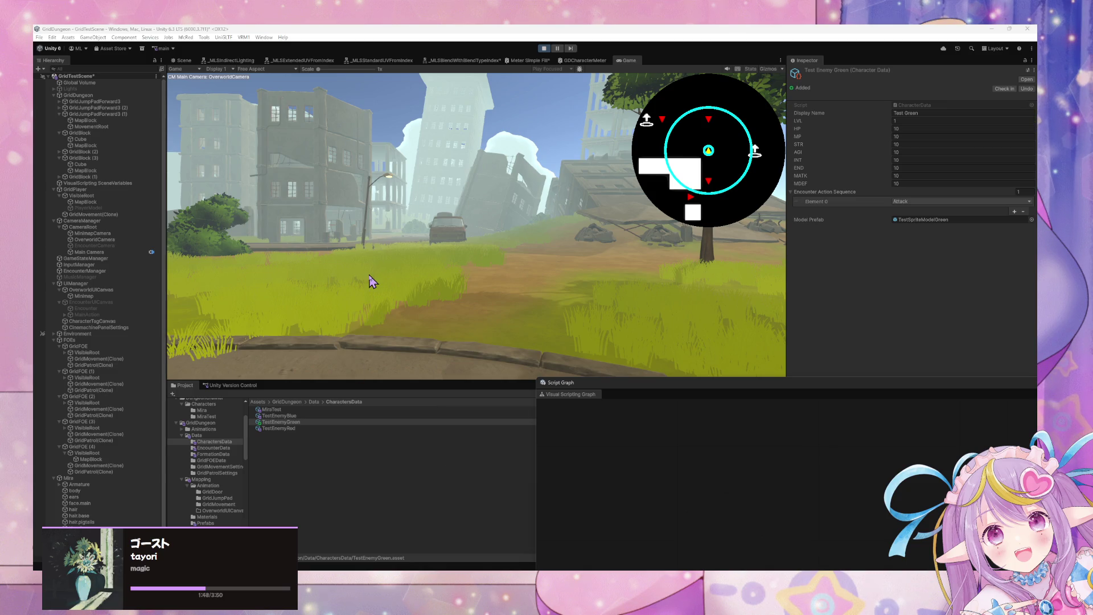
# Step: Stop play mode and fly the Scene view out to the city street
pyautogui.click(488, 155)
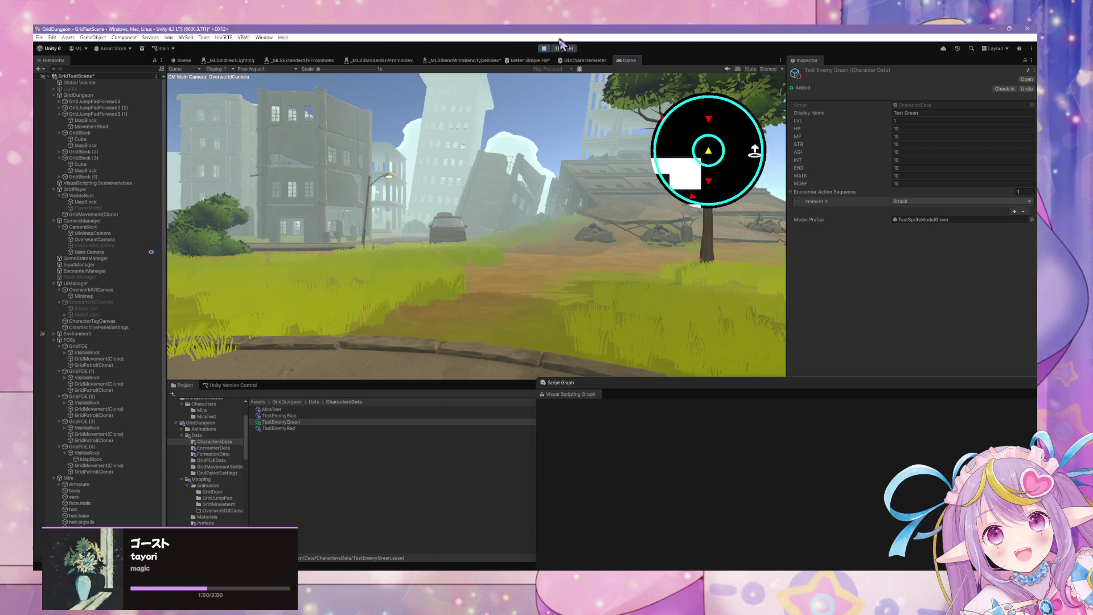
pyautogui.click(544, 48)
pyautogui.moveTo(743, 603)
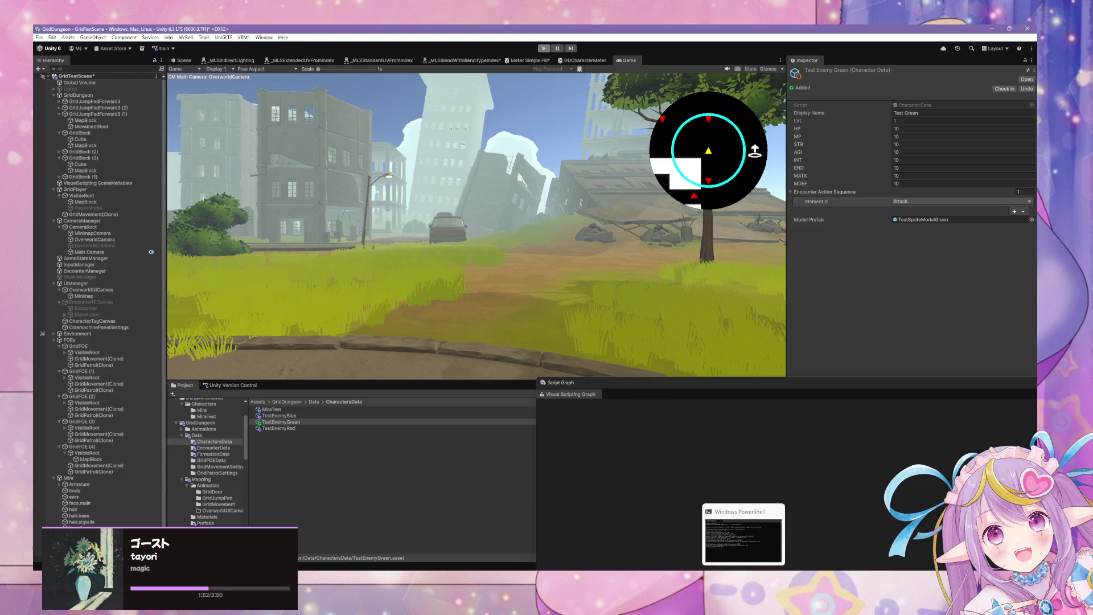
pyautogui.moveTo(498, 246)
pyautogui.mouseDown()
pyautogui.moveTo(466, 194)
pyautogui.moveTo(513, 185)
pyautogui.mouseUp()
pyautogui.moveTo(811, 274)
pyautogui.mouseDown()
pyautogui.moveTo(581, 268)
pyautogui.moveTo(531, 246)
pyautogui.moveTo(640, 268)
pyautogui.mouseUp()
pyautogui.click(416, 569)
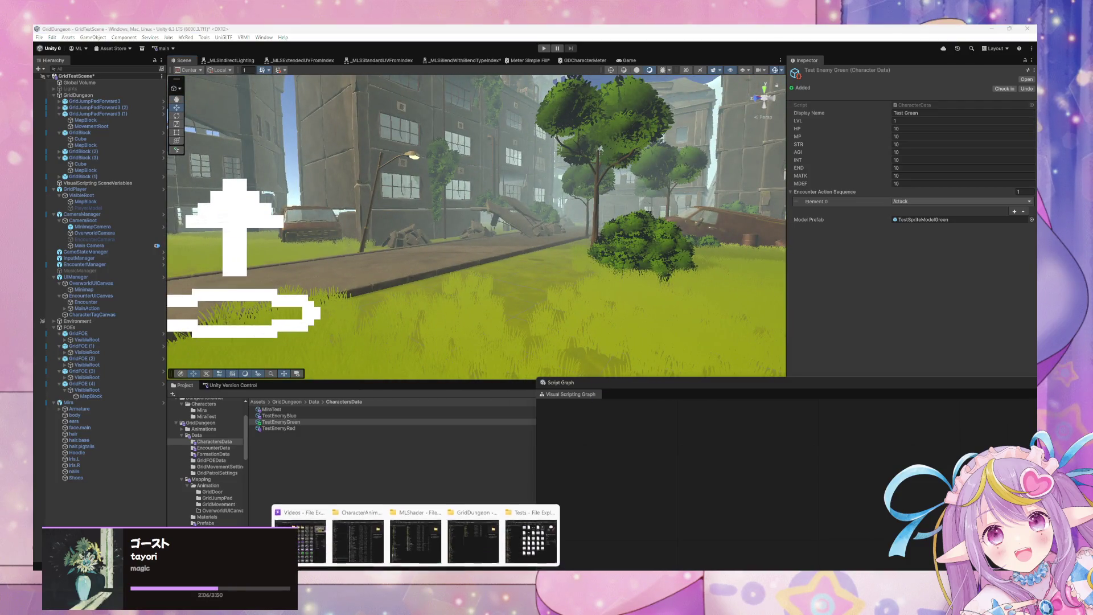
# Step: Bring up an Explorer window and navigate it to the Windows Fonts folder
pyautogui.press('super')
pyautogui.write('front')
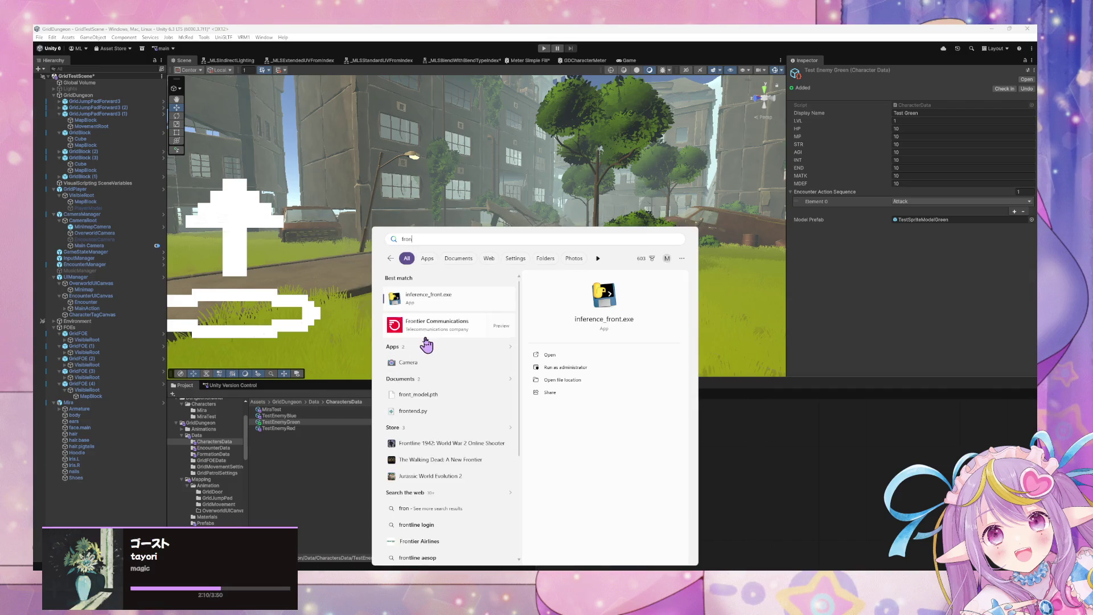
pyautogui.moveTo(455, 565)
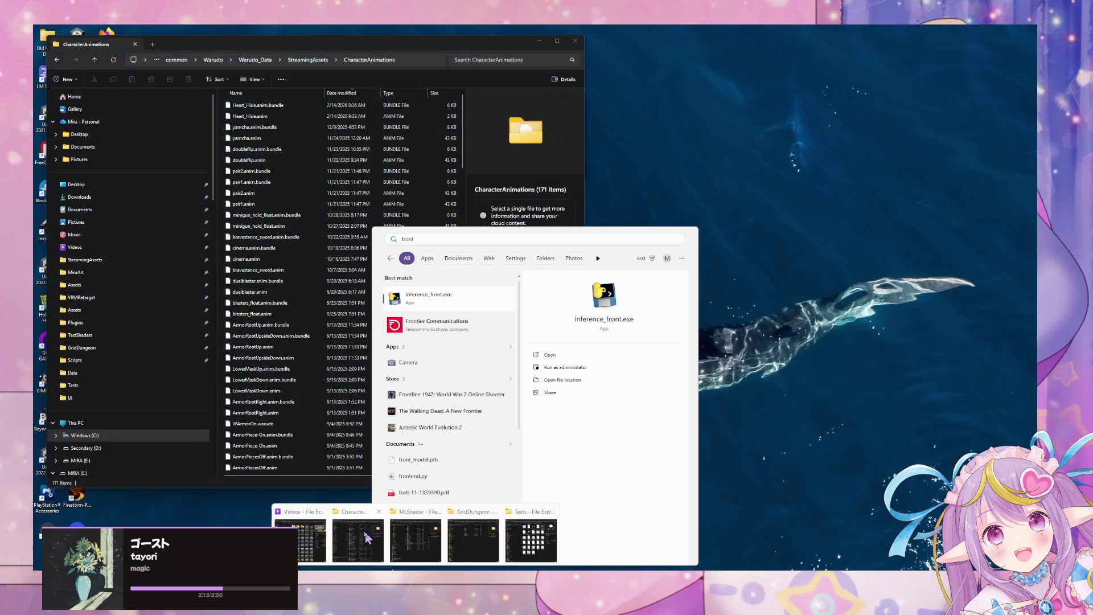
pyautogui.click(357, 541)
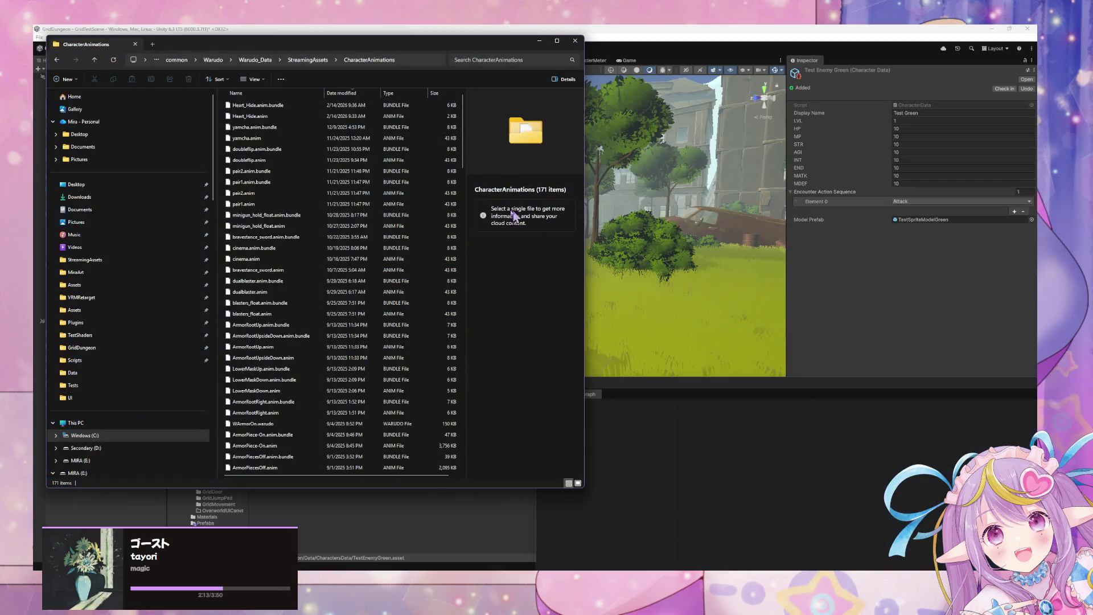
pyautogui.click(410, 59)
pyautogui.write('font')
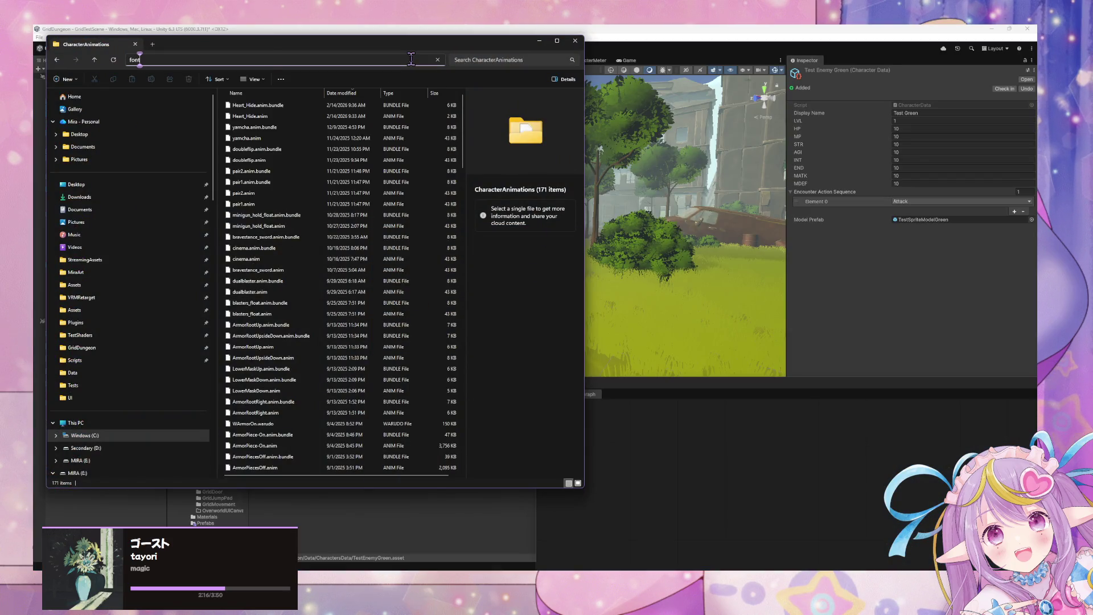
pyautogui.press('BackSpace')
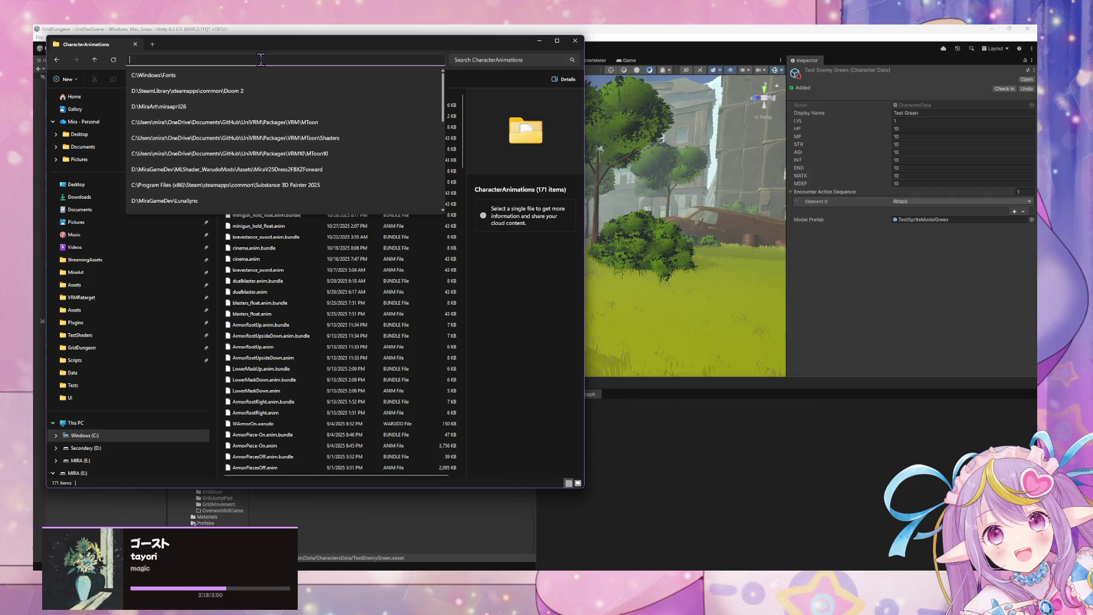
pyautogui.press('Escape')
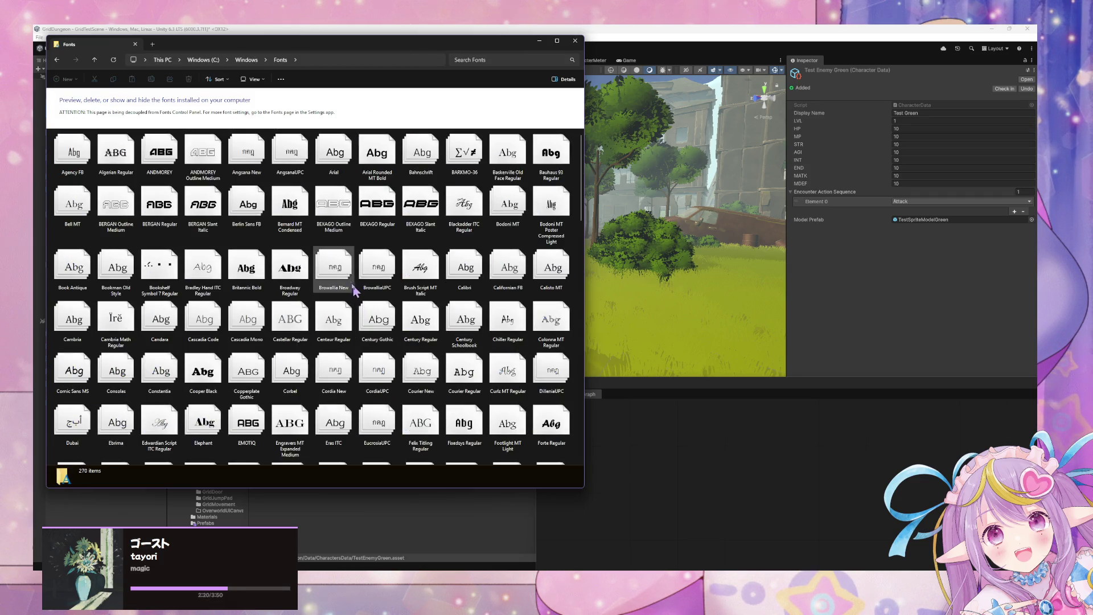
# Step: Select the YanchaPop_Jitabata font and move the Fonts window to the right side
pyautogui.scroll(-10, 346, 277)
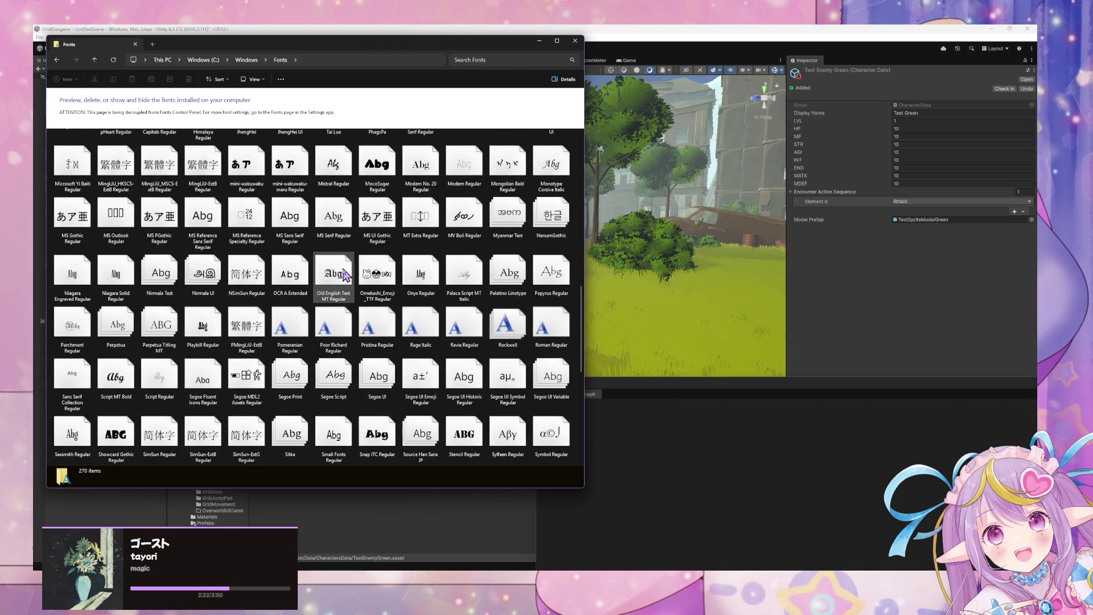
pyautogui.scroll(-5, 344, 276)
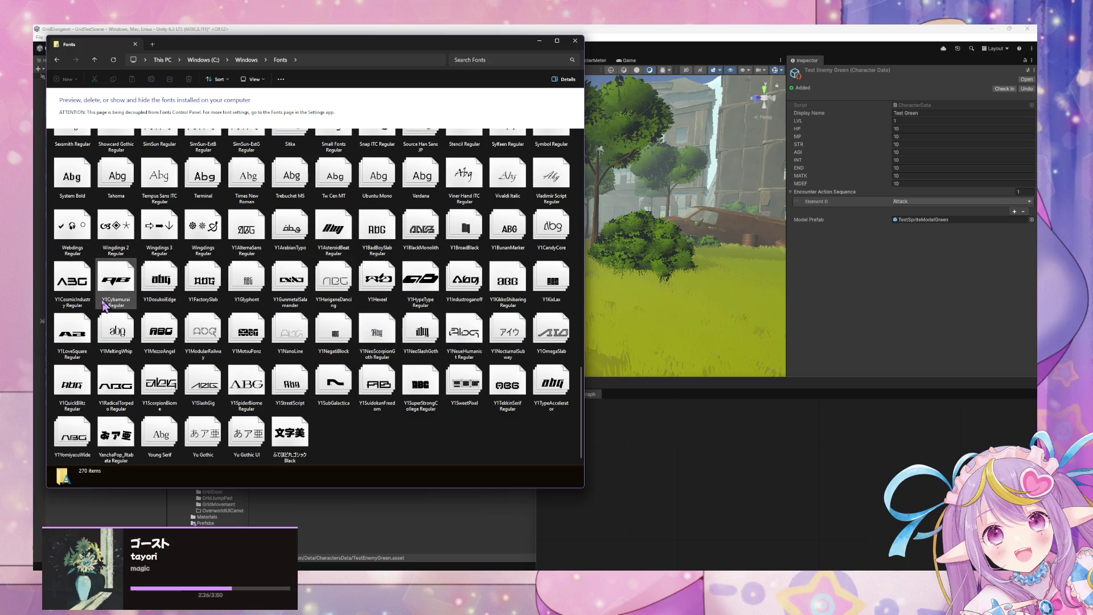
pyautogui.click(73, 284)
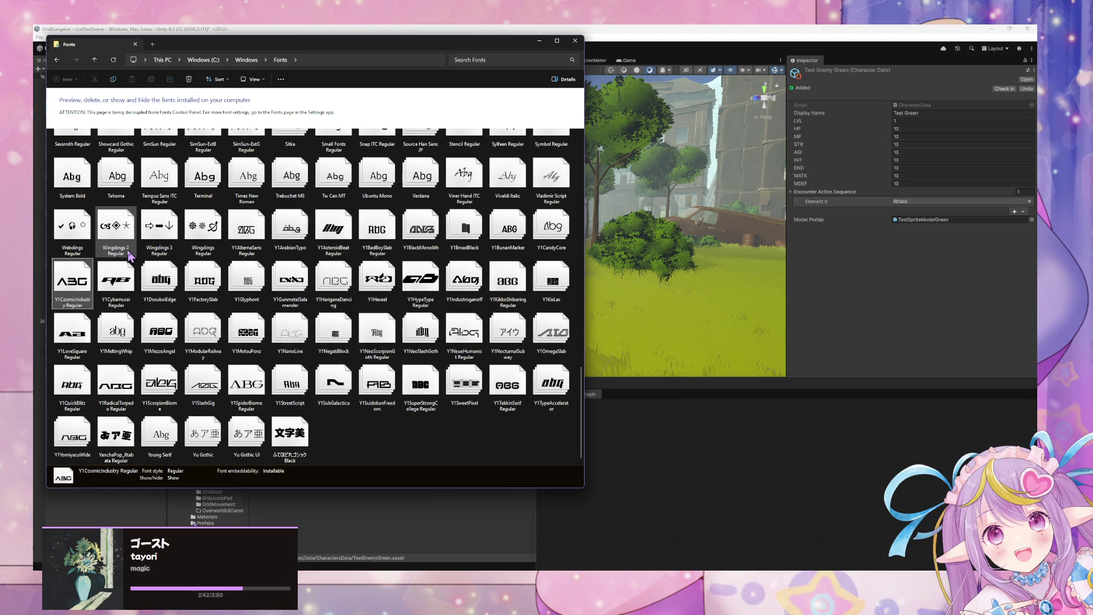
pyautogui.click(126, 455)
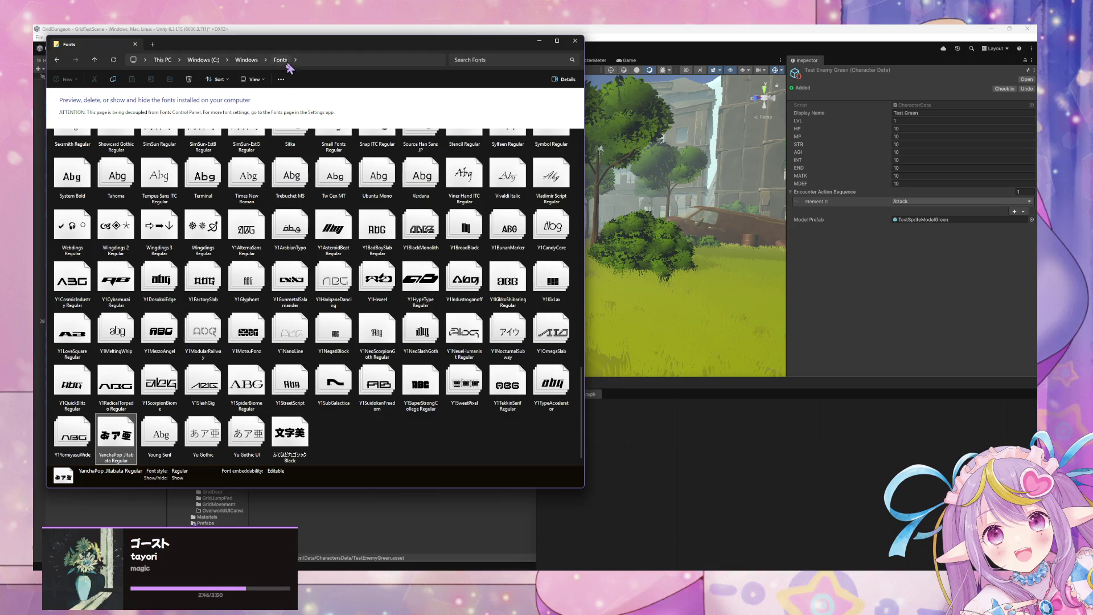
pyautogui.moveTo(297, 47); pyautogui.dragTo(760, 61)
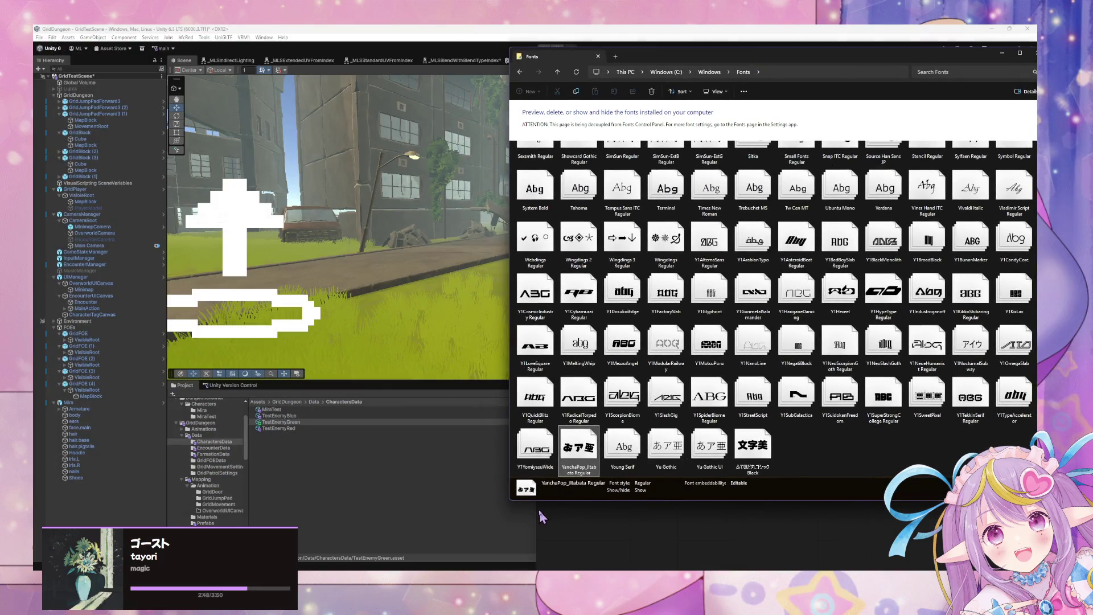
# Step: Import the YanchaPop_Jitabata font into the project's UI folder and select it
pyautogui.scroll(-2, 221, 490)
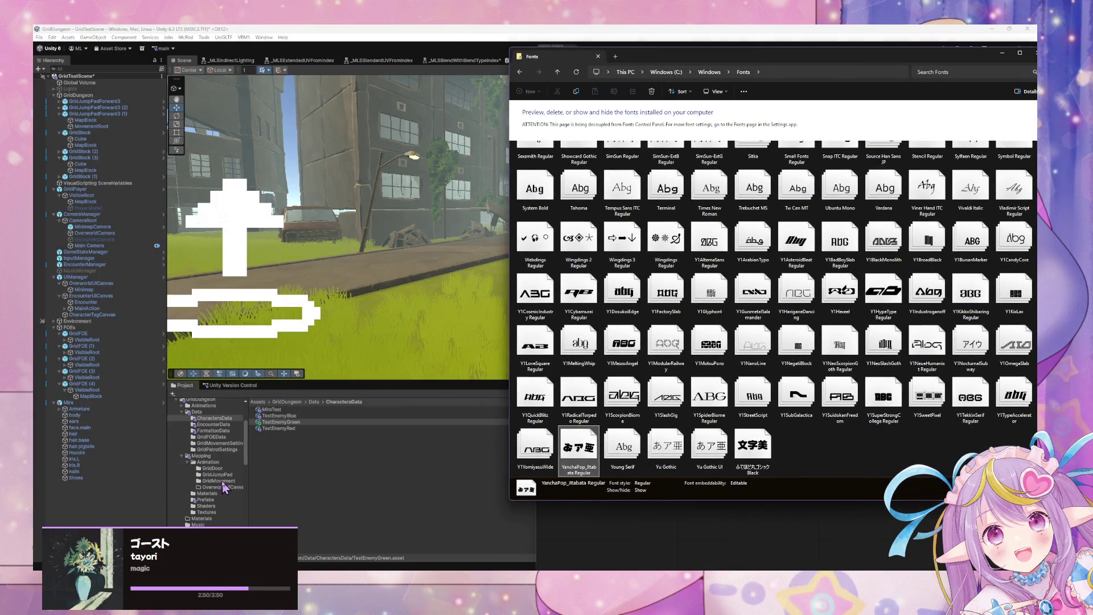
pyautogui.scroll(-3, 214, 506)
pyautogui.click(215, 515)
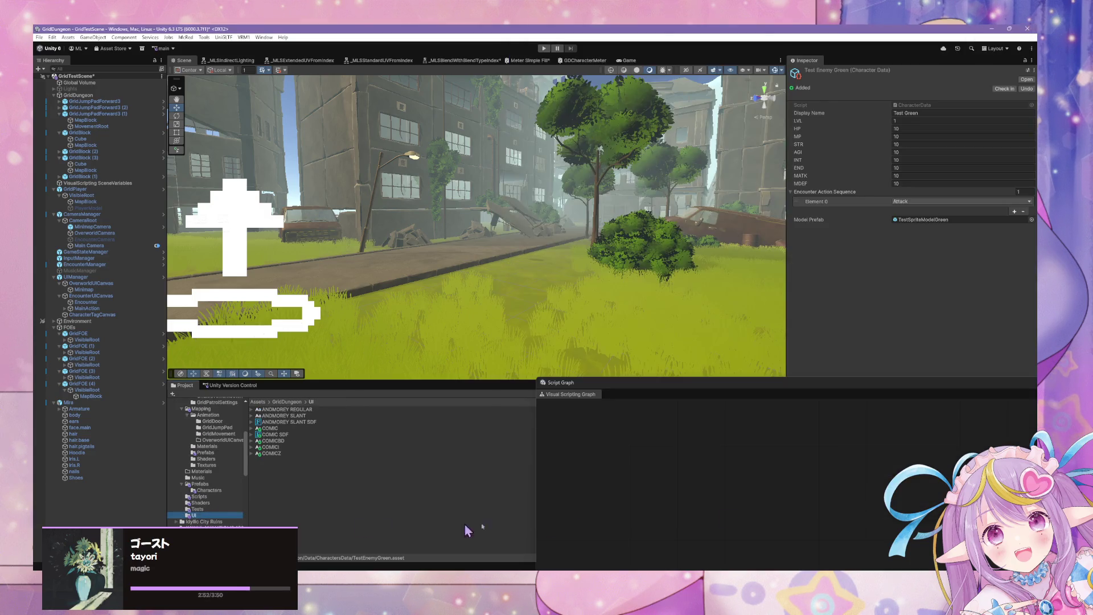
pyautogui.moveTo(540, 536)
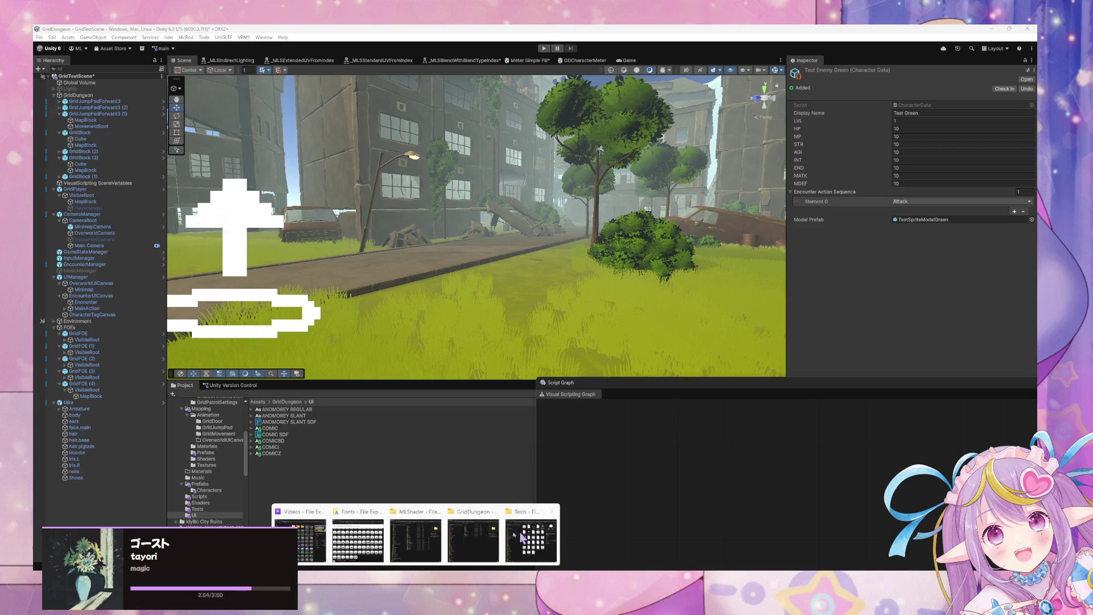
pyautogui.click(374, 543)
pyautogui.moveTo(586, 462); pyautogui.dragTo(337, 498)
pyautogui.click(367, 467)
pyautogui.click(310, 458)
pyautogui.rightClick(316, 484)
# Step: Generate a font atlas in the Font Asset Creator and save the SDF asset to the UI folder
pyautogui.moveTo(403, 227)
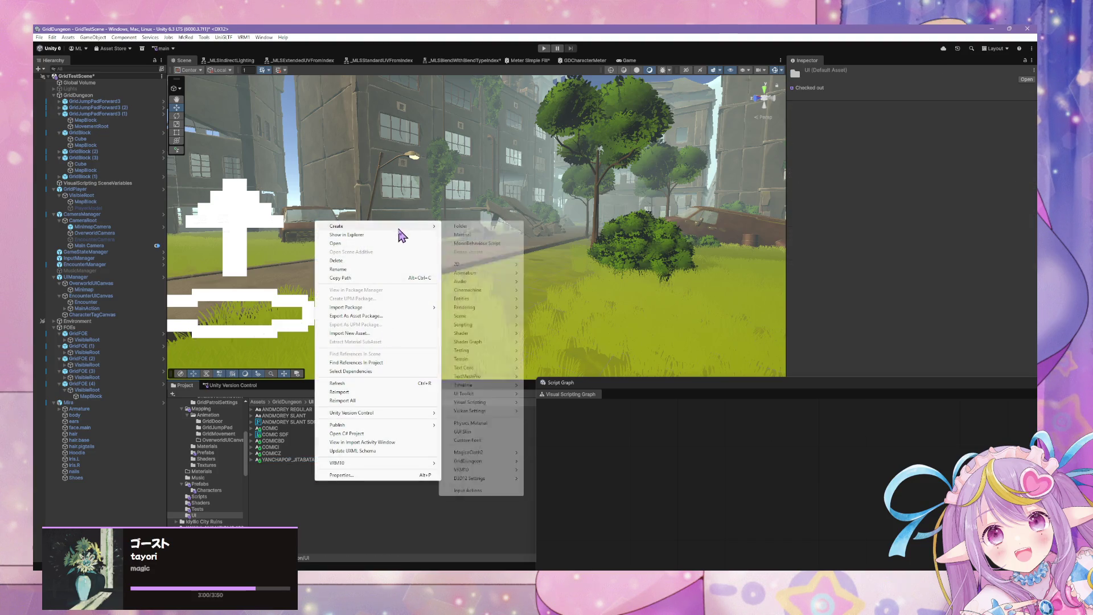
pyautogui.click(263, 38)
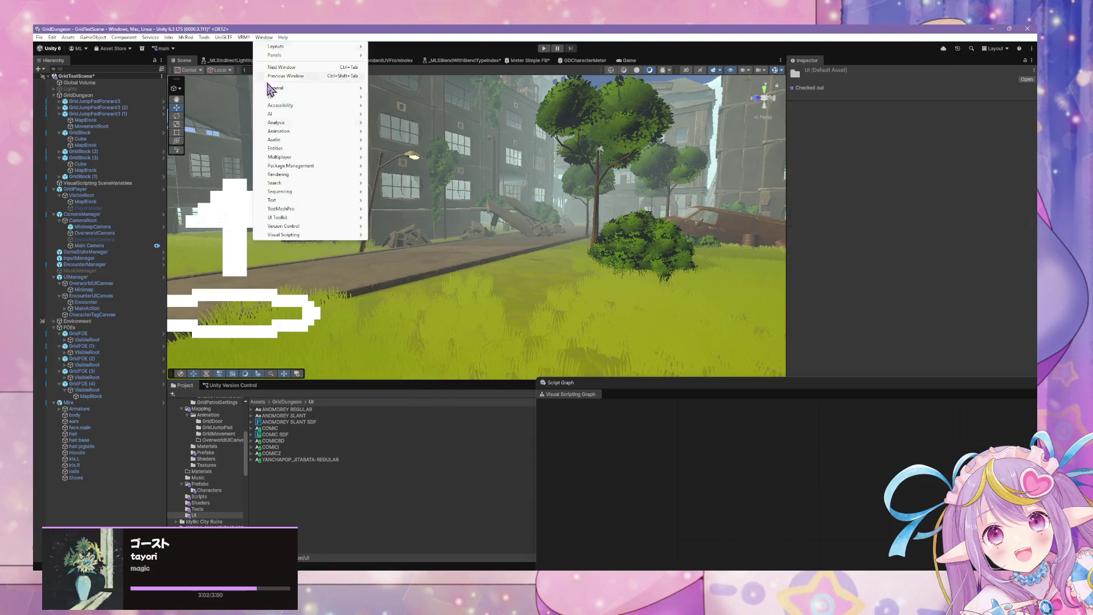
pyautogui.moveTo(322, 210)
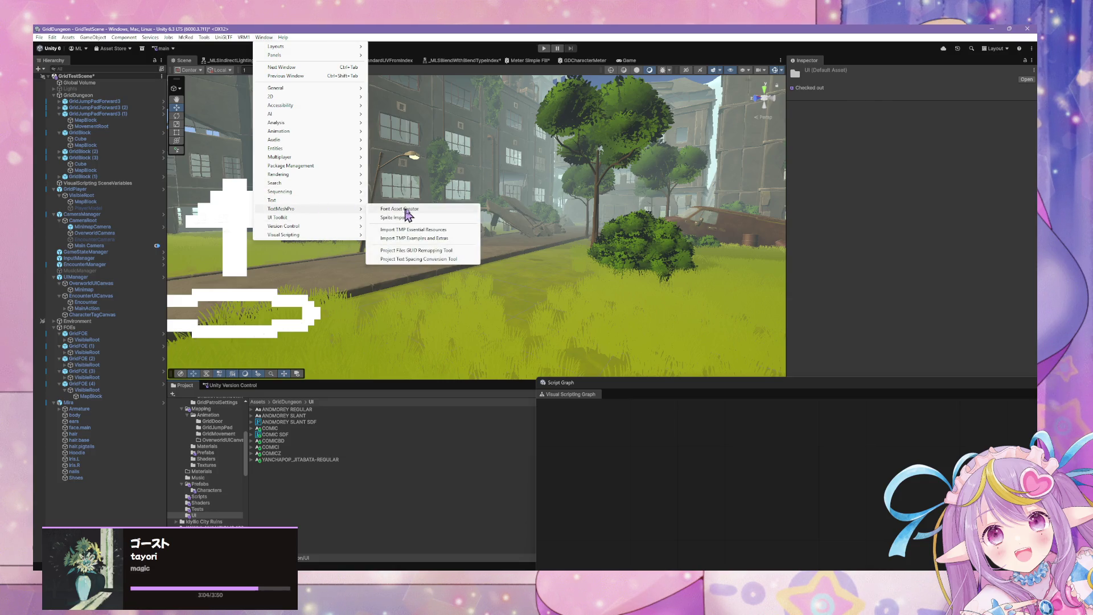
pyautogui.click(418, 209)
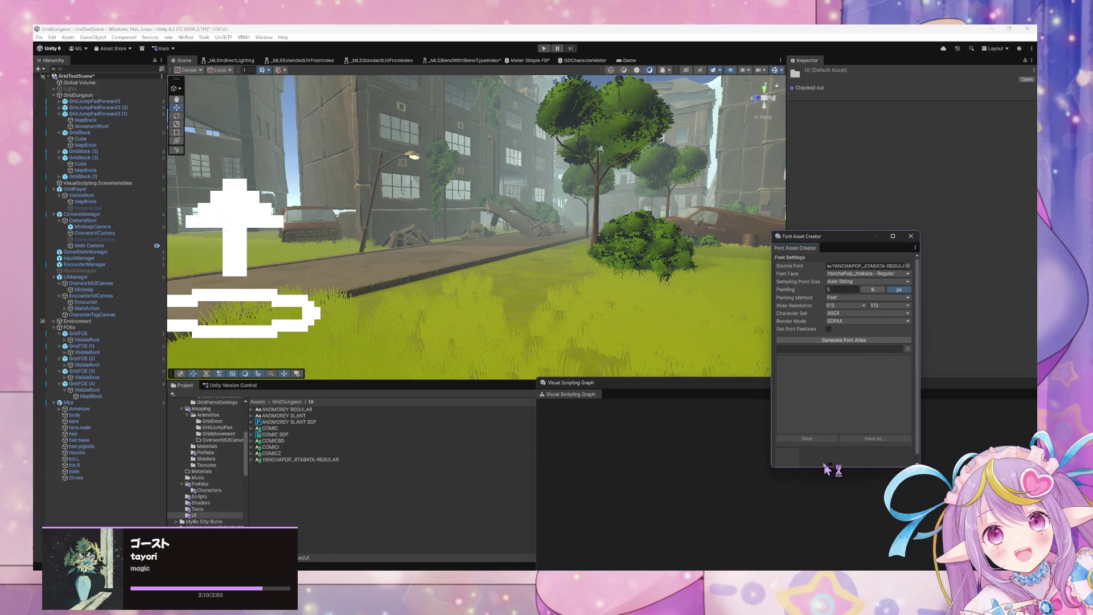
pyautogui.click(869, 341)
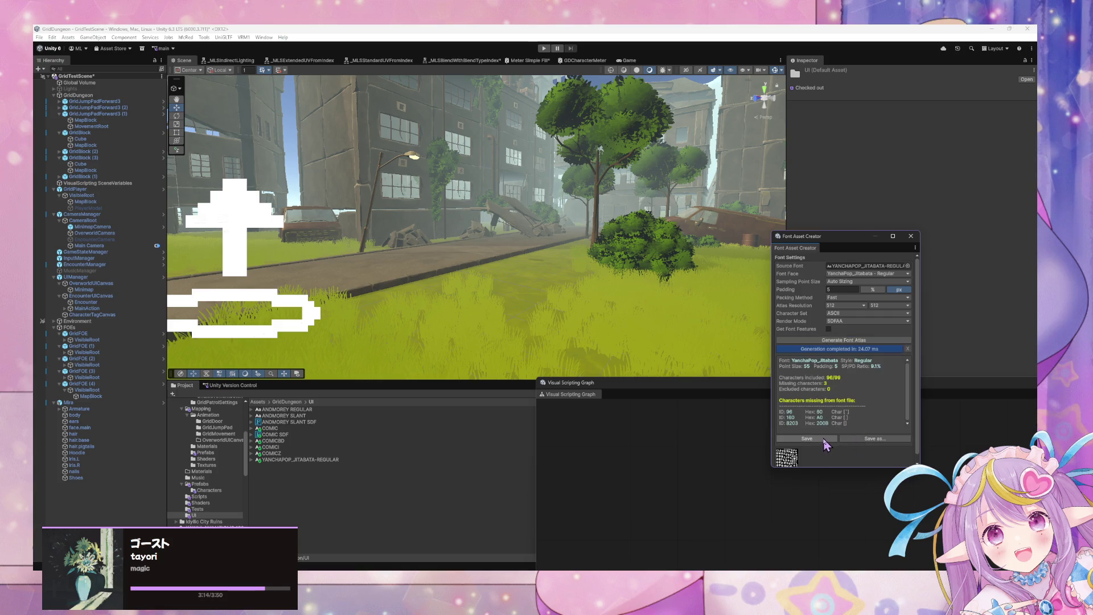
pyautogui.click(825, 439)
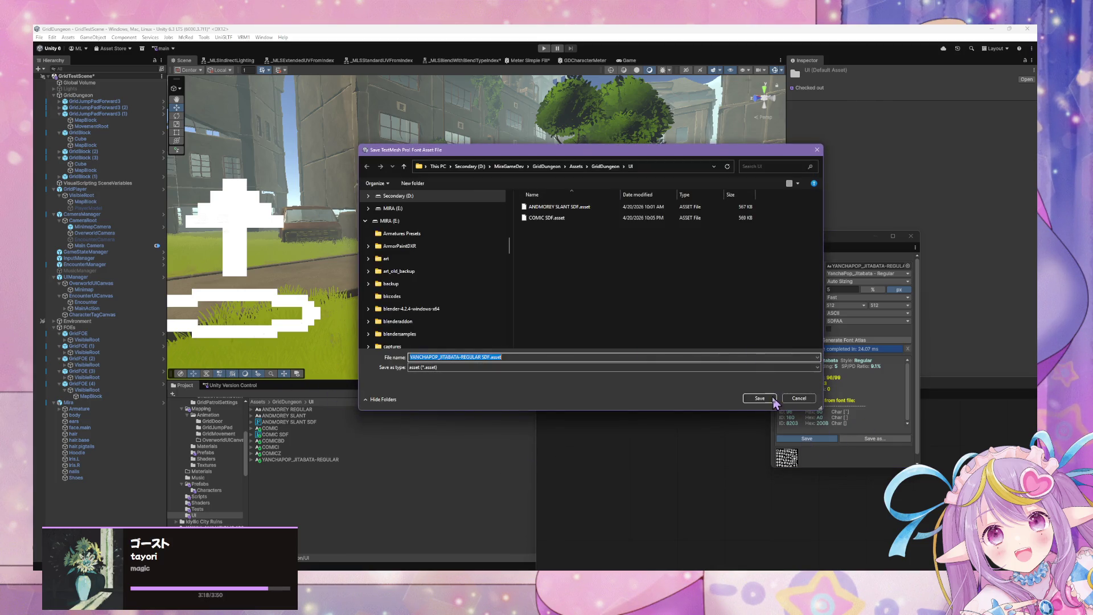
pyautogui.click(766, 400)
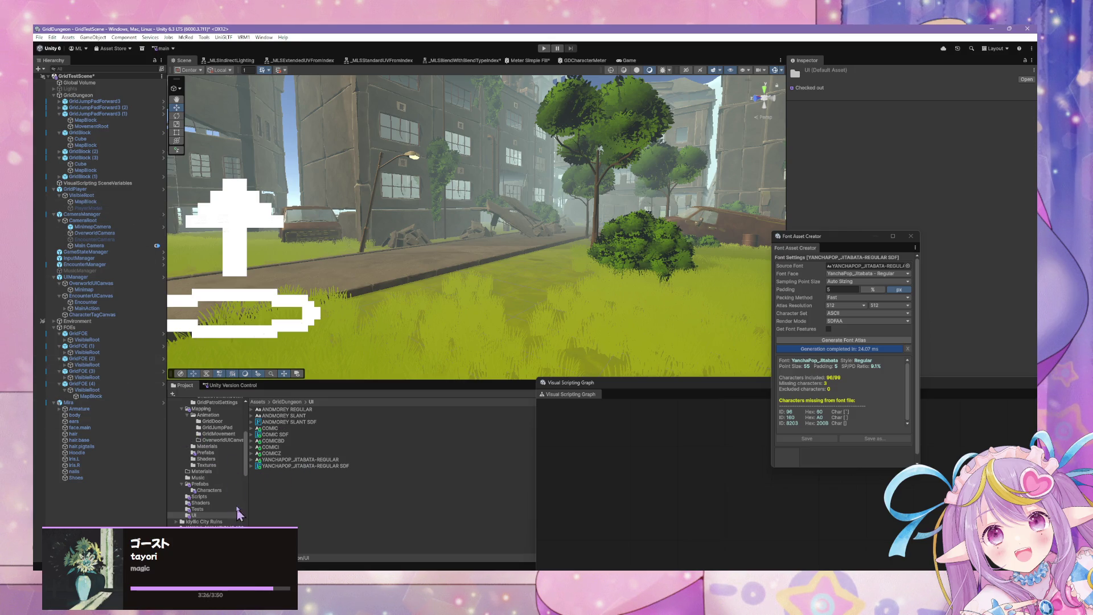
# Step: Show the Prefabs/Characters folder and close the Visual Scripting Graph window
pyautogui.scroll(-5, 212, 419)
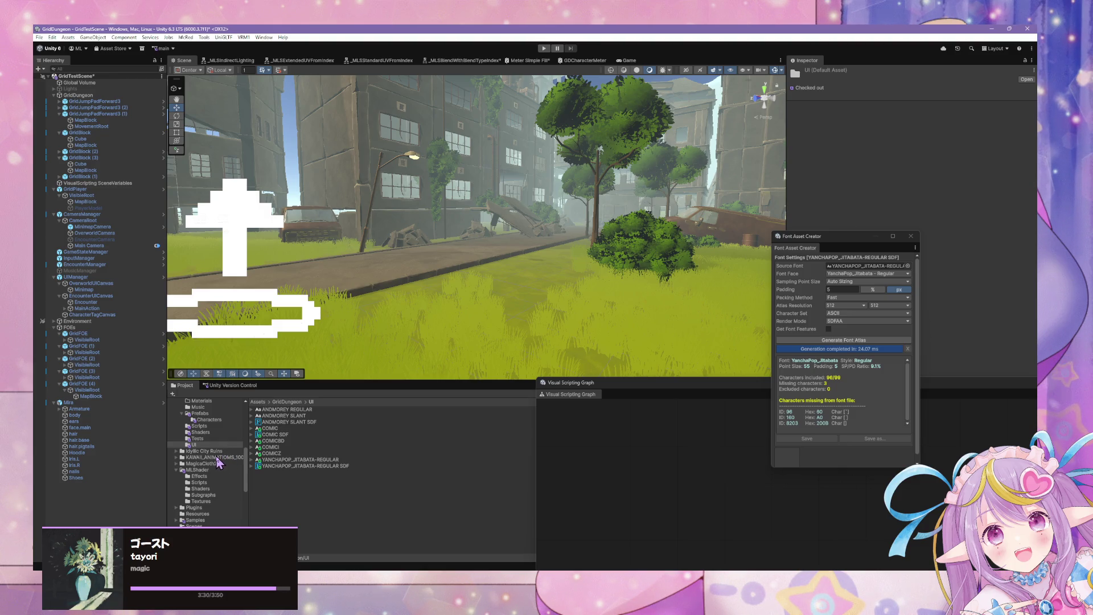
pyautogui.scroll(-7, 218, 463)
pyautogui.scroll(5, 228, 497)
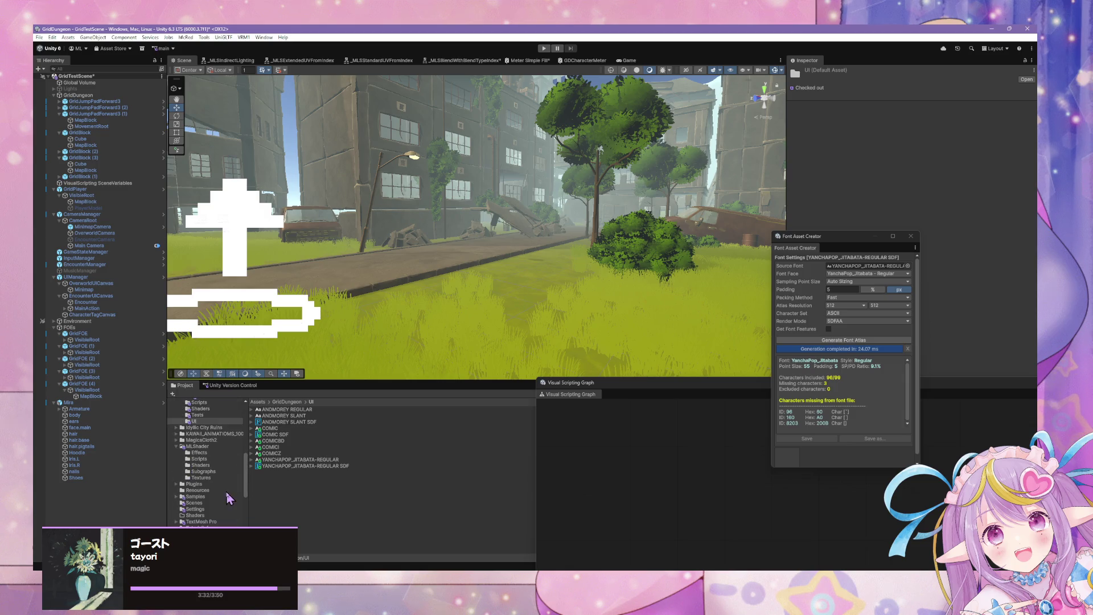
pyautogui.scroll(7, 203, 449)
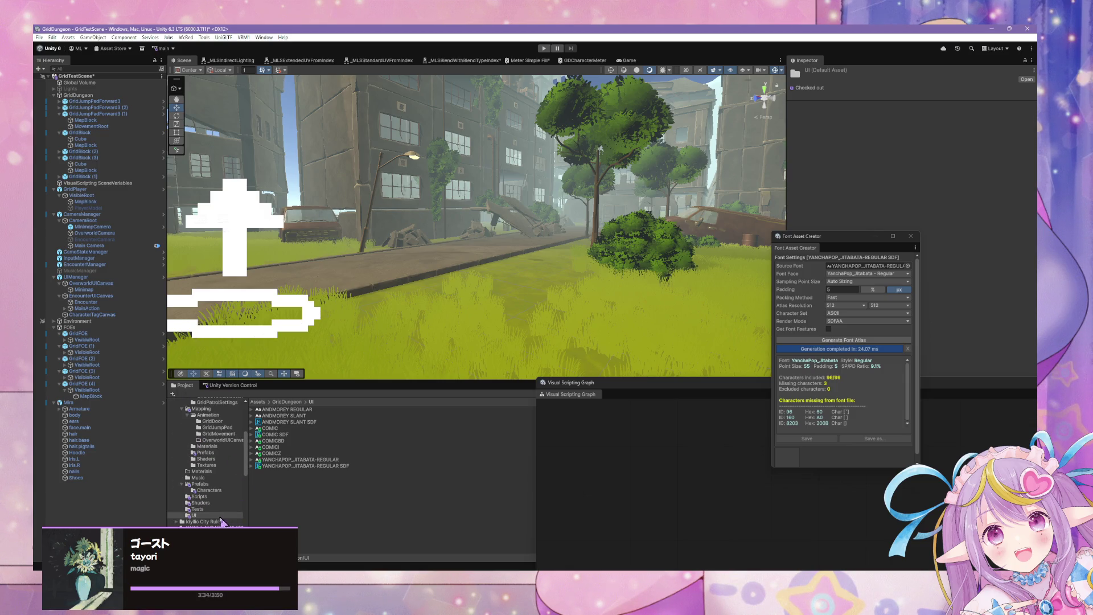
pyautogui.click(215, 490)
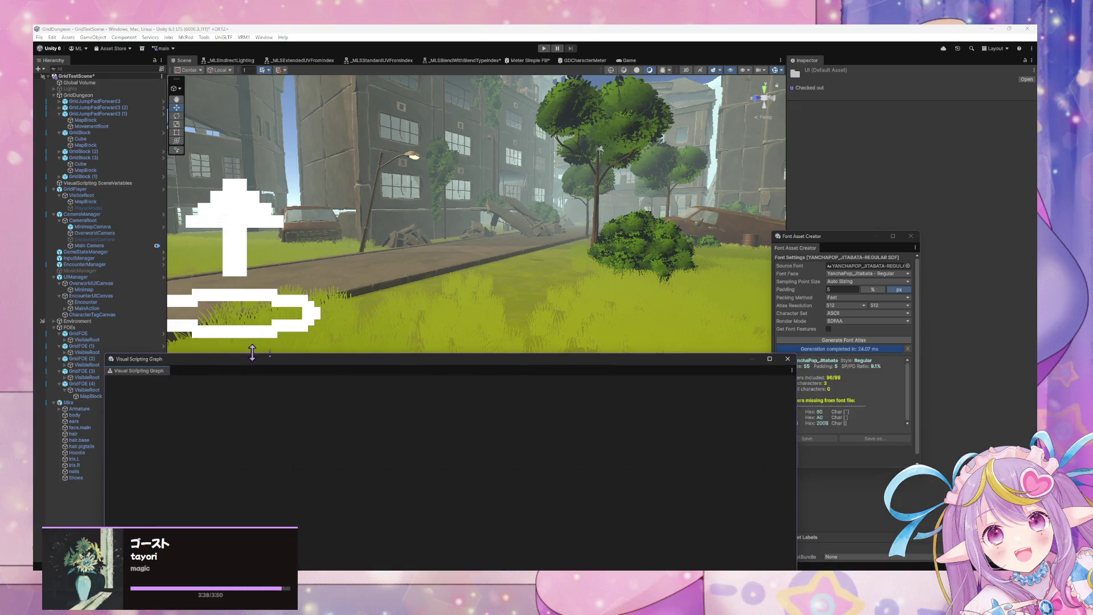
pyautogui.click(790, 362)
# Step: Close the font creation window and search the Project for the CharacterTagUI prefab
pyautogui.click(911, 237)
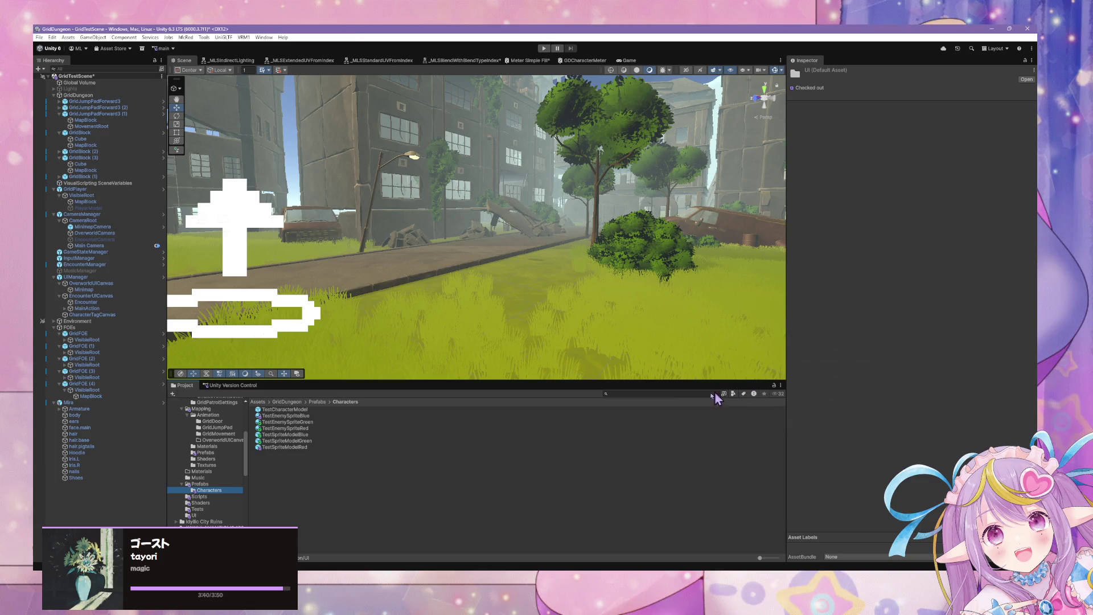
pyautogui.click(677, 393)
pyautogui.write('t')
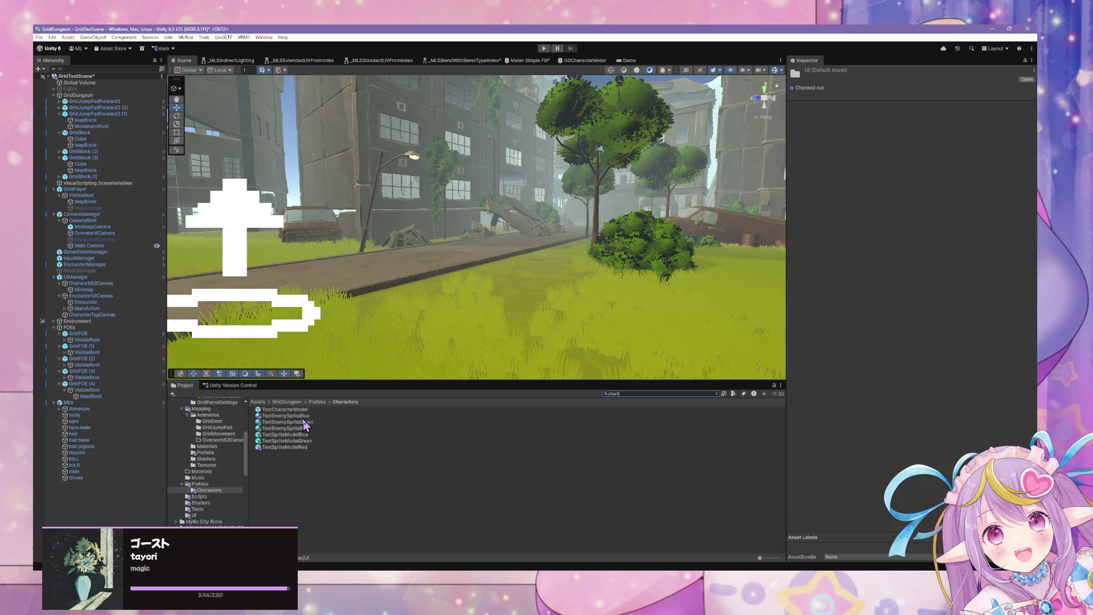
pyautogui.write('agac')
pyautogui.press('BackSpace')
pyautogui.press('BackSpace')
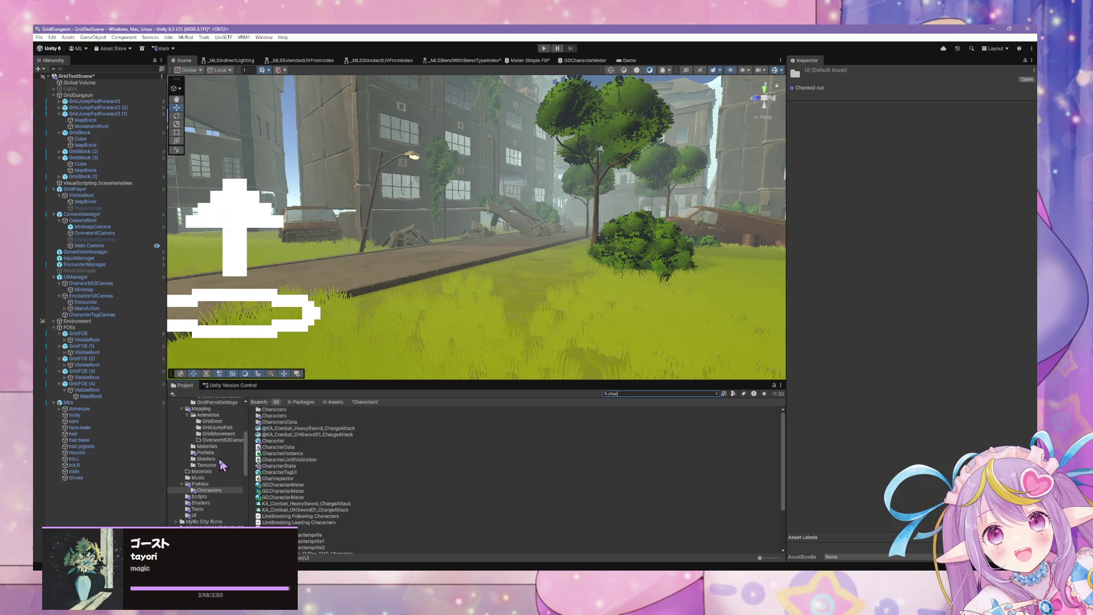
pyautogui.write('tertag')
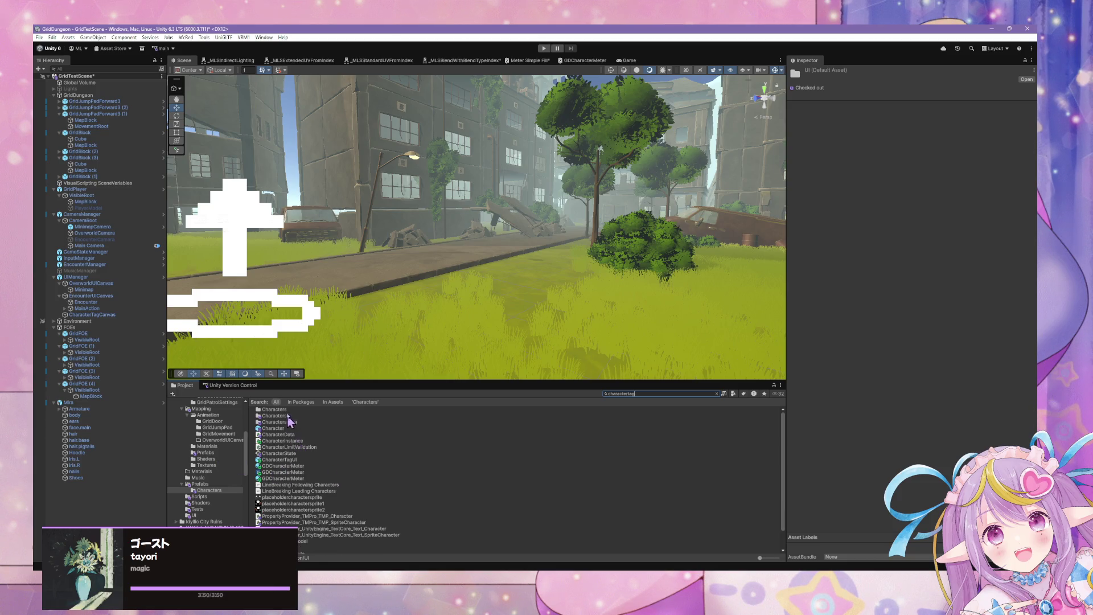
pyautogui.click(291, 410)
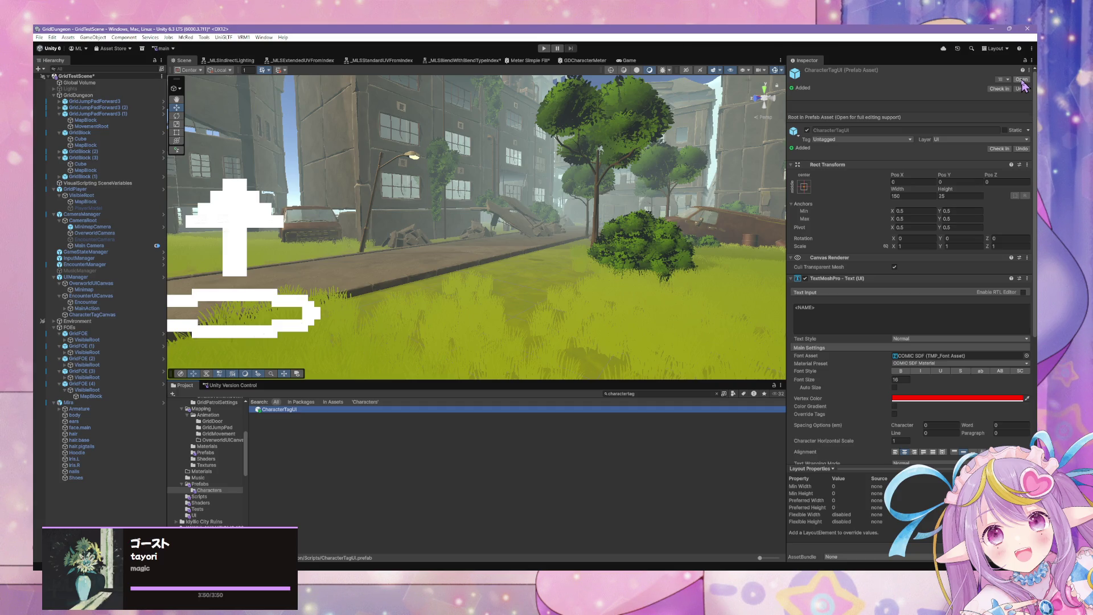
# Step: Open CharacterTagUI and switch its name text font to YANCHAPOP_JITABATA-REGULAR SDF
pyautogui.click(1022, 80)
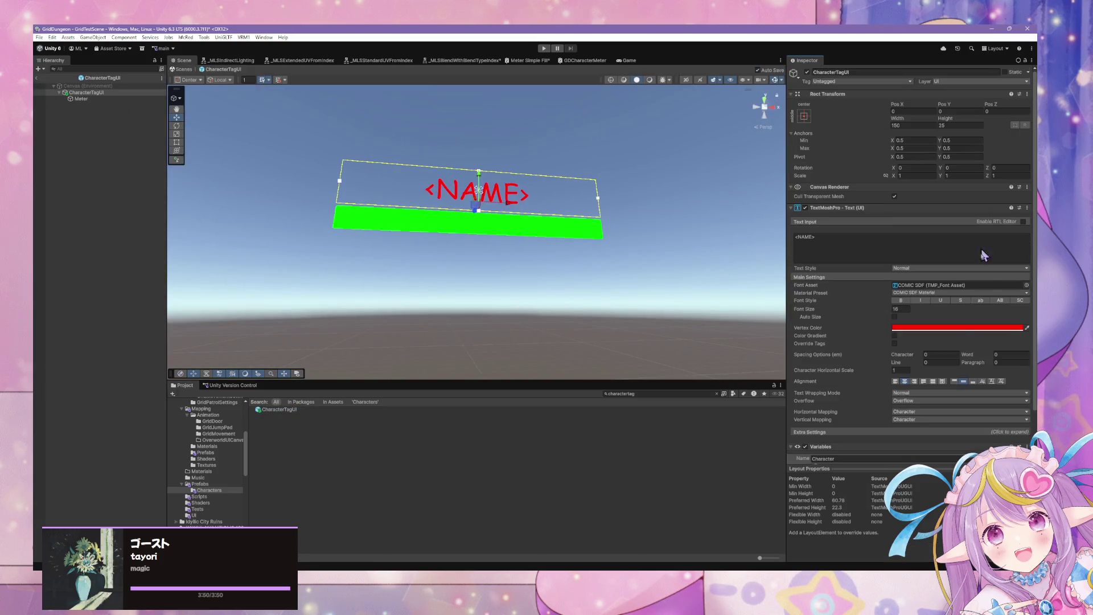
pyautogui.click(1026, 285)
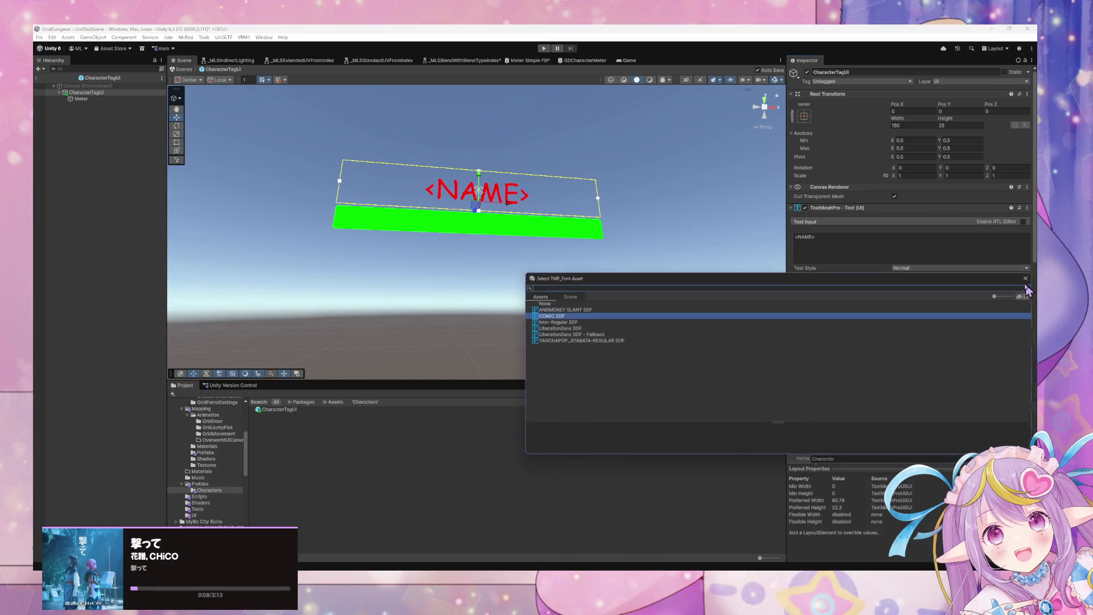
pyautogui.click(591, 340)
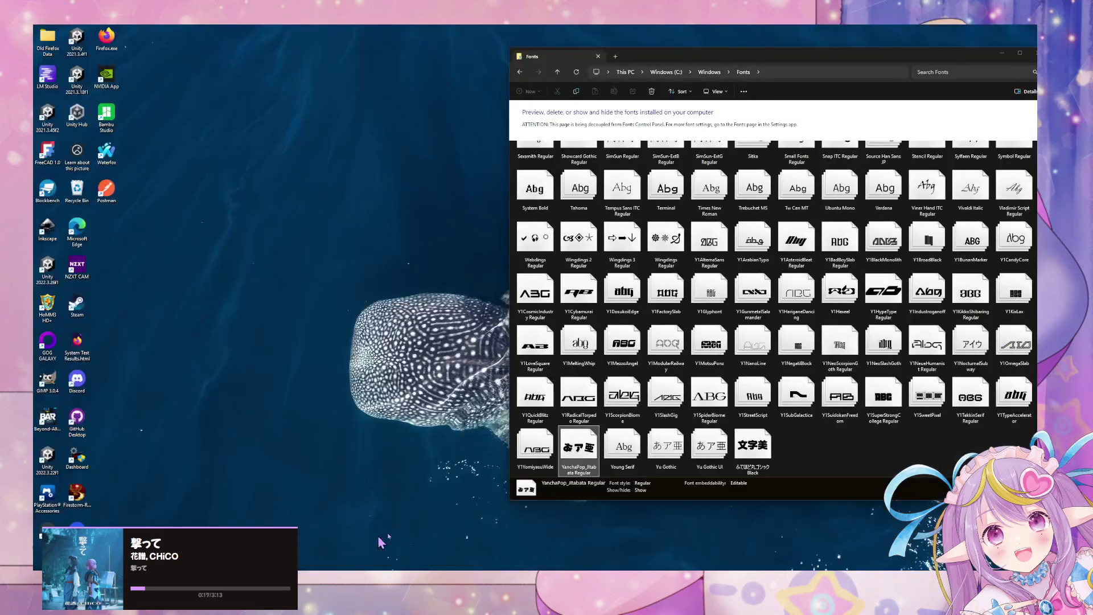
pyautogui.click(364, 540)
# Step: Preview the ふてほど丸ゴシック Black font, then minimize the Fonts window
pyautogui.click(763, 453)
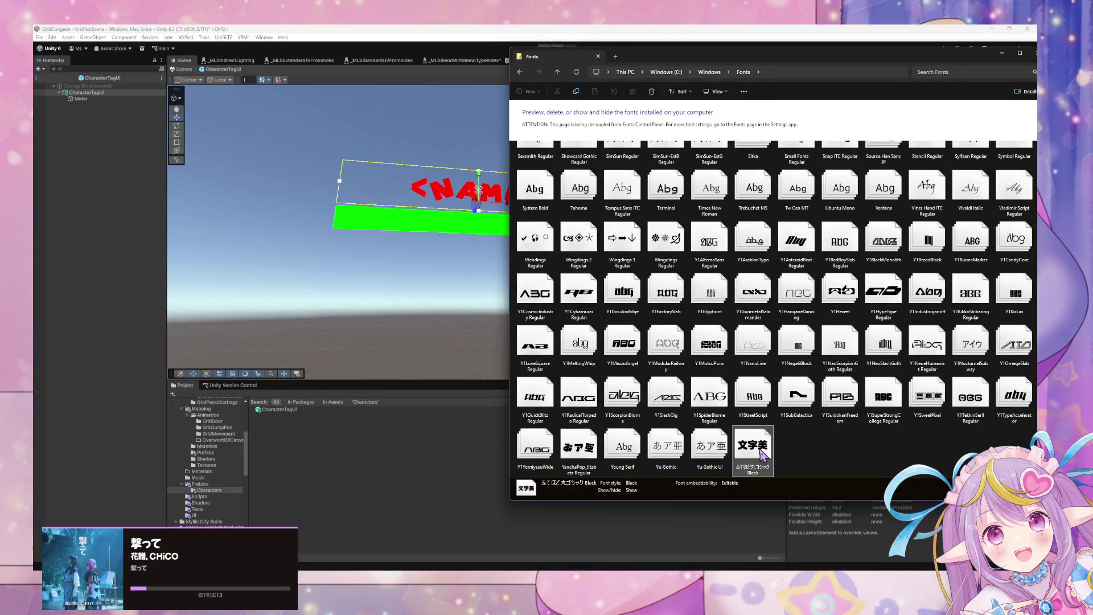
pyautogui.doubleClick(760, 453)
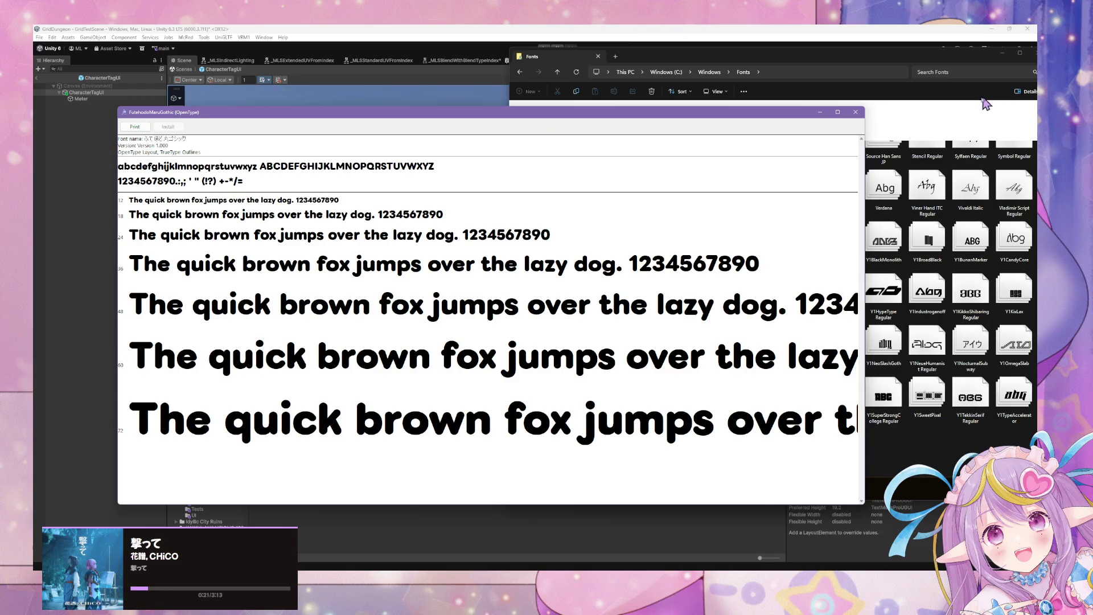
pyautogui.click(855, 112)
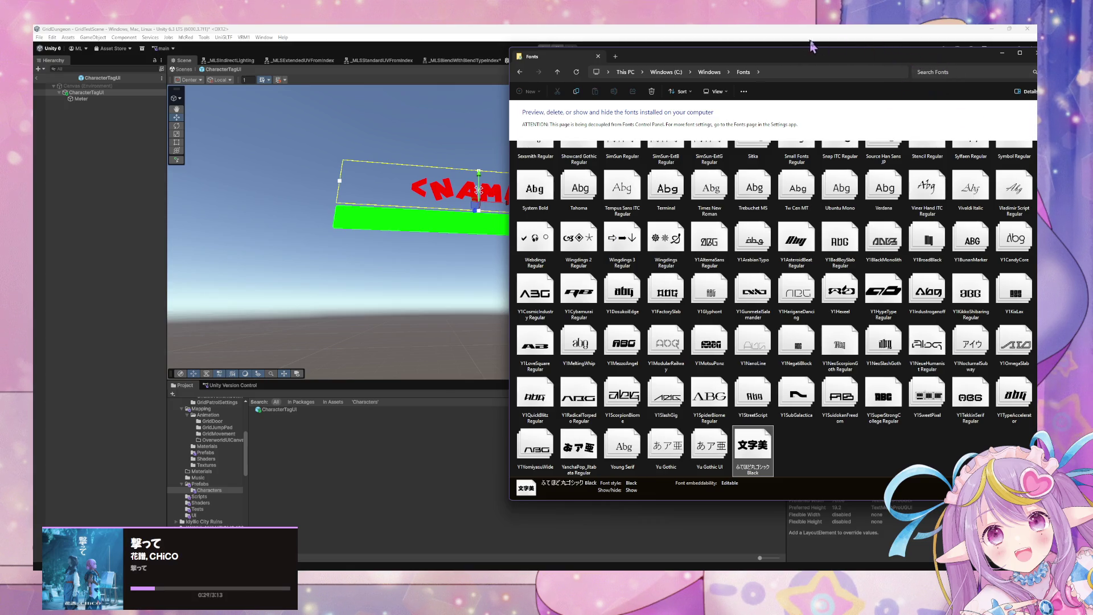
pyautogui.click(1003, 52)
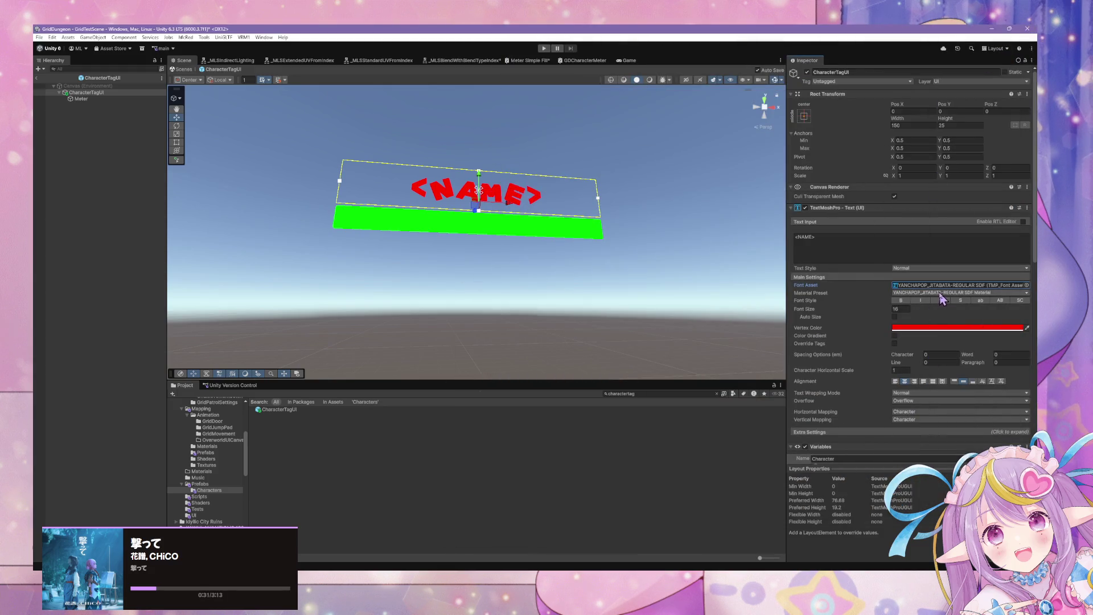
# Step: Left-align the <NAME> text and show the Prefabs/Characters folder contents
pyautogui.click(896, 381)
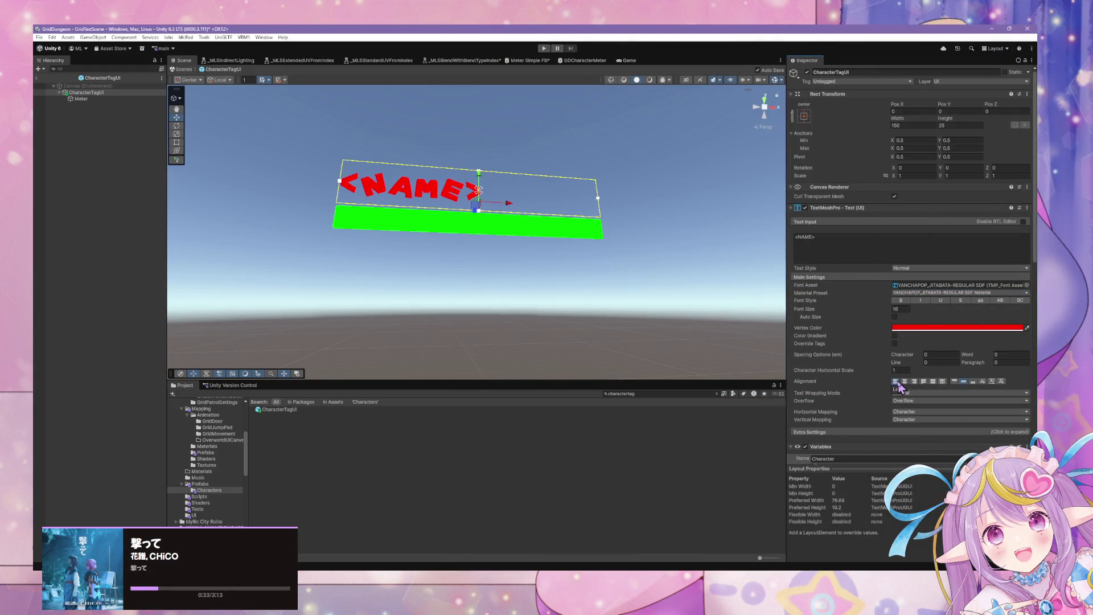
pyautogui.moveTo(362, 363)
pyautogui.mouseDown()
pyautogui.moveTo(378, 354)
pyautogui.moveTo(379, 371)
pyautogui.mouseUp()
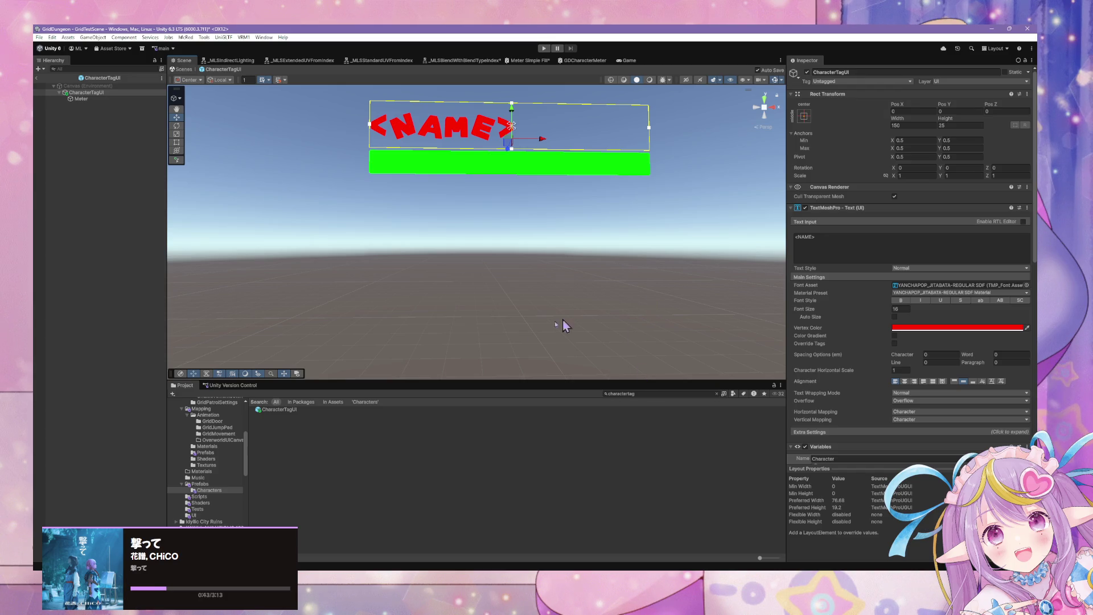
pyautogui.click(206, 489)
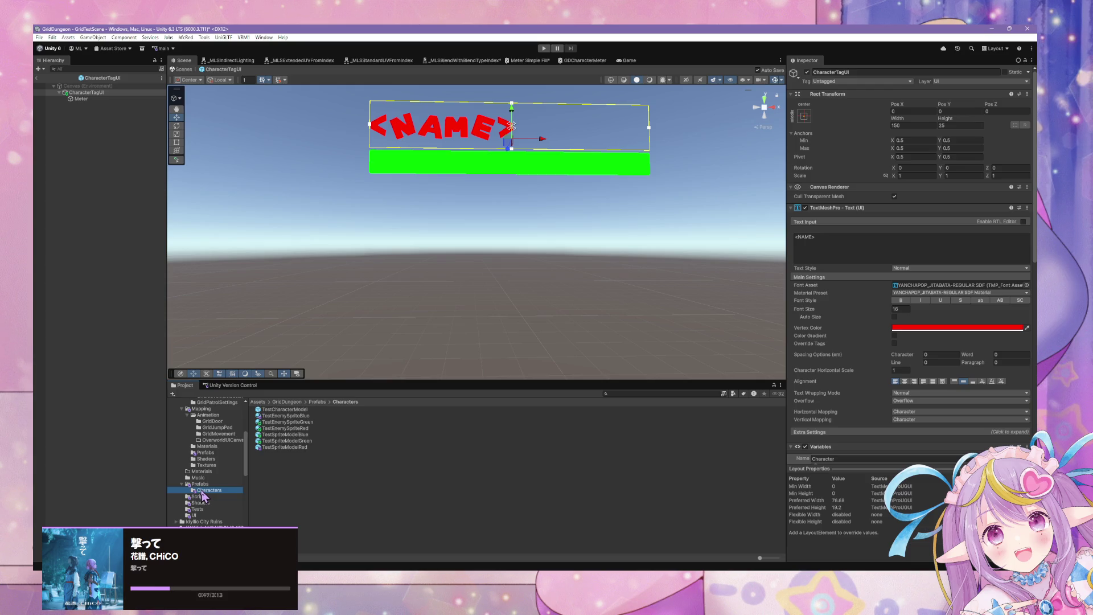